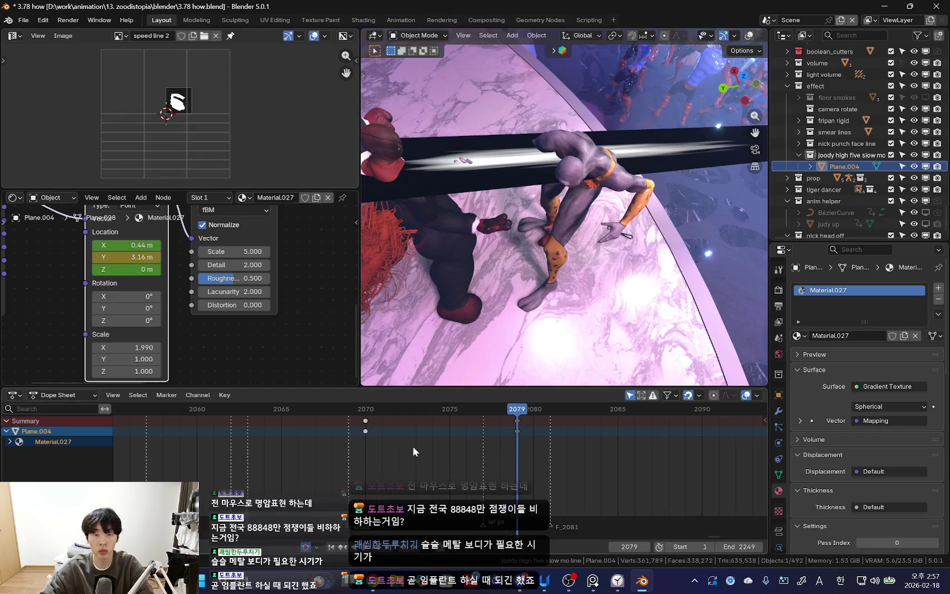
- Expand Material.027's Shader Nodetree channels and set interpolation on the mapping Y Location keys
left_click(9, 442)
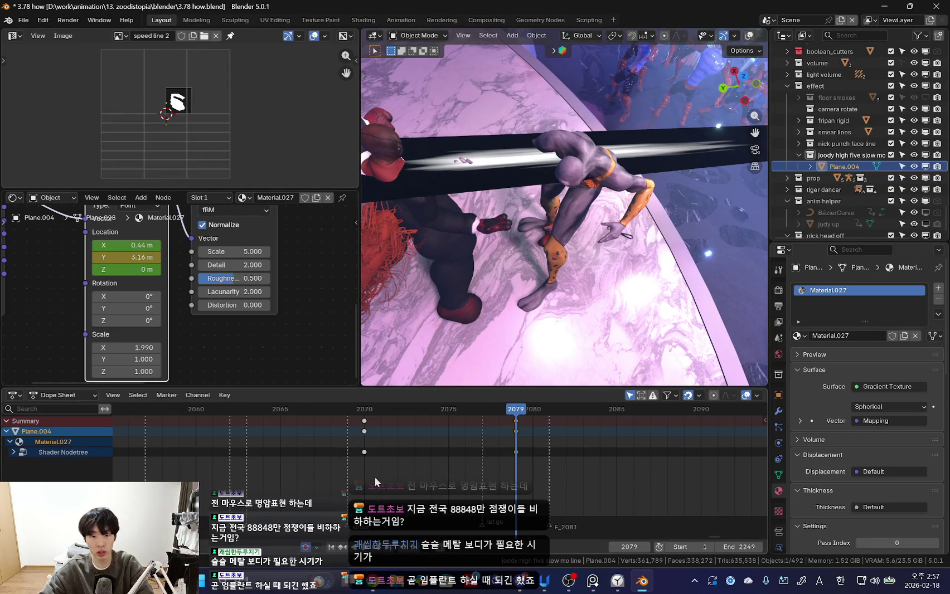
left_click(14, 453)
left_click(364, 473)
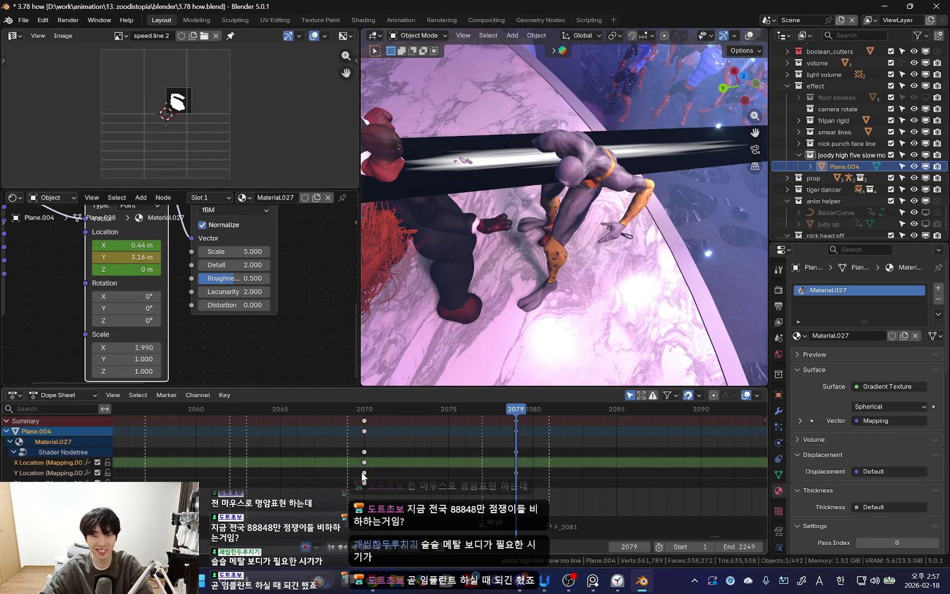
key("t")
left_click(365, 479)
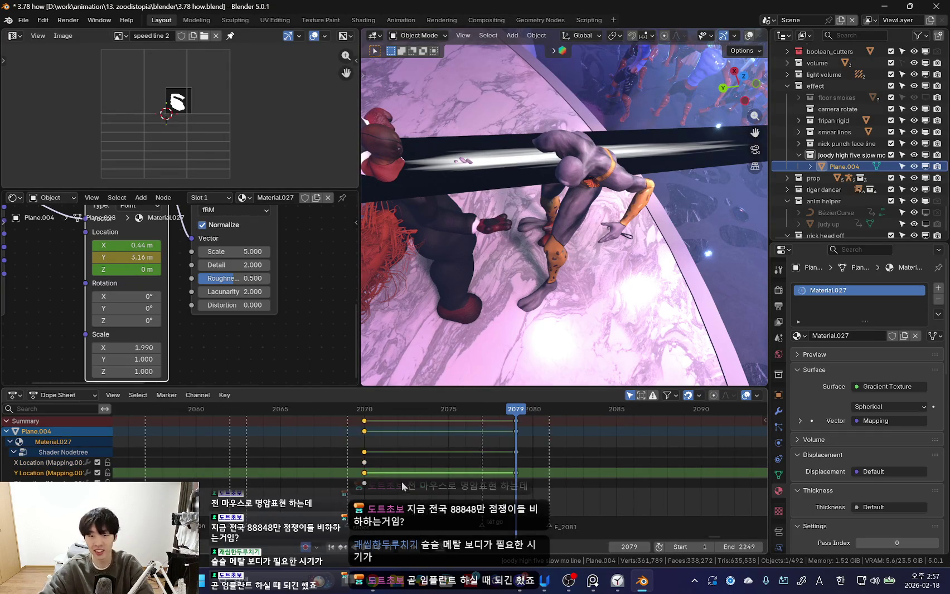
key("Down")
- Spread the mapping location keys apart, earlier ones near frame 2068 and later near 2091
scroll(407, 478, "down", 1)
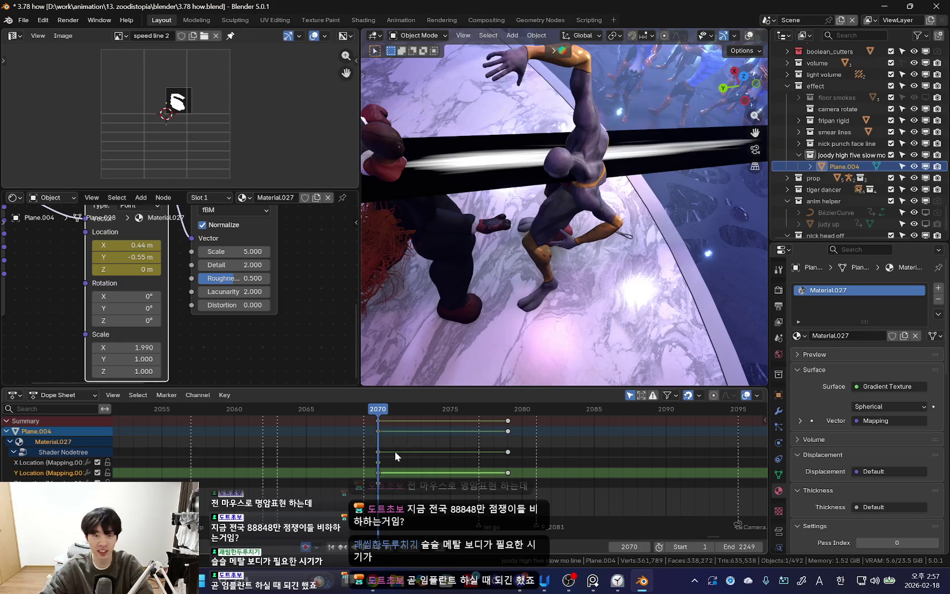
left_click_drag(378, 451, 350, 451)
scroll(397, 456, "down", 2)
left_click_drag(414, 472, 531, 473)
key("Down")
key("Up")
- Check the pose at frame 2072 and shift the later mapping keys to a new frame
scroll(511, 295, "down", 5, "alt")
scroll(507, 300, "up", 5, "alt")
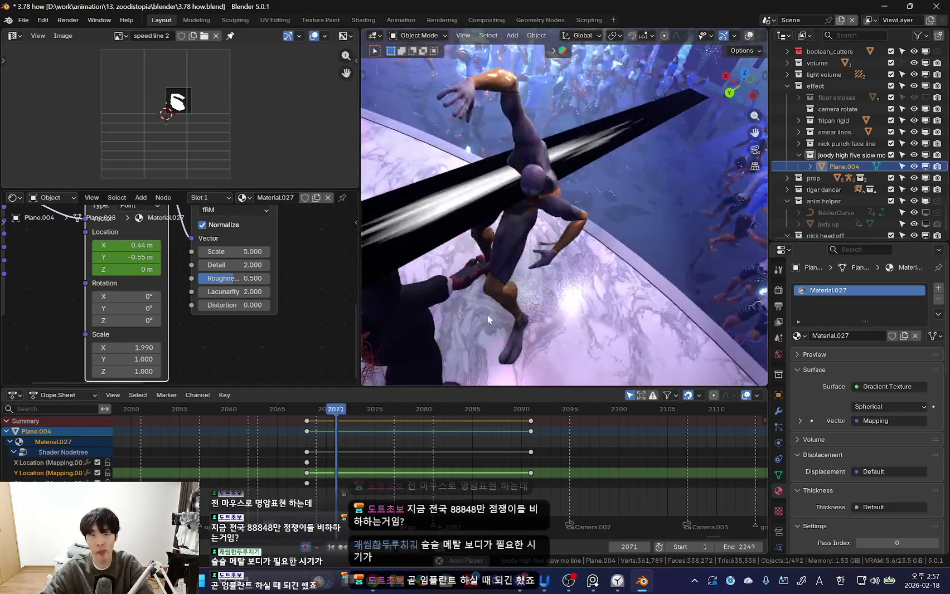
scroll(508, 301, "down", 1, "alt")
middle_click_drag(333, 477, 375, 477)
left_click_drag(566, 454, 610, 453)
scroll(499, 325, "up", 3, "alt")
scroll(498, 325, "up", 3, "alt")
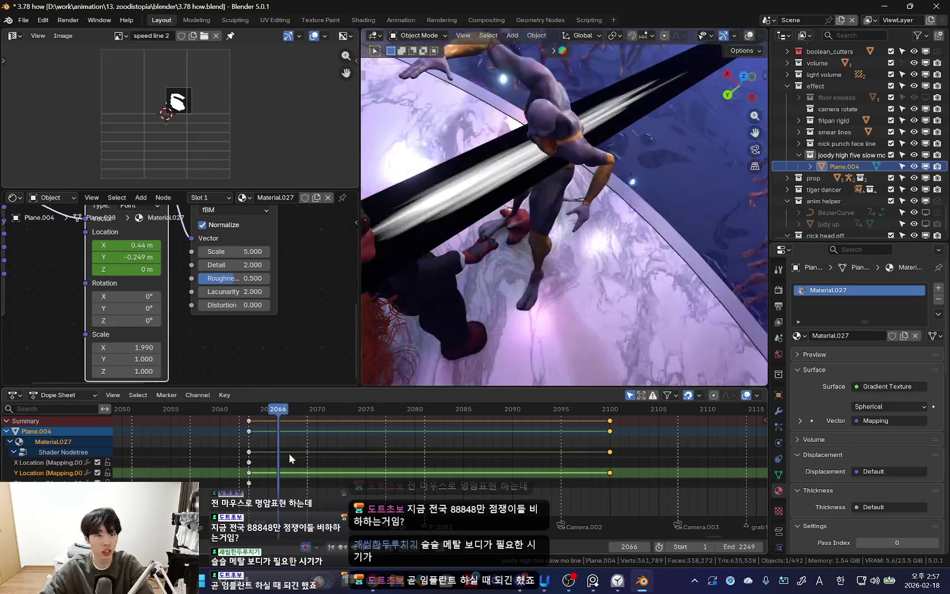
- Select the X Location channel, play back the slide, and push the later keys further out
left_click(247, 462)
key("space")
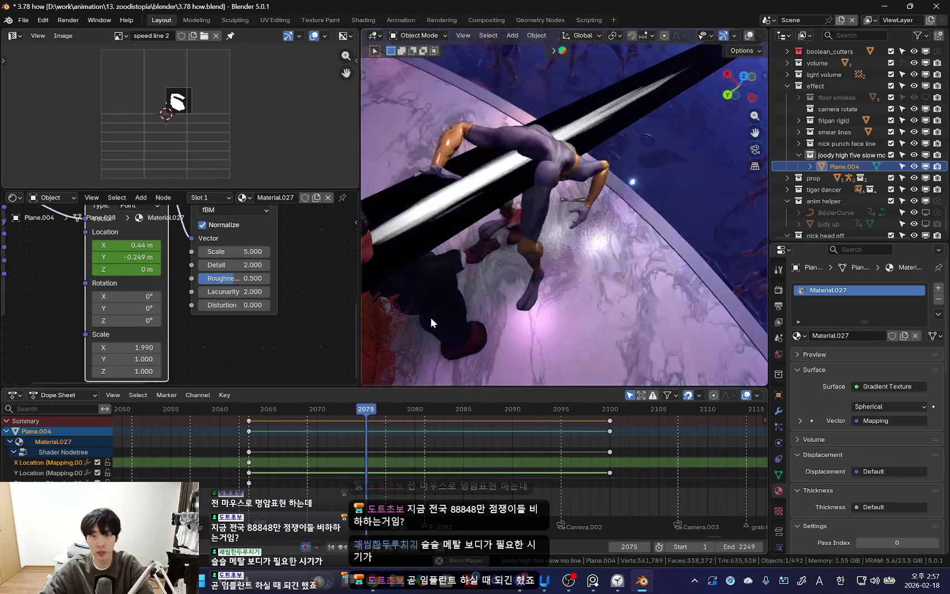
scroll(524, 434, "down", 3)
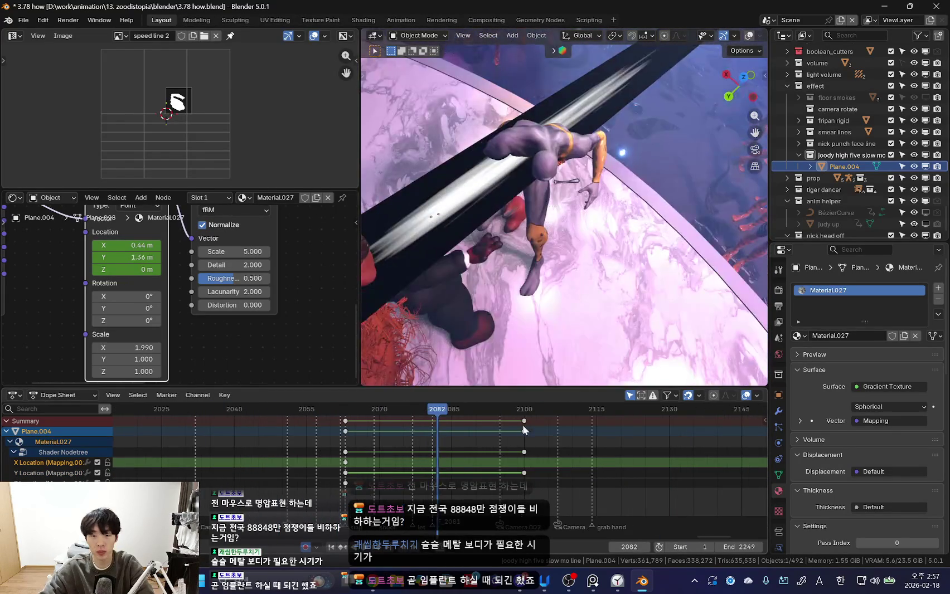
left_click(560, 438)
scroll(557, 441, "down", 3)
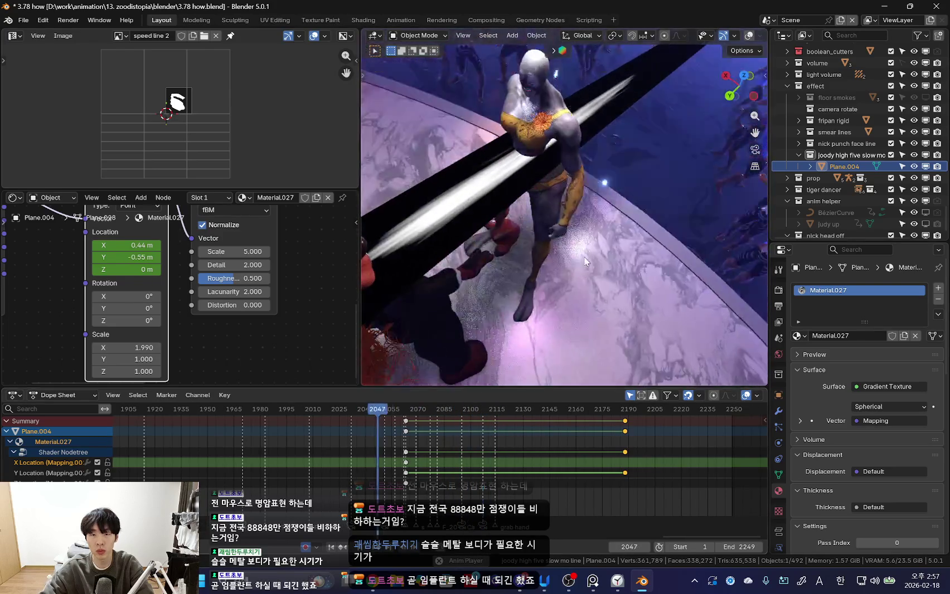
scroll(458, 457, "up", 3)
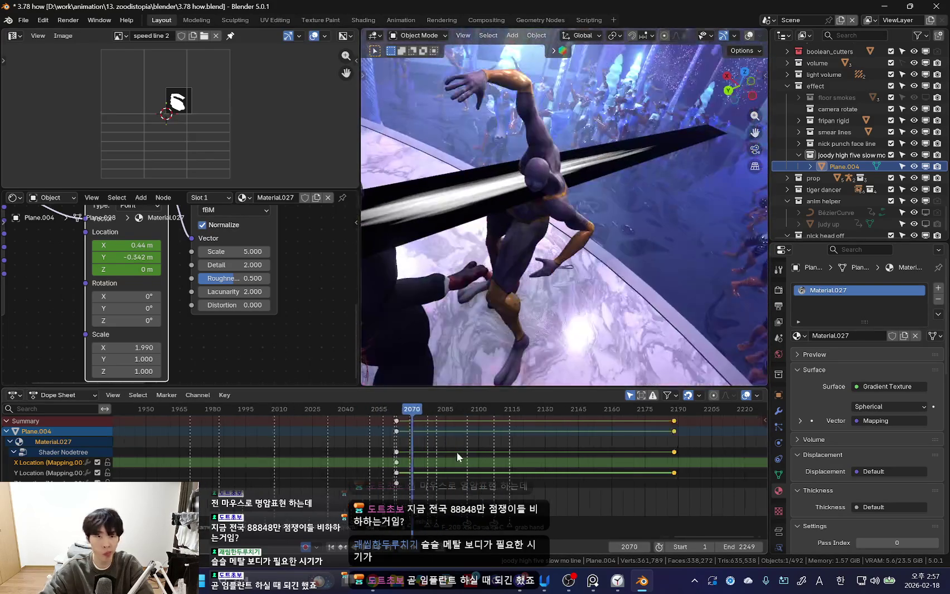
- Orbit around the streak to inspect it, then view the shot through the camera
middle_click_drag(480, 305, 423, 290)
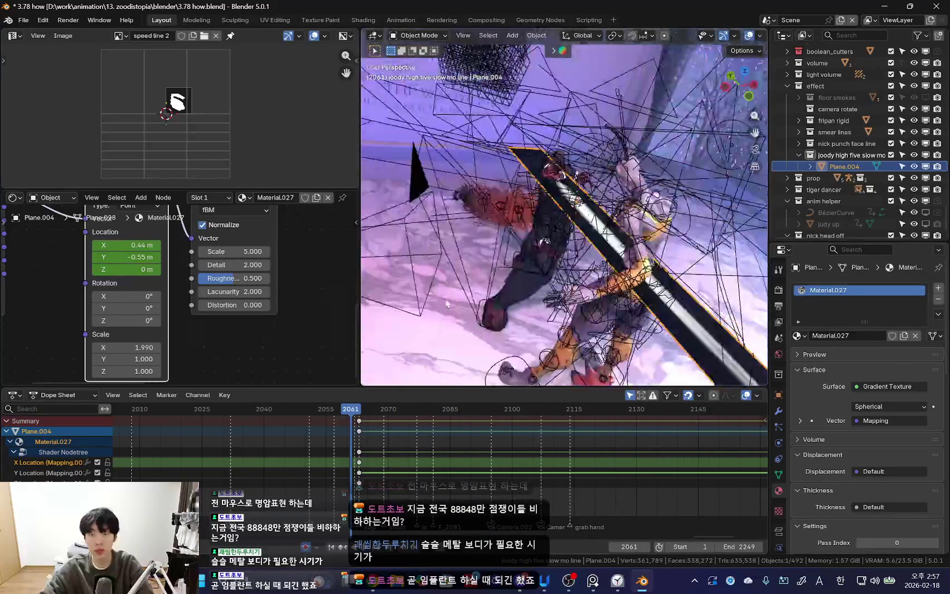
scroll(295, 288, "down", 2)
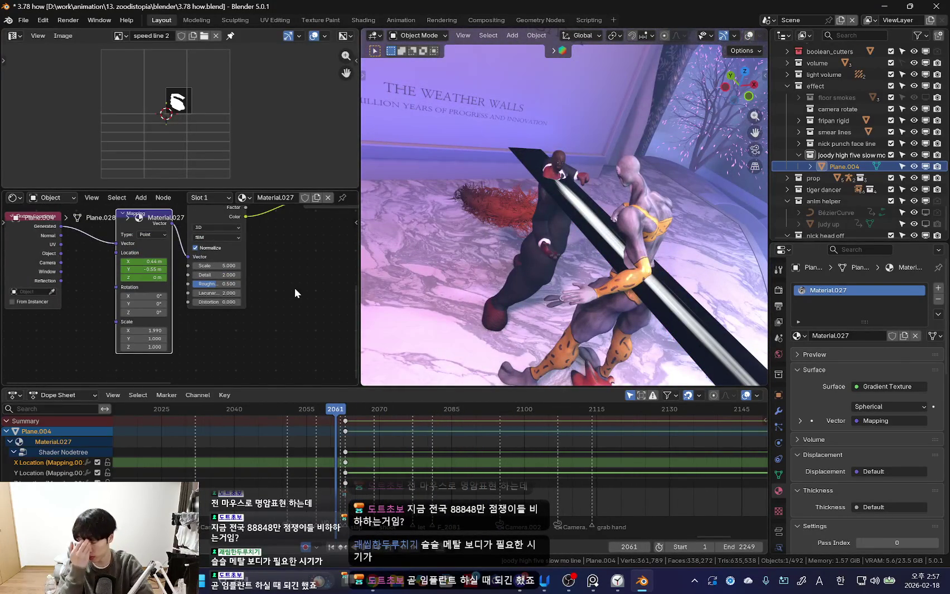
middle_click_drag(424, 267, 502, 290)
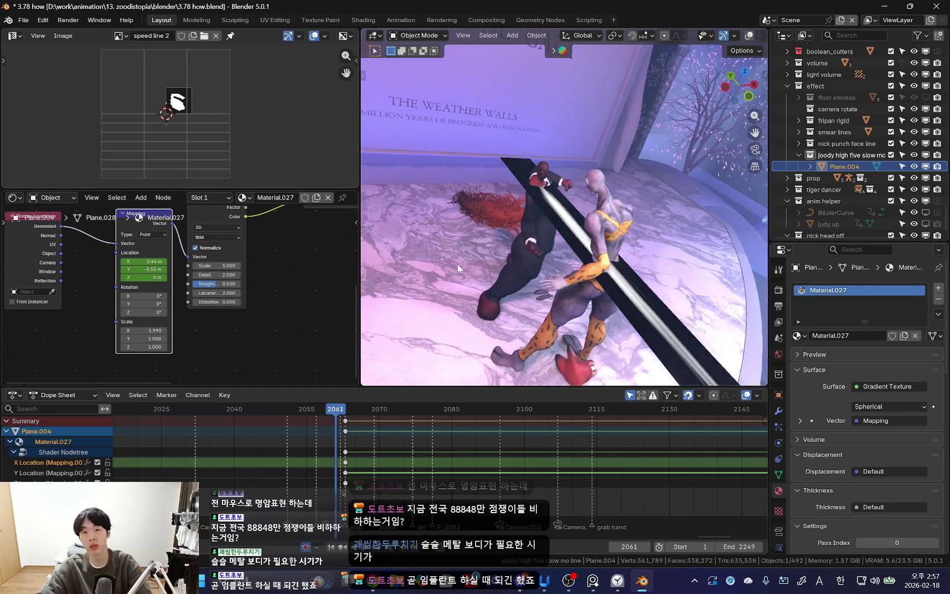
middle_click_drag(344, 463, 401, 463)
scroll(402, 463, "up", 2)
scroll(401, 462, "up", 2)
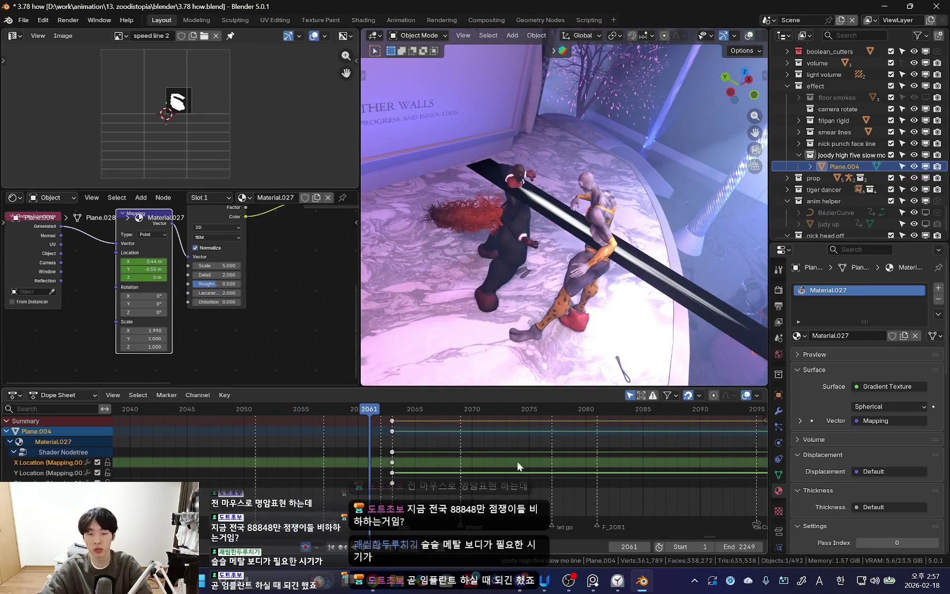
key("KP_0")
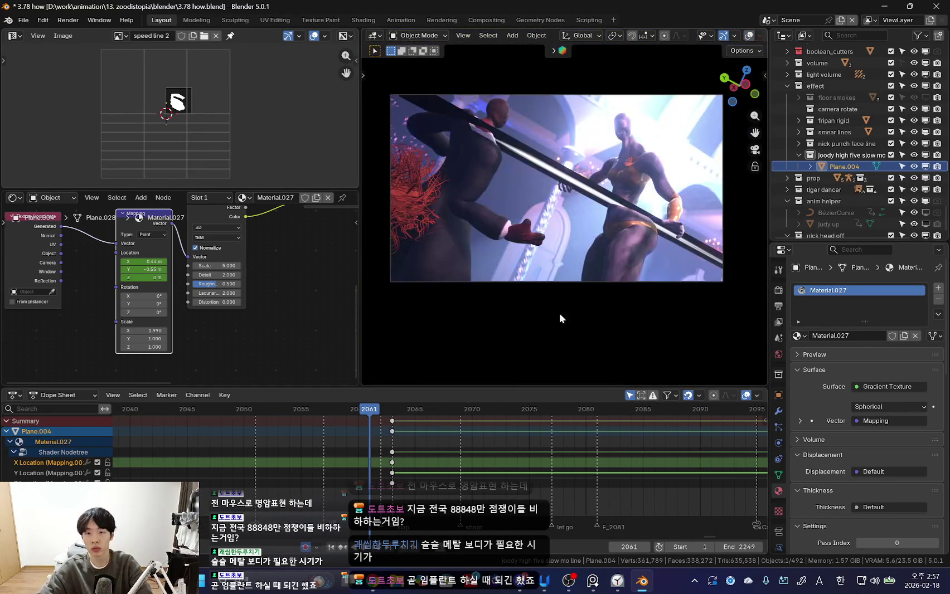
- Add a Mix Shader node to the streak material's node tree
scroll(257, 279, "down", 2)
scroll(262, 279, "down", 2)
scroll(223, 296, "down", 2)
left_click(185, 305)
key("shift+a")
type("d")
key("BackSpace")
type("sh")
key("Return")
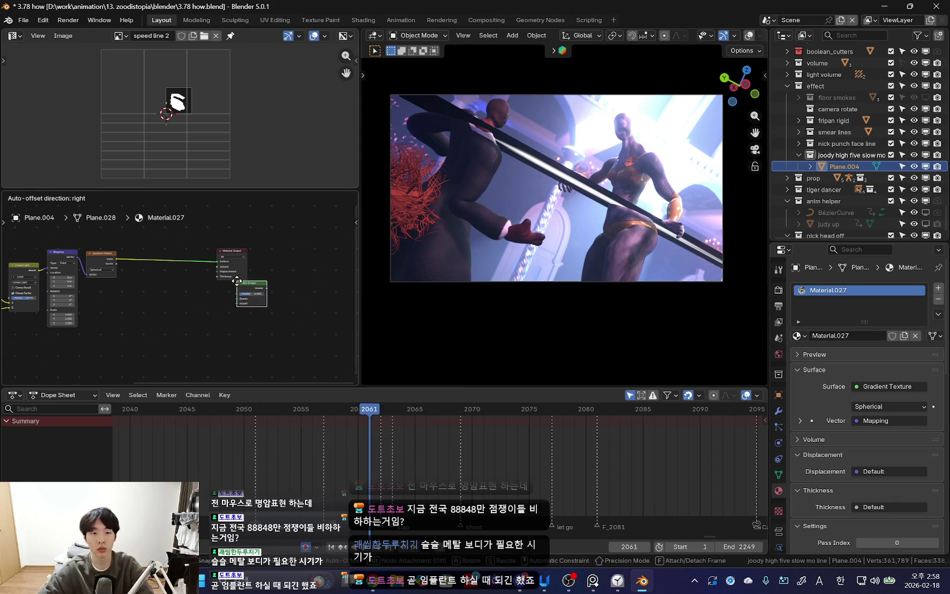
left_click(179, 296)
scroll(179, 296, "up", 2)
- Add an Emission shader node below it
key("shift+a")
type("d")
key("BackSpace")
type("emiss")
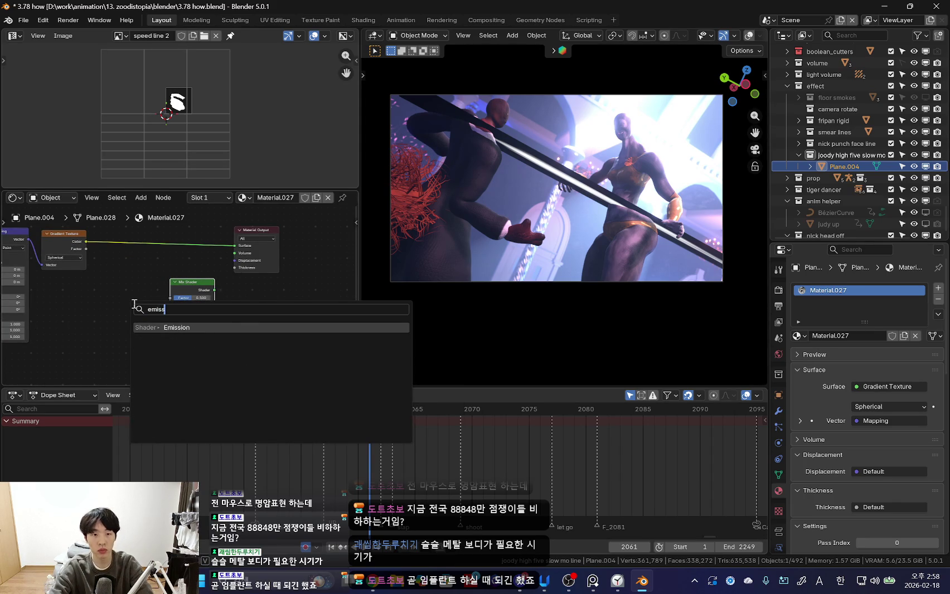
key("Return")
left_click(140, 340)
scroll(138, 346, "up", 2)
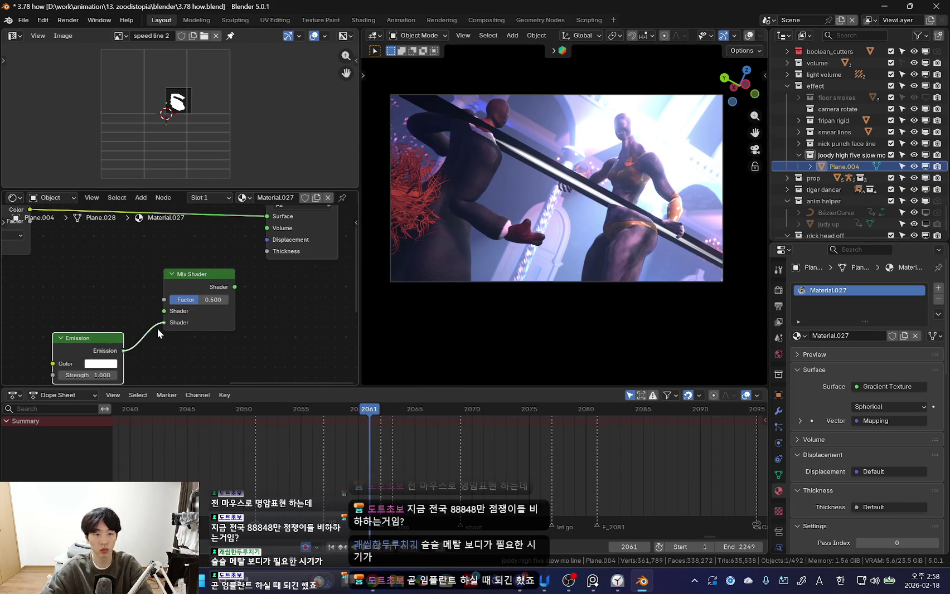
- Wire the Emission into the Mix Shader and rearrange the Material Output and Emission nodes
key("shift+a")
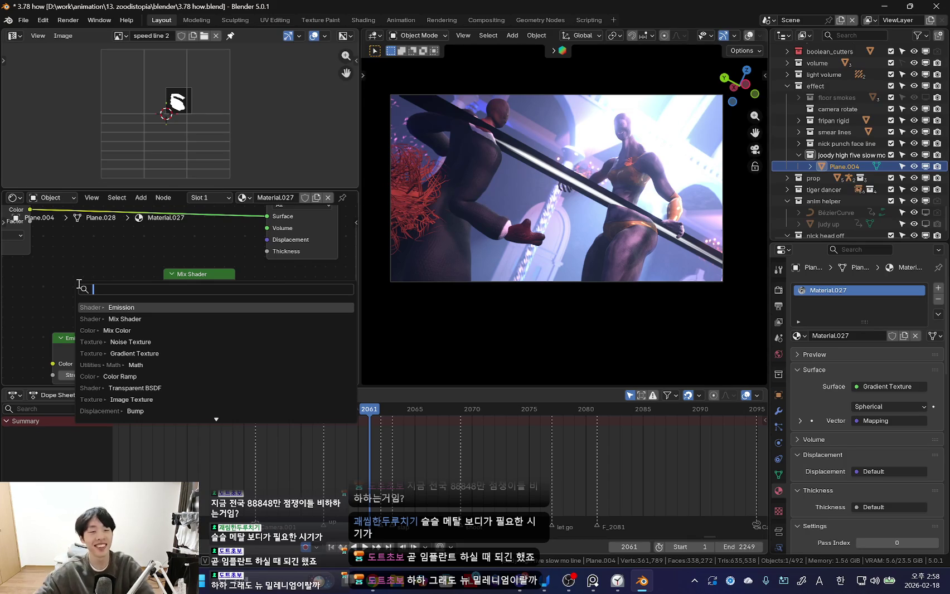
key("Return")
scroll(133, 281, "down", 2)
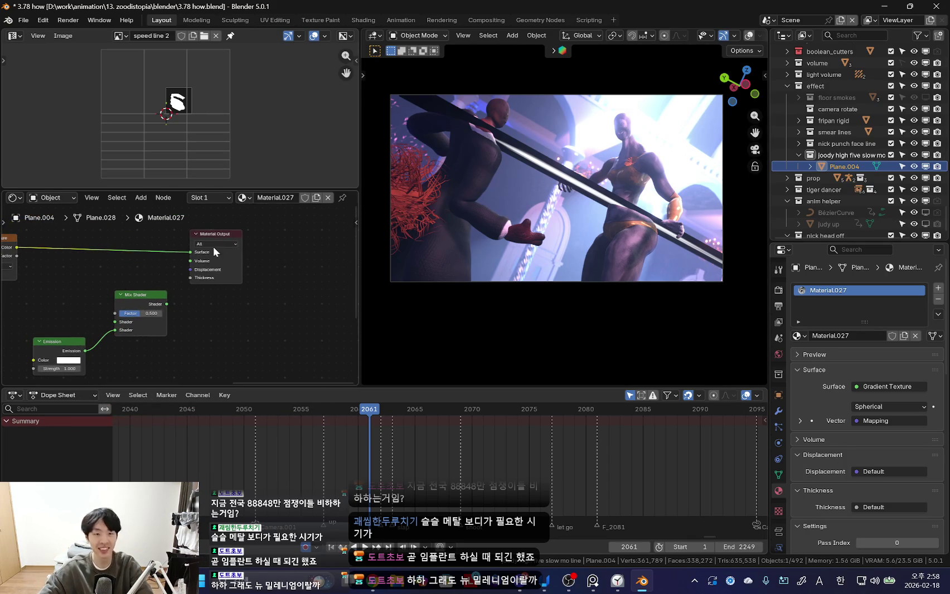
left_click_drag(217, 238, 262, 234)
middle_click_drag(167, 262, 245, 254)
mouse_move(139, 329)
left_mouse_down()
mouse_move(139, 315)
mouse_move(164, 331)
left_mouse_up()
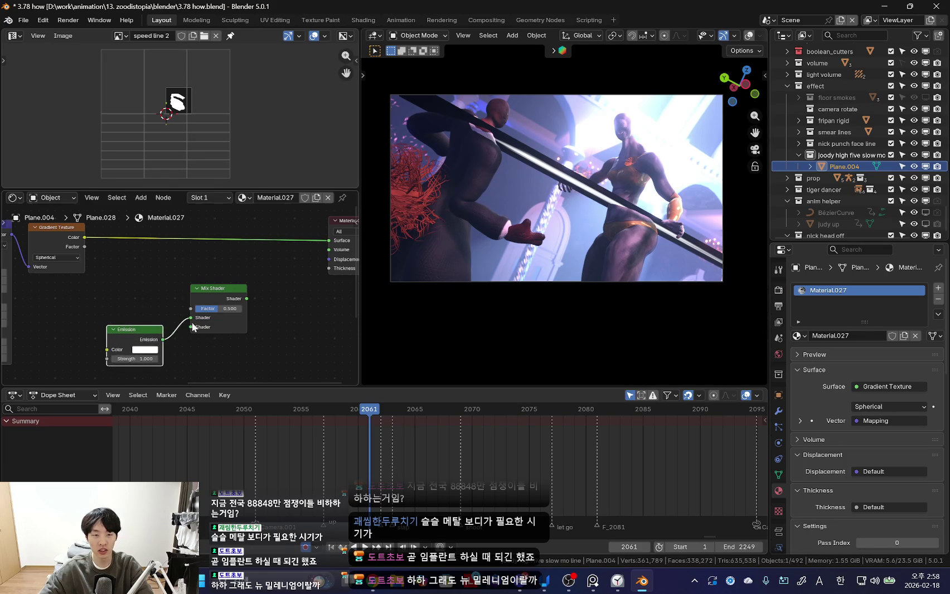
key("shift+a")
- Search 'trans' in the add-node menu and add a Transparent BSDF node
type("e")
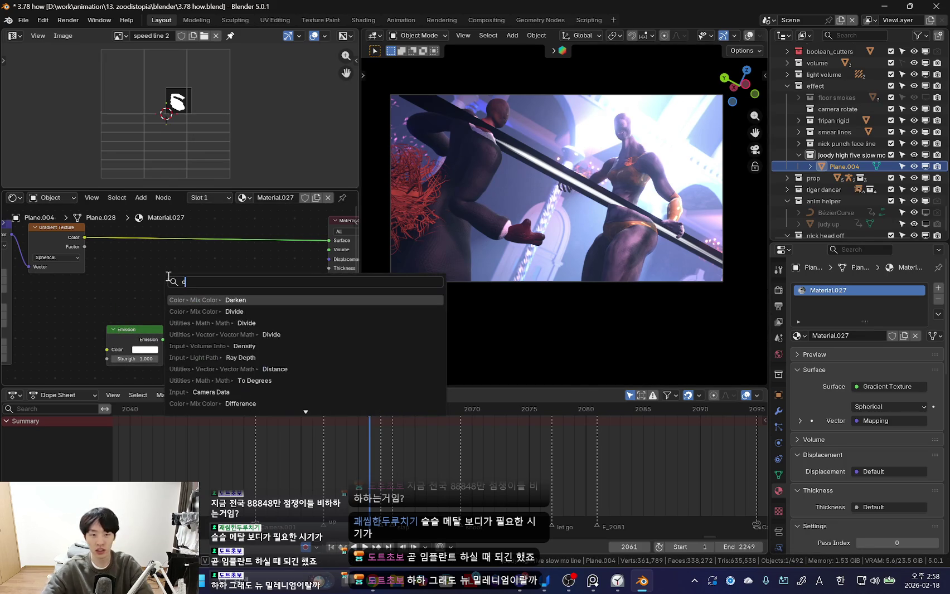
key("BackSpace")
key("Escape")
key("shift+a")
type("d")
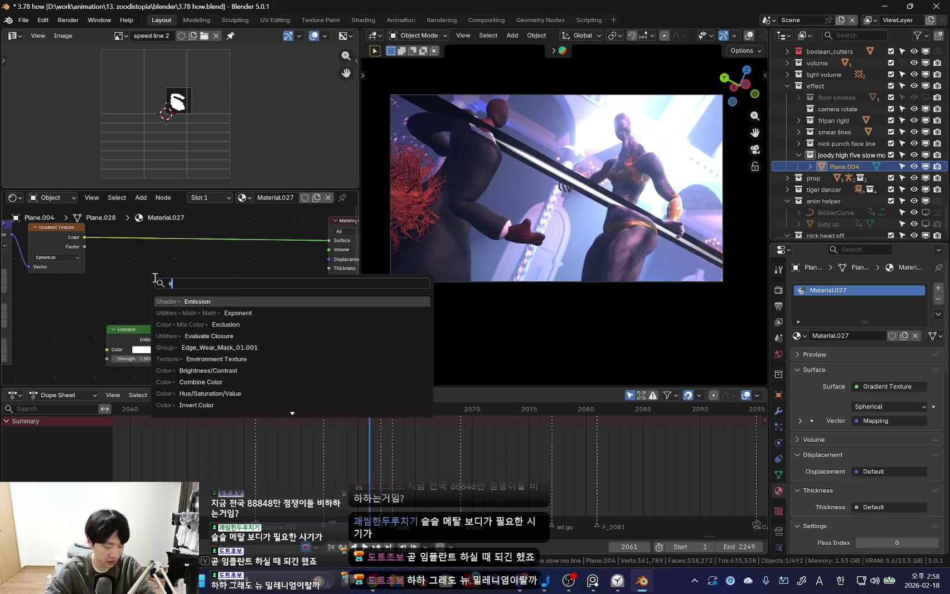
type("e")
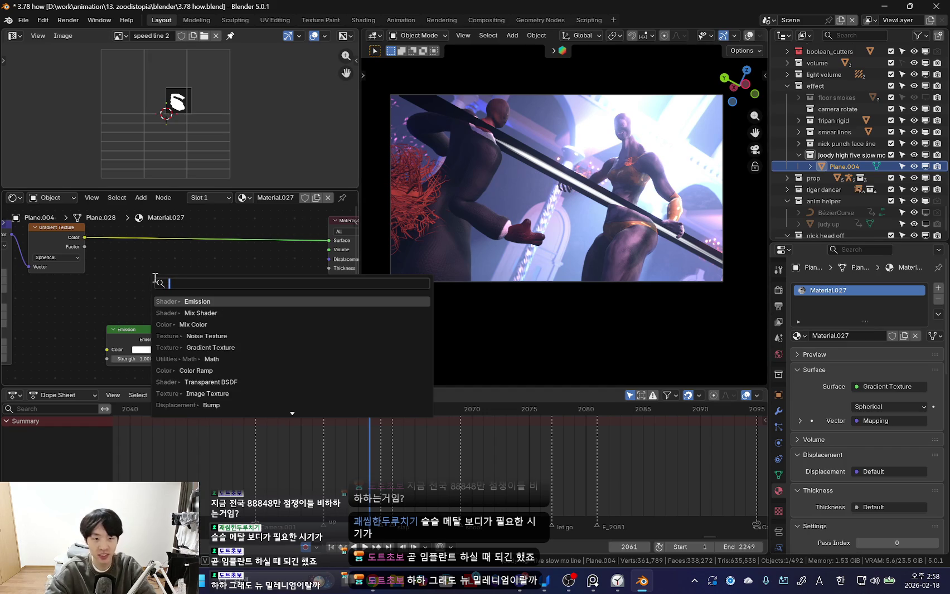
type("e")
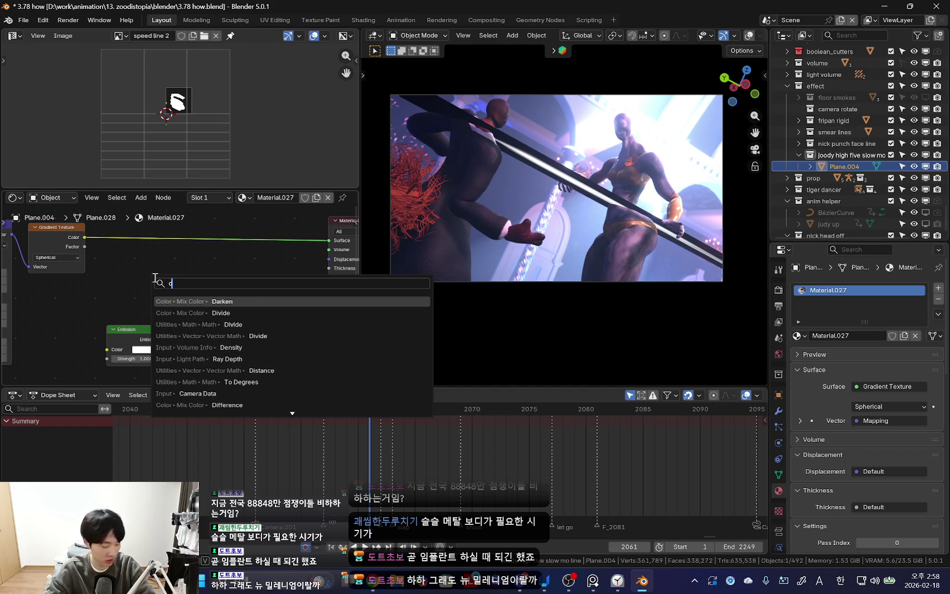
type("trans")
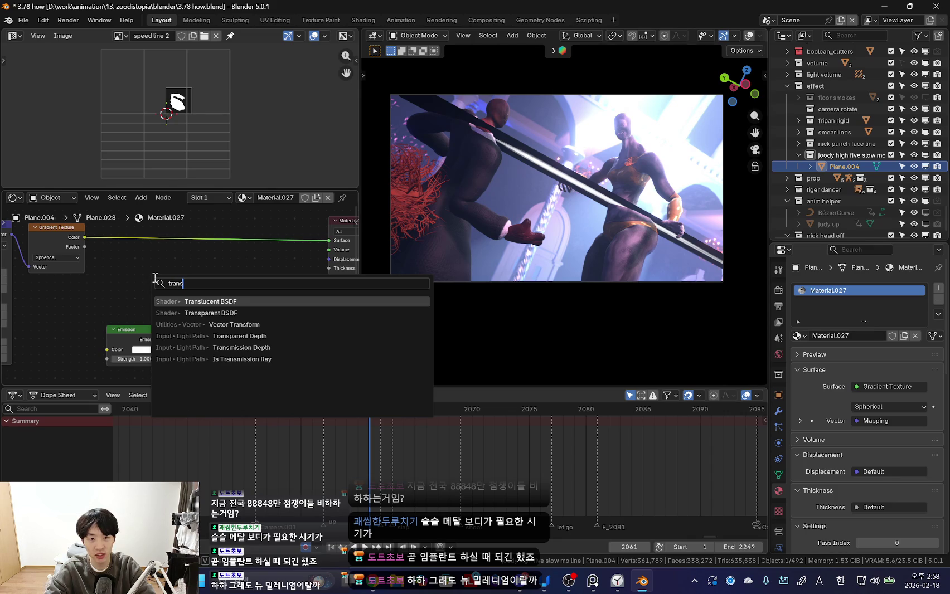
key("Down")
key("Return")
- Place the Transparent BSDF into the Mix Shader and shift the Mix Shader right
scroll(157, 288, "up", 2)
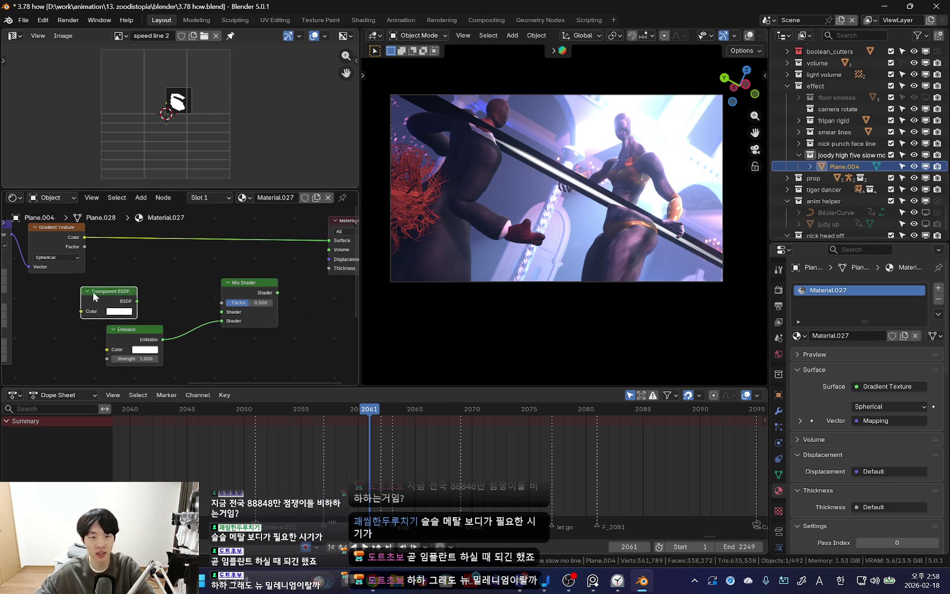
left_click(155, 288)
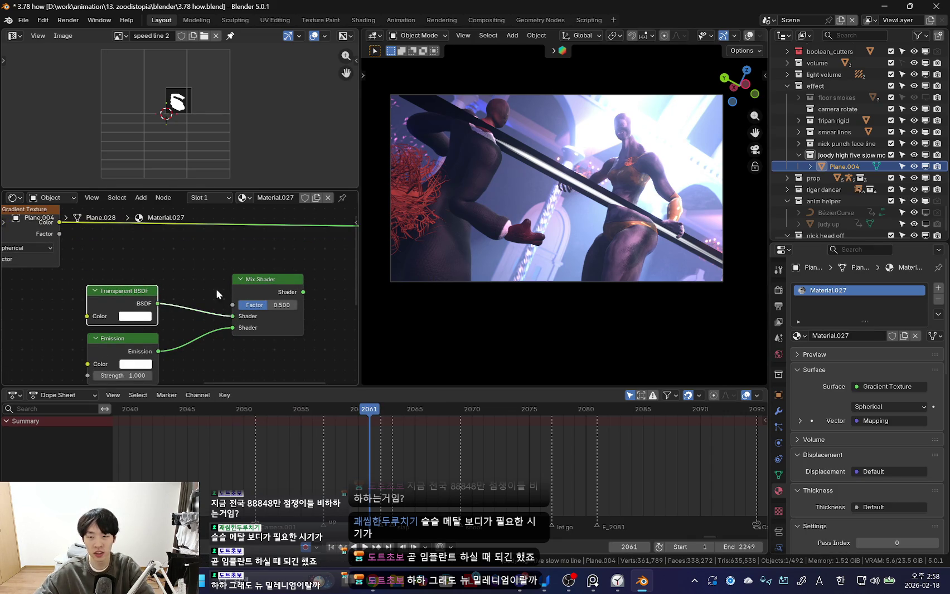
scroll(228, 309, "down", 3)
scroll(195, 298, "up", 2)
left_click_drag(127, 273, 124, 276)
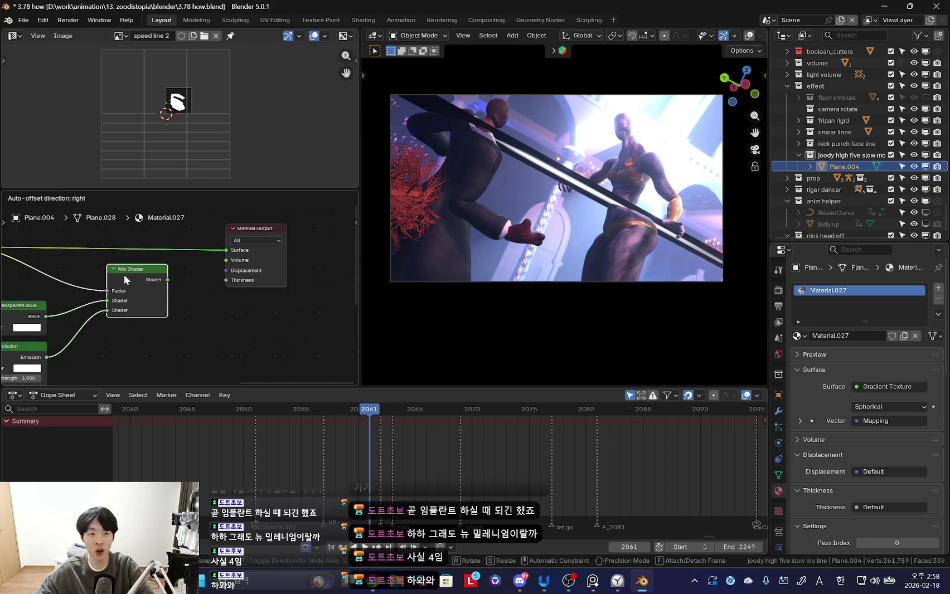
- Drop the Mix Shader in place and set the material's Render Method to Blended
left_click(124, 275)
middle_click_drag(168, 290, 192, 297)
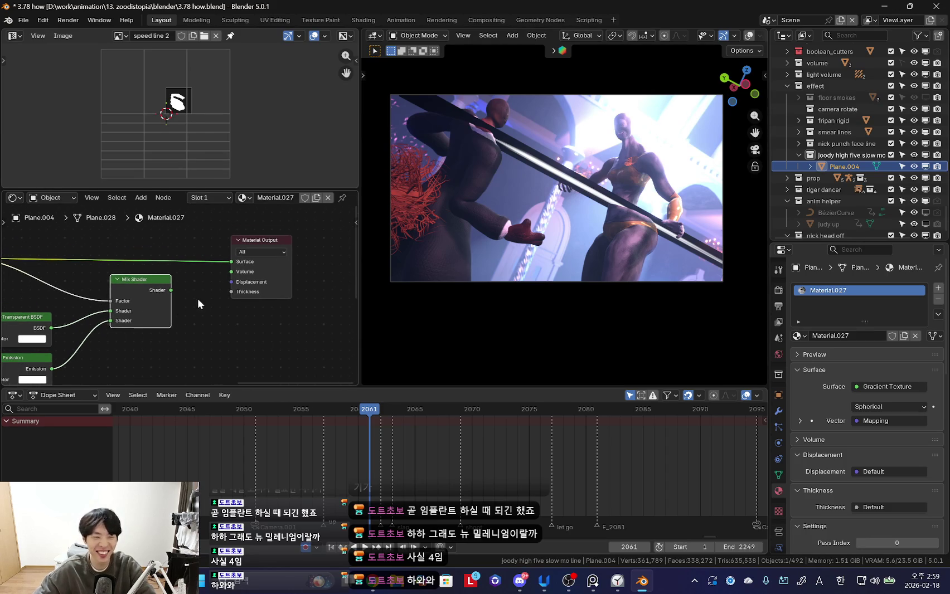
scroll(171, 291, "up", 2)
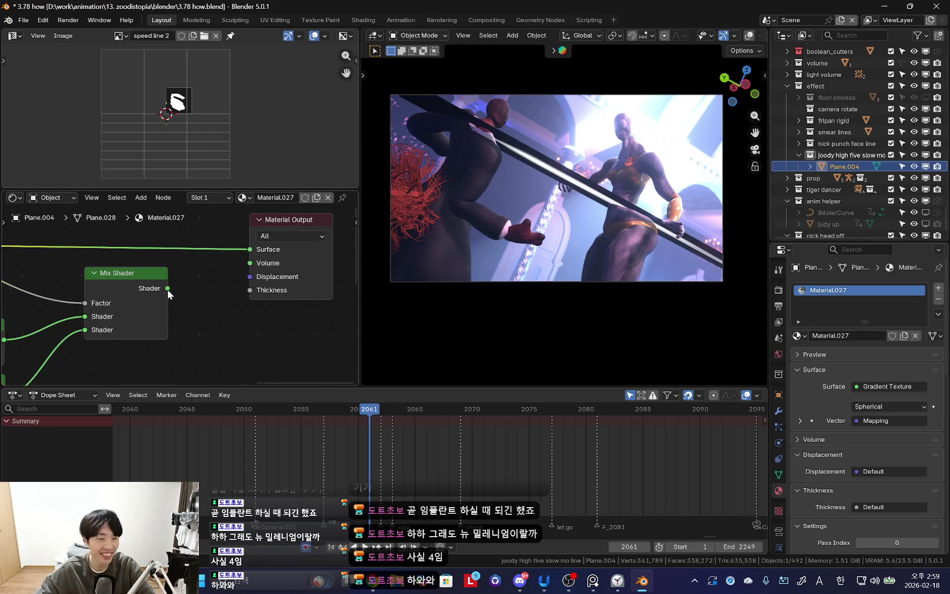
middle_click_drag(229, 299, 333, 289)
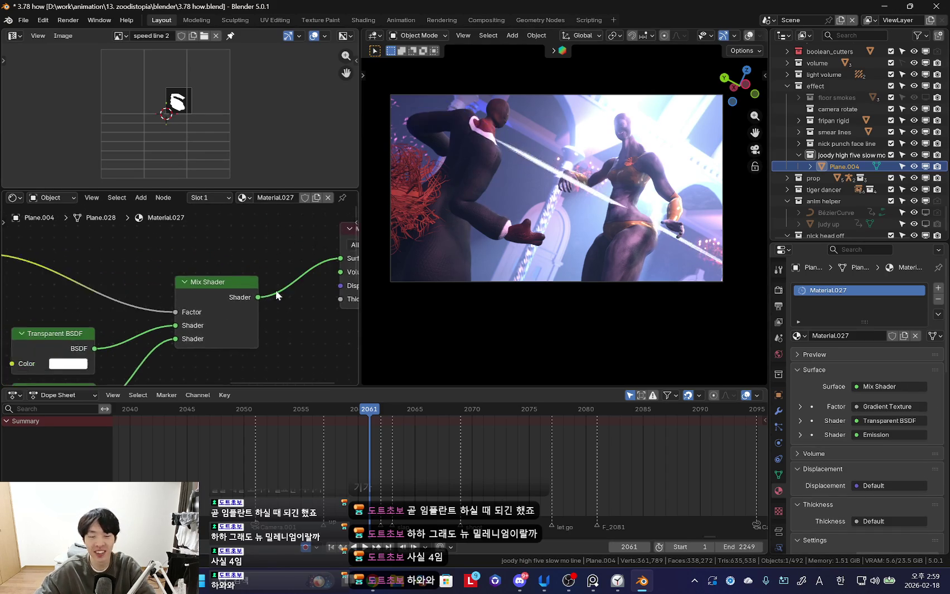
left_click(625, 231)
scroll(899, 436, "down", 6)
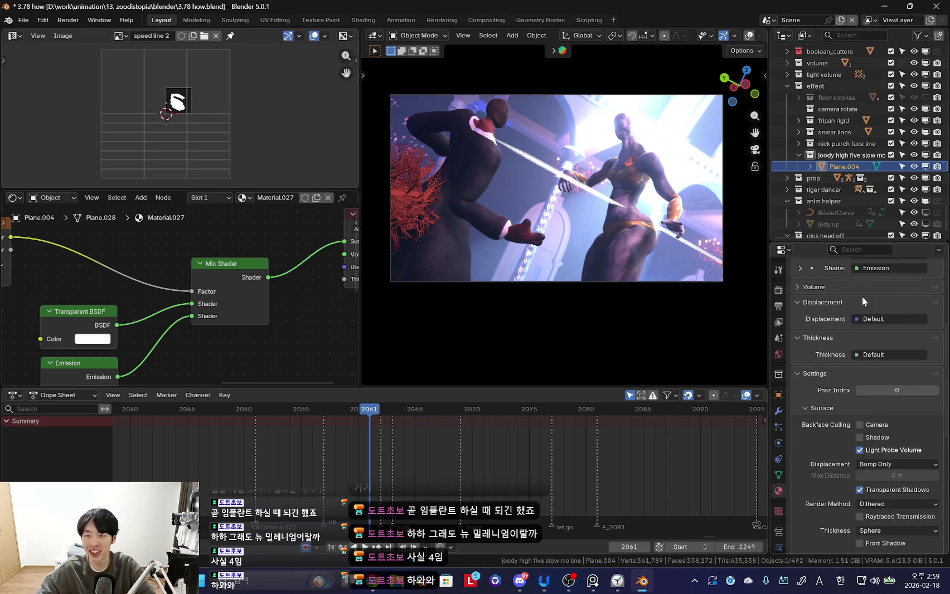
left_click_drag(853, 241, 854, 155)
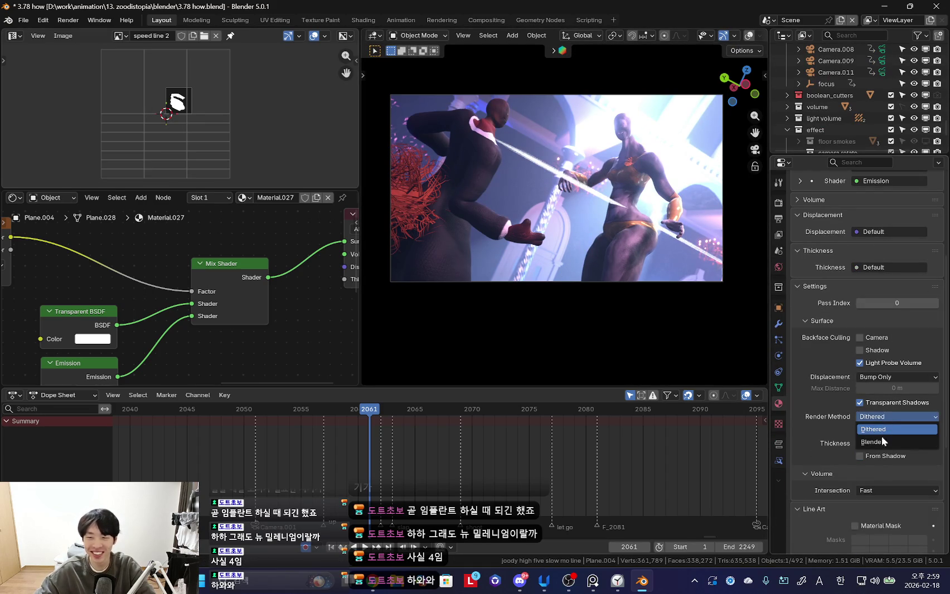
left_click(873, 442)
- Free-rotate Plane.004 at frame 2061 and key its new rotation
key("r")
key("r")
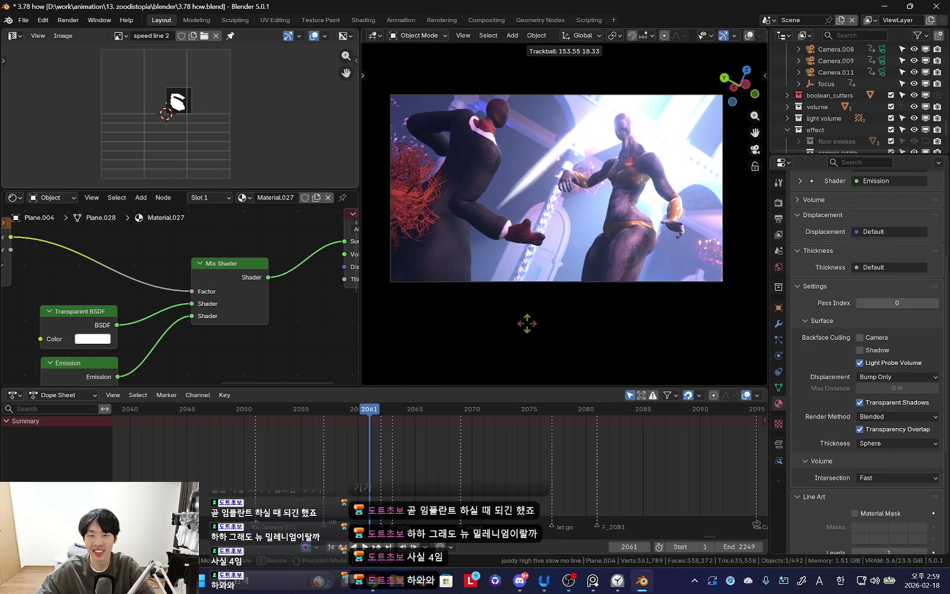
left_click(541, 289)
middle_click_drag(541, 289, 549, 362)
scroll(564, 450, "up", 3, "ctrl")
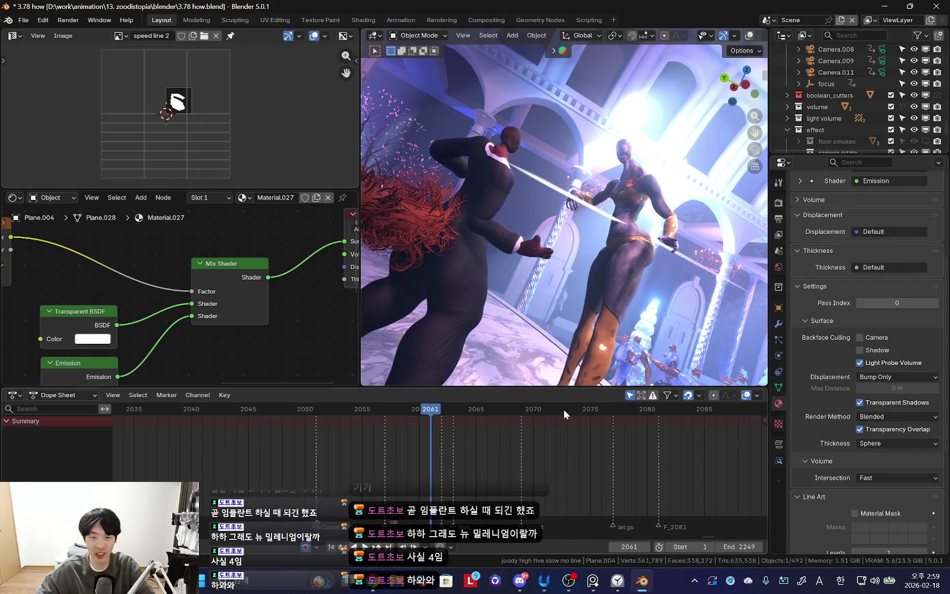
mouse_move(554, 254)
middle_mouse_down()
mouse_move(604, 273)
mouse_move(512, 254)
mouse_move(536, 240)
middle_mouse_up()
key("r")
key("r")
left_click(556, 304)
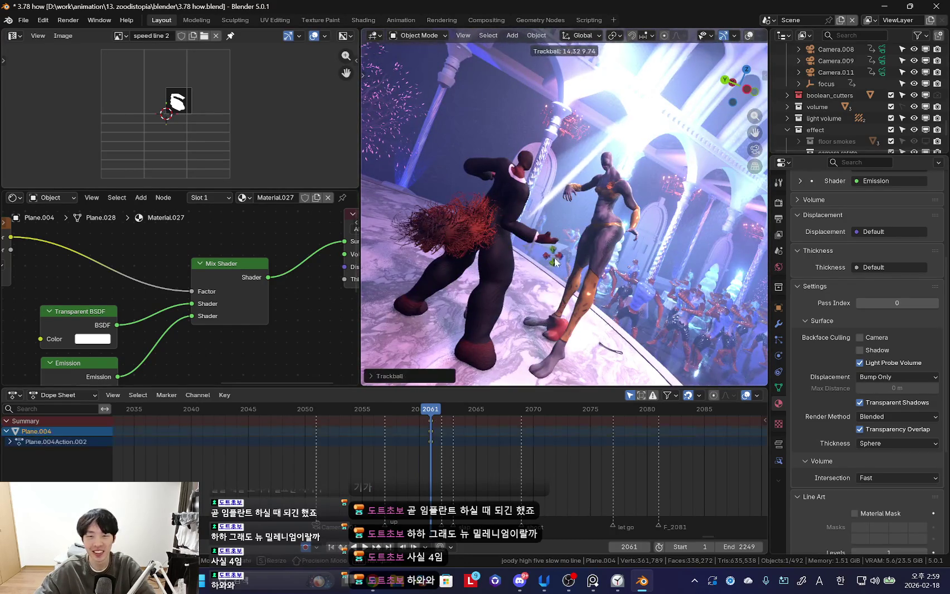
- Rotate the streak plane around the view axis to finish its frame 2061 pose
key("shift+alt+z")
key("r")
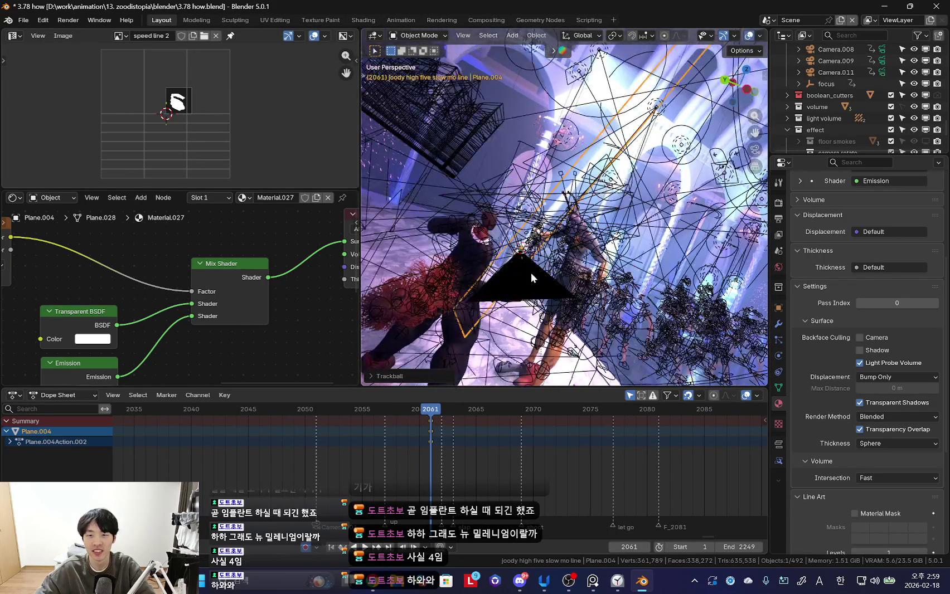
left_click(576, 292)
key("shift+alt+z")
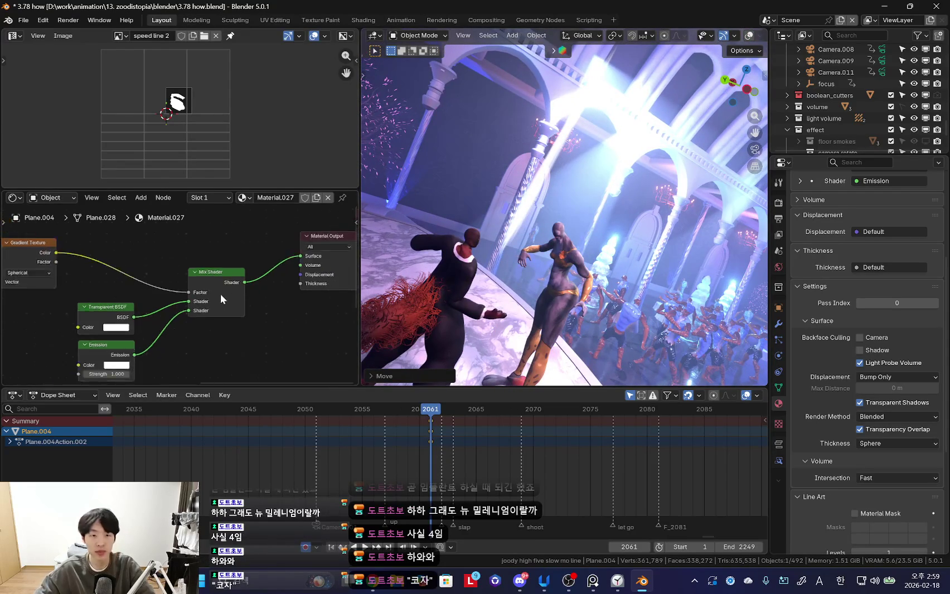
scroll(224, 293, "down", 3)
key("shift+a")
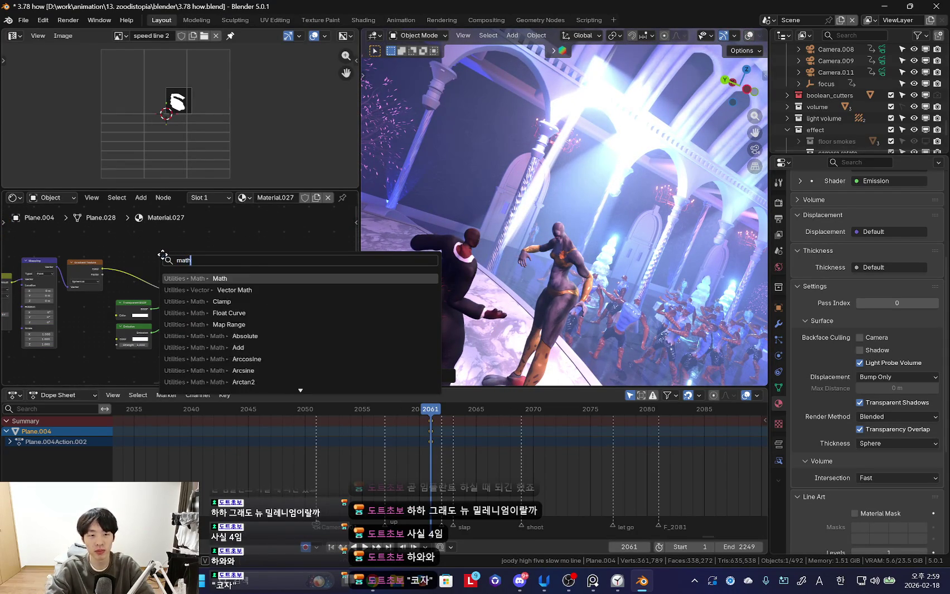
- Insert a Math node on the Gradient-to-Factor link, set to Multiply with value 0.240
key("Return")
left_click(198, 197)
scroll(233, 327, "up", 2)
key("g")
left_click(220, 306)
scroll(176, 291, "up", 2)
left_click(166, 273)
left_click(166, 321)
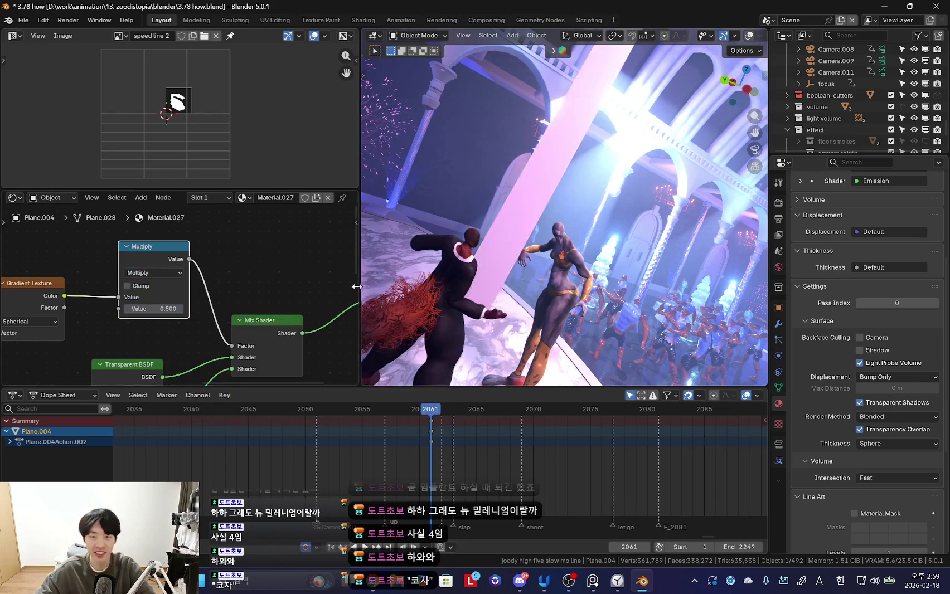
scroll(250, 297, "up", 5)
mouse_move(234, 301)
left_mouse_down()
mouse_move(167, 301)
mouse_move(223, 301)
left_mouse_up()
middle_click_drag(454, 308, 602, 239)
- Move the streak plane, step to frame 2062, and return to the camera view
key("g")
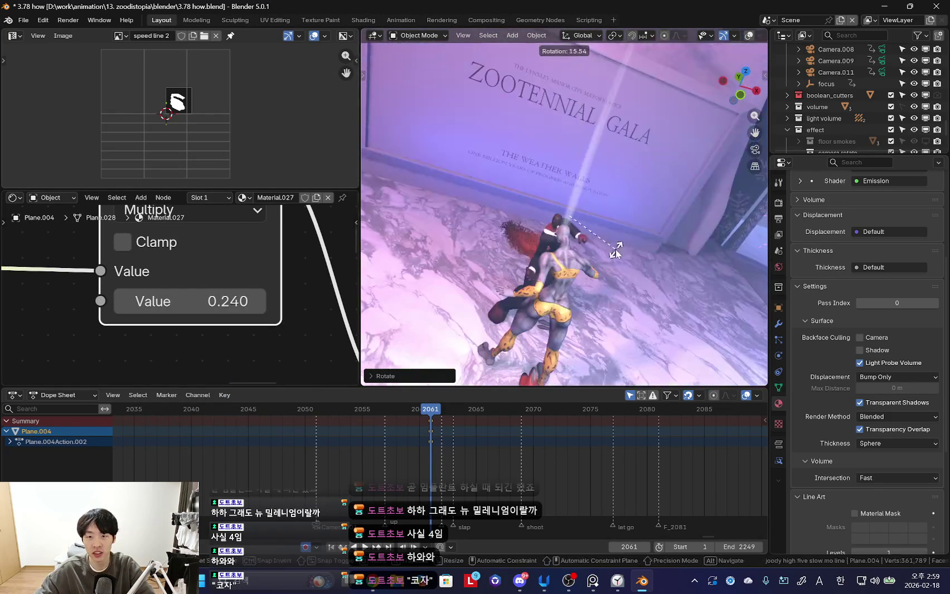
left_click(719, 208)
key("Right")
key("KP_0")
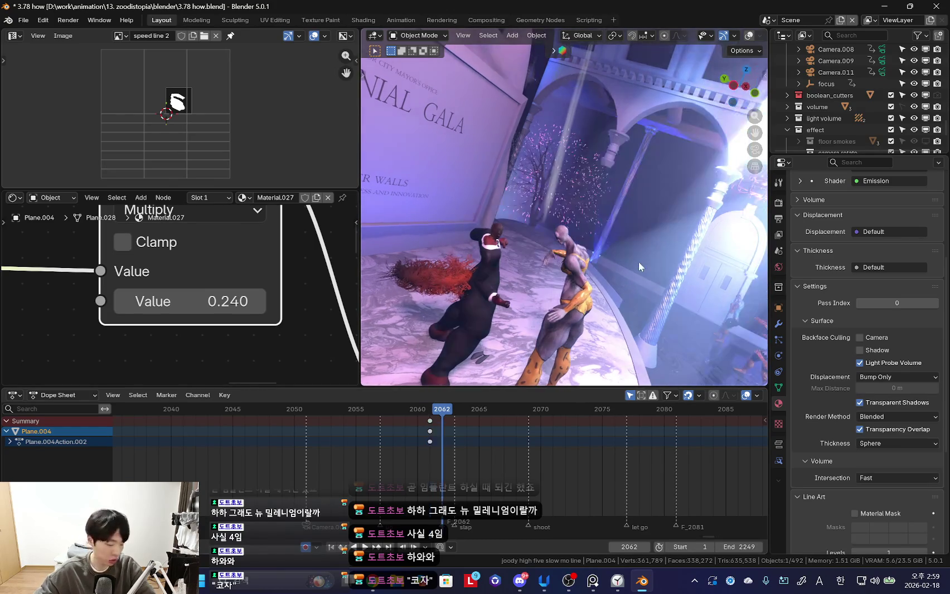
- At frame 2075, rotate the streak plane into position near the hands
scroll(487, 484, "up", 2)
left_click_drag(487, 479, 632, 469)
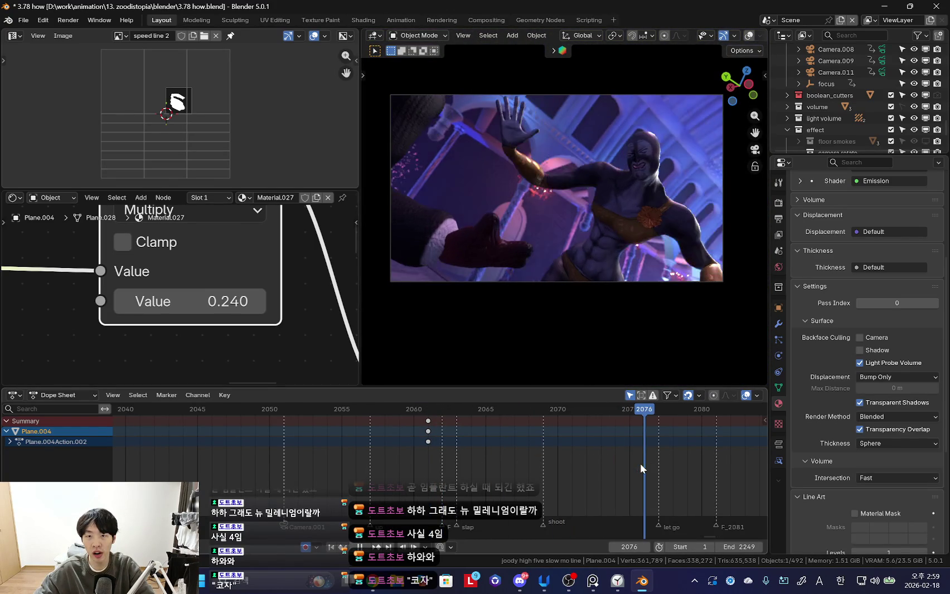
mouse_move(544, 229)
middle_mouse_down()
mouse_move(530, 208)
mouse_move(488, 303)
mouse_move(634, 253)
mouse_move(515, 308)
mouse_move(600, 315)
mouse_move(596, 301)
mouse_move(597, 316)
mouse_move(629, 321)
middle_mouse_up()
key("r")
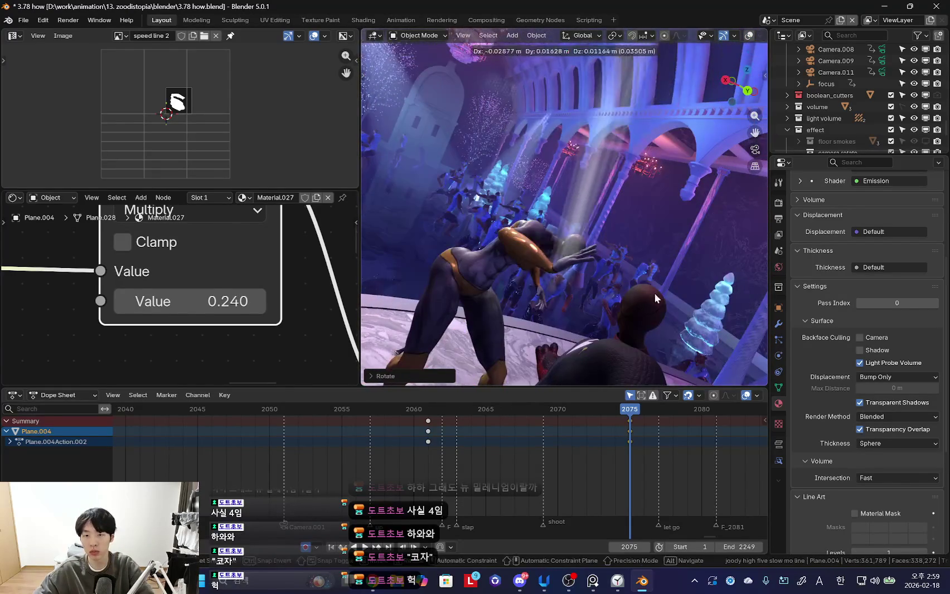
left_click(496, 296)
- Move and rotate the streak plane at frame 2075, undoing the last rotation
key("g")
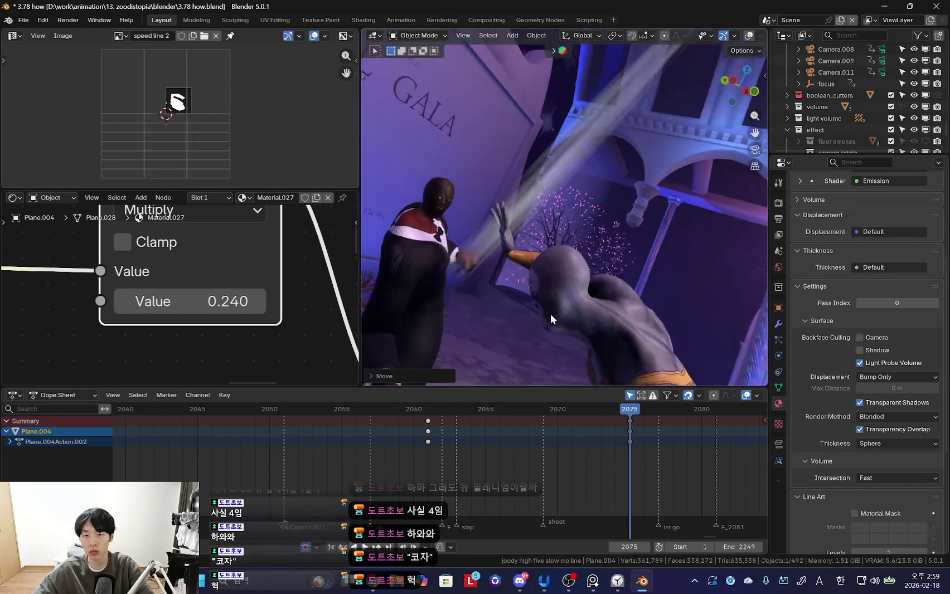
left_click(550, 314)
key("KP_0")
key("r")
key("r")
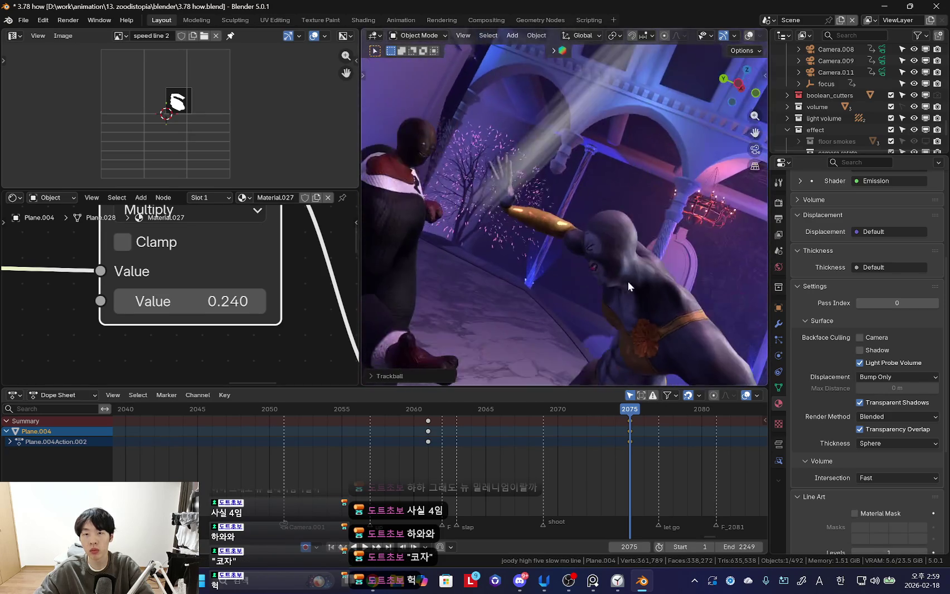
left_click(650, 254)
key("r")
left_click(643, 299)
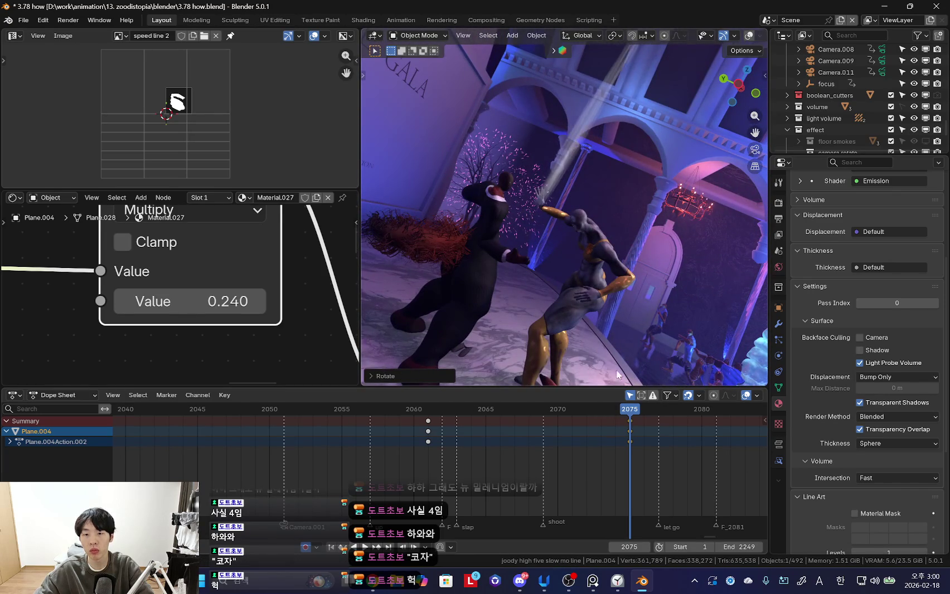
scroll(565, 460, "down", 2)
key("ctrl+z")
- Reposition the streak plane at frame 2074
key("KP_0")
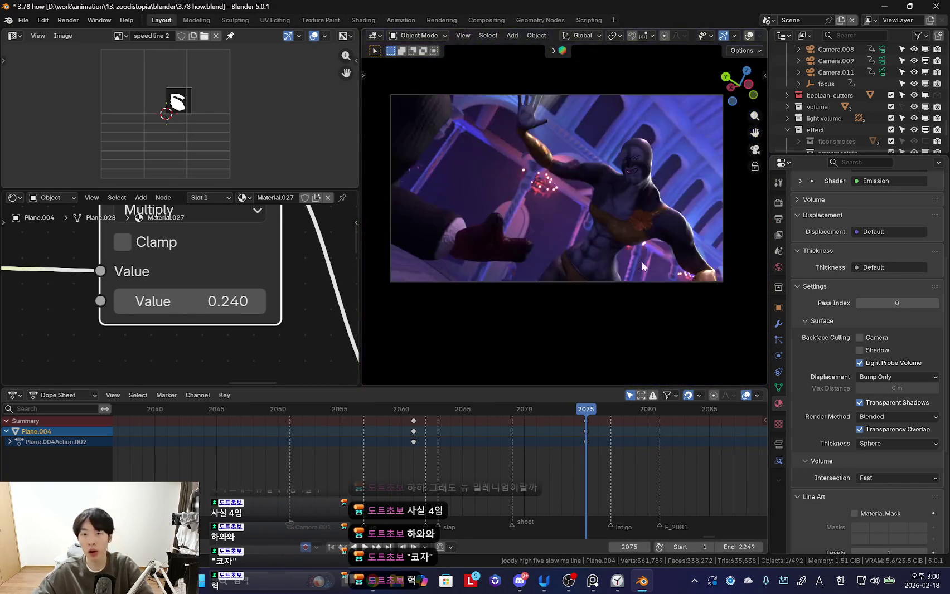
scroll(621, 441, "down", 2)
key("Left")
key("g")
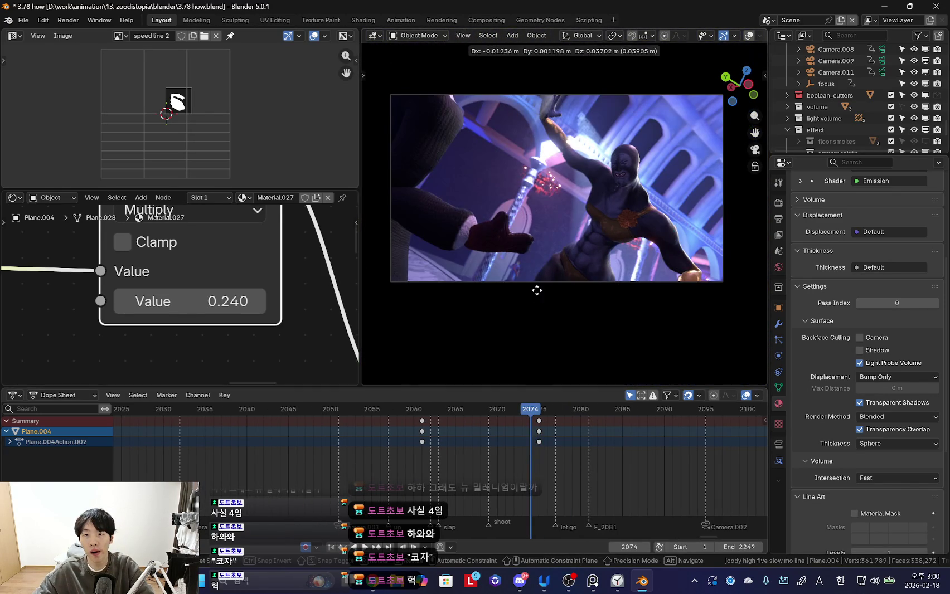
left_click(562, 319)
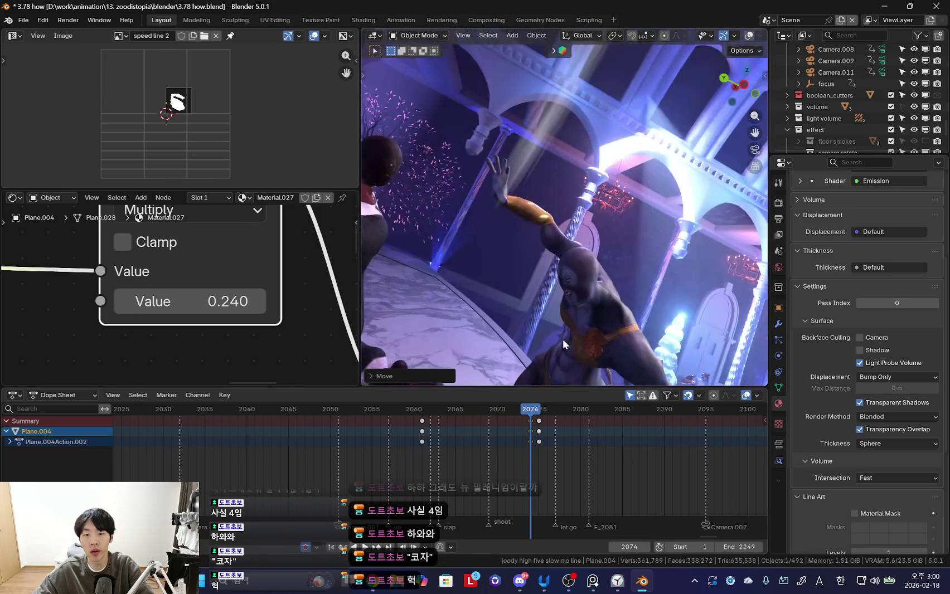
- Delete the stray key near frame 2061 and scale the plane to zero at frame 2073
left_click(446, 448)
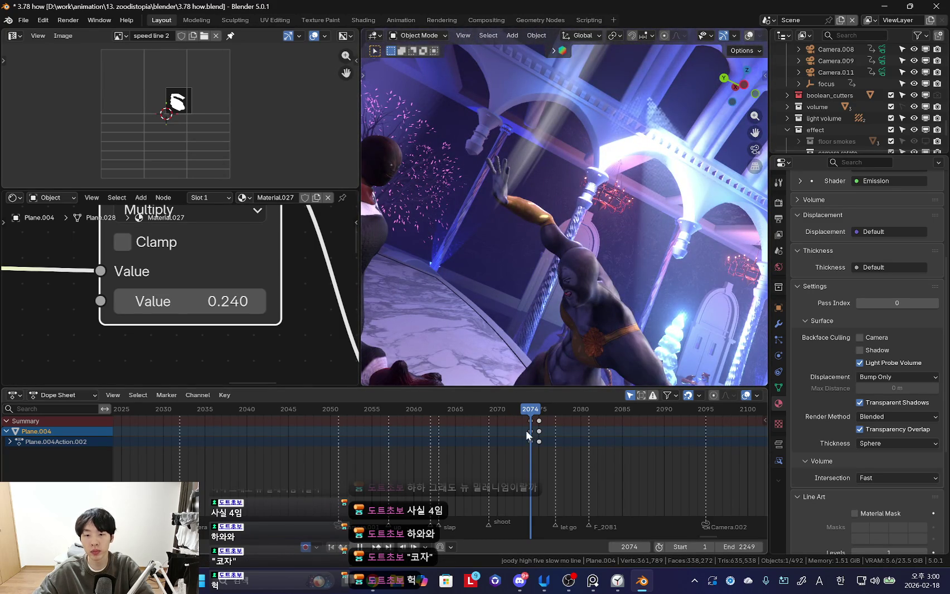
key("Left")
key("s")
left_click(598, 216)
key("s")
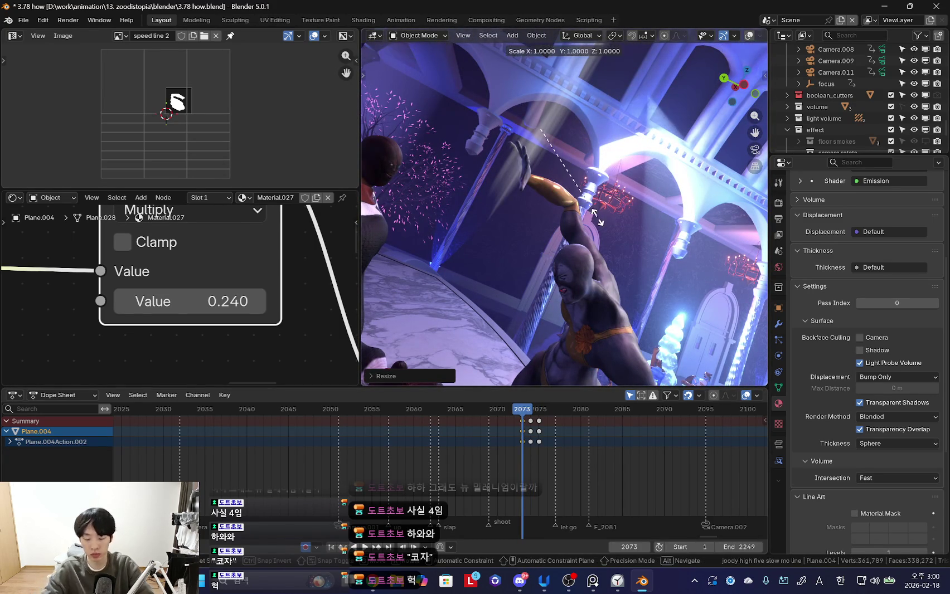
key("Escape")
key("Right")
key("Right")
key("shift+alt+z")
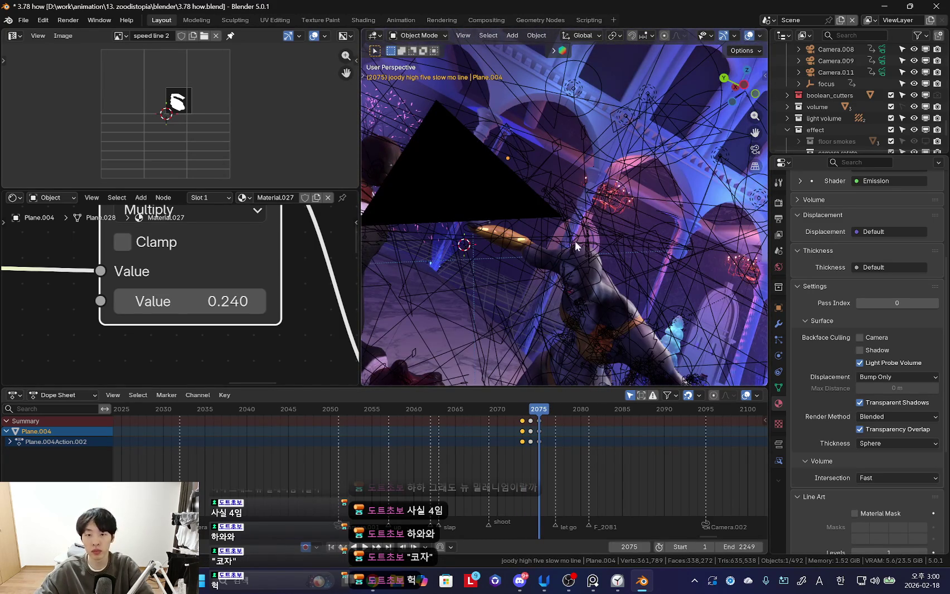
- Expand Plane.004Action.002 into its Object Transforms channels and show the N sidebar Item values
key("KP_Add")
scroll(512, 460, "down", 1, "ctrl")
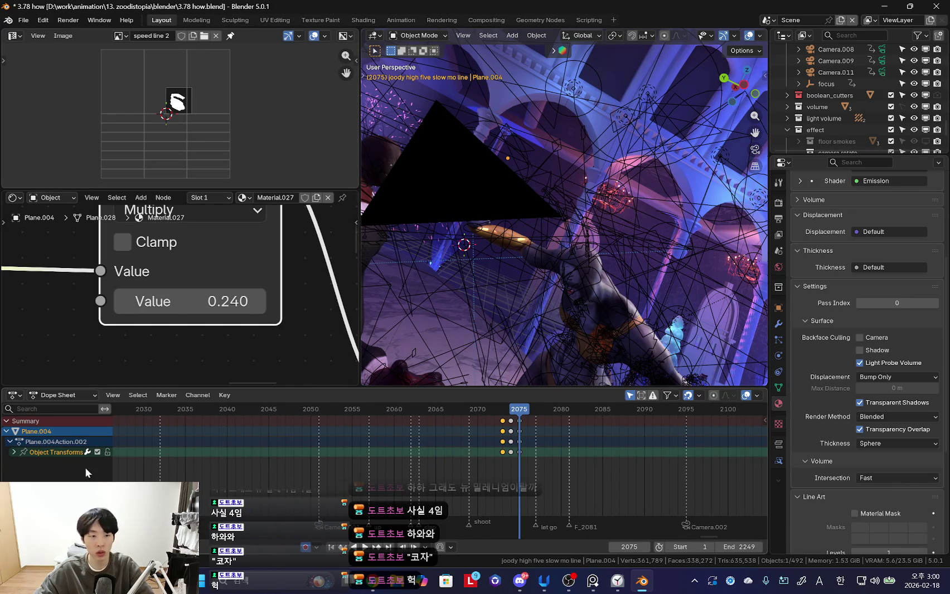
key("KP_Add")
key("n")
middle_click_drag(543, 479, 509, 442)
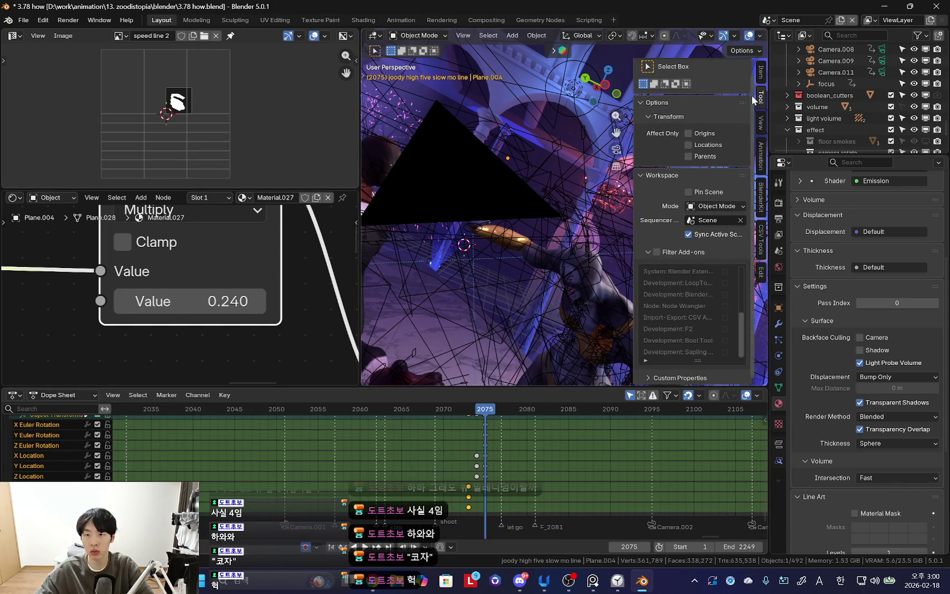
scroll(749, 99, "up", 1, "ctrl")
scroll(502, 446, "up", 2)
left_click_drag(502, 389, 502, 311)
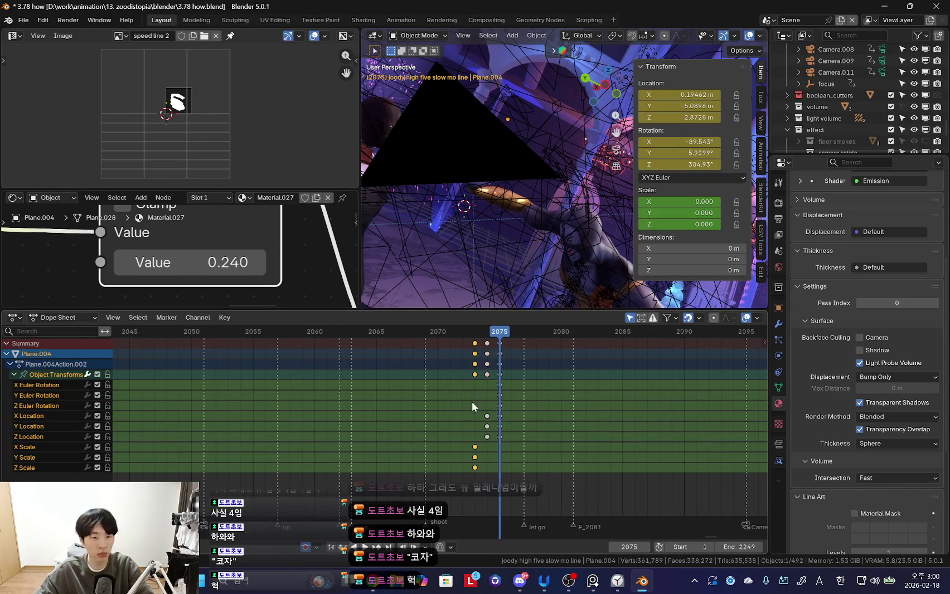
- Play the streak from frame 2073 in camera view with overlays hidden, stepping through frames 2074–2076
key("Left")
key("Left")
key("space")
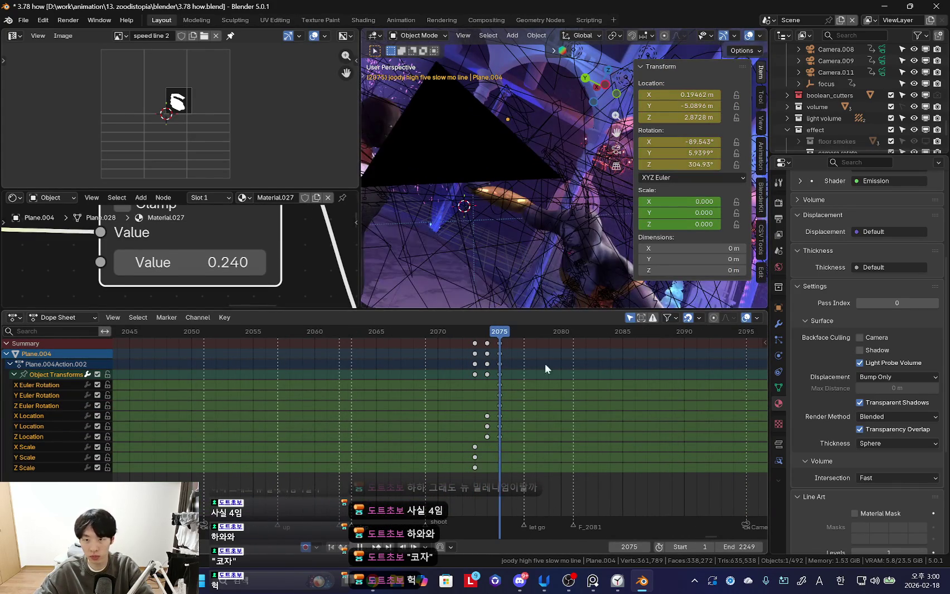
key("KP_0")
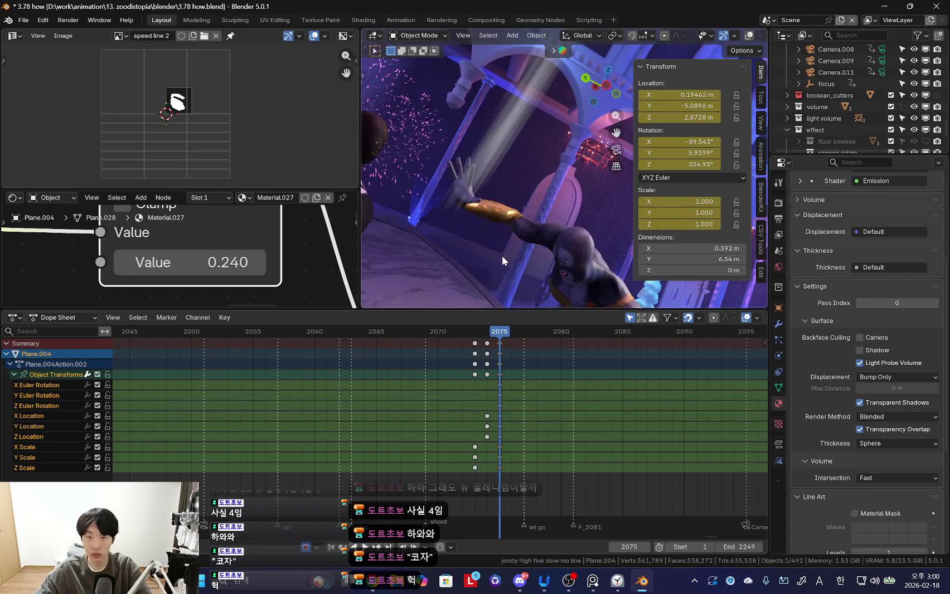
key("n")
key("shift+alt+z")
scroll(465, 433, "up", 2)
key("Left")
key("Right")
key("Right")
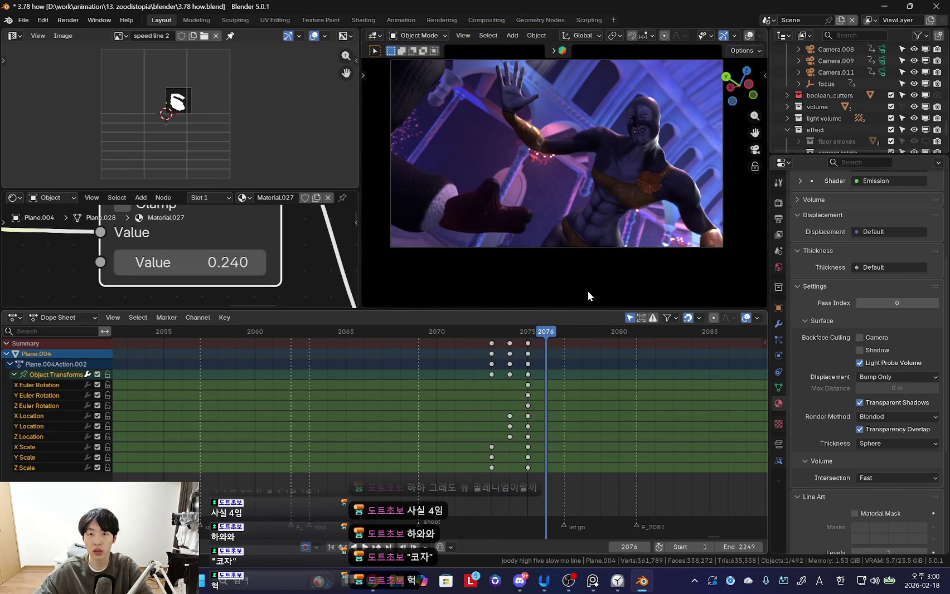
- Reposition the streak plane at frame 2076 and again at frame 2082
key("g")
left_click(589, 208)
left_click_drag(571, 437, 653, 438)
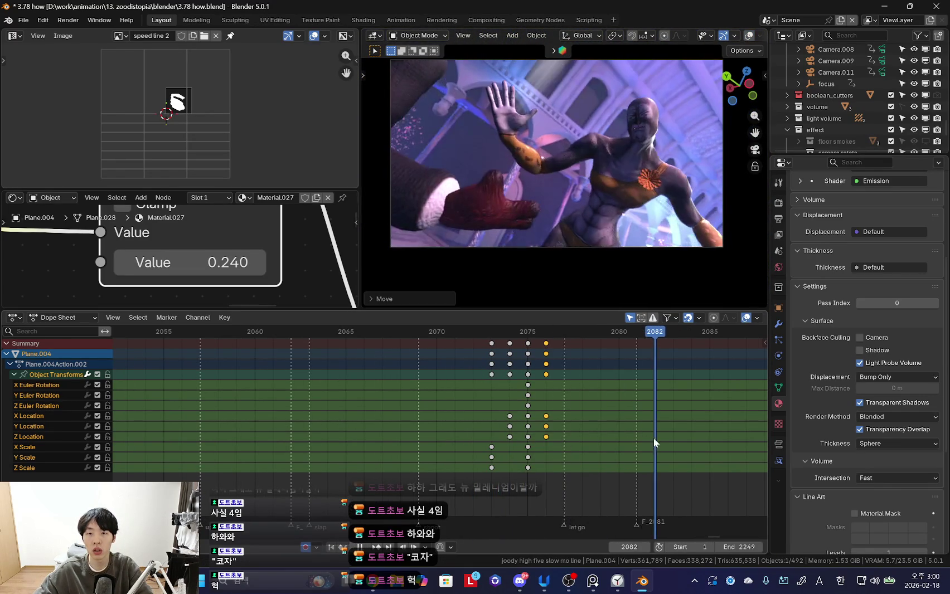
key("g")
left_click(574, 160)
- Preview the streak animation through the shot camera, stopping near frame 2095
mouse_move(574, 160)
middle_mouse_down()
mouse_move(550, 240)
mouse_move(528, 242)
middle_mouse_up()
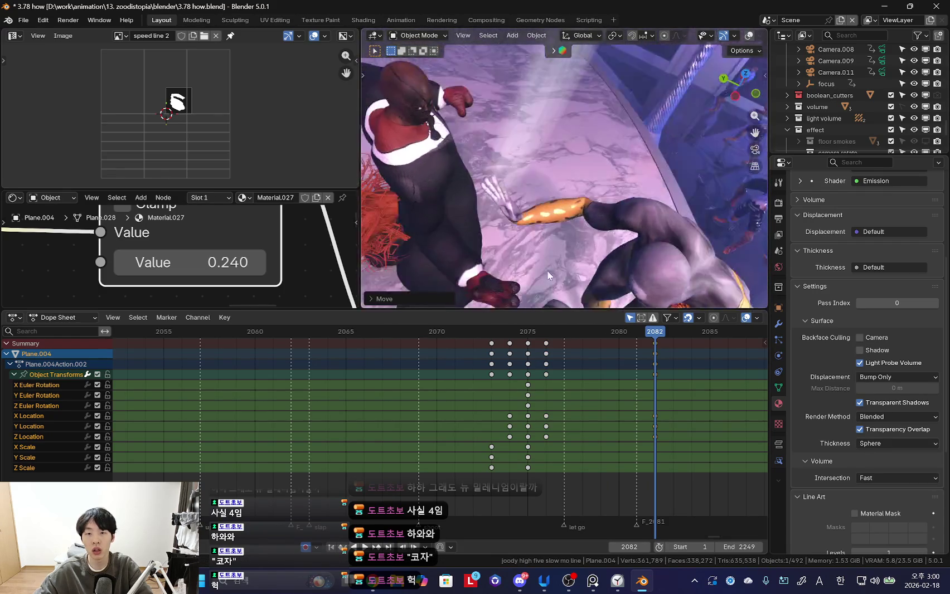
key("KP_0")
right_click(518, 422)
mouse_move(655, 397)
left_mouse_down()
mouse_move(577, 393)
mouse_move(647, 399)
mouse_move(649, 414)
left_mouse_up()
key("space")
scroll(387, 447, "down", 4)
left_click_drag(558, 440, 555, 428)
- At frame 2094, move the streak plane into place in the shot camera framing
mouse_move(583, 197)
middle_mouse_down()
mouse_move(541, 241)
mouse_move(560, 205)
middle_mouse_up()
key("KP_0")
key("g")
left_click(536, 217)
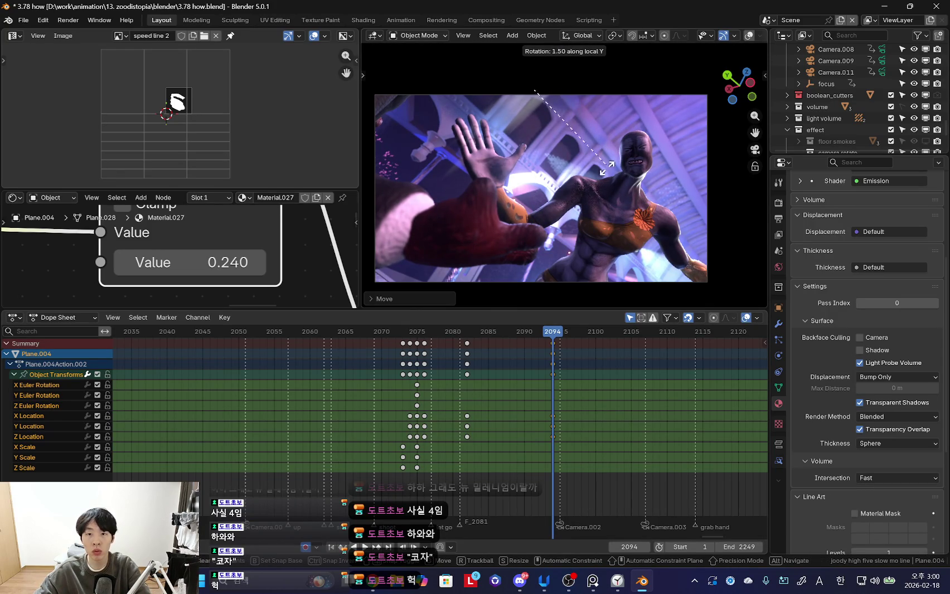
- Rotate the streak plane about its local Y axis at frame 2094
key("r")
key("y")
key("y")
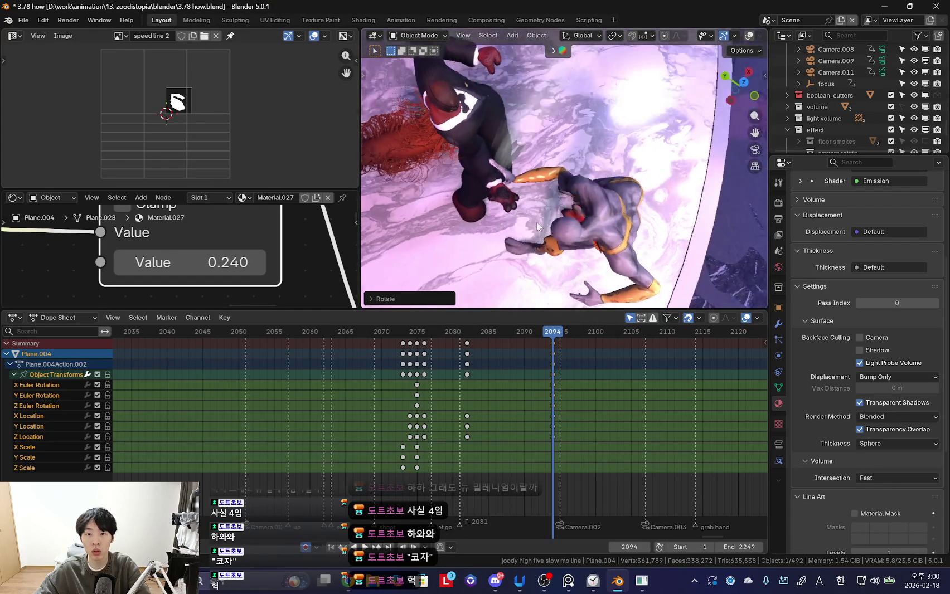
left_click(540, 228)
scroll(504, 365, "up", 2)
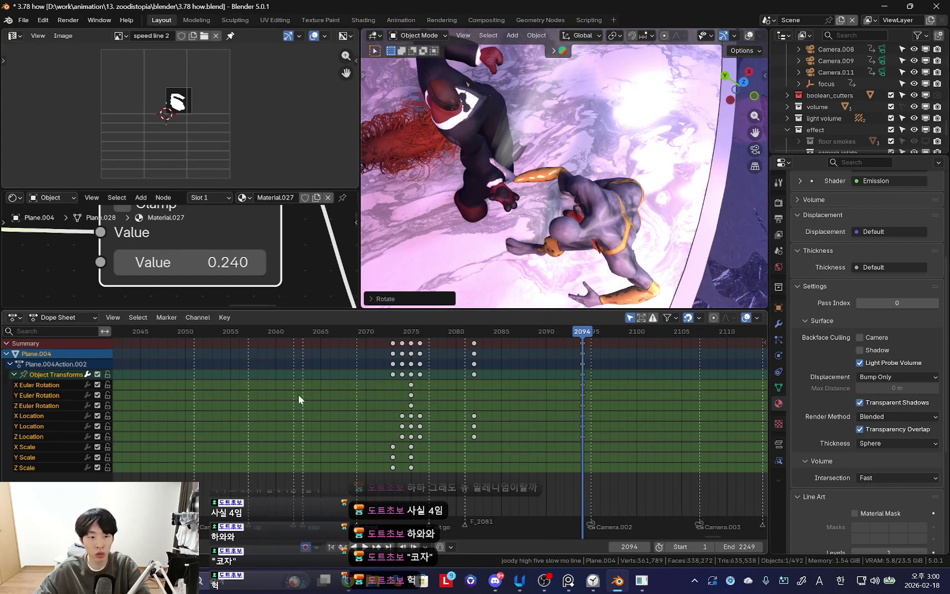
left_click(569, 387)
key("KP_0")
- Shift the streak plane into a new position as seen through the shot camera
key("g")
left_click(614, 225)
mouse_move(616, 227)
middle_mouse_down()
mouse_move(570, 264)
mouse_move(568, 218)
mouse_move(555, 219)
middle_mouse_up()
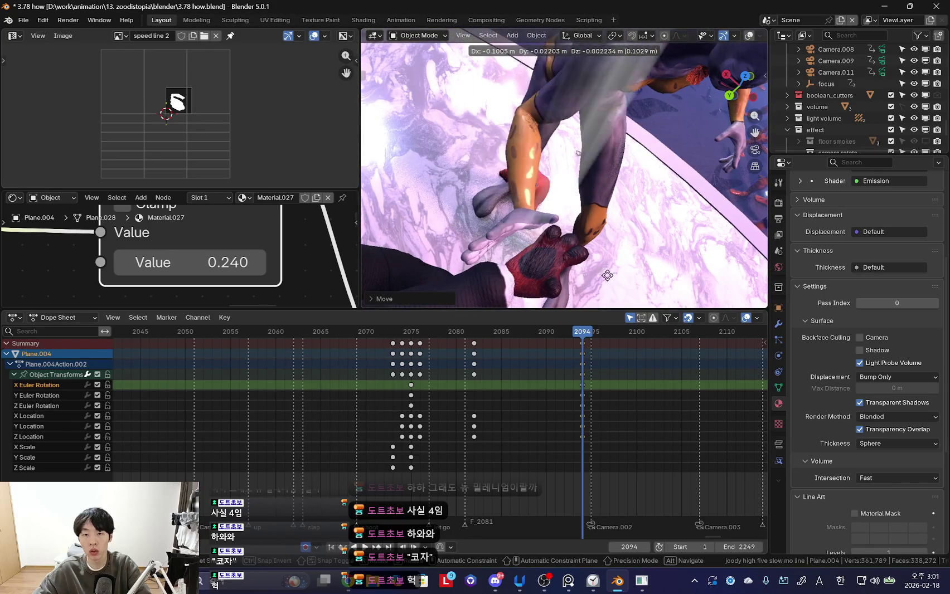
key("KP_0")
key("g")
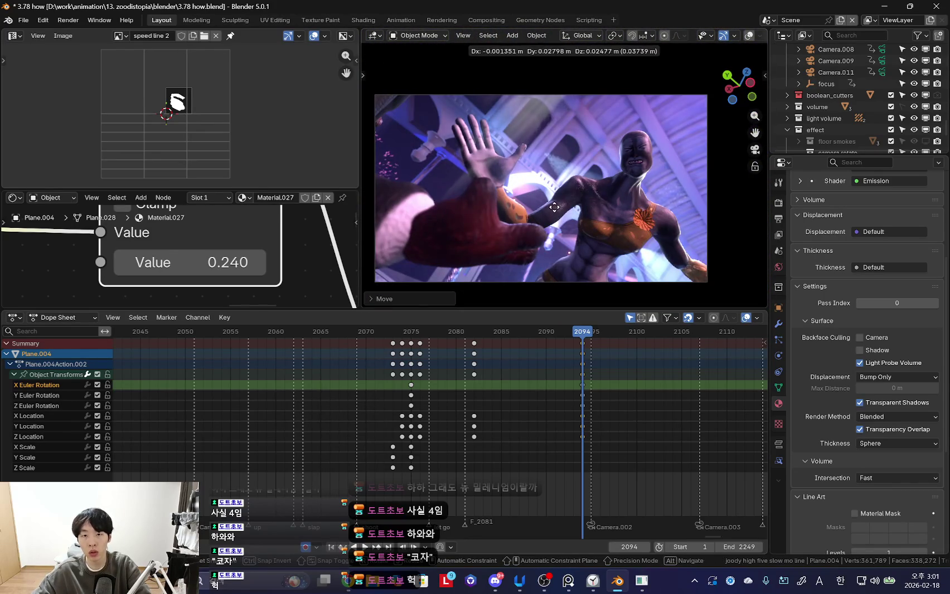
scroll(638, 367, "up", 2)
- Review the plane's motion at frames 2081 and 2078, then enter Edit Mode on its mesh
mouse_move(564, 412)
left_mouse_down()
mouse_move(547, 391)
mouse_move(342, 409)
mouse_move(385, 428)
left_mouse_up()
scroll(332, 417, "down", 4)
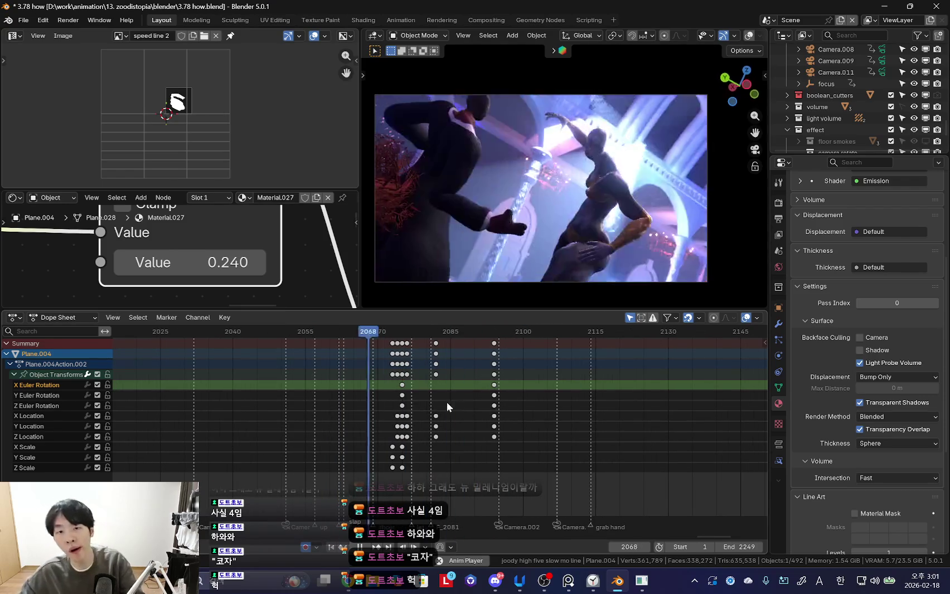
scroll(474, 416, "up", 3)
mouse_move(481, 428)
left_mouse_down()
mouse_move(388, 411)
mouse_move(417, 433)
mouse_move(382, 426)
left_mouse_up()
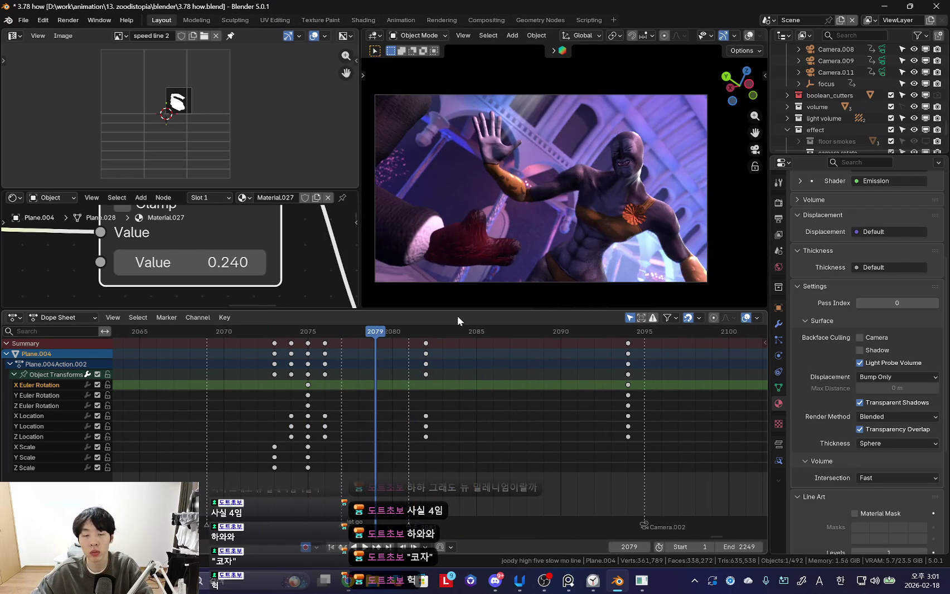
key("Tab")
mouse_move(467, 229)
middle_mouse_down()
mouse_move(554, 200)
mouse_move(521, 191)
middle_mouse_up()
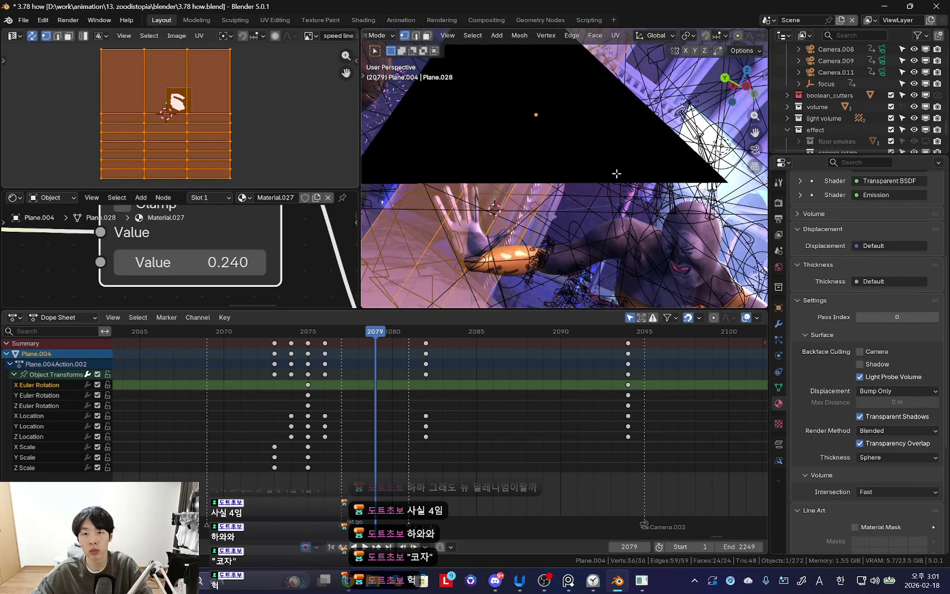
- Select the four vertices along one edge of the streak plane and move them
middle_click_drag(624, 174, 579, 185)
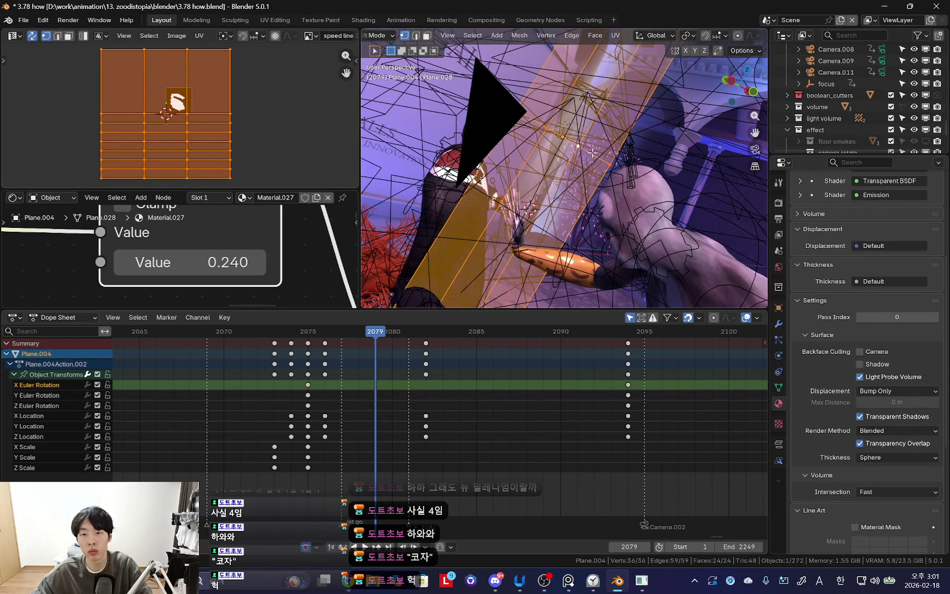
left_click(588, 152, "alt")
middle_click_drag(618, 195, 591, 191)
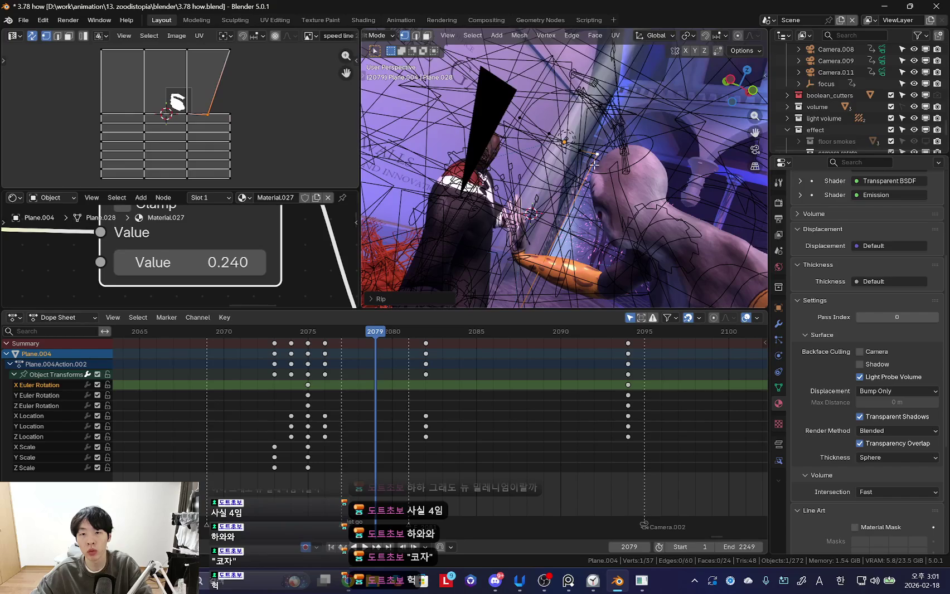
left_click_drag(498, 104, 629, 167)
middle_click_drag(629, 167, 724, 111)
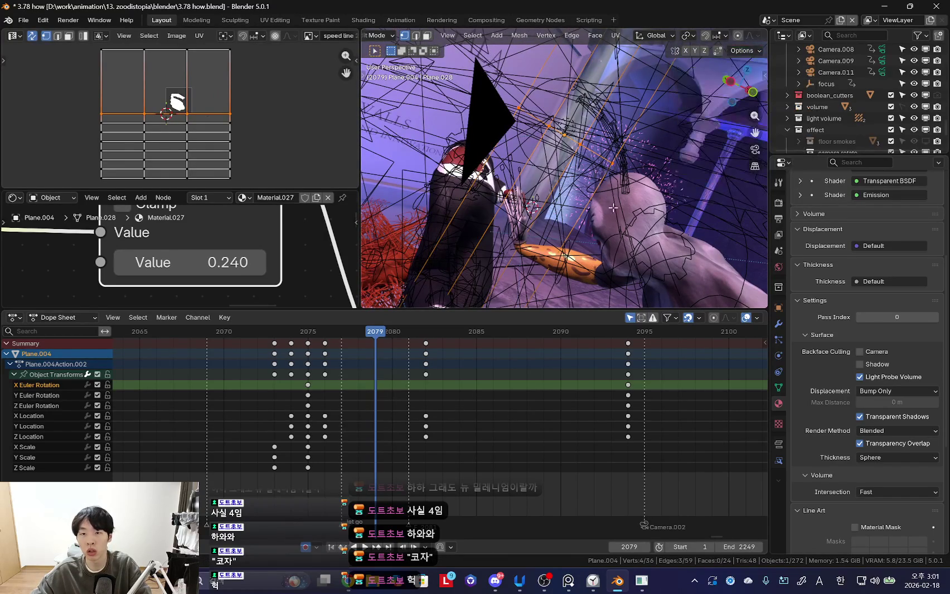
key("shift+alt+z")
key("g")
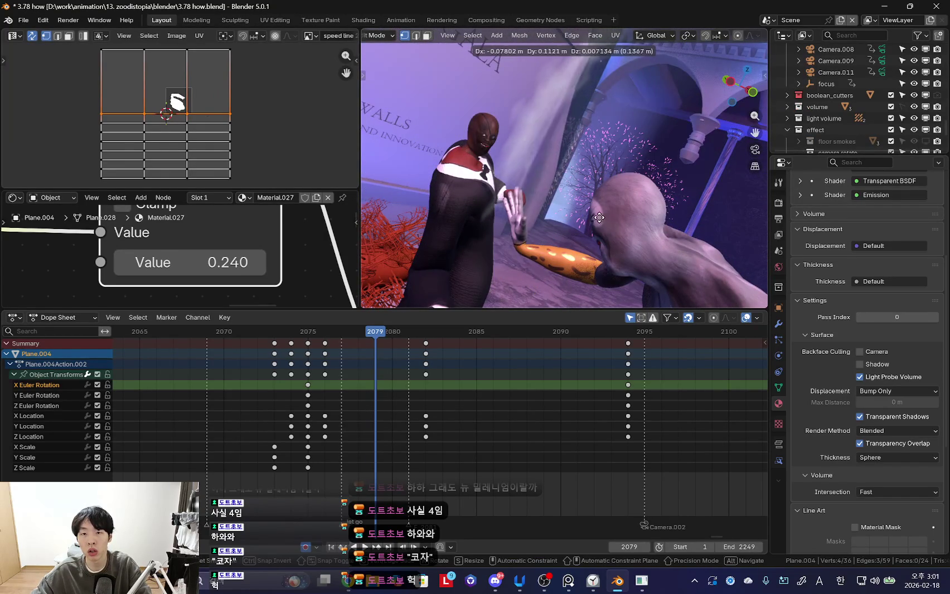
left_click(600, 218)
key("shift+alt+z")
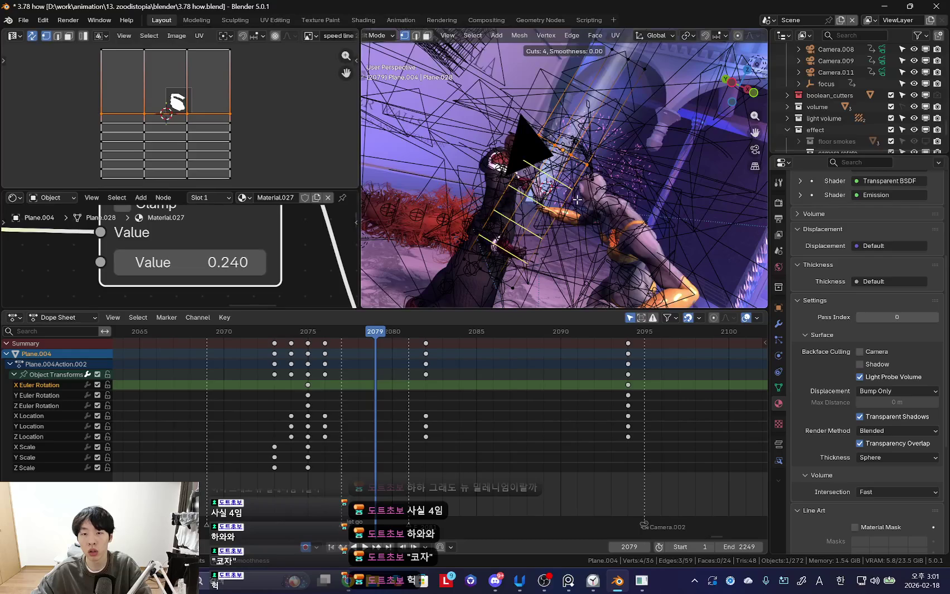
- Add centred edge loops across the plane, shift one loop, and return to Object Mode
left_click(577, 198)
right_click(586, 151)
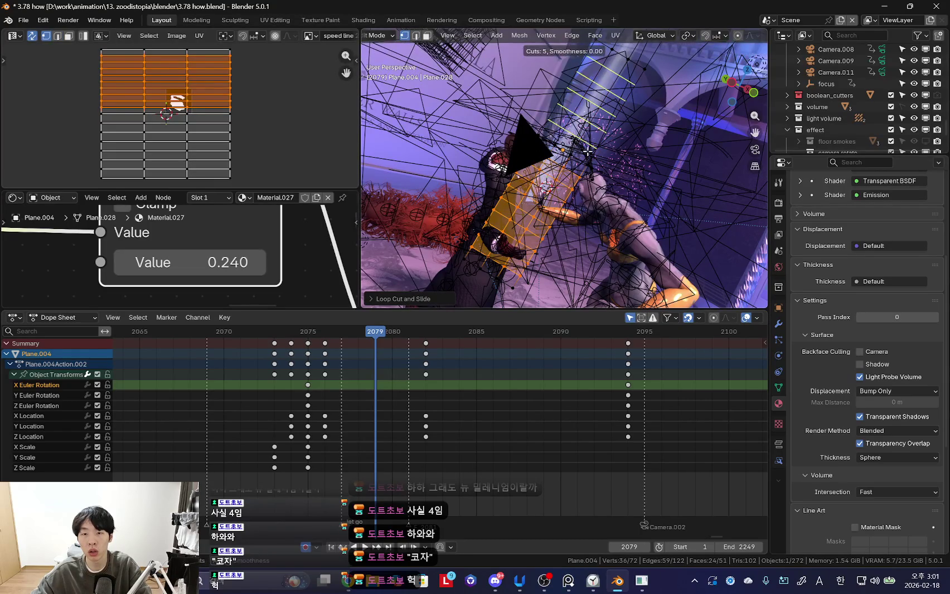
left_click(587, 151)
key("shift+alt+z")
key("shift+alt+z")
key("2")
left_click(580, 177, "alt")
key("g")
key("shift+alt+z")
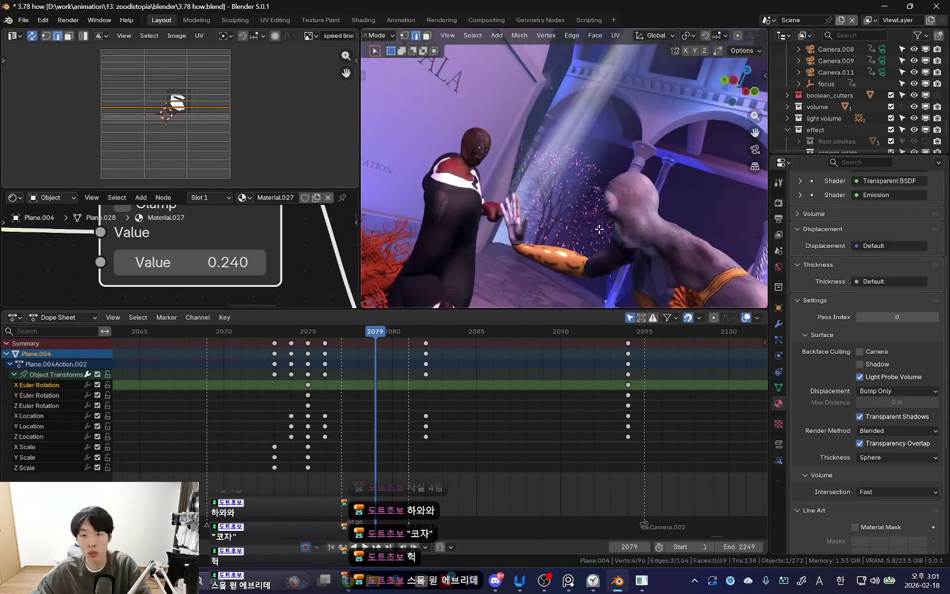
left_click(572, 217)
key("Tab")
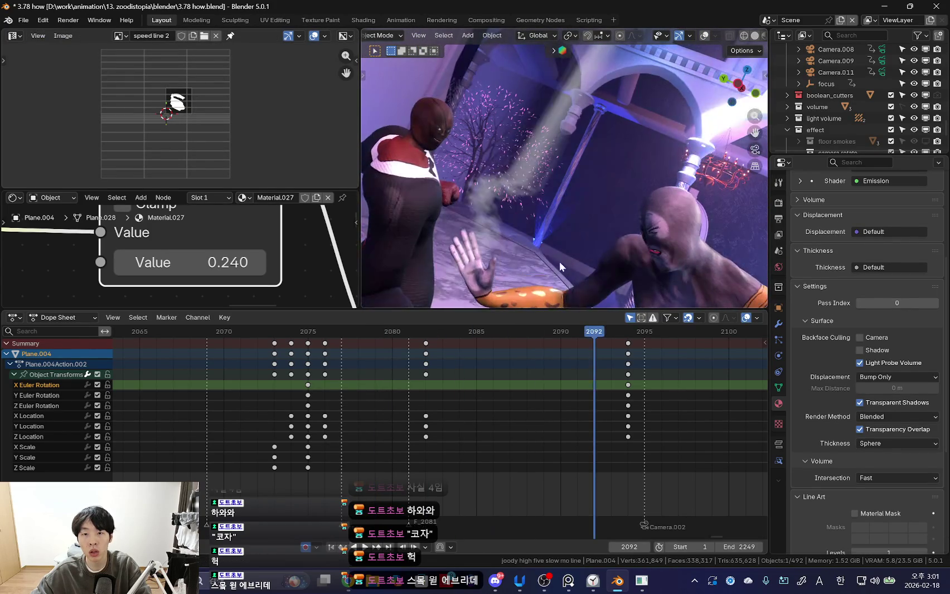
- Try moving the selected streak edges in Edit Mode, cancel, and return to Object Mode
middle_click_drag(583, 242, 544, 223)
key("Tab")
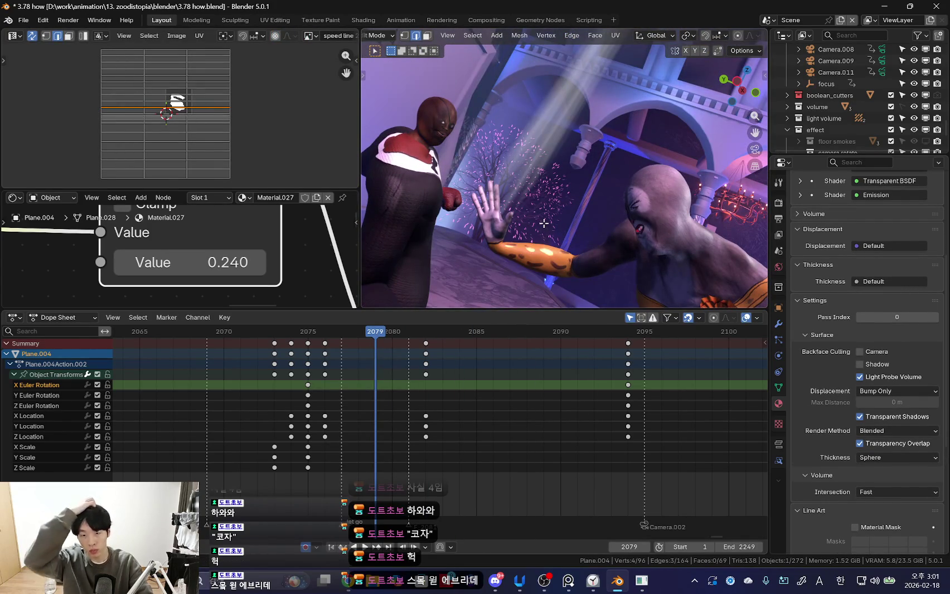
key("g")
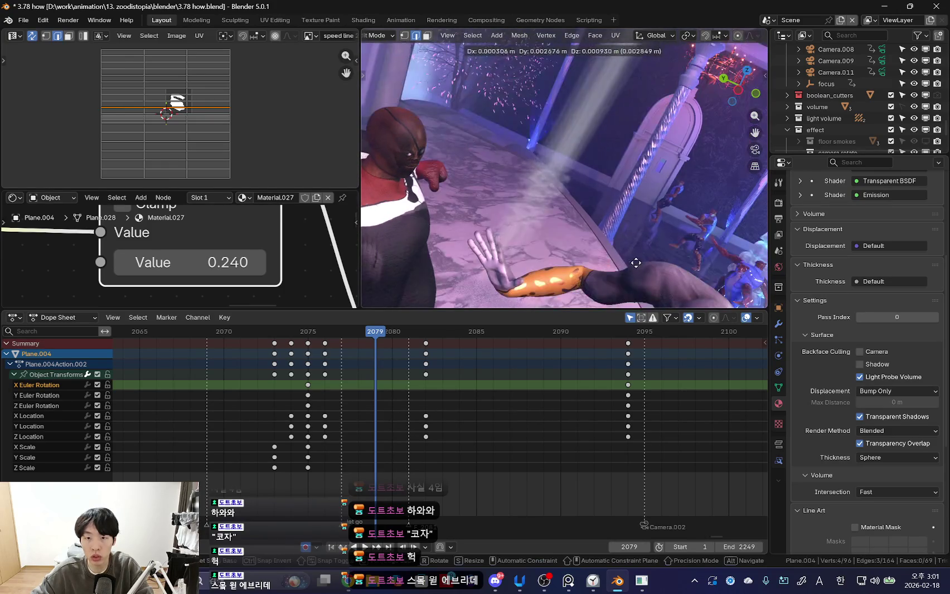
right_click(621, 251)
key("Tab")
scroll(585, 442, "down", 3)
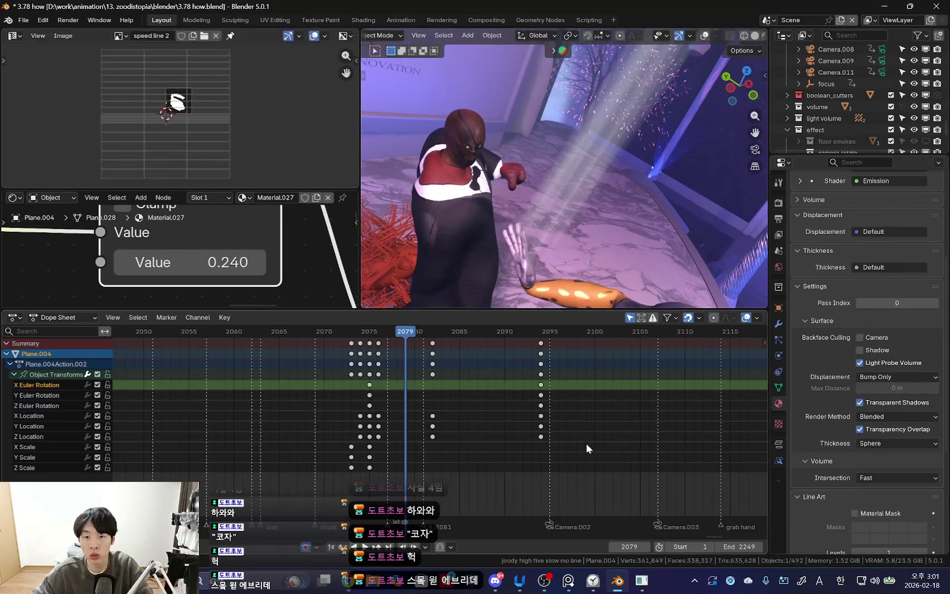
- At frame 2102, clear and key the plane's rotation, then view it isolated from the top
key("space")
key("KP_0")
key("shift+alt+z")
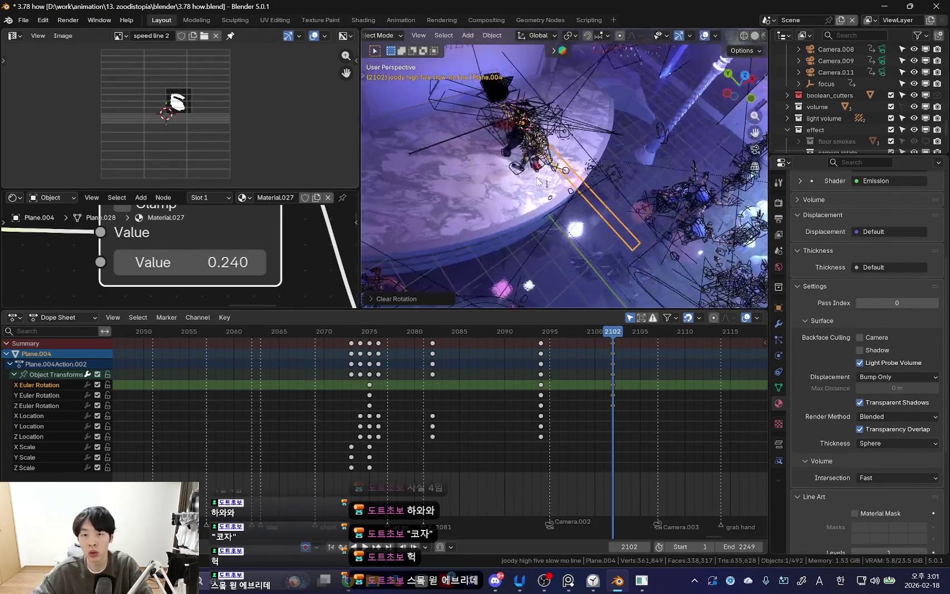
key("alt+r")
mouse_move(597, 177)
middle_mouse_down()
mouse_move(615, 234)
mouse_move(598, 205)
middle_mouse_up()
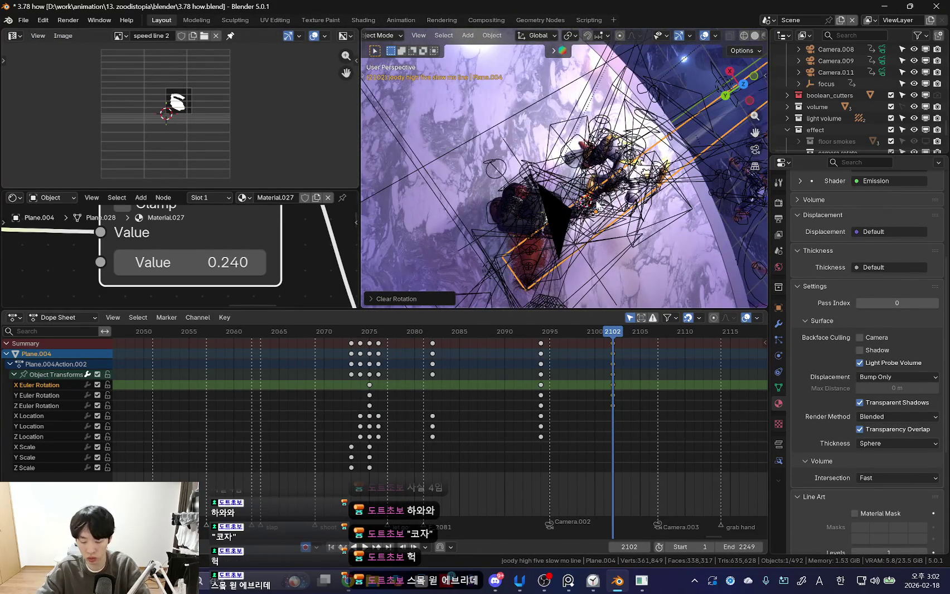
key("KP_7")
key("shift+alt+z")
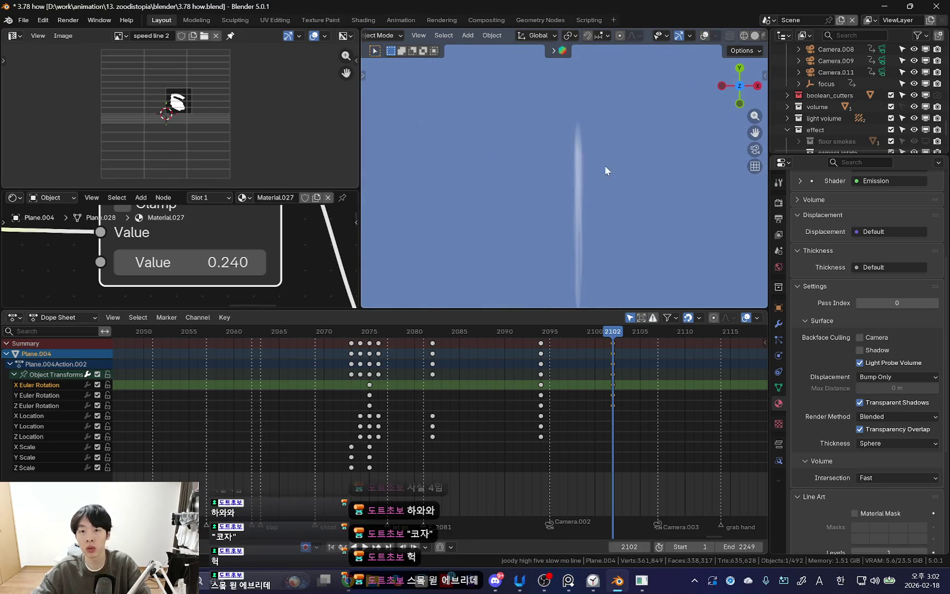
- In Edit Mode, enable proportional editing and test a smooth-falloff bend, cancelling it
key("Tab")
key("shift+alt+z")
key("g")
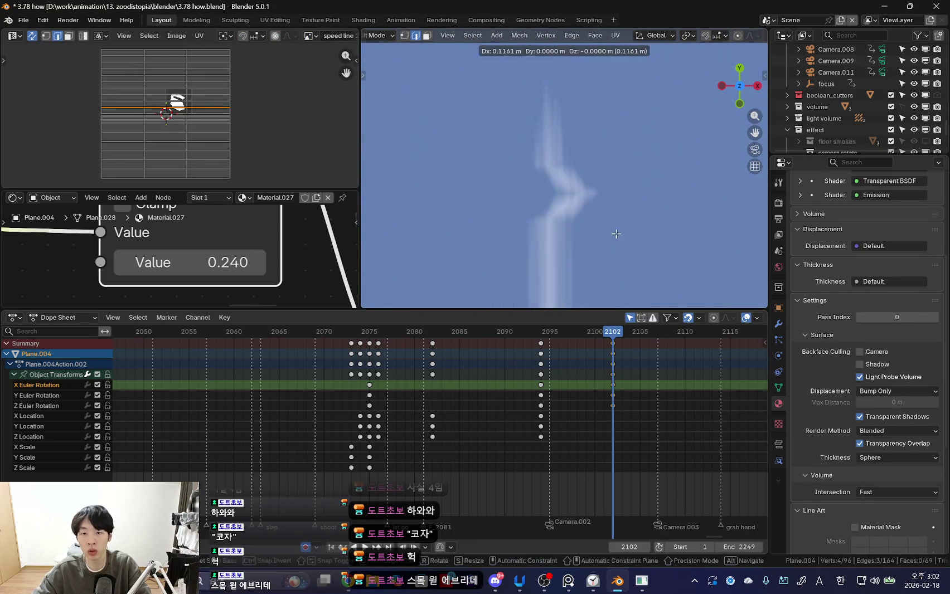
key("Escape")
key("o")
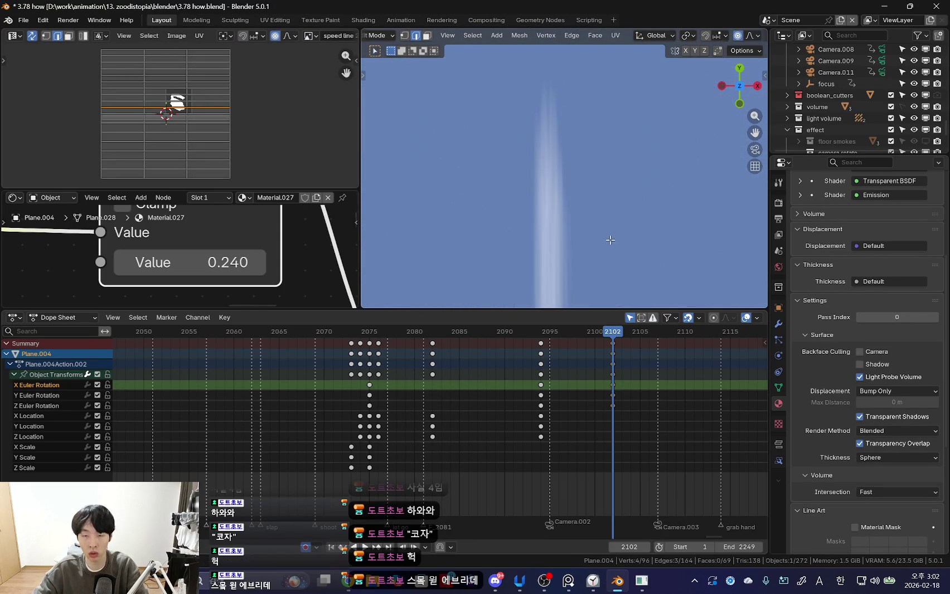
key("g")
key("Escape")
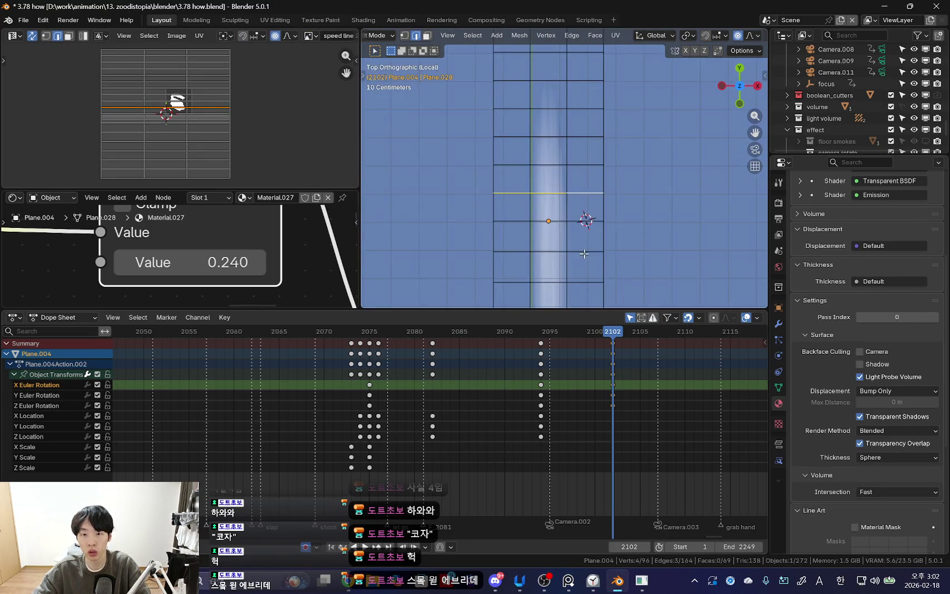
- Test wider-falloff bends of the middle loop, cancel them, and return to Object Mode in front view
middle_click_drag(583, 252, 576, 234, "shift")
key("g")
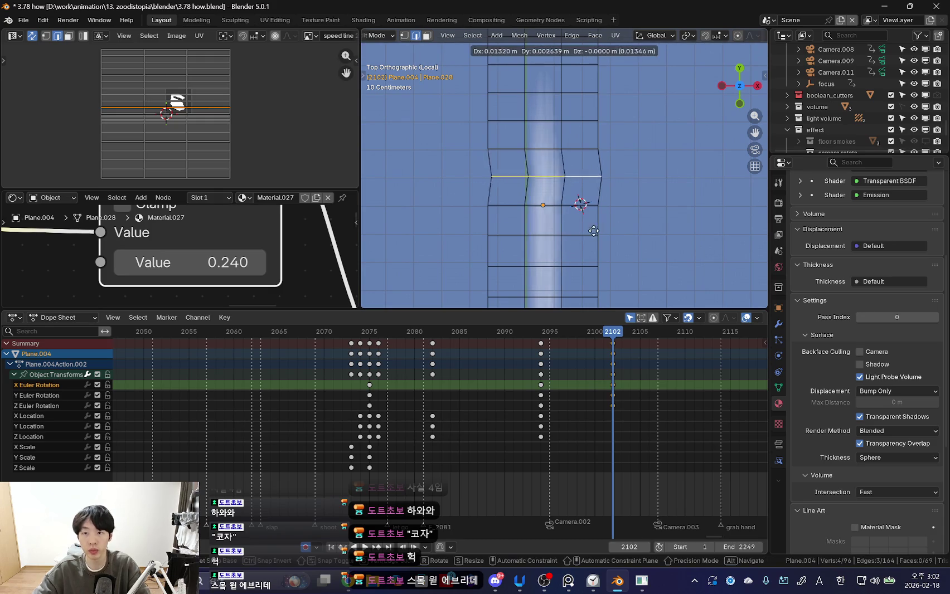
key("Escape")
key("g")
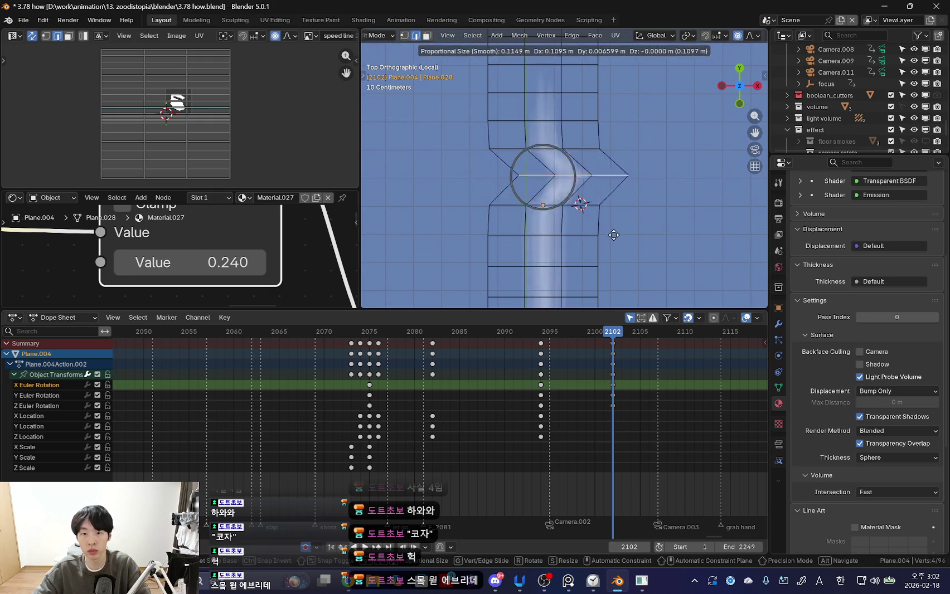
key("Escape")
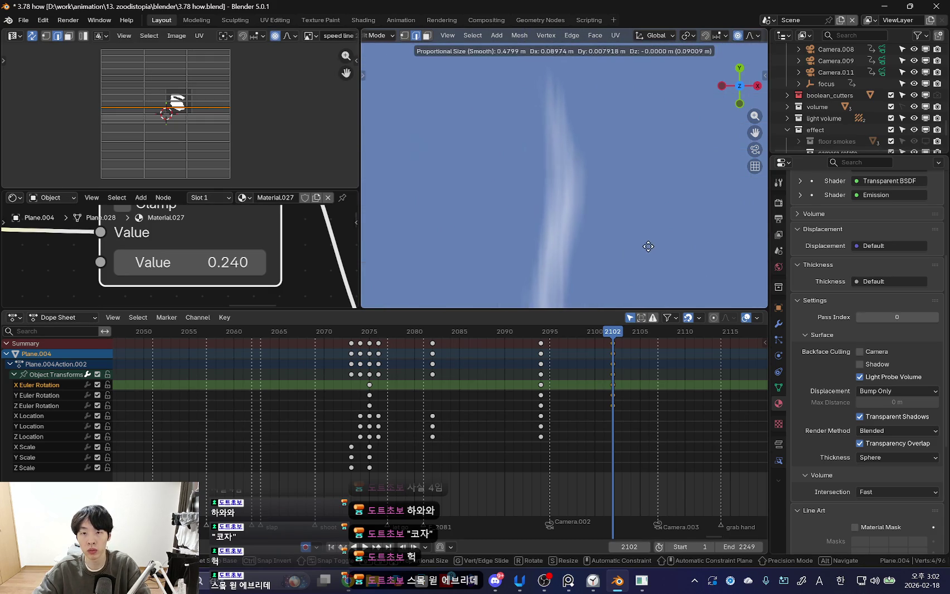
key("Escape")
key("Tab")
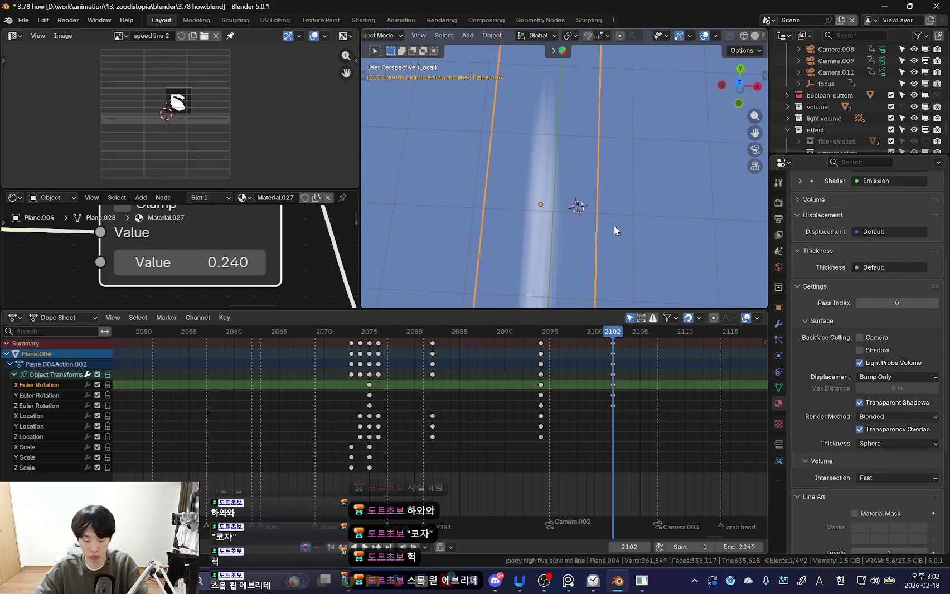
key("KP_Divide")
middle_click_drag(607, 234, 537, 157)
key("KP_1")
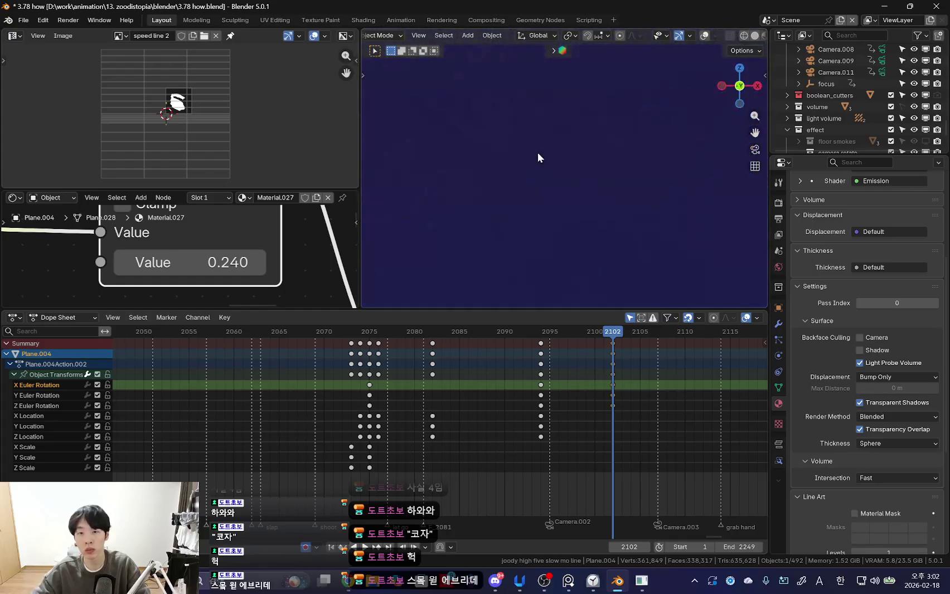
- Play through the hand contact in camera view and scrub to frames 2075–2076
key("KP_0")
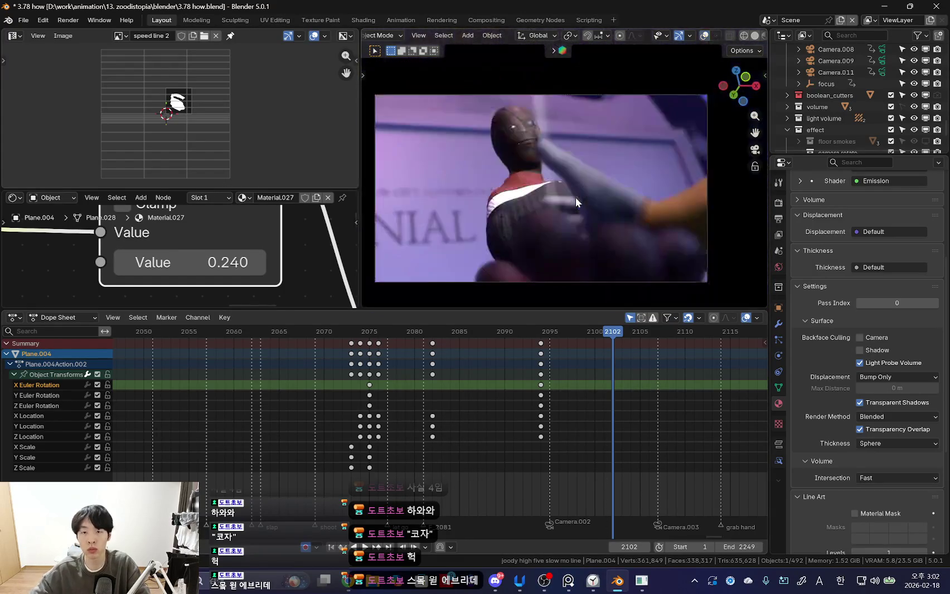
key("space")
scroll(495, 397, "down", 3)
scroll(287, 395, "up", 3)
scroll(438, 385, "up", 2)
left_click_drag(447, 384, 440, 387)
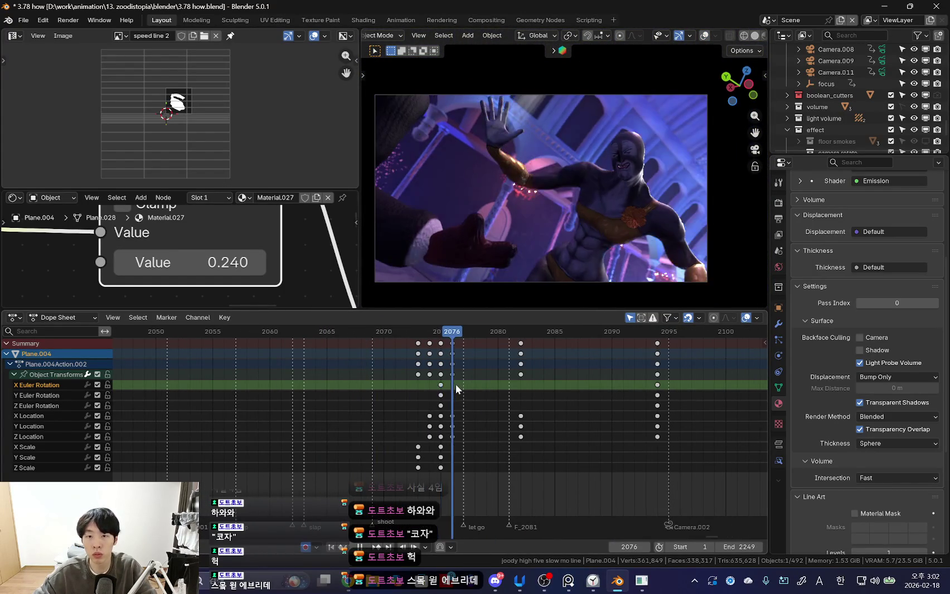
left_click(457, 386)
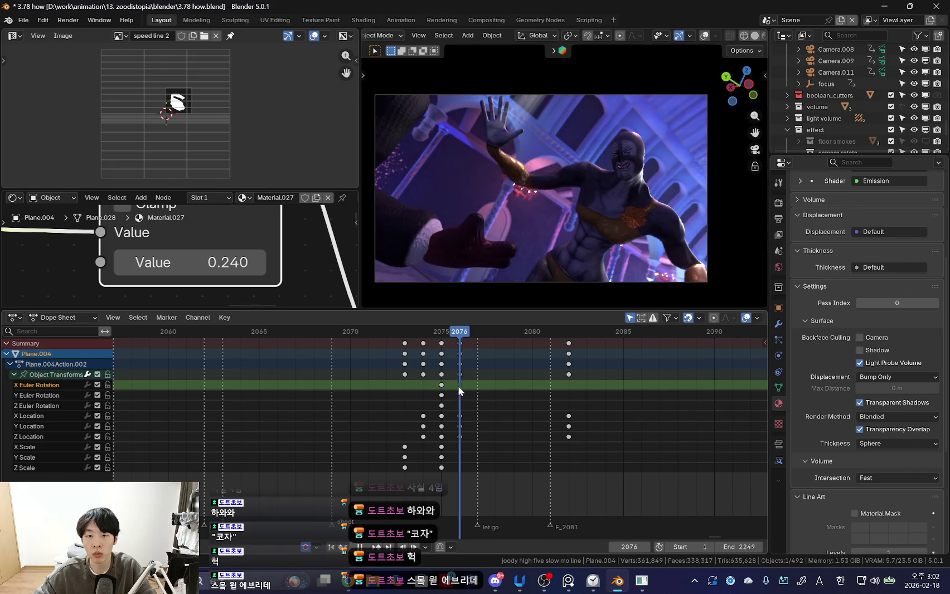
scroll(565, 246, "up", 3)
- Move the streak plane next to the hand at frame 2076
key("shift+alt+z")
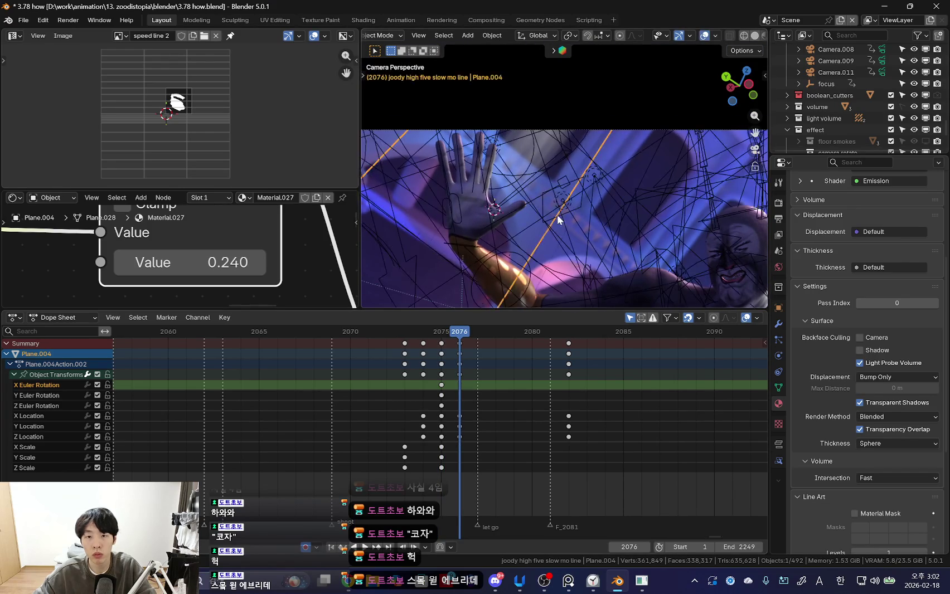
key("shift+alt+z")
scroll(548, 229, "up", 2)
key("g")
left_click(559, 264)
key("g")
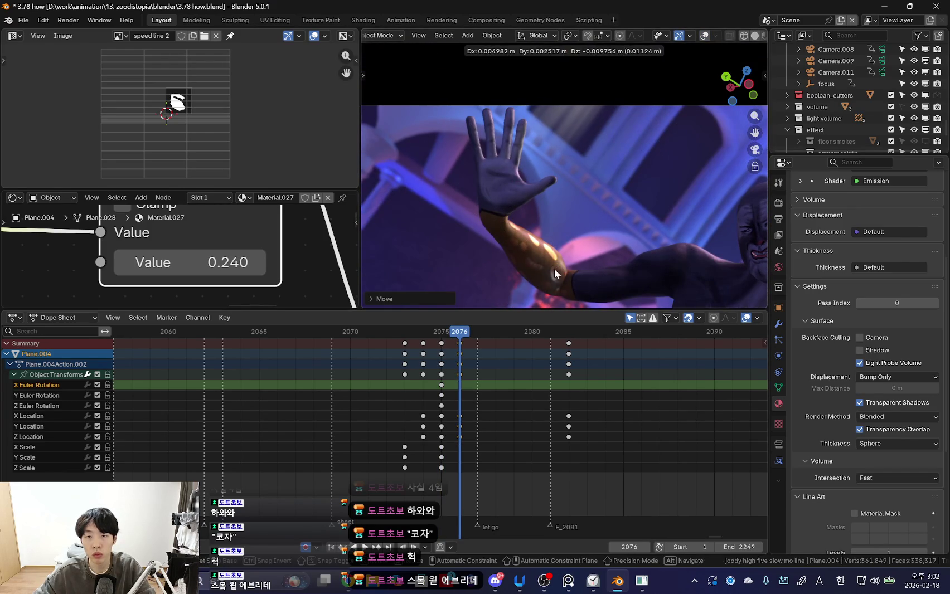
key("Left")
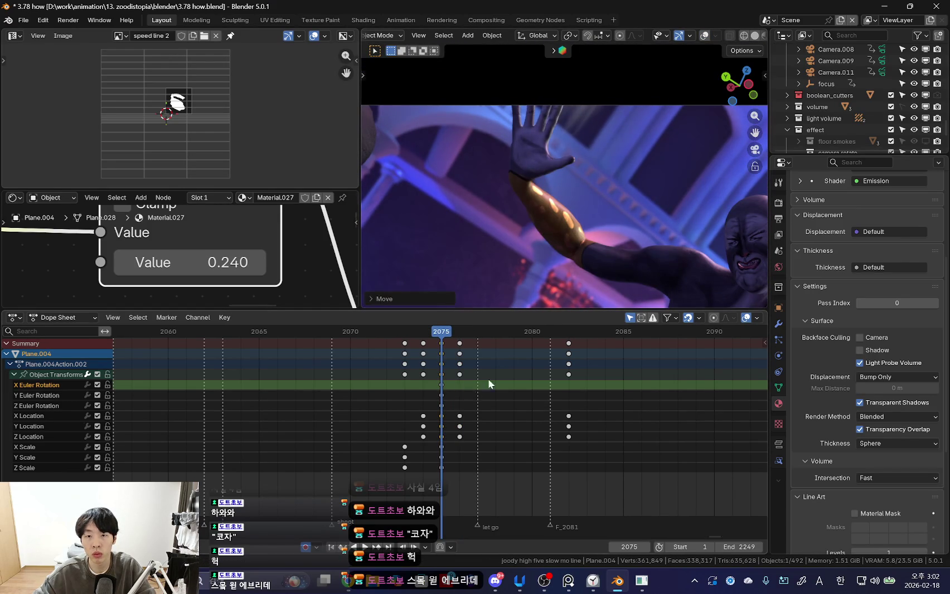
- Scrub between frames 2082 and 2078, then set the plane's location at frame 2079
left_click_drag(441, 398, 559, 400)
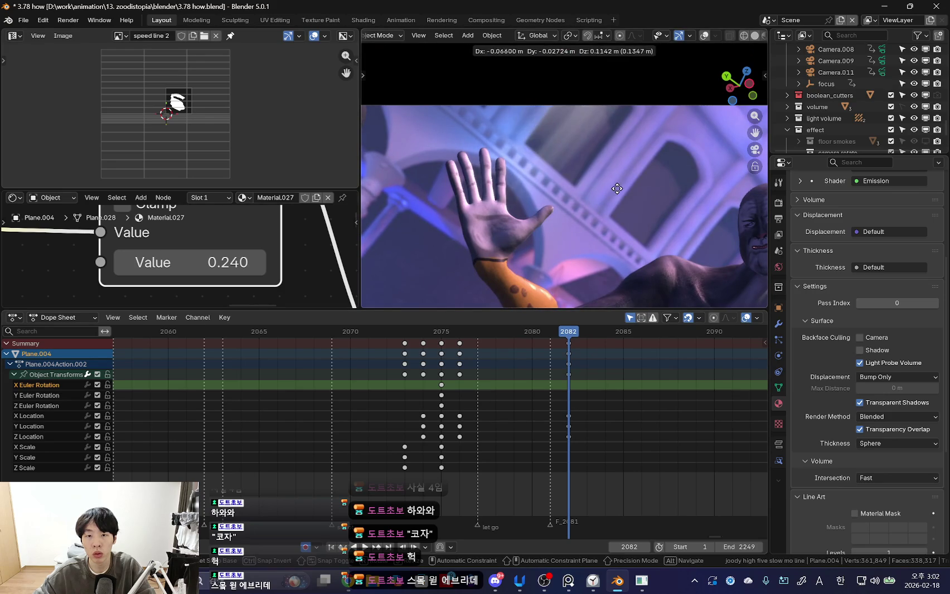
mouse_move(568, 371)
left_mouse_down()
mouse_move(504, 387)
mouse_move(514, 362)
left_mouse_up()
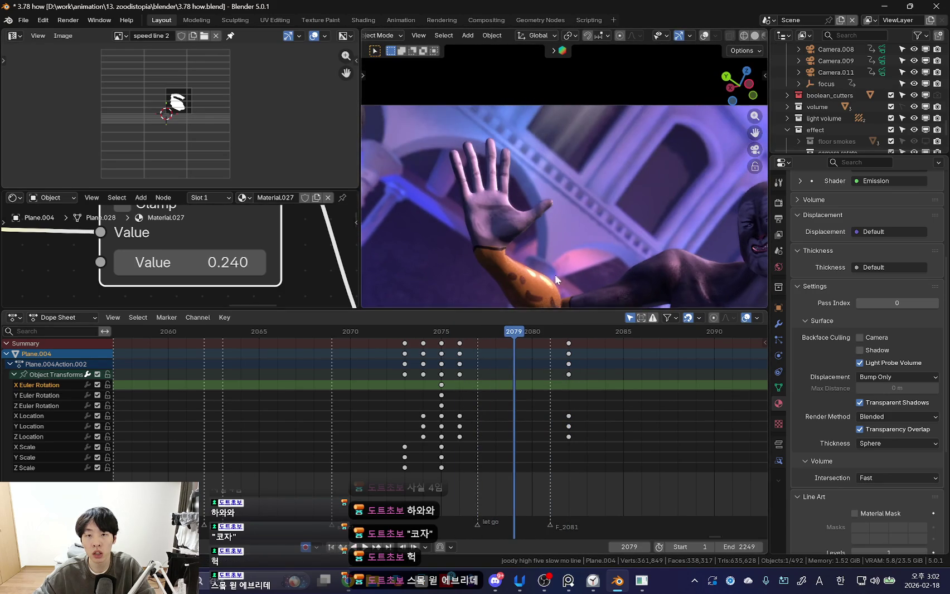
key("g")
left_click(587, 222)
- Move Plane.004 into position at frame 2082 and play back to check the motion
key("Left")
left_click_drag(494, 394, 561, 379)
key("g")
left_click(603, 244)
key("space")
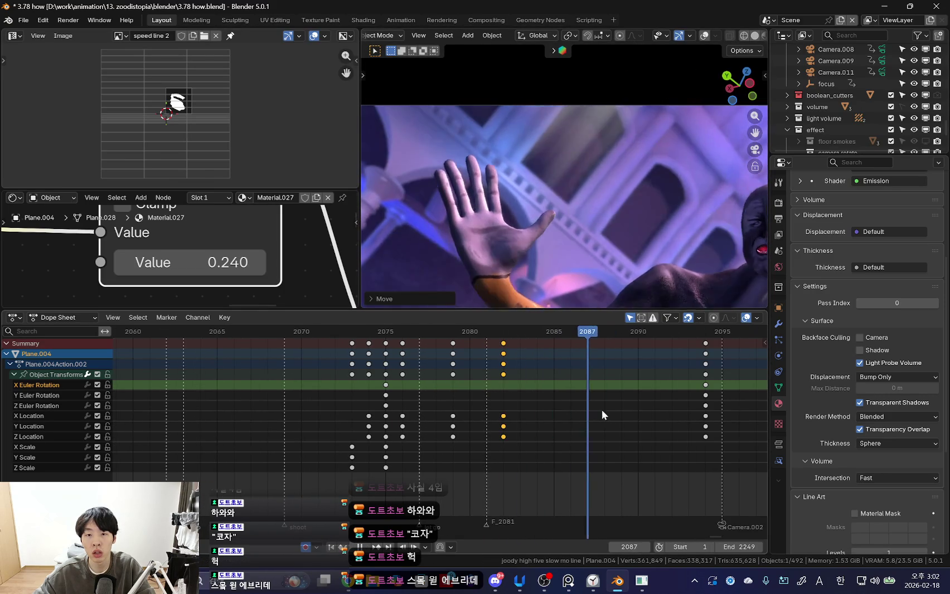
key("space")
- Move and rotate the streak plane into its pose at frame 2094
key("Left")
key("g")
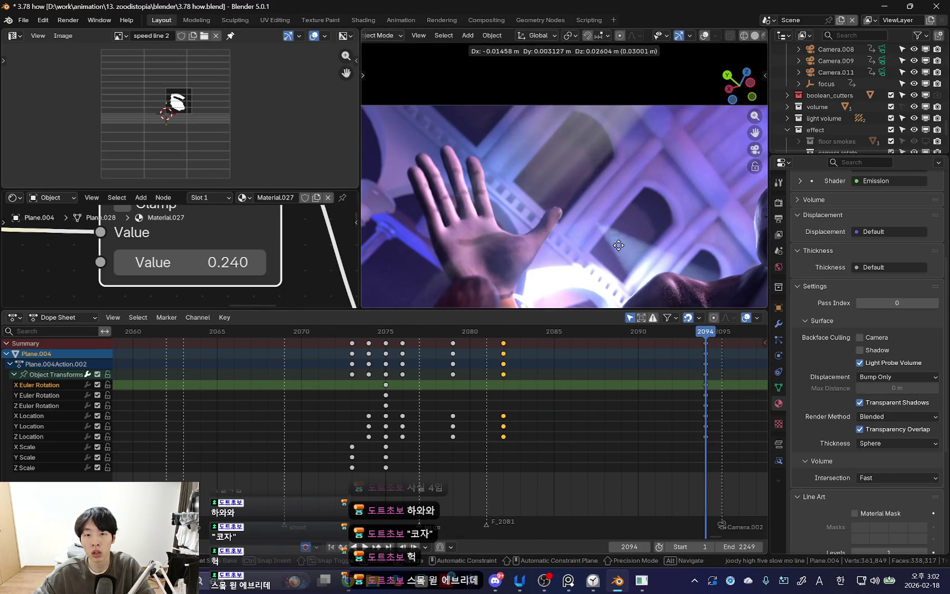
left_click(642, 212)
key("r")
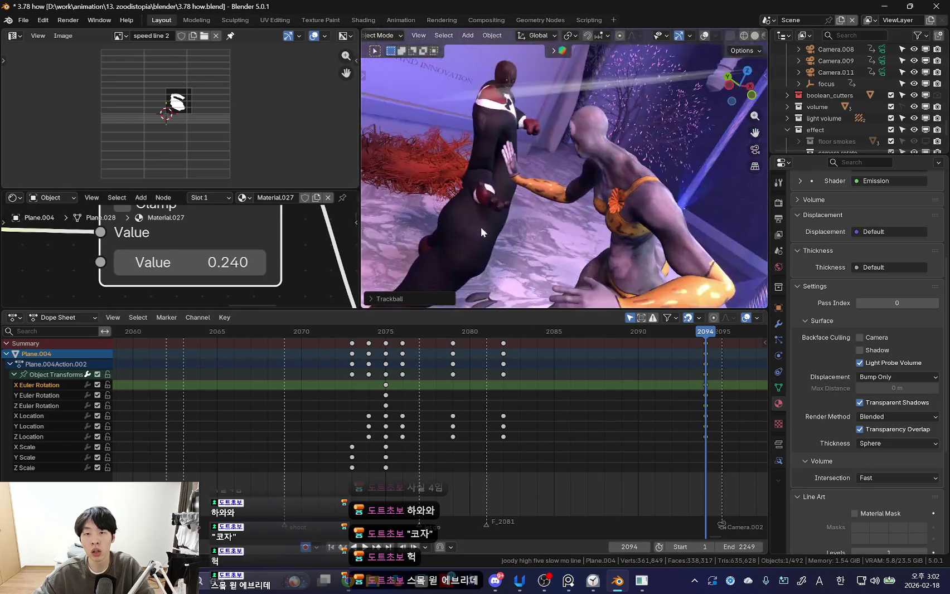
left_click(541, 201)
key("g")
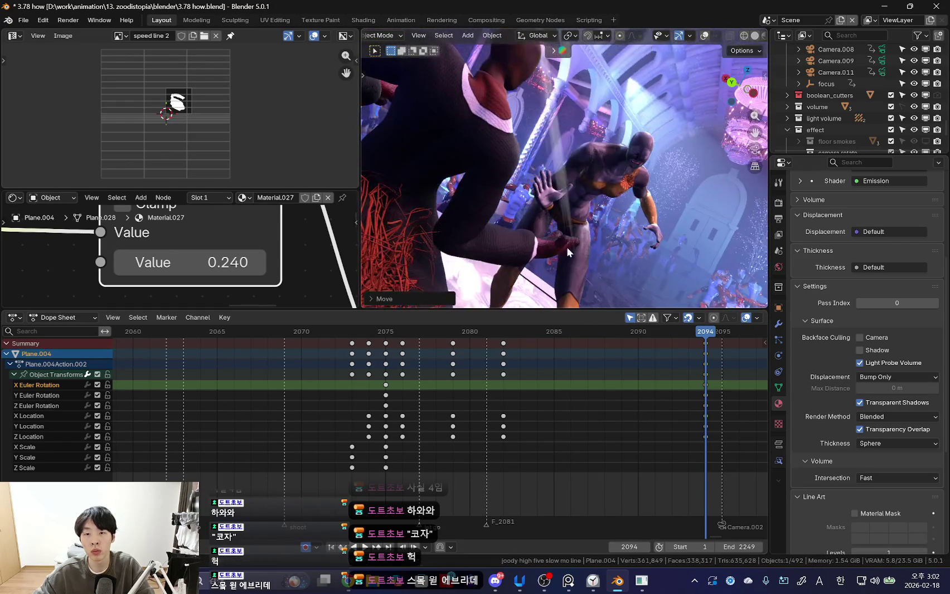
left_click(592, 249)
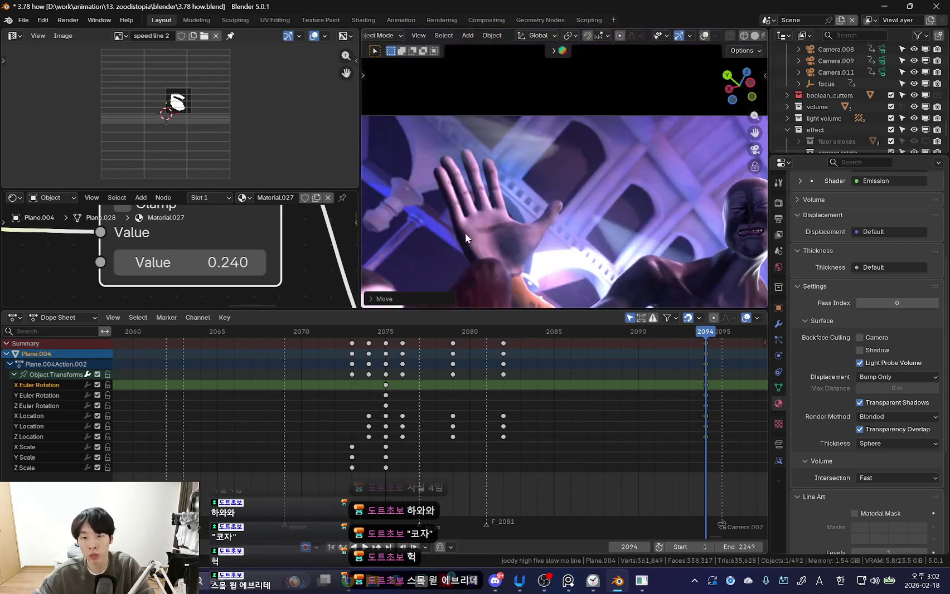
key("r")
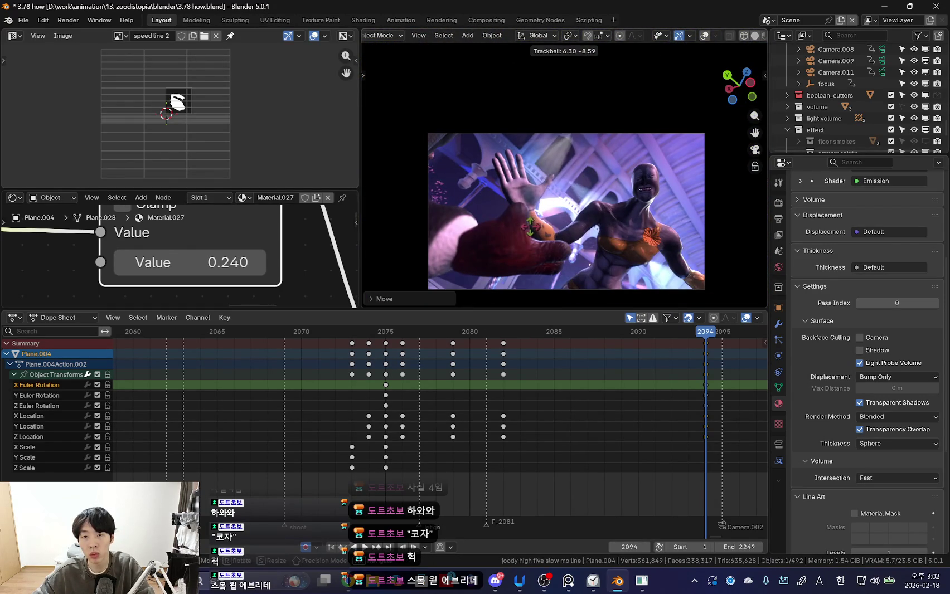
left_click(631, 239)
- Reposition and key the streak plane at frames 2087–2088
mouse_move(641, 418)
left_mouse_down()
mouse_move(601, 400)
mouse_move(453, 413)
mouse_move(614, 412)
left_mouse_up()
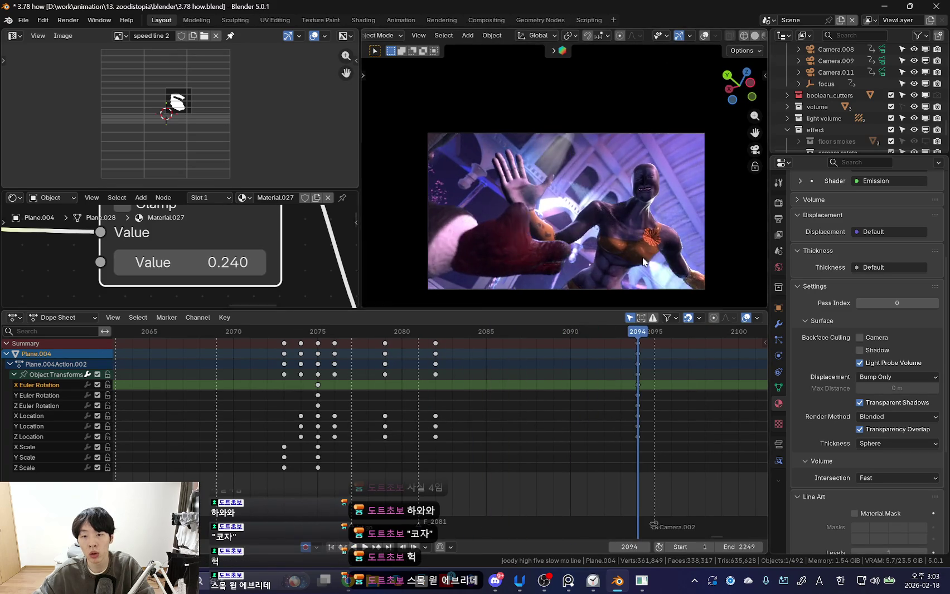
left_click_drag(368, 403, 453, 404)
left_click(520, 409)
key("g")
left_click(552, 212)
left_click(422, 442)
mouse_move(422, 437)
left_mouse_down()
mouse_move(440, 437)
mouse_move(385, 436)
mouse_move(435, 436)
mouse_move(387, 427)
left_mouse_up()
left_click(520, 418)
key("g")
left_click(606, 190)
- Shift the selected 2082 keyframes to frame 2079
left_click(436, 344)
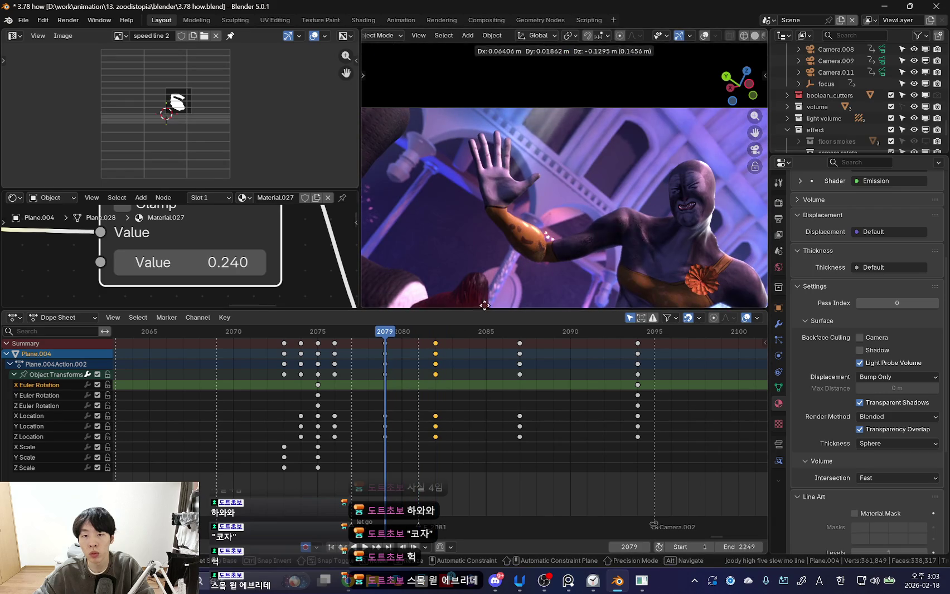
key("g")
left_click(315, 410)
- Play back and scrub the streak plane's timing around frame 2074
key("space")
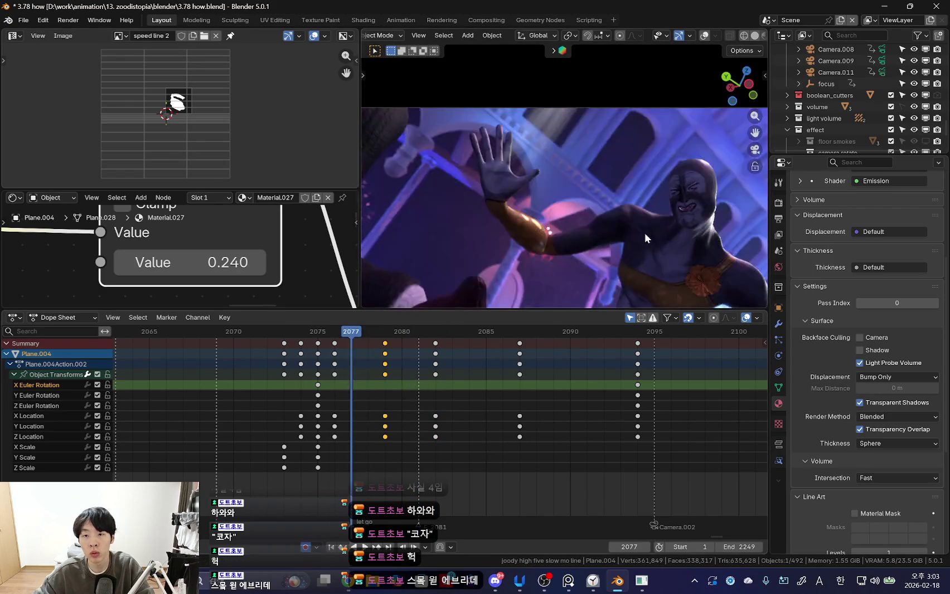
scroll(434, 369, "down", 2)
scroll(439, 399, "down", 2)
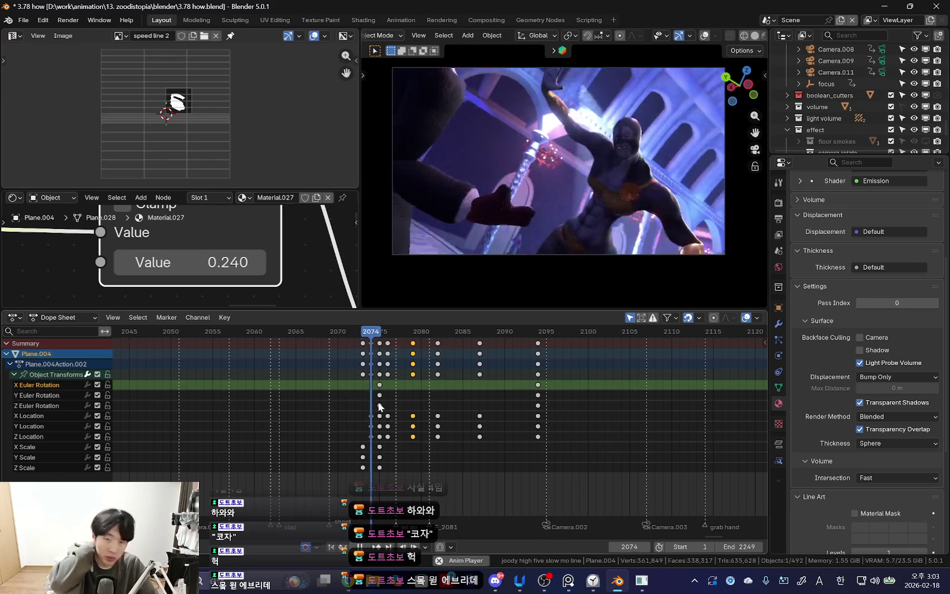
scroll(431, 381, "up", 3)
mouse_move(431, 381)
left_mouse_down()
mouse_move(284, 382)
mouse_move(391, 392)
mouse_move(425, 390)
mouse_move(439, 371)
left_mouse_up()
scroll(440, 372, "down", 2)
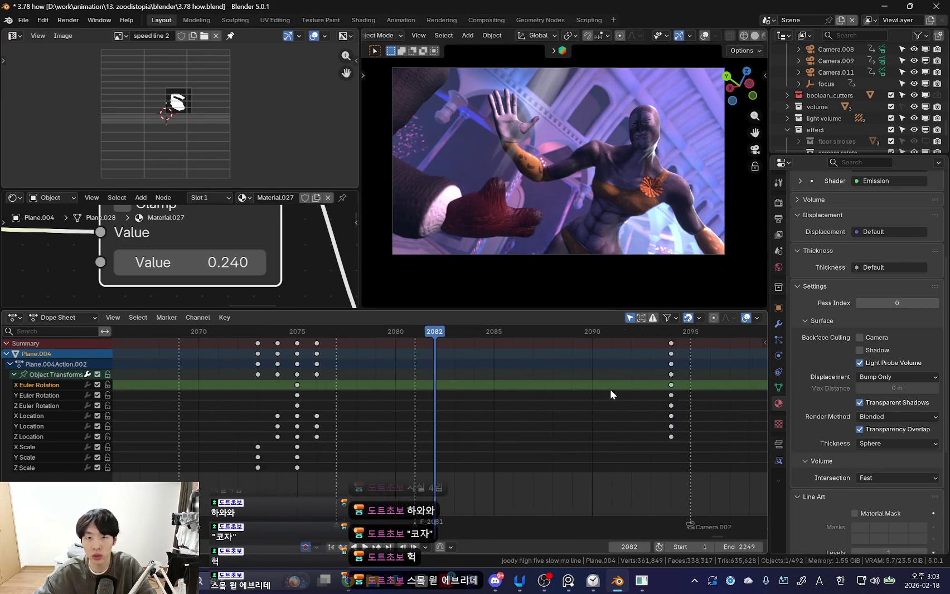
- Check the streak plane's 2094 key through the scene camera, then bring up the constraints list
key("Up")
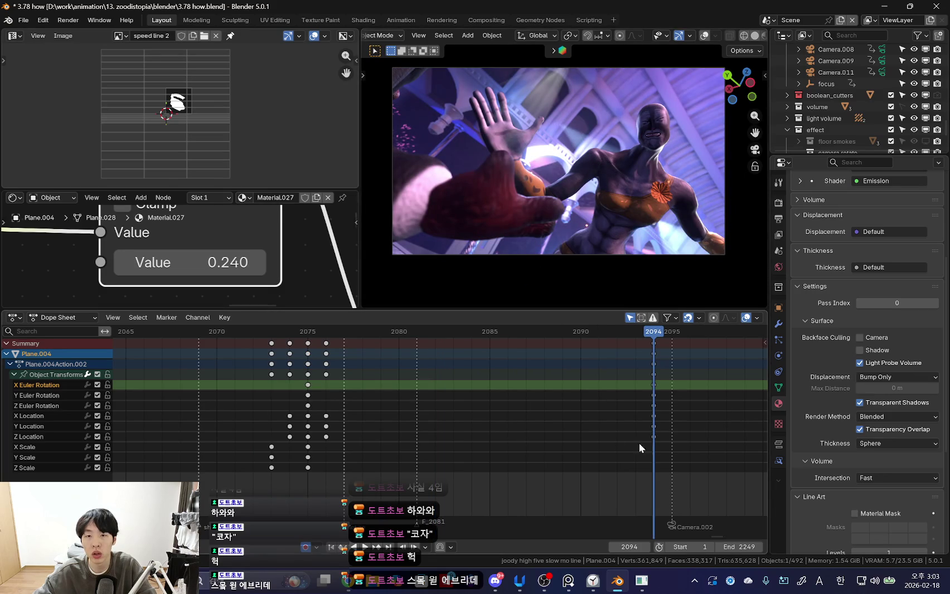
left_click_drag(639, 409, 547, 407)
mouse_move(653, 157)
middle_mouse_down()
mouse_move(509, 234)
mouse_move(548, 262)
mouse_move(568, 231)
middle_mouse_up()
key("Up")
key("KP_0")
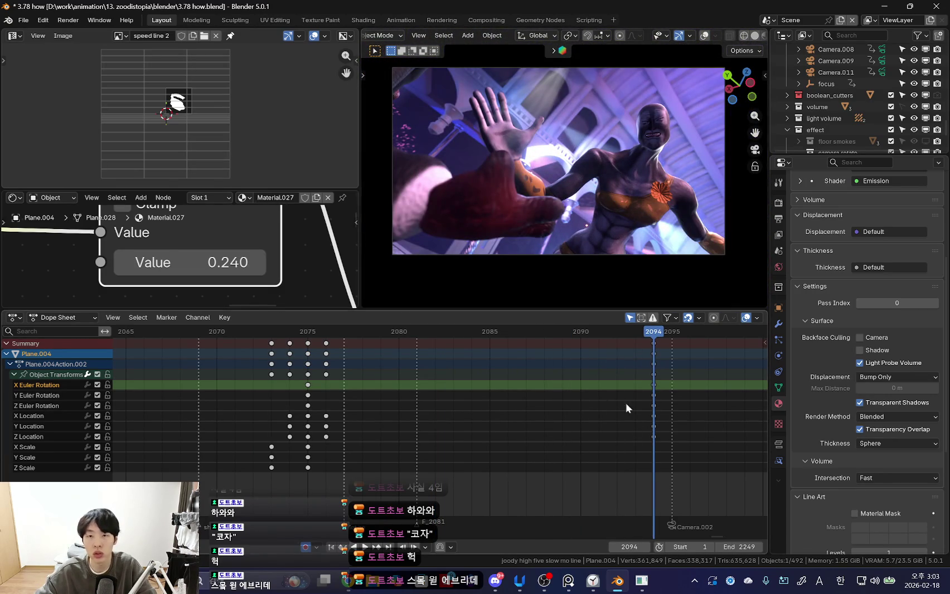
key("KP_0")
left_click(781, 372)
left_click(851, 201)
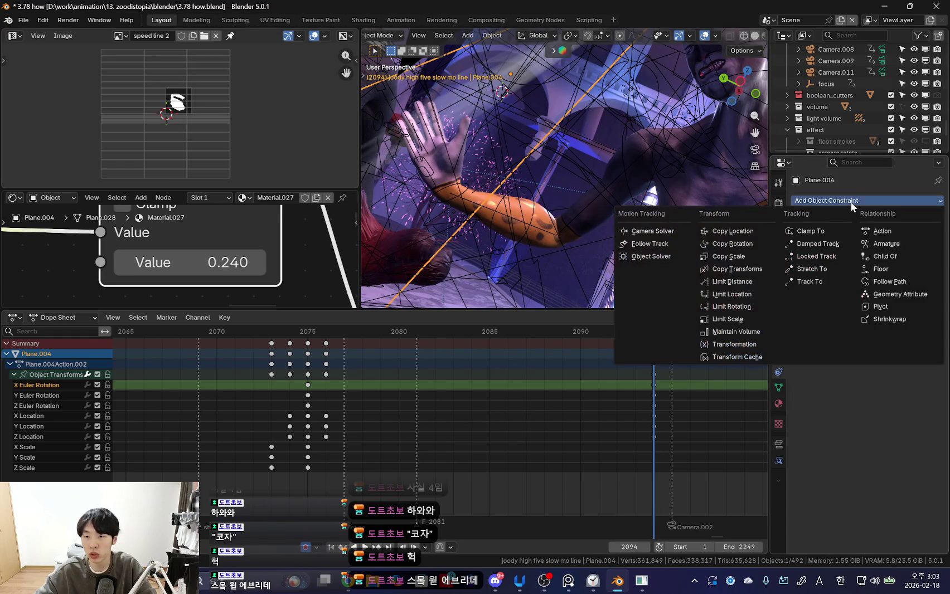
- Set the streak plane's origin to its geometry via Set Origin
middle_click_drag(478, 155, 530, 232)
key("Tab")
key("Tab")
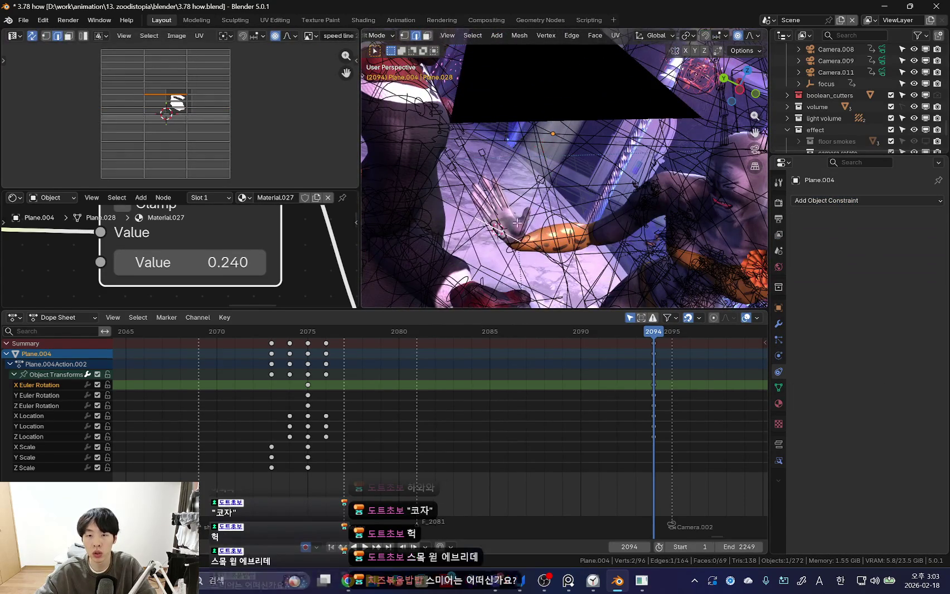
right_click(517, 222)
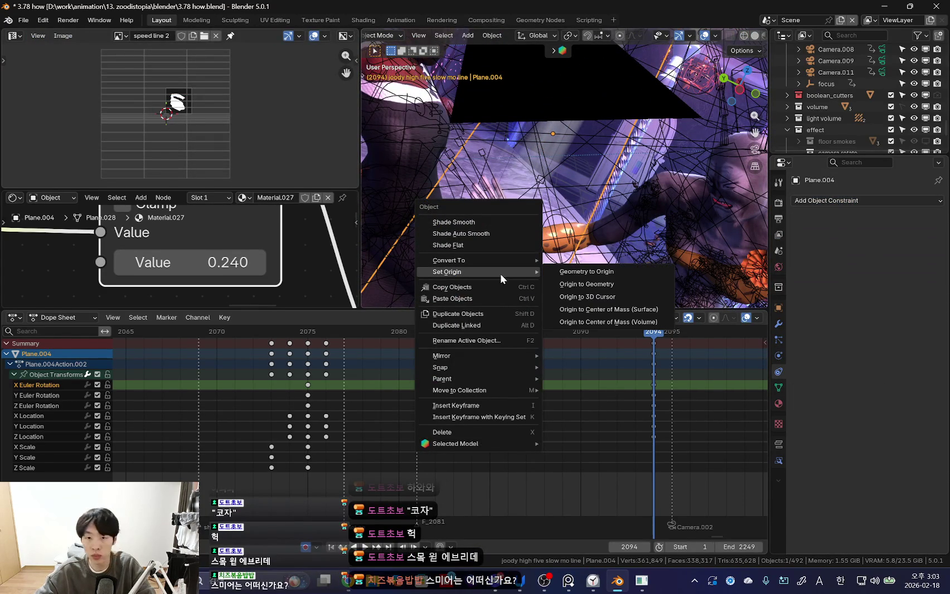
left_click(581, 284)
key("shift+alt+z")
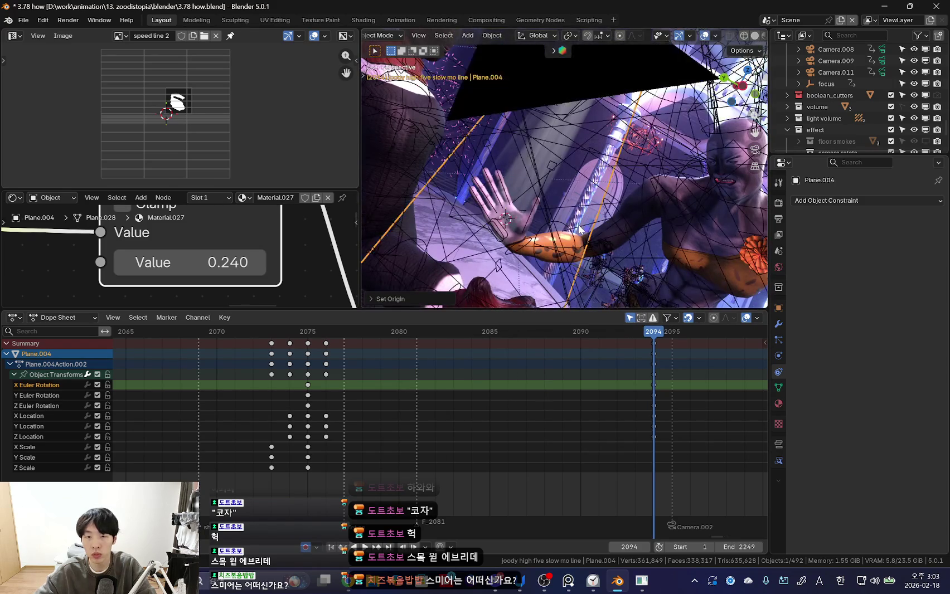
right_click(578, 224)
left_click(624, 252)
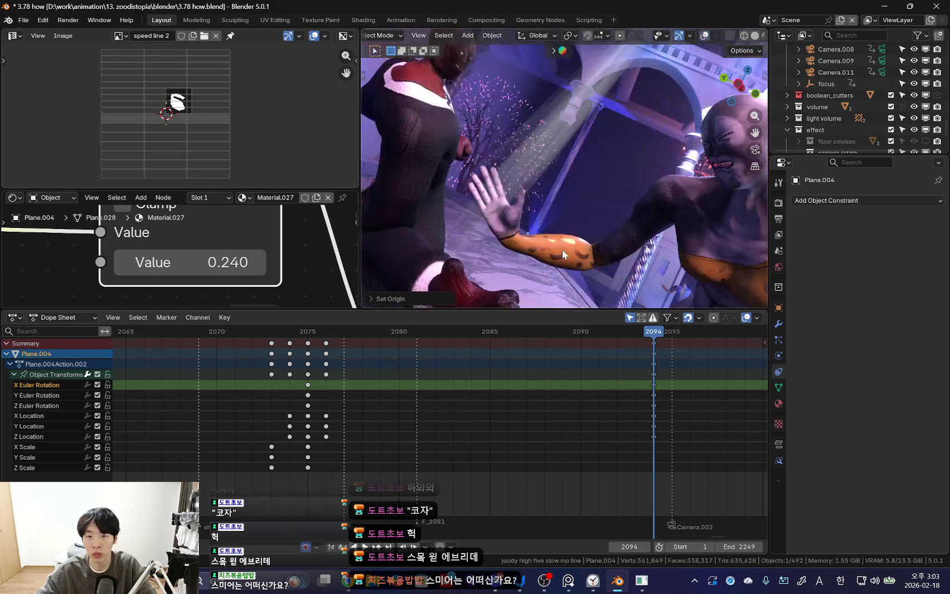
- Return to camera view with overlays hidden and enlarge the editors above the timeline
key("KP_0")
key("shift+alt+z")
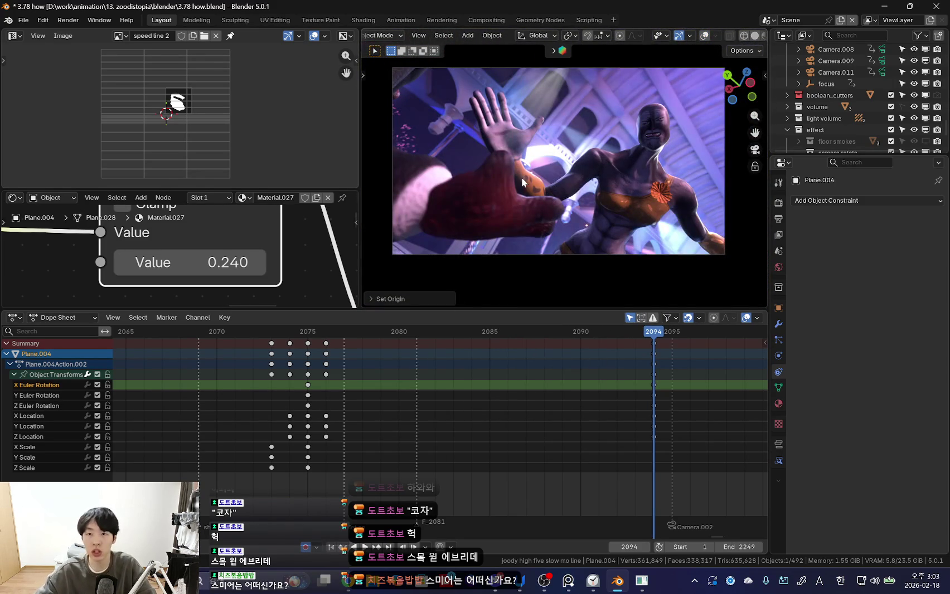
key("Home")
key("Home")
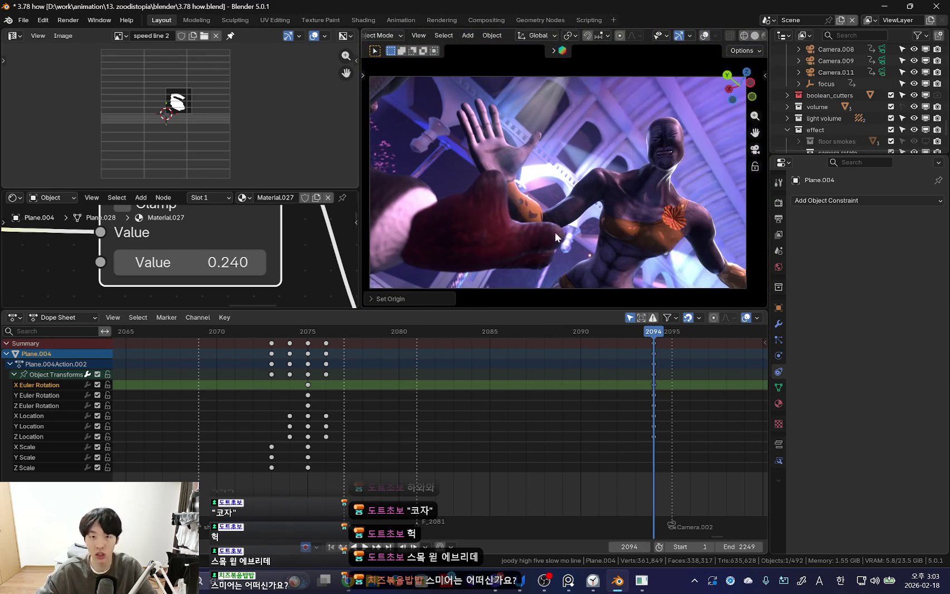
left_click_drag(332, 311, 334, 364)
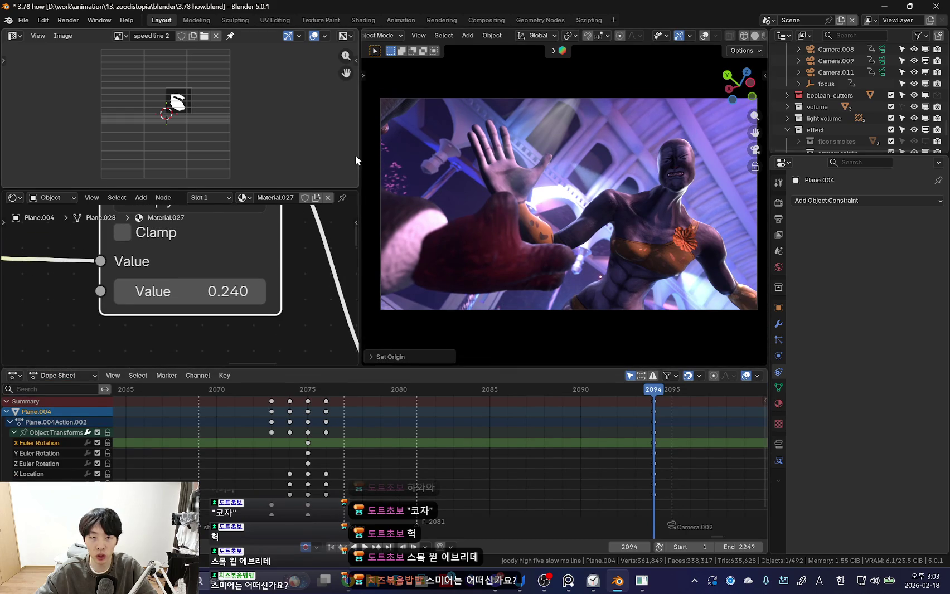
left_click_drag(356, 156, 292, 157)
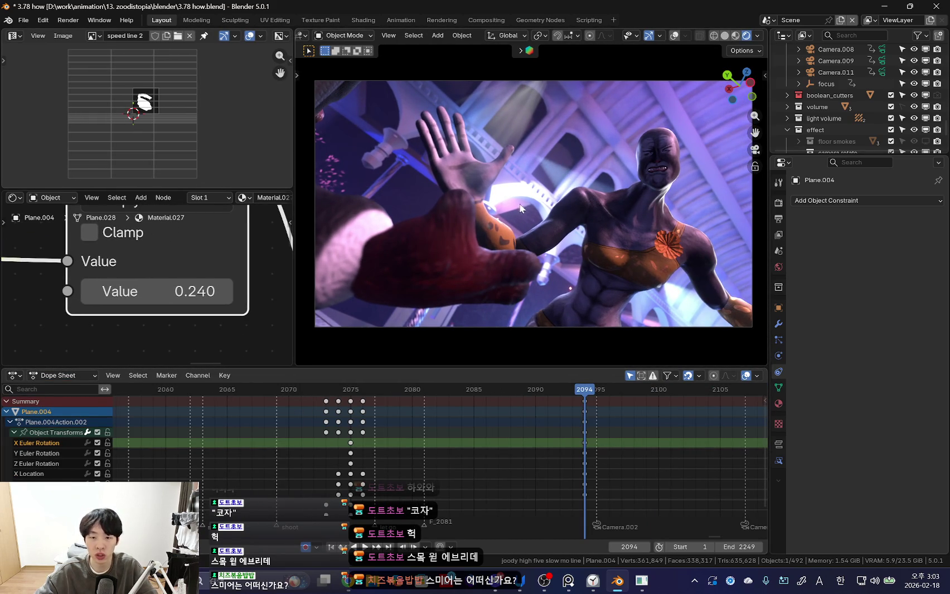
middle_click_drag(527, 233, 549, 281)
middle_click_drag(579, 222, 499, 191)
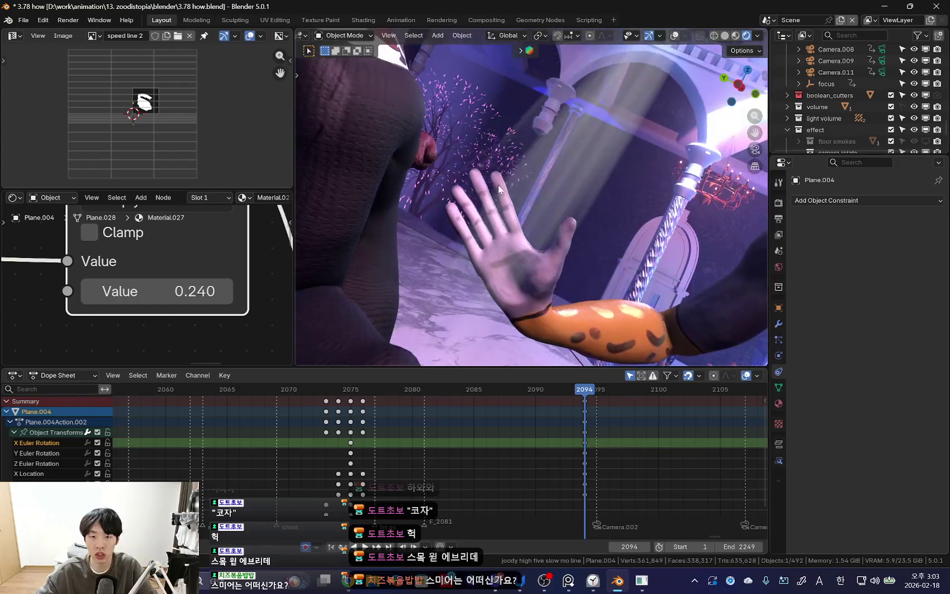
middle_click_drag(559, 326, 436, 221, "shift")
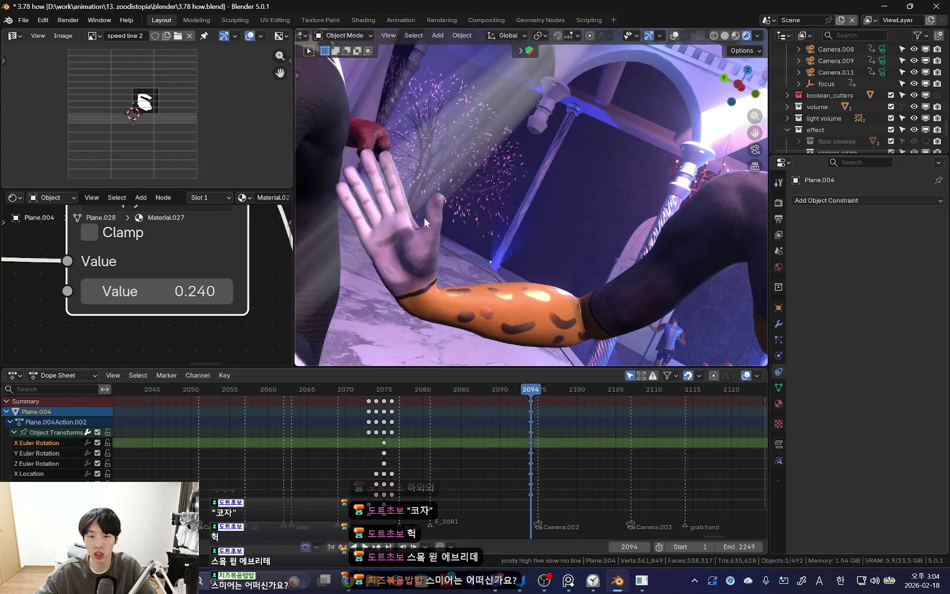
key("KP_0")
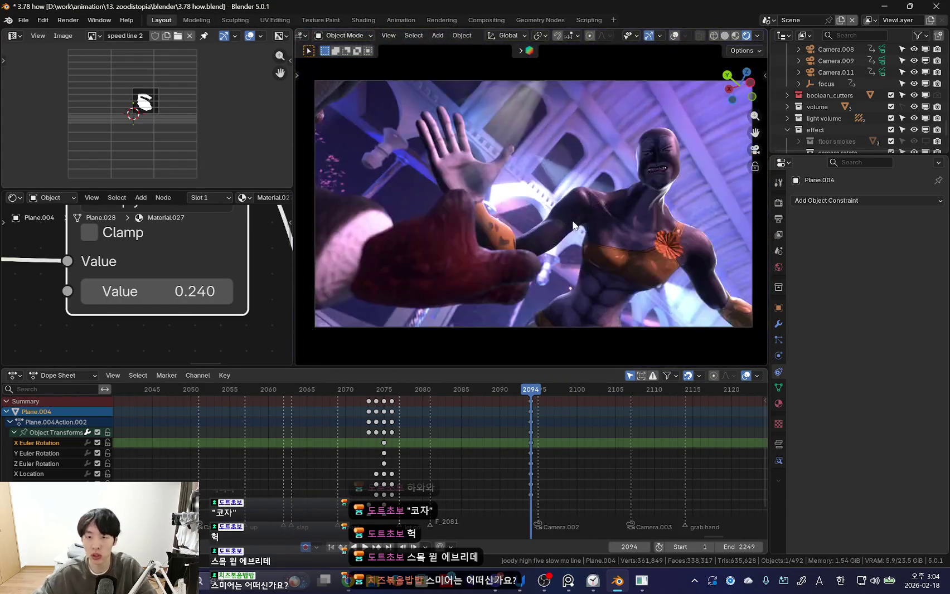
scroll(634, 457, "up", 1, "ctrl")
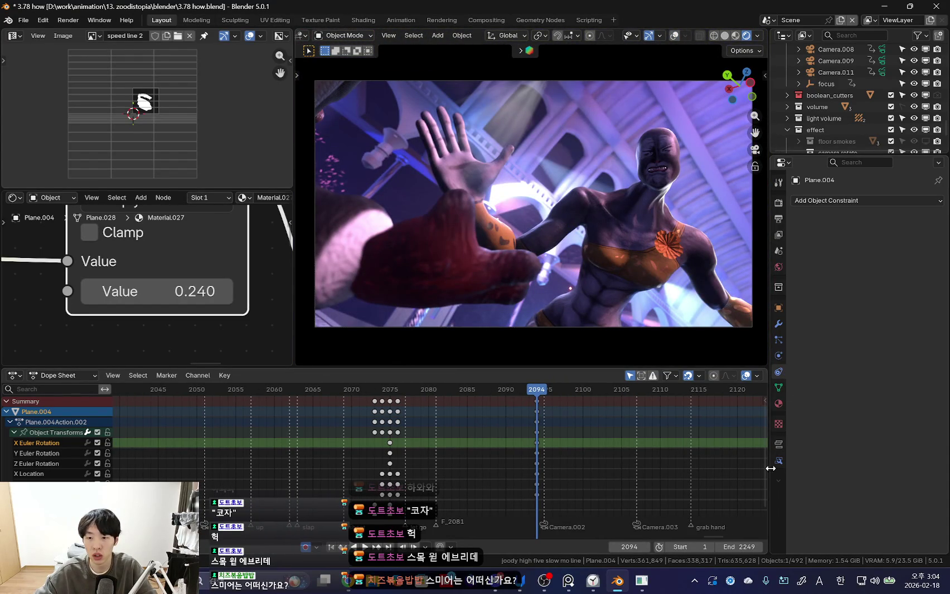
left_click(779, 388)
left_click(781, 422)
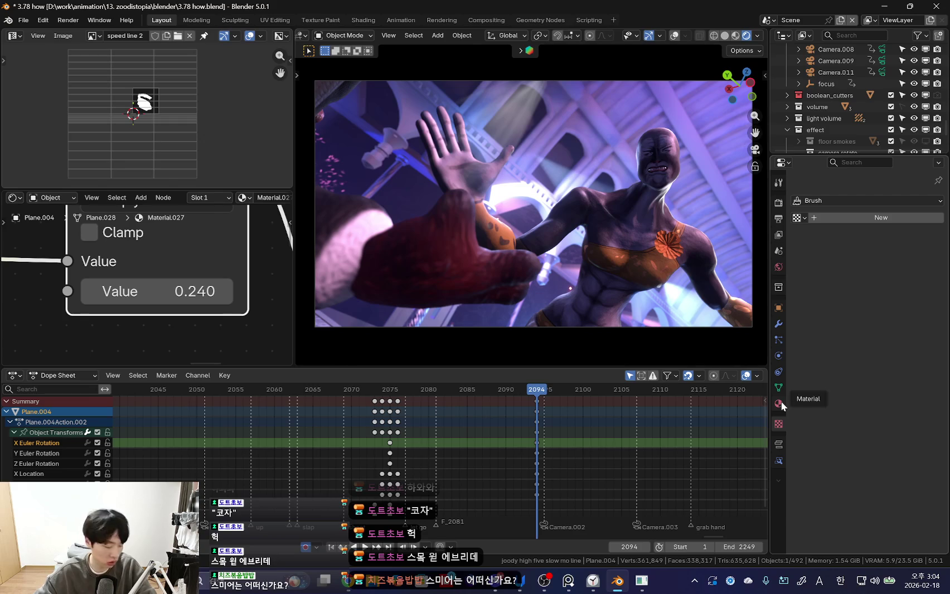
left_click(780, 403)
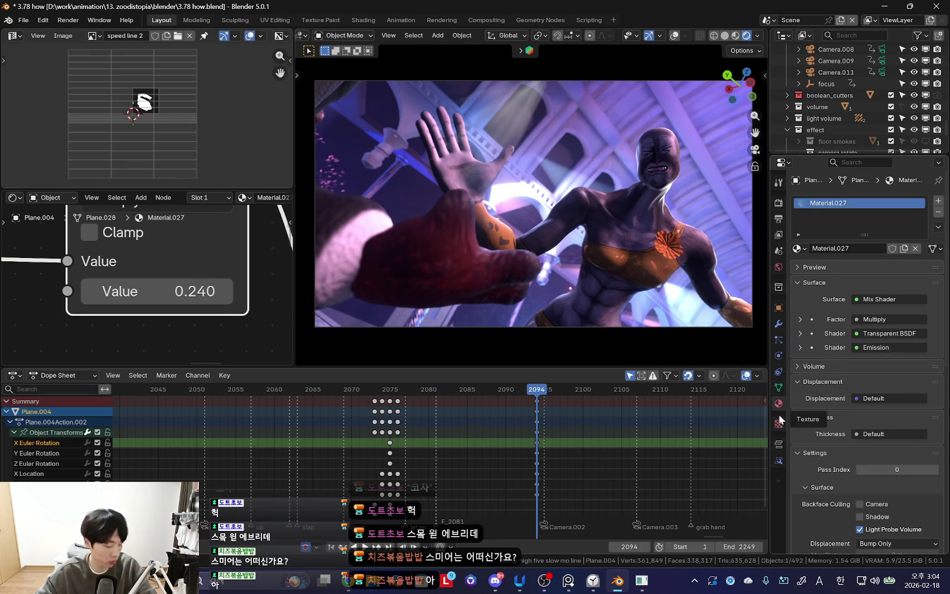
left_click(779, 372)
left_click(906, 201)
mouse_move(521, 210)
middle_mouse_down()
mouse_move(615, 271)
mouse_move(575, 253)
middle_mouse_up()
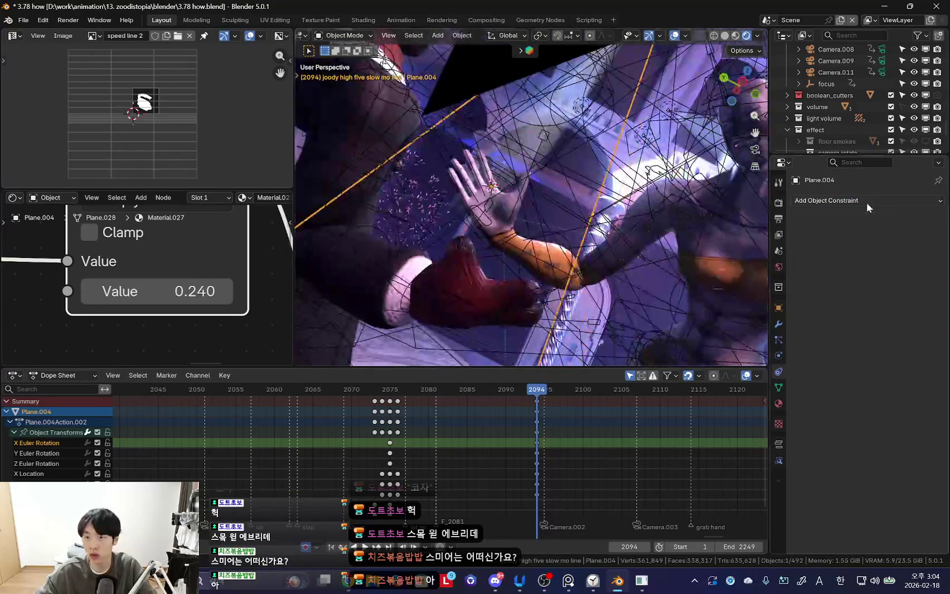
- Add a Child Of constraint on Plane.004 targeting zoodi rig's hand_fk.R bone
left_click(866, 205)
left_click(897, 255)
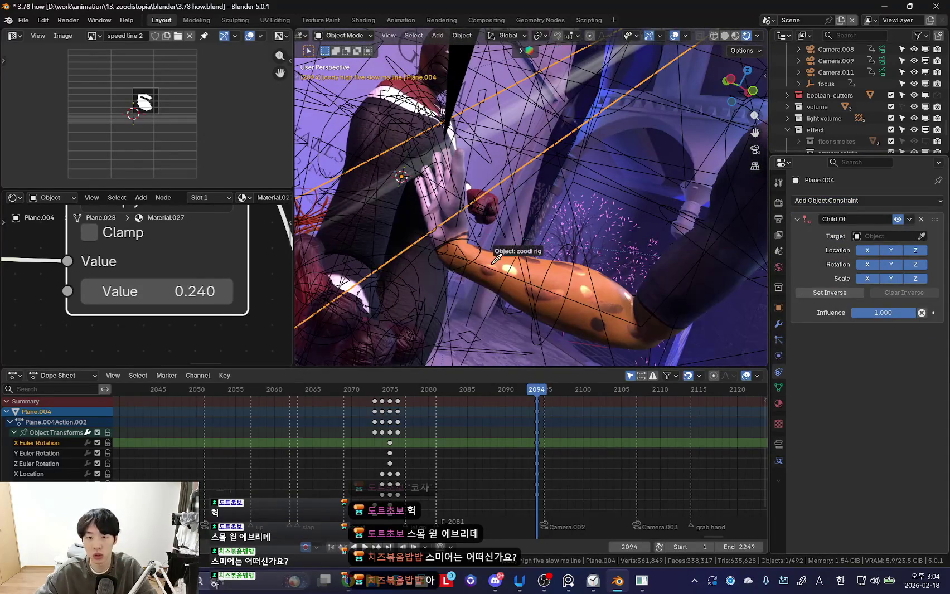
left_click(475, 266)
left_click(876, 250)
type("hand fk")
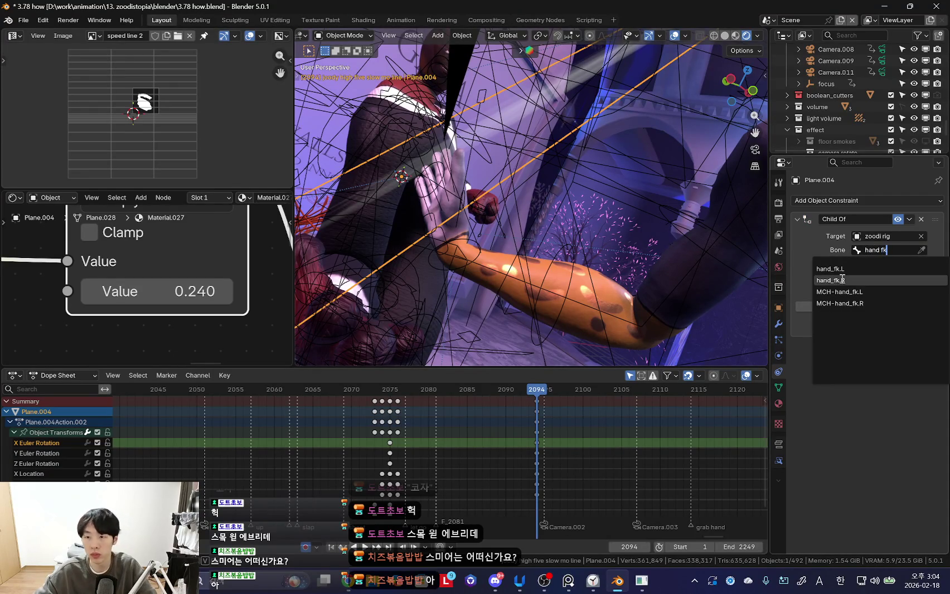
left_click(842, 280)
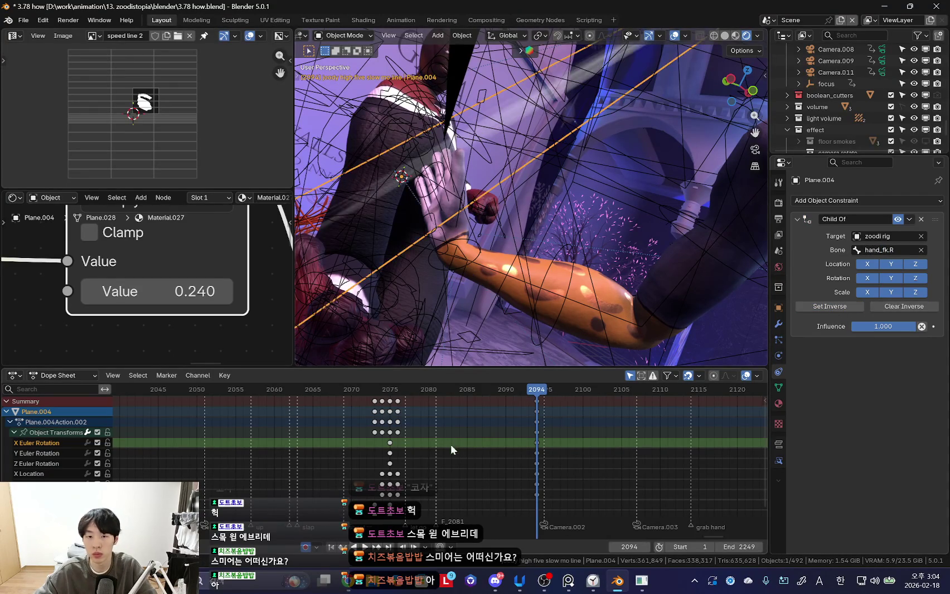
- Delete the plane's earlier keyframes and review the 2094 key from the camera
left_click(495, 431)
key("KP_0")
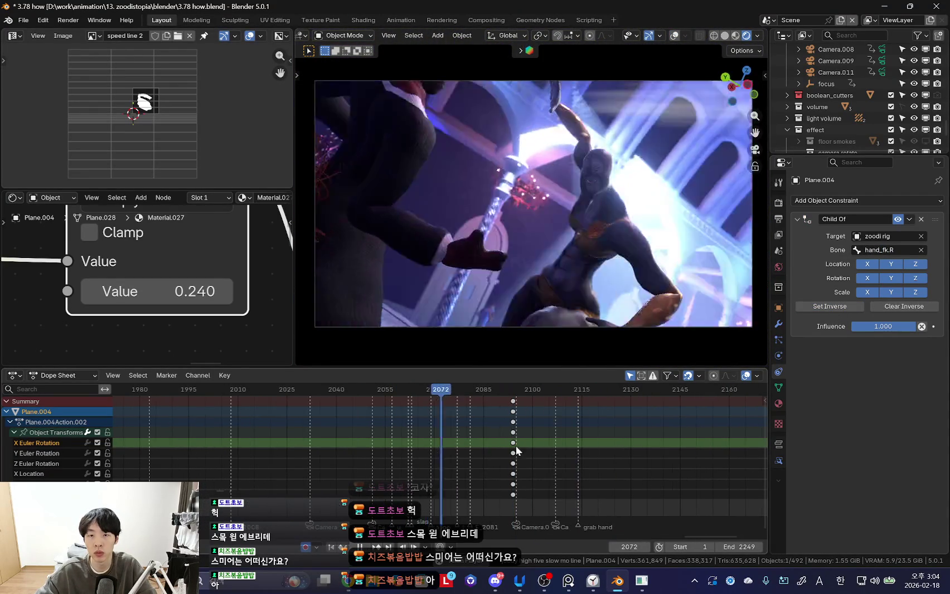
scroll(472, 453, "down", 2)
scroll(472, 447, "up", 4)
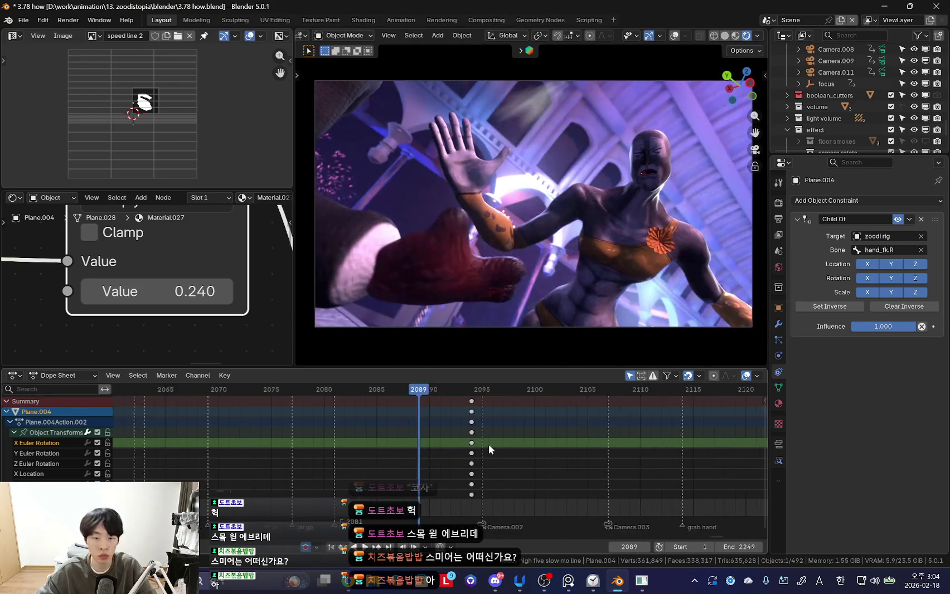
key("Up")
mouse_move(506, 263)
middle_mouse_down()
mouse_move(554, 239)
mouse_move(541, 248)
middle_mouse_up()
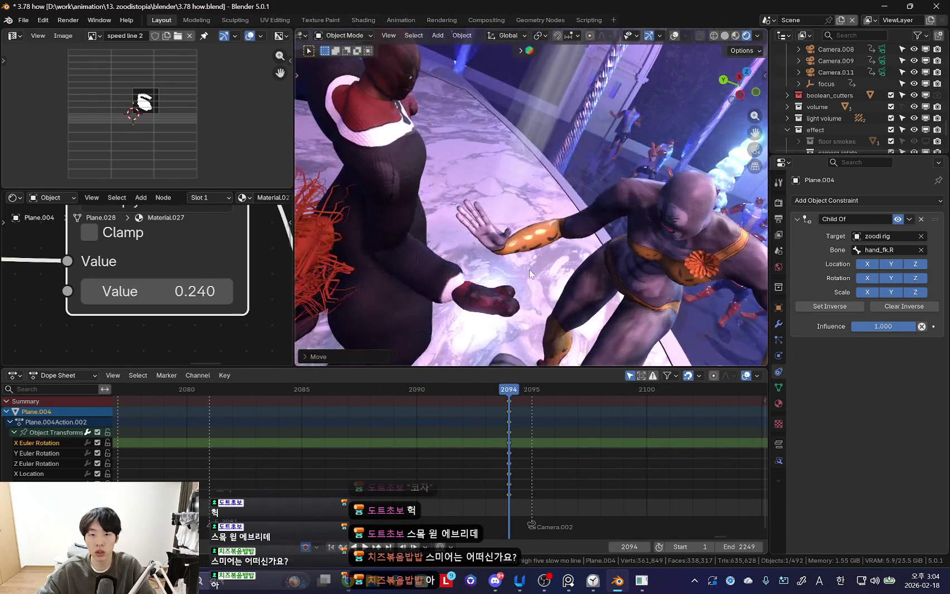
key("KP_0")
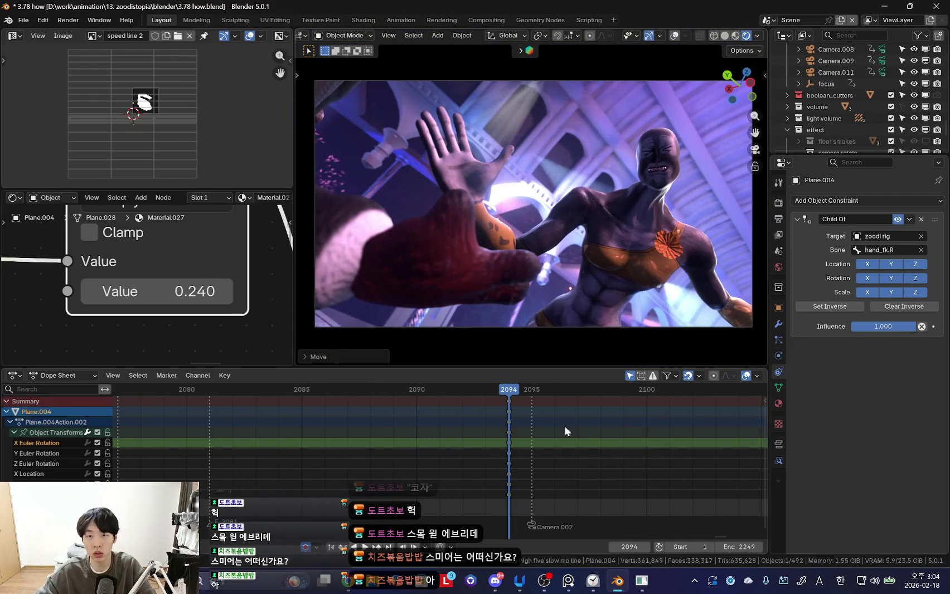
left_click_drag(498, 429, 236, 429)
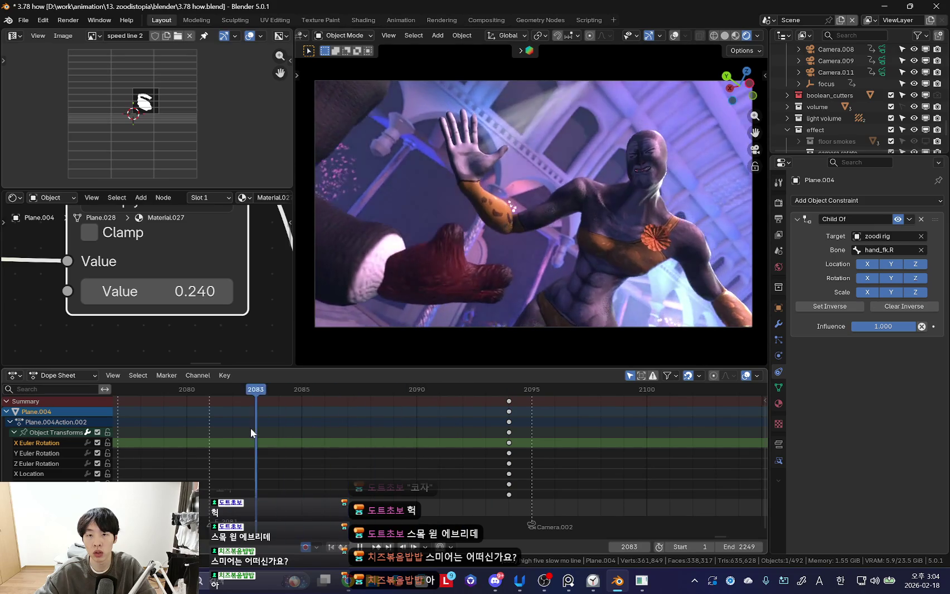
middle_click_drag(236, 429, 315, 428)
- At frame 2077, rotate Plane.004 slightly, keyframe the rotation, and play back the contact
mouse_move(312, 444)
left_mouse_down()
mouse_move(196, 442)
mouse_move(227, 446)
left_mouse_up()
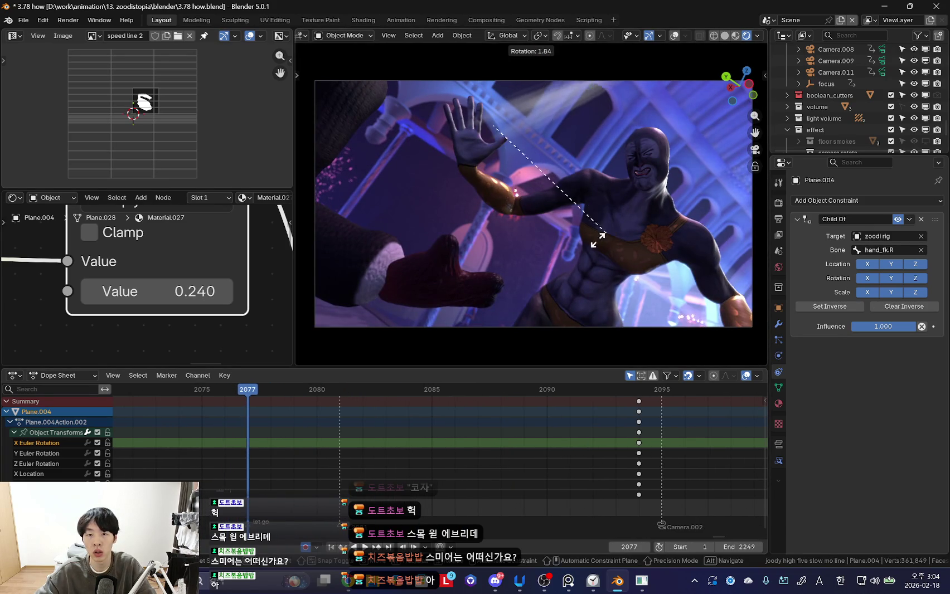
mouse_move(399, 489)
left_mouse_down()
mouse_move(224, 458)
mouse_move(394, 469)
left_mouse_up()
left_click_drag(398, 431, 537, 438)
left_click(403, 447)
key("r")
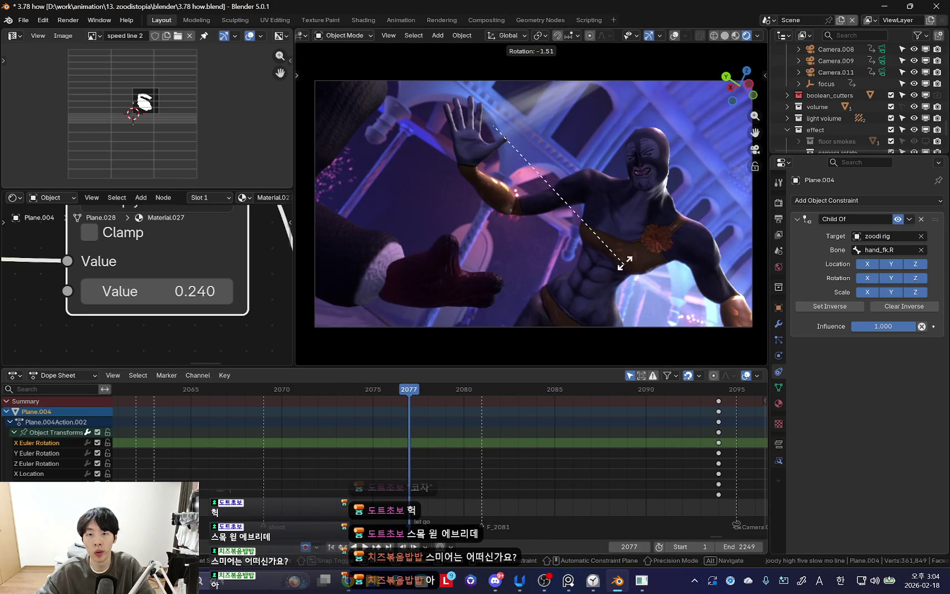
left_click(629, 224)
key("g")
key("space")
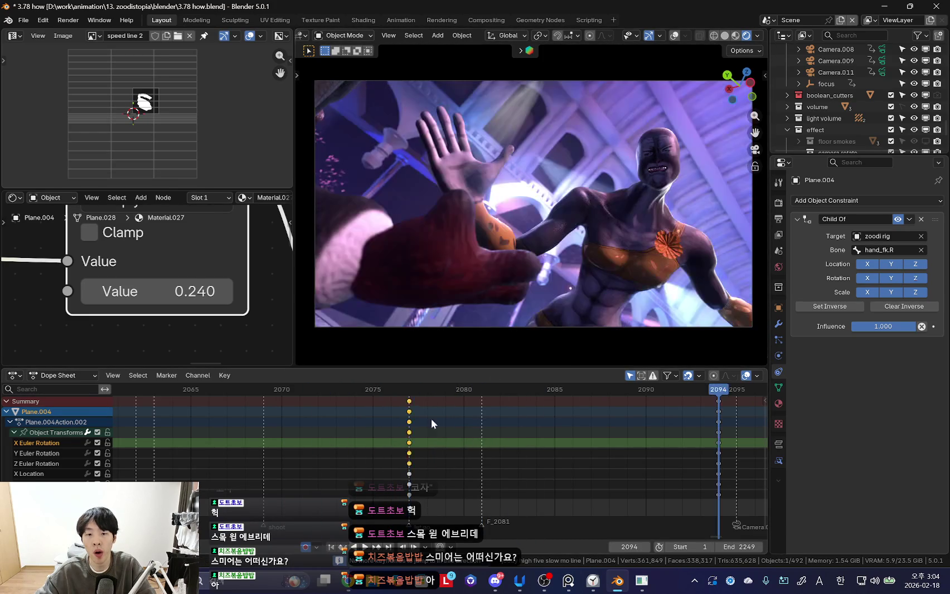
mouse_move(566, 446)
left_mouse_down()
mouse_move(730, 446)
mouse_move(381, 450)
mouse_move(416, 442)
left_mouse_up()
scroll(390, 435, "down", 2)
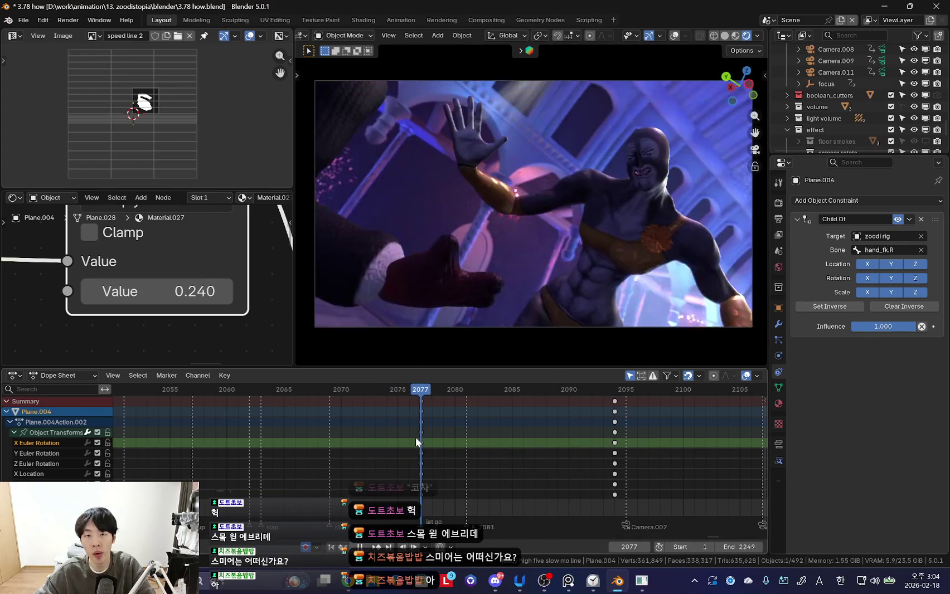
key("shift+alt+z")
- Duplicate the Multiply node onto the Mix Shader Factor link and play back
scroll(200, 285, "down", 2)
scroll(178, 267, "down", 2)
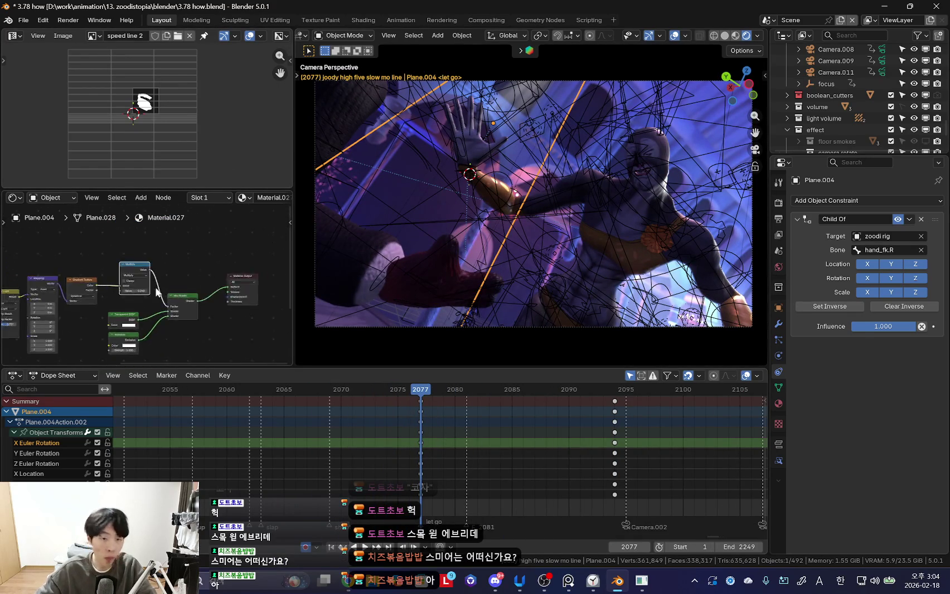
scroll(154, 255, "down", 2)
key("shift+d")
left_click(195, 249)
scroll(117, 272, "up", 2)
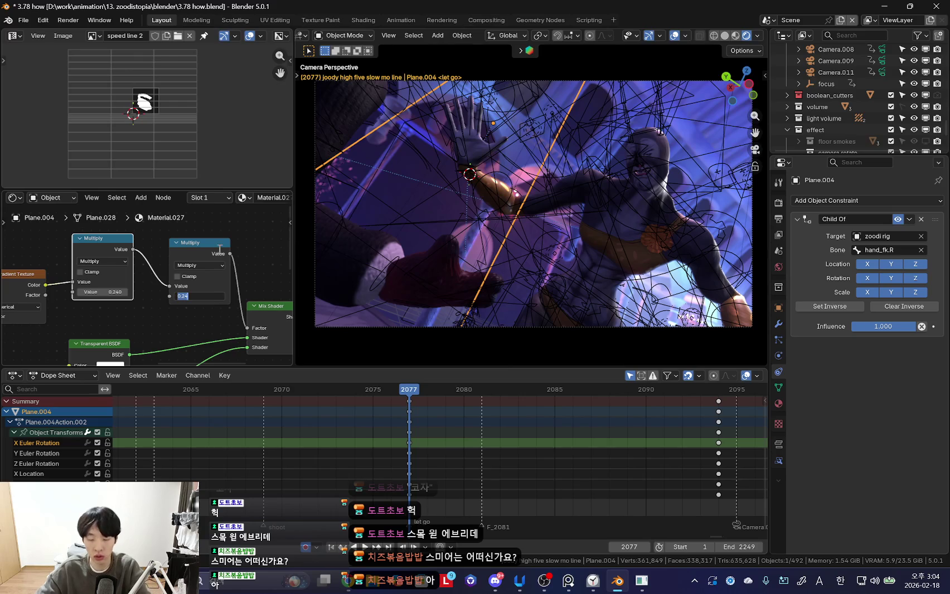
key("shift+alt+z")
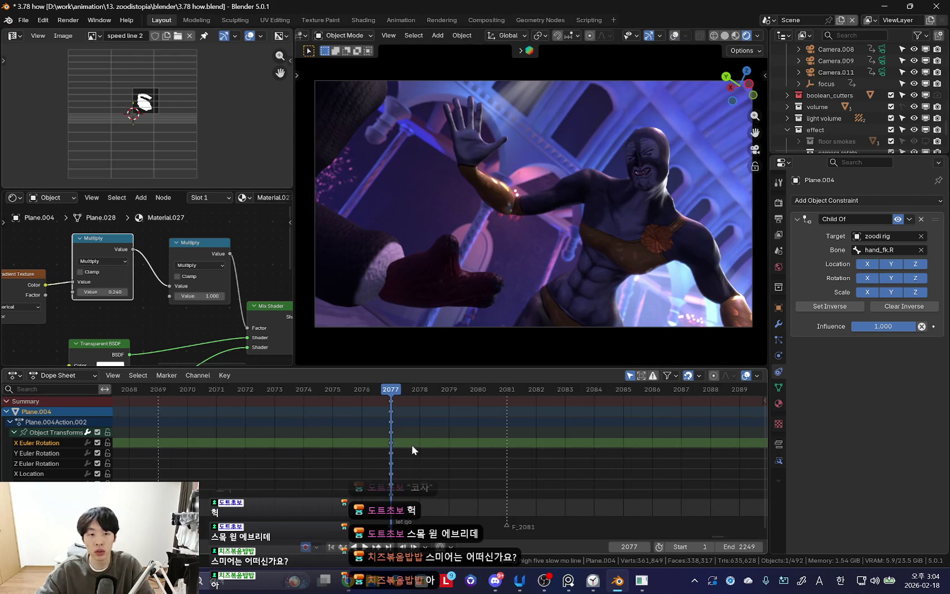
key("space")
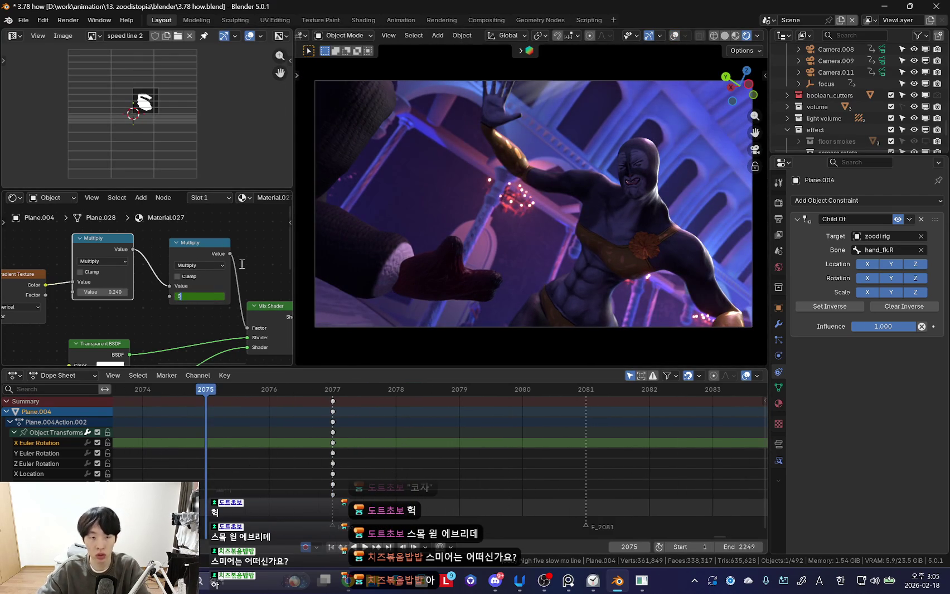
- Keyframe the new Multiply node's value from 0 at frame 2075 to 1 at 2079
left_click(211, 275)
scroll(349, 478, "down", 2)
left_click(493, 480)
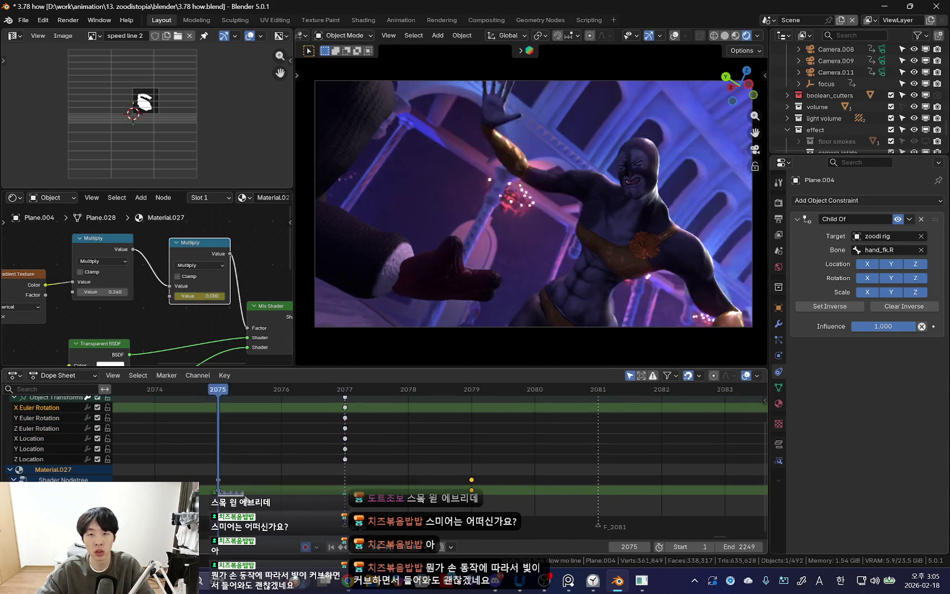
scroll(580, 477, "down", 3)
scroll(578, 473, "down", 4)
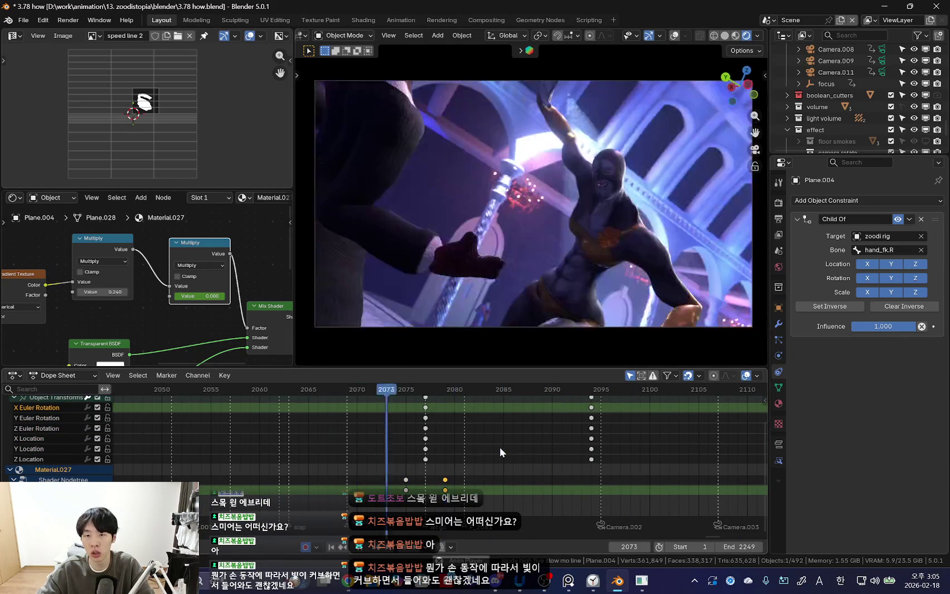
scroll(441, 463, "up", 2)
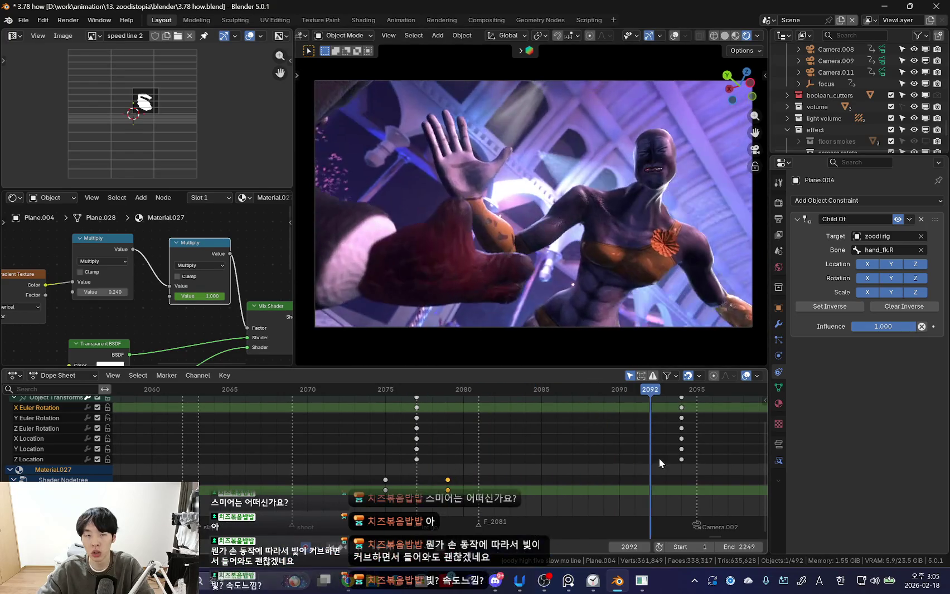
scroll(488, 502, "right", 2)
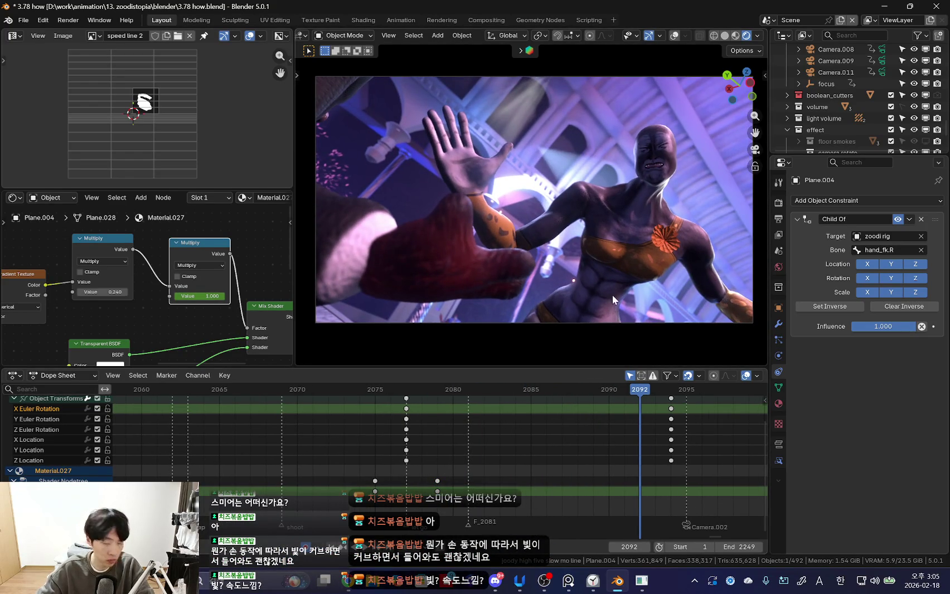
middle_click_drag(551, 483, 465, 487)
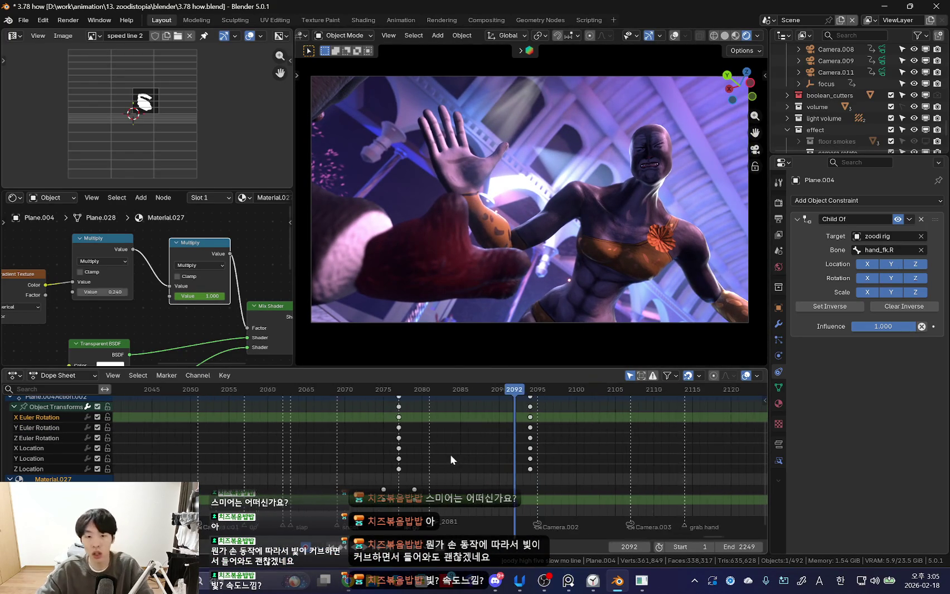
scroll(452, 454, "down", 3)
scroll(454, 453, "down", 2)
- Enlarge the keyframe timeline and play back the fade-in from frame 2077
left_click_drag(460, 369, 463, 314)
scroll(458, 454, "up", 4)
left_click(391, 335)
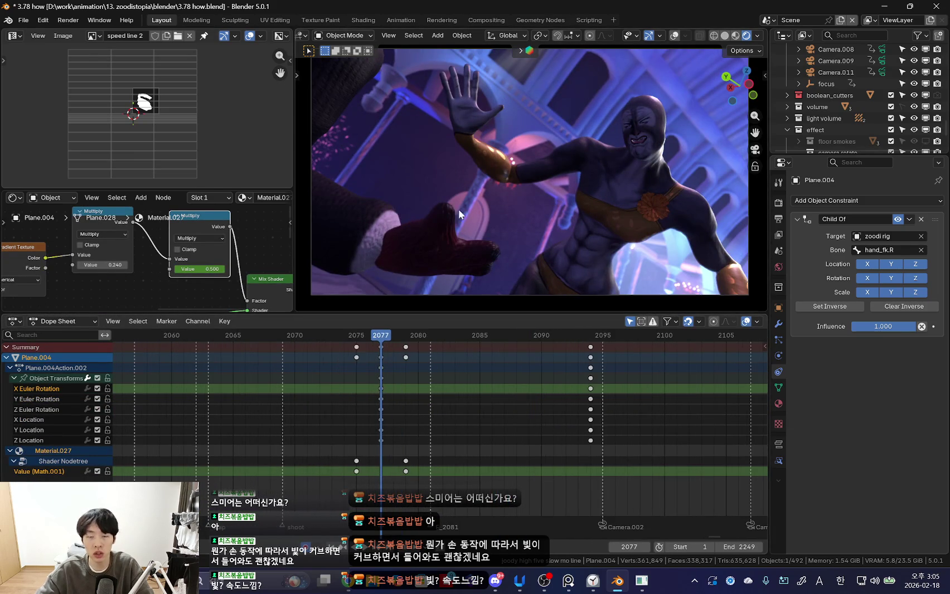
key("space")
key("space")
scroll(198, 234, "down", 3)
scroll(134, 254, "down", 2)
scroll(134, 253, "up", 3)
scroll(137, 264, "up", 3)
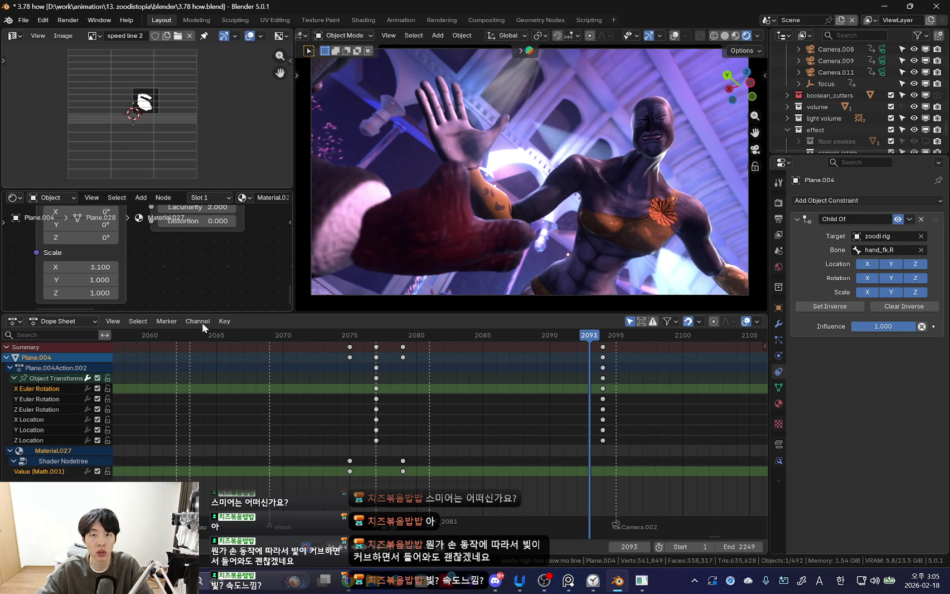
- Scrub and play back the streak animation around the fade-in frames
left_click_drag(410, 425, 564, 432)
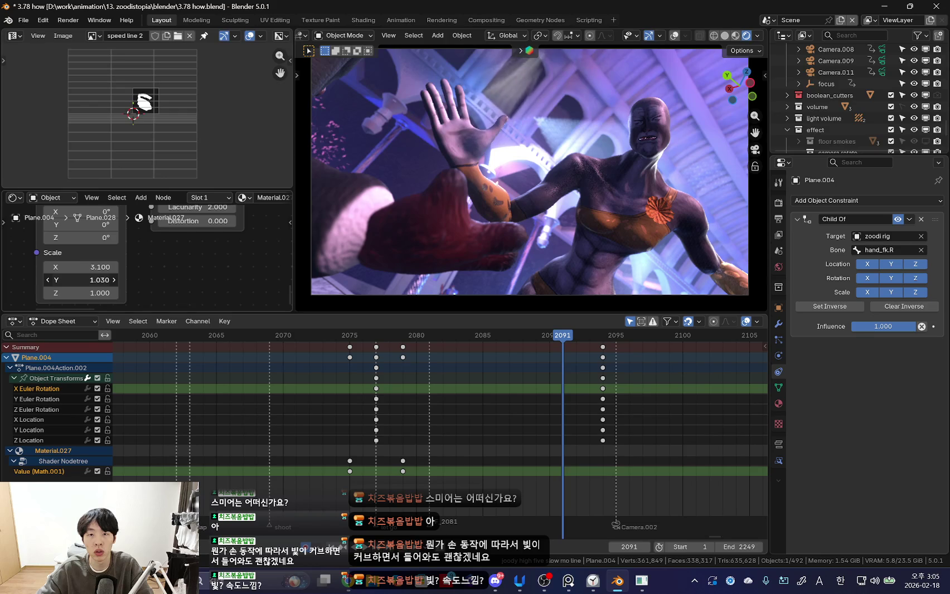
key("space")
mouse_move(411, 448)
middle_mouse_down("ctrl")
mouse_move(447, 469)
mouse_move(473, 449)
middle_mouse_up("ctrl")
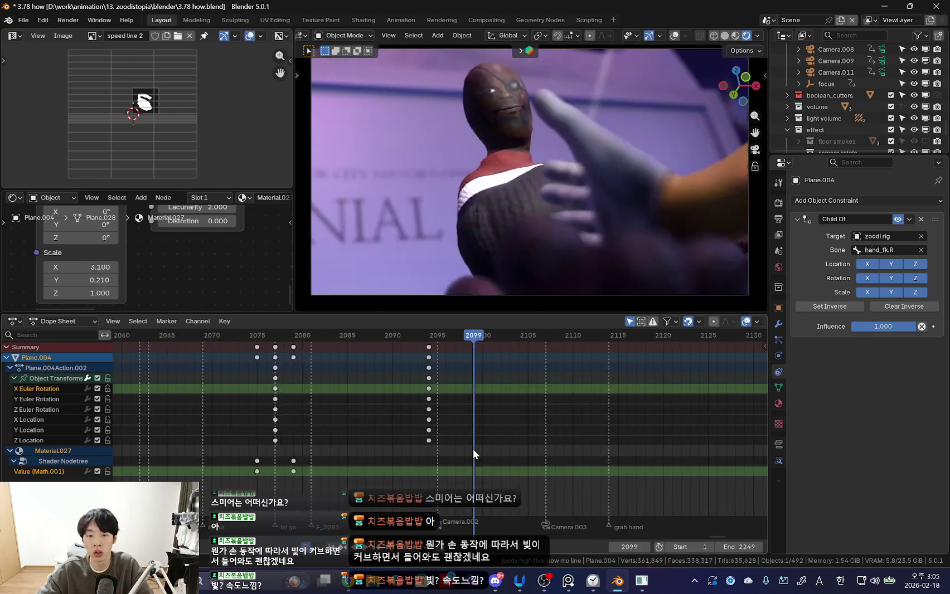
key("r")
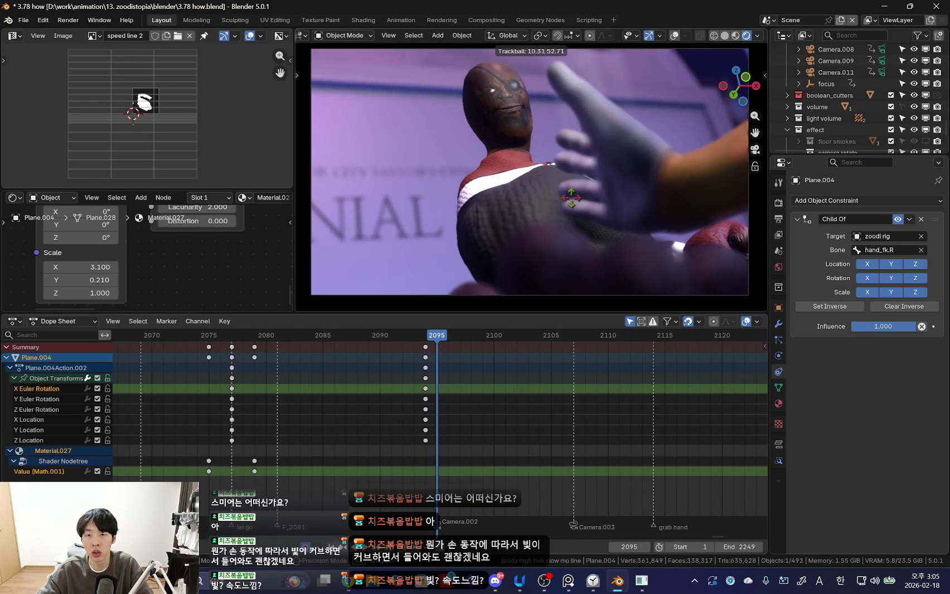
key("r")
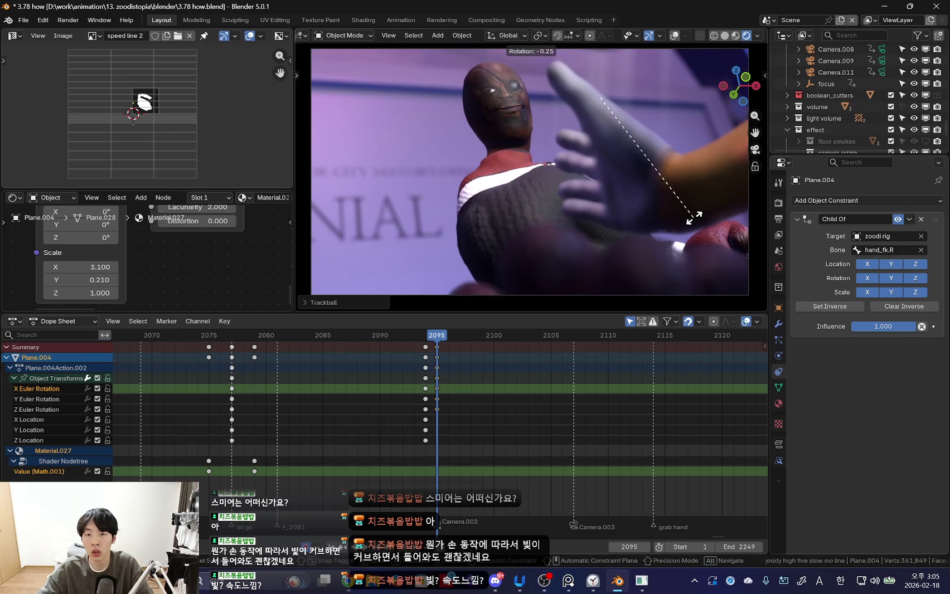
- Rotate and key the streak plane at frame 2107 to follow the hand
left_click_drag(458, 402, 562, 404)
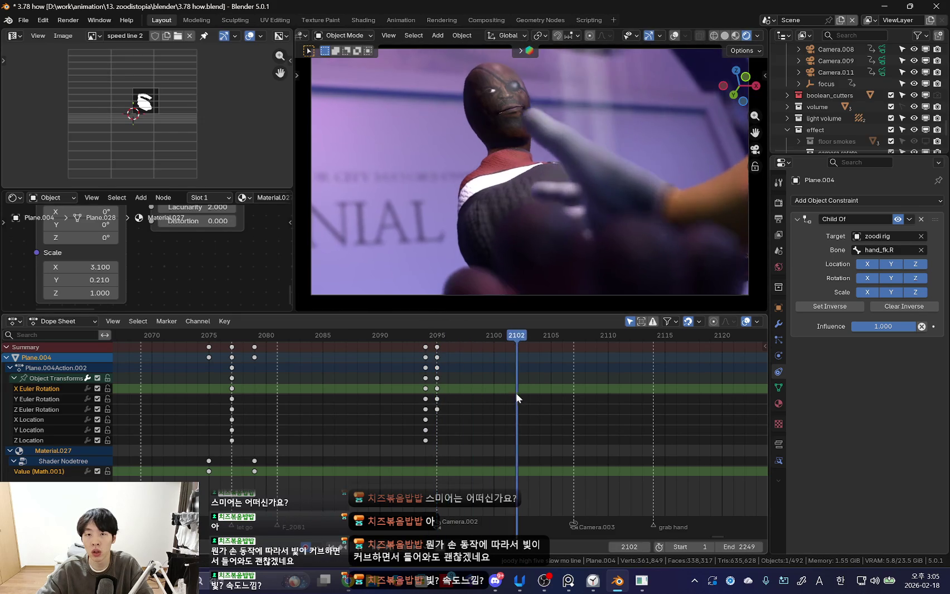
middle_click_drag(635, 260, 570, 296)
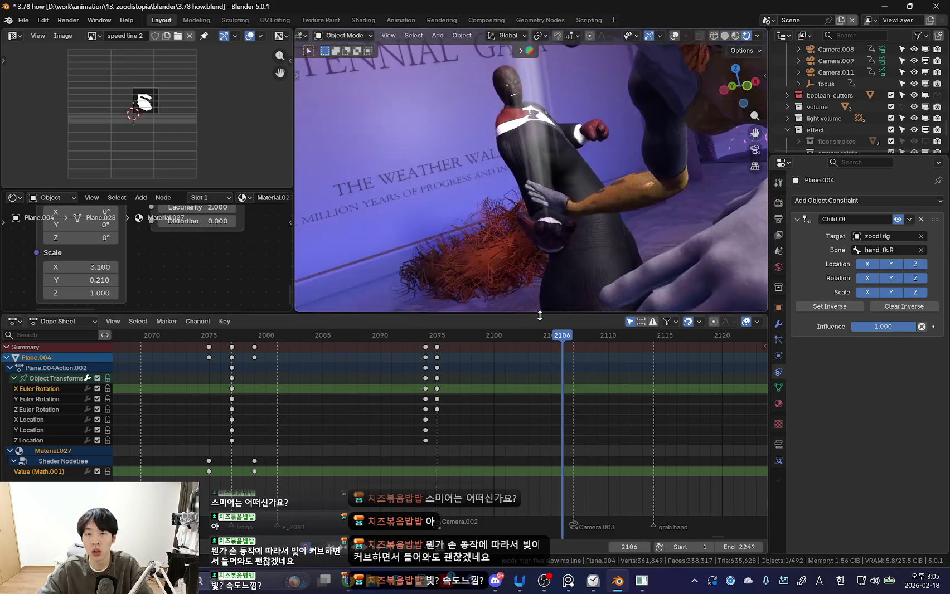
key("Down")
middle_click_drag(612, 198, 590, 237)
left_click_drag(453, 402, 574, 415)
key("r")
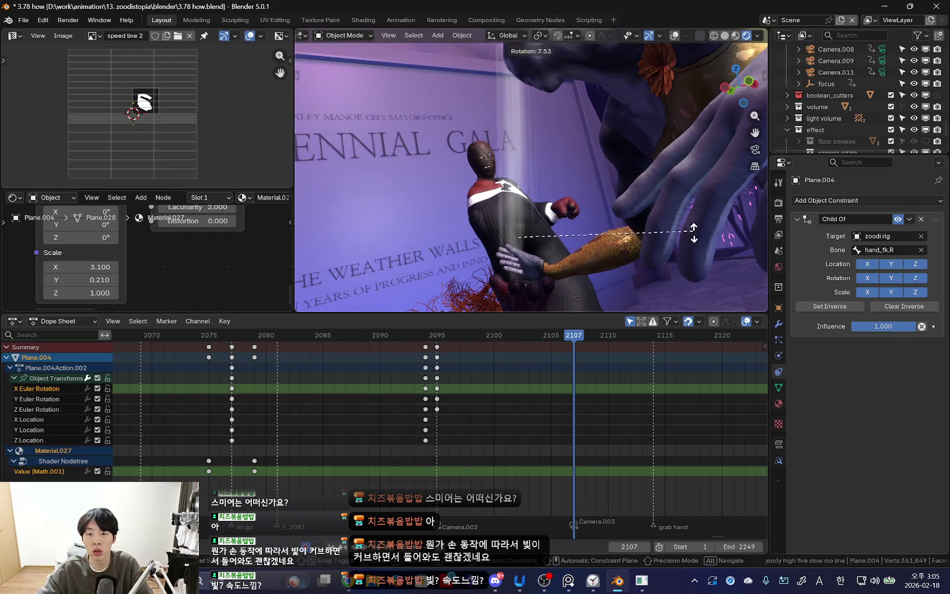
left_click(635, 282)
left_click_drag(446, 379, 572, 380)
- Copy the 2107 rotation keys and paste them at frame 2095
right_click(416, 372)
left_click(424, 372)
left_click(439, 360)
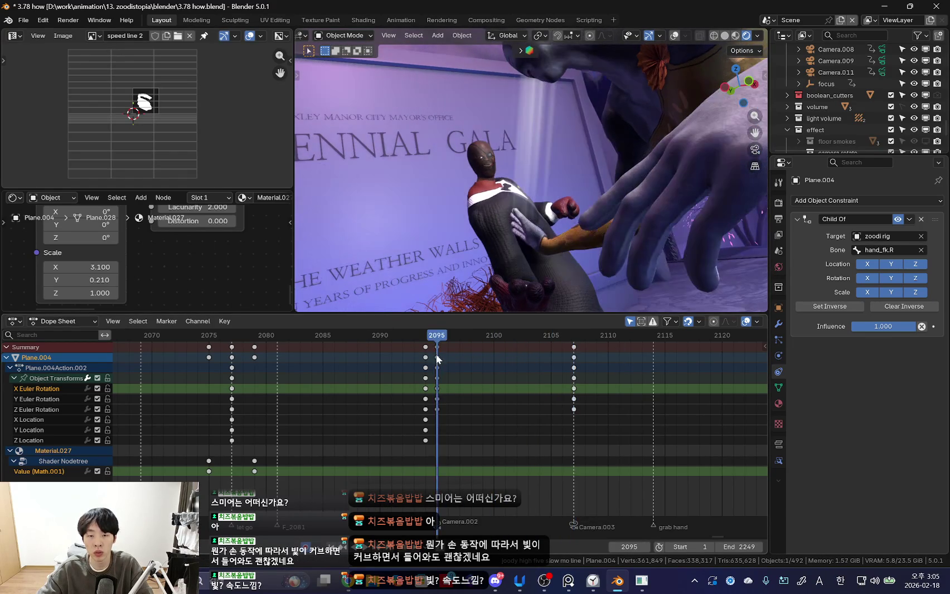
key("ctrl+v")
scroll(491, 367, "down", 3, "ctrl")
left_click(487, 395)
mouse_move(511, 396)
left_mouse_down()
mouse_move(609, 402)
mouse_move(583, 396)
left_mouse_up()
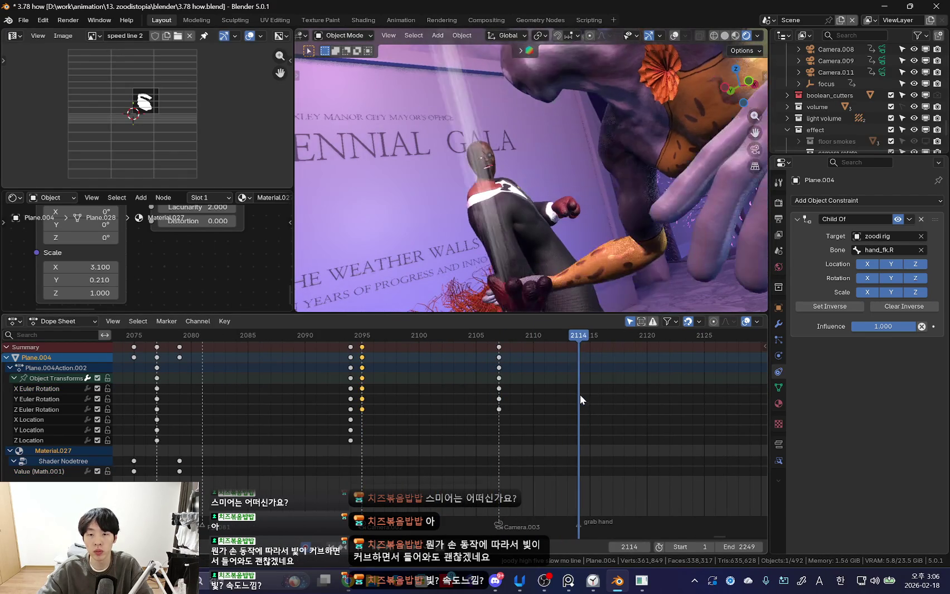
- Rotate the streak plane at frame 2114 and compare it with the 2107 key
key("r")
left_click(662, 266)
key("Down")
key("Up")
key("KP_Decimal")
key("Down")
mouse_move(570, 311)
middle_mouse_down()
mouse_move(547, 259)
mouse_move(572, 247)
middle_mouse_up()
- Look through the shot camera with overlays hidden and preview frames 2095 to 2109
key("KP_0")
key("shift+alt+z")
key("Left")
key("Left")
key("Right")
key("Right")
key("Right")
mouse_move(360, 418)
left_mouse_down()
mouse_move(418, 388)
mouse_move(579, 403)
left_mouse_up()
- Refine the streak plane's angle at frame 2114 with repeated trackball rotations
key("r")
left_click(655, 158)
key("r")
left_click(608, 217)
key("r")
left_click(557, 275)
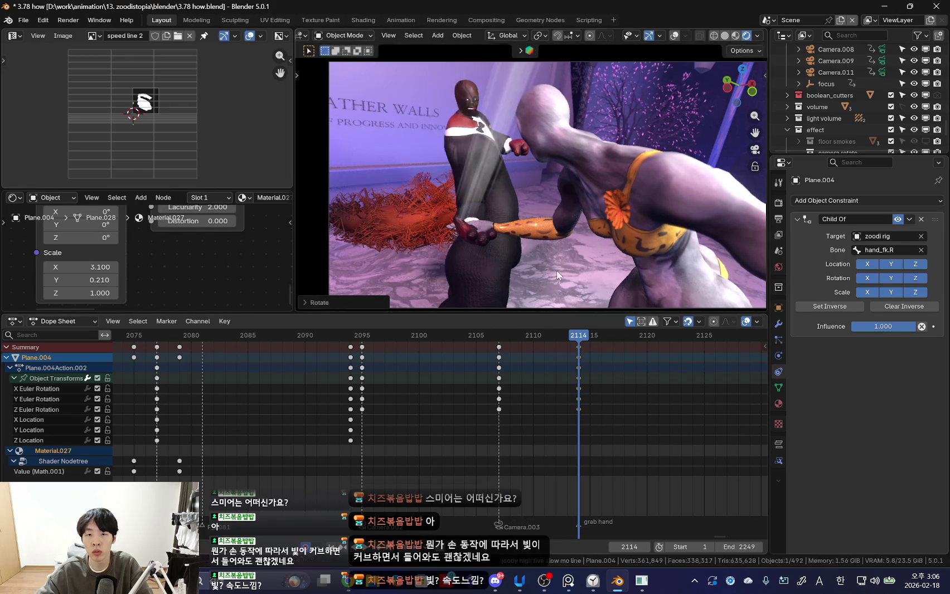
key("r")
left_click(599, 287)
- Rotate the streak plane slightly at frame 2111, then review frames 2106 to 2114
mouse_move(580, 405)
left_mouse_down()
mouse_move(545, 401)
mouse_move(556, 404)
left_mouse_up()
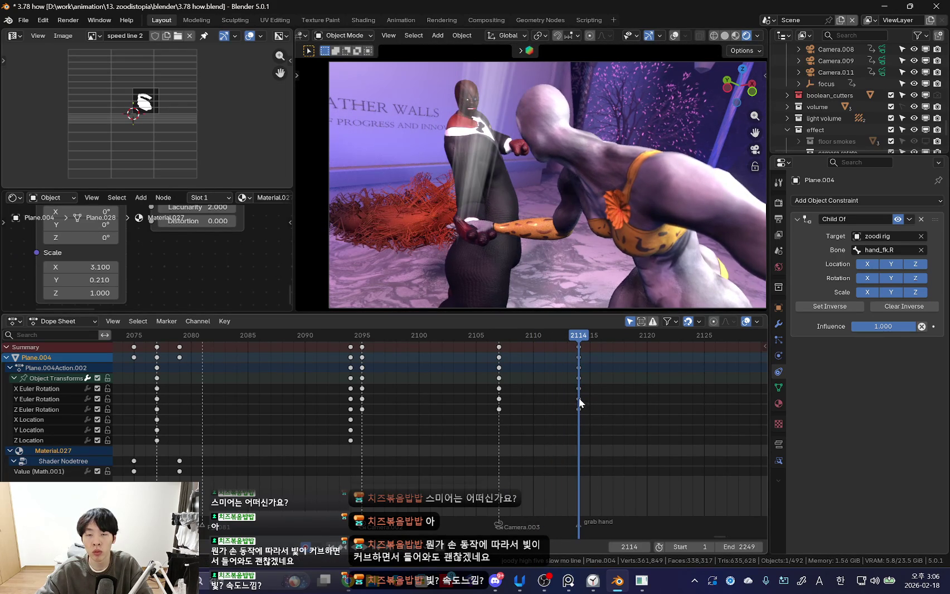
key("r")
left_click(627, 186)
mouse_move(563, 372)
left_mouse_down()
mouse_move(487, 387)
mouse_move(499, 390)
left_mouse_up()
key("r")
key("r")
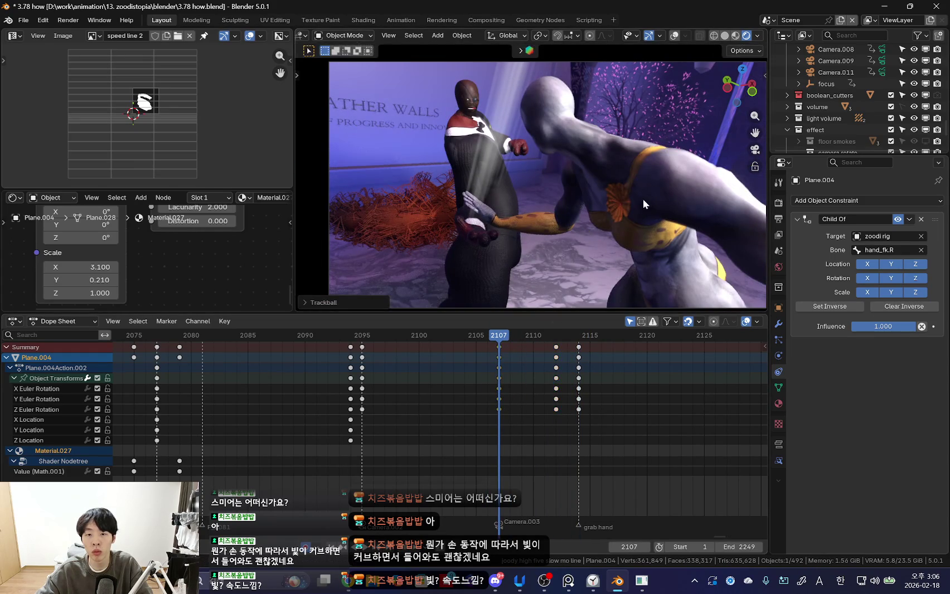
- Key the streak's rotation at frame 2109, then review the motion through 2112
left_click_drag(502, 416, 523, 399)
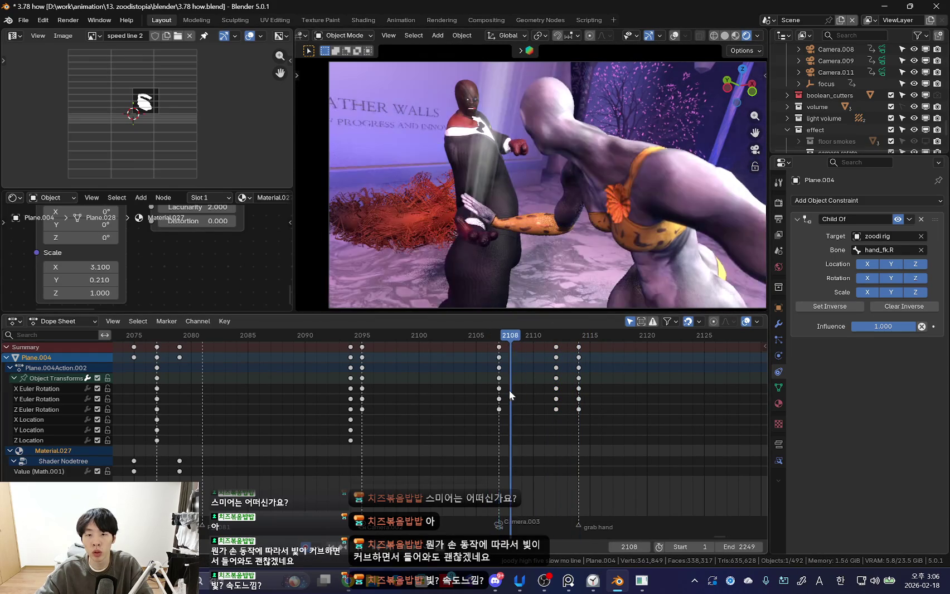
key("i")
key("Up")
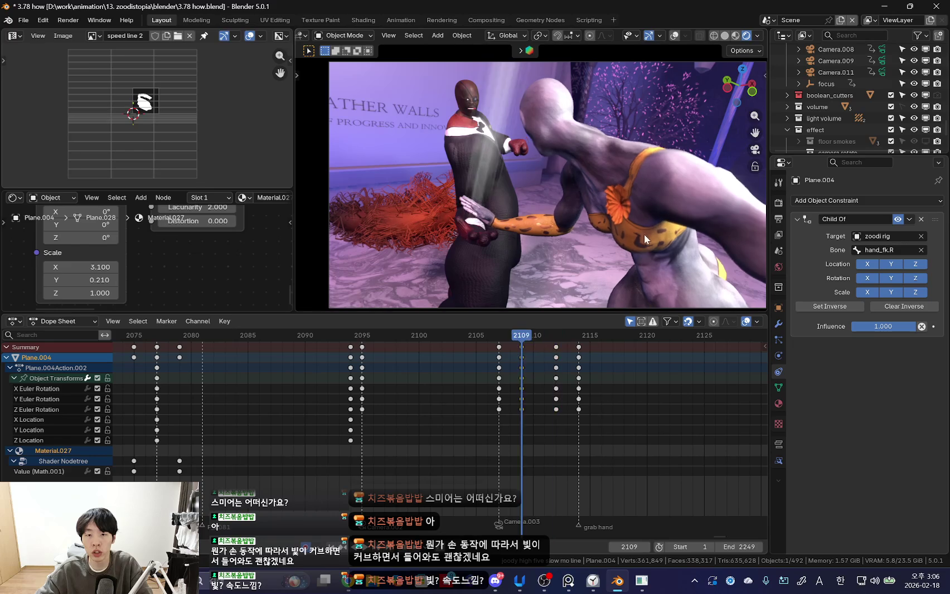
mouse_move(472, 374)
left_mouse_down()
mouse_move(389, 403)
mouse_move(499, 410)
left_mouse_up()
scroll(339, 278, "down", 4)
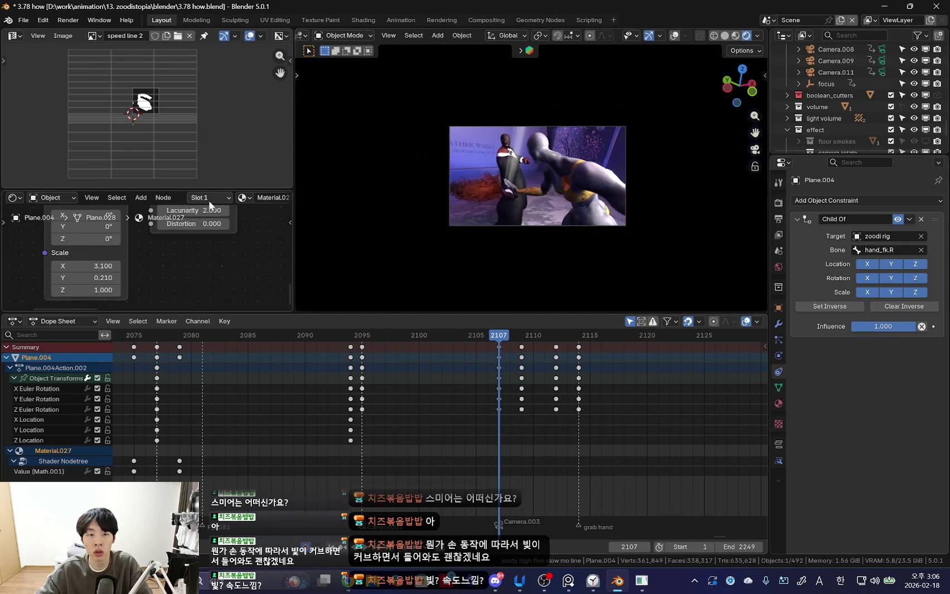
- Enlarge the shader node area to show the Multiply and Mix Shader nodes, reaching frame 2114
left_click_drag(212, 191, 212, 135)
mouse_move(167, 223)
middle_mouse_down()
mouse_move(184, 239)
mouse_move(140, 223)
middle_mouse_up()
middle_click_drag(534, 438, 471, 437)
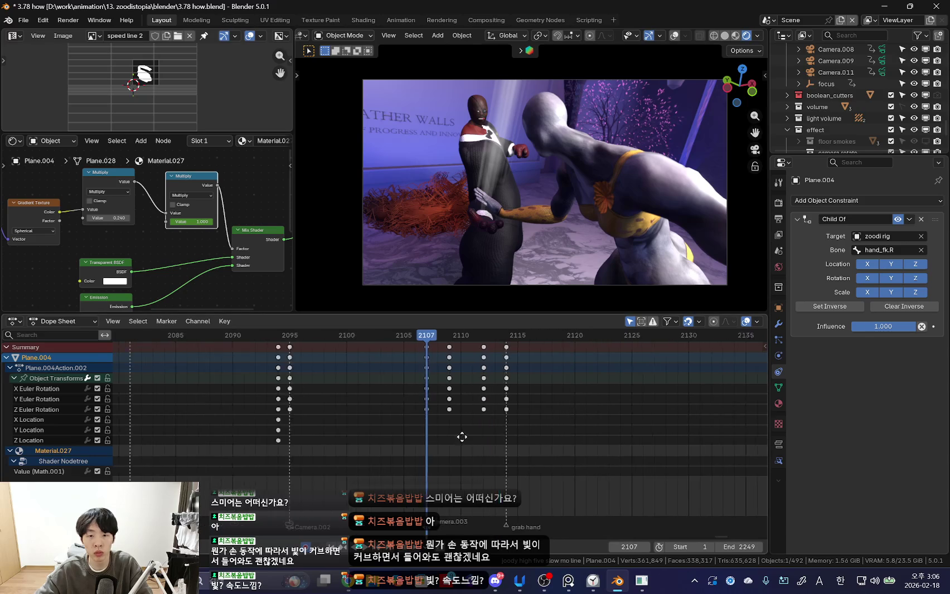
mouse_move(425, 426)
left_mouse_down()
mouse_move(391, 423)
mouse_move(412, 425)
left_mouse_up()
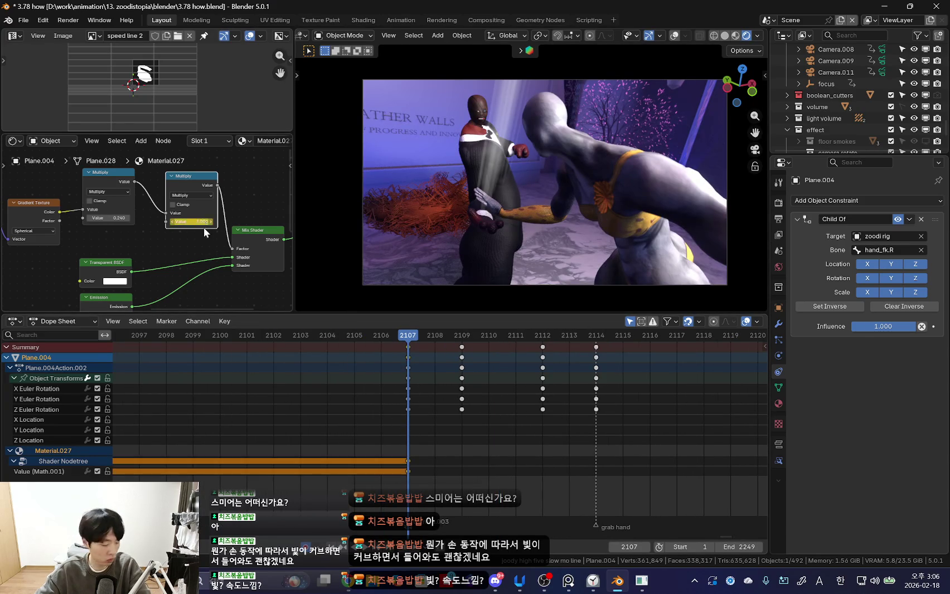
scroll(268, 435, "up", 2)
left_click_drag(363, 446, 590, 449)
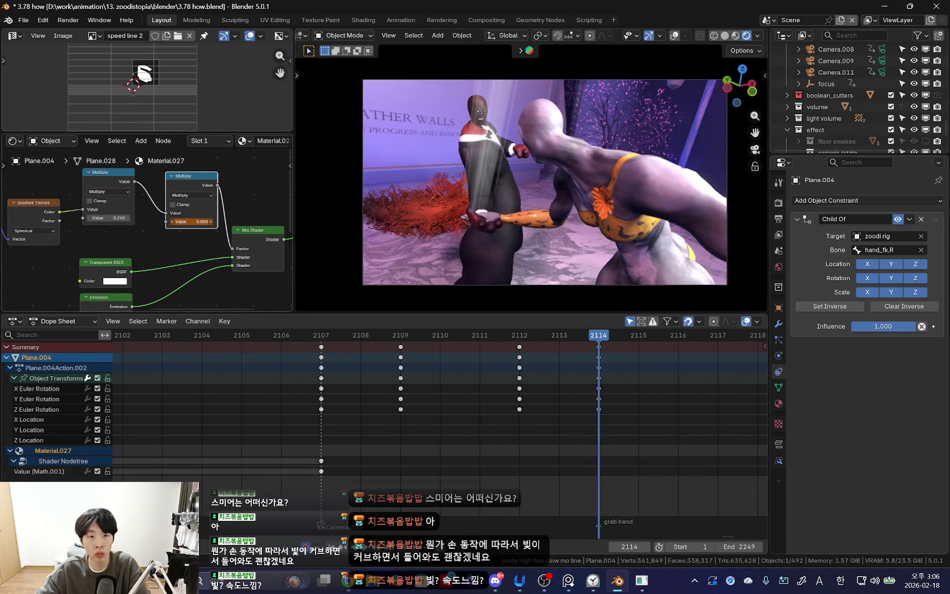
- Set the Multiply fade value to 0 at frame 2115 and key it
left_click_drag(536, 447, 565, 451)
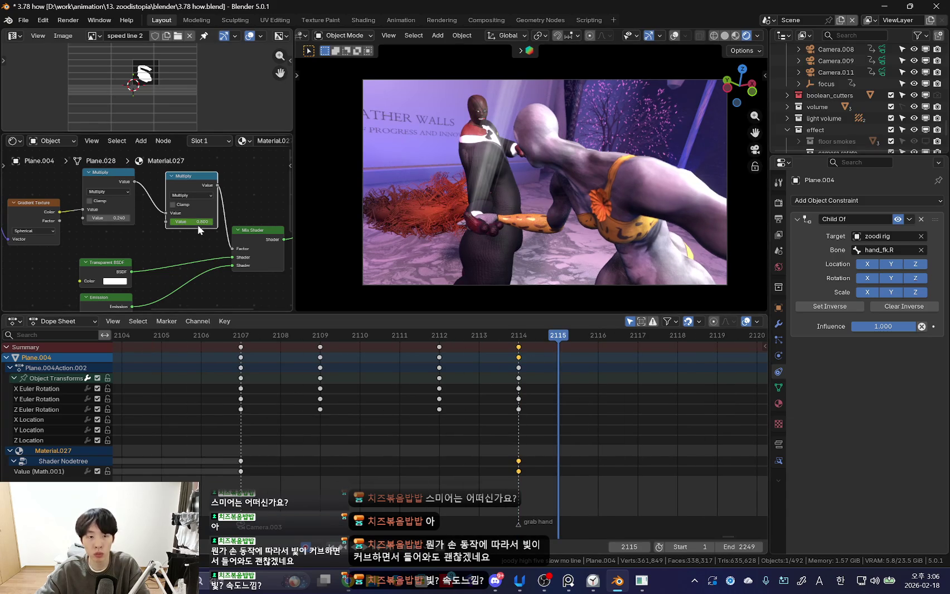
key("Return")
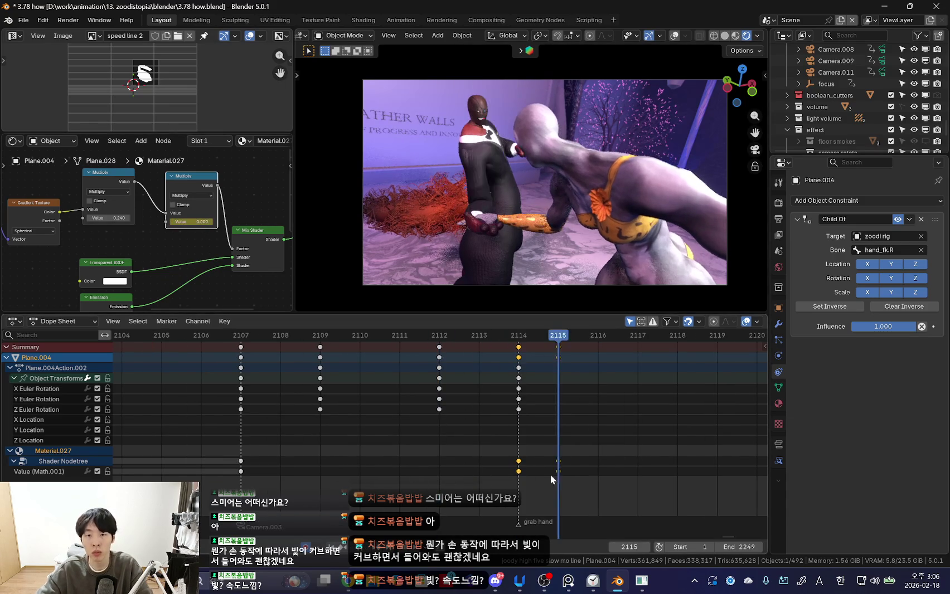
left_click(655, 492)
mouse_move(519, 470)
left_mouse_down()
mouse_move(654, 471)
mouse_move(488, 460)
mouse_move(518, 463)
left_mouse_up()
- Rotate the streak plane to a new angle at frame 2117
left_click_drag(553, 429, 620, 424)
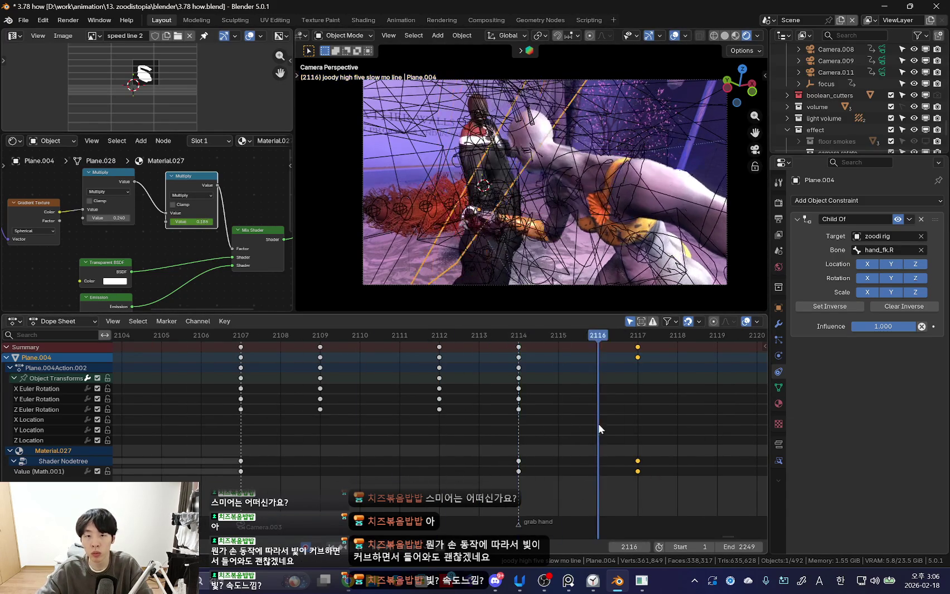
key("r")
left_click(634, 197)
key("shift+alt+z")
key("r")
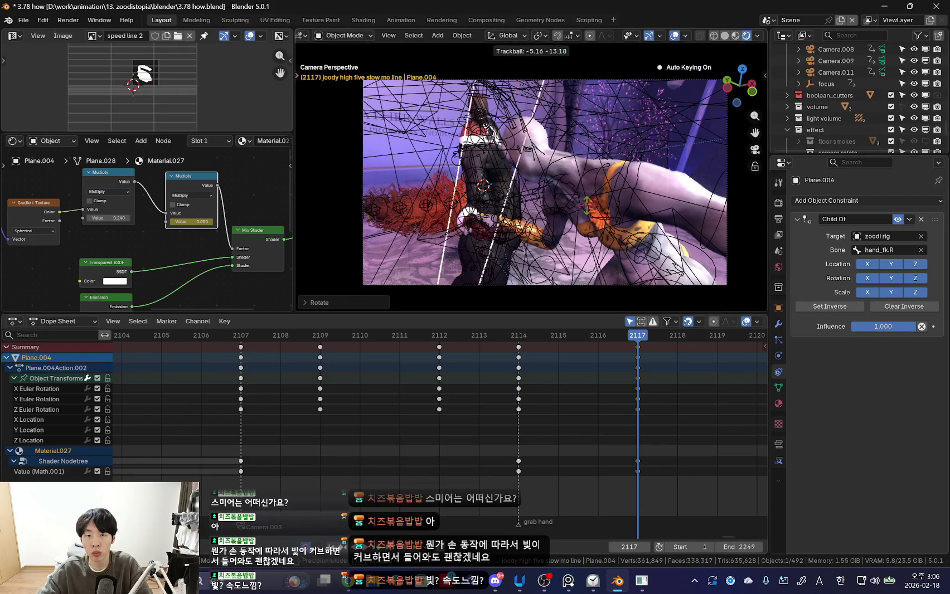
left_click(618, 218)
- Rotate and key the streak plane at frames 2115 and 2116
left_click_drag(523, 381, 556, 360)
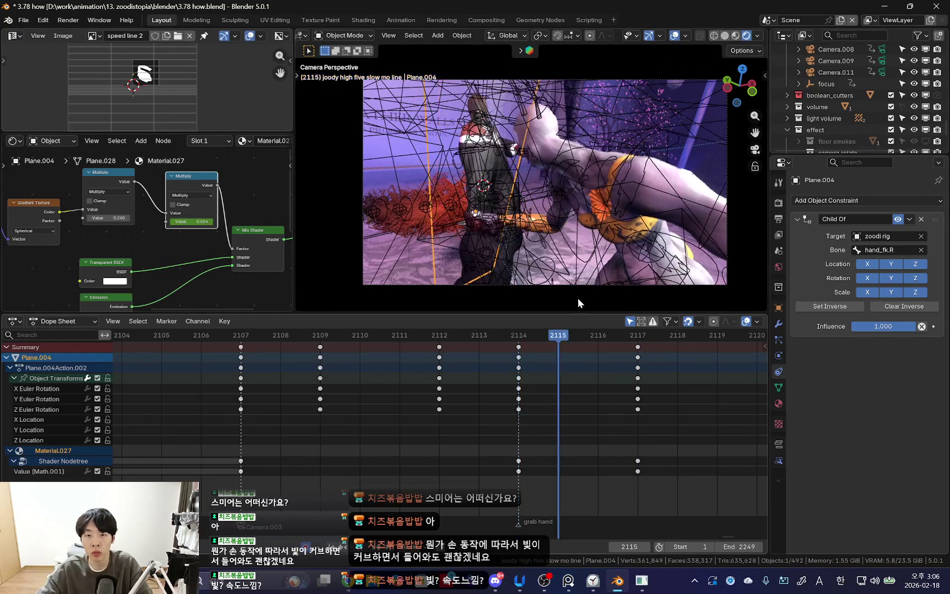
key("shift+alt+z")
key("r")
left_click(678, 182)
key("i")
key("Right")
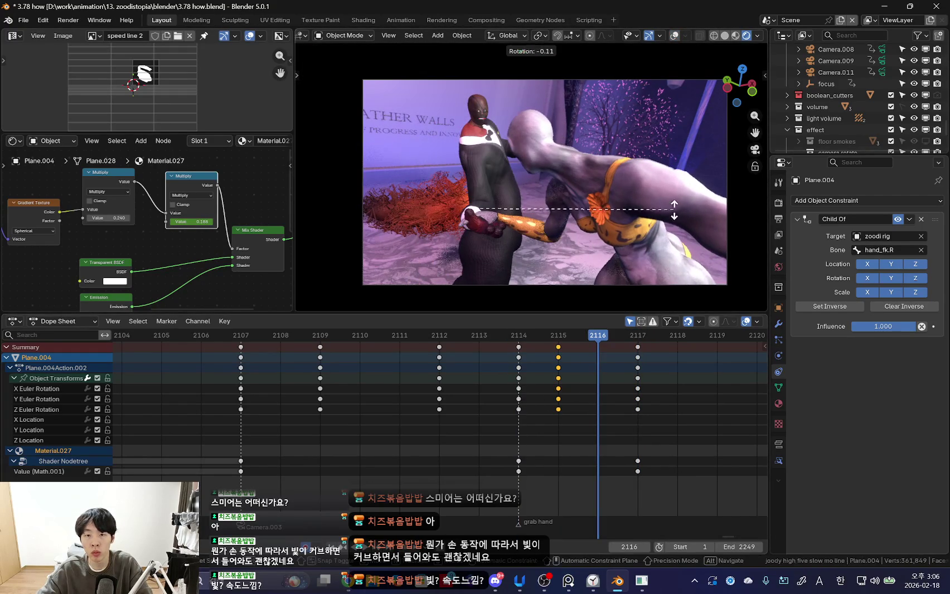
key("i")
- Play the streak animation in a loop to review it
key("space")
scroll(422, 417, "down", 5)
scroll(435, 424, "down", 4)
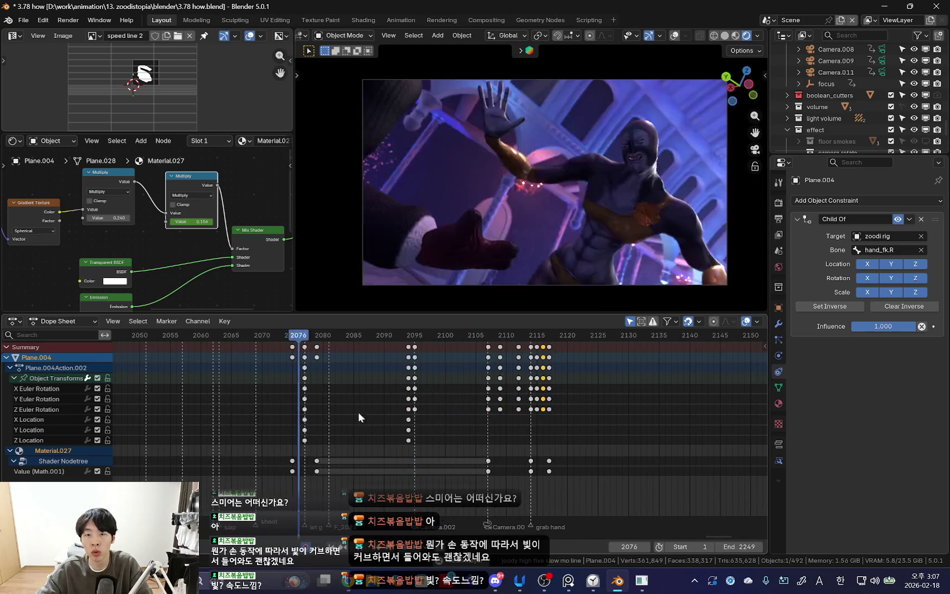
- Adjust the streak's rotation at frame 2086 and preview frames 2085 to 2095
scroll(384, 405, "up", 4)
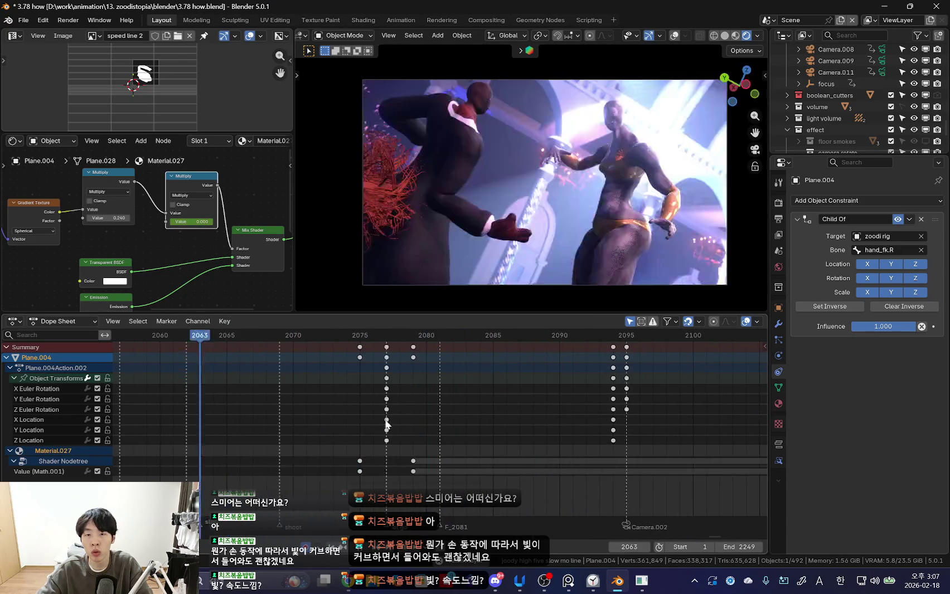
scroll(457, 422, "up", 4)
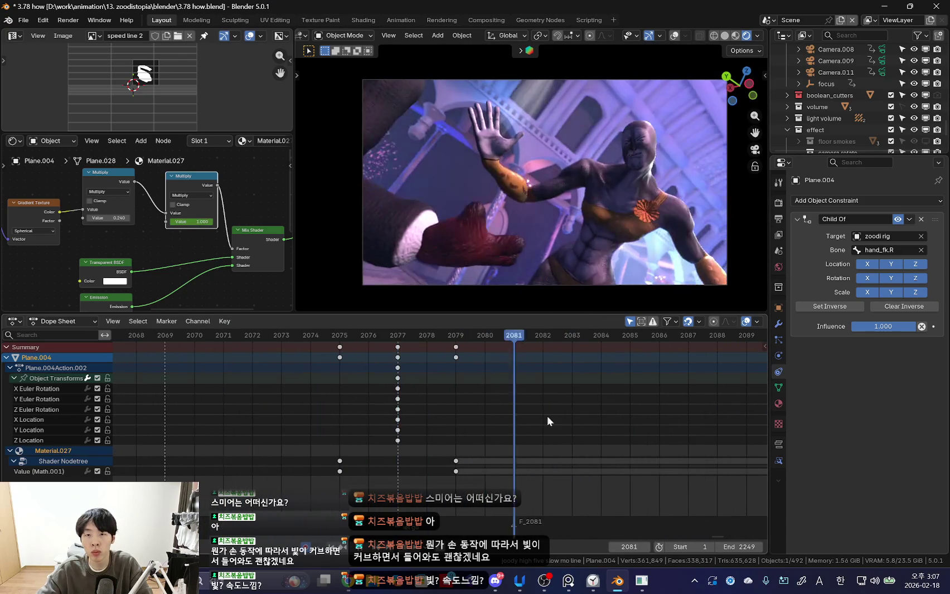
scroll(424, 415, "down", 1)
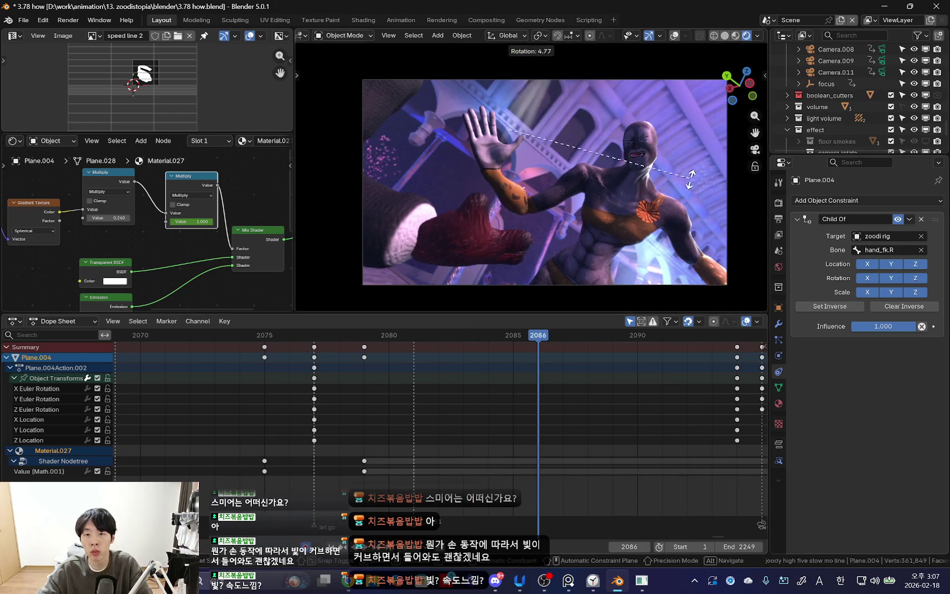
left_click(692, 177)
scroll(602, 440, "down", 2)
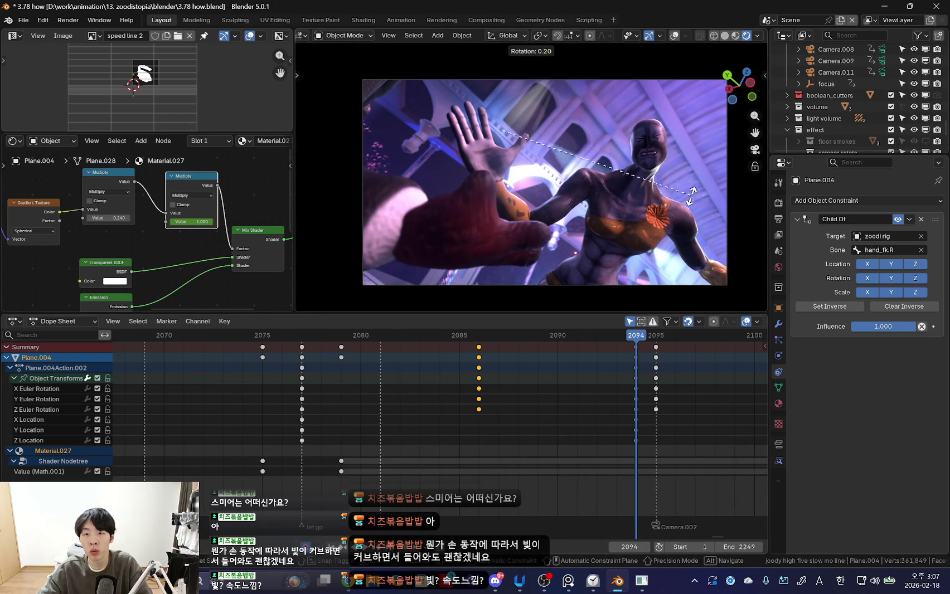
left_click(509, 210)
mouse_move(567, 427)
left_mouse_down()
mouse_move(492, 394)
mouse_move(649, 409)
left_mouse_up()
- Set the keys at frames 2086 and 2077 to Linear interpolation, then stop playback
key("t")
left_click(480, 369)
left_click(302, 357)
key("t")
left_click(303, 350)
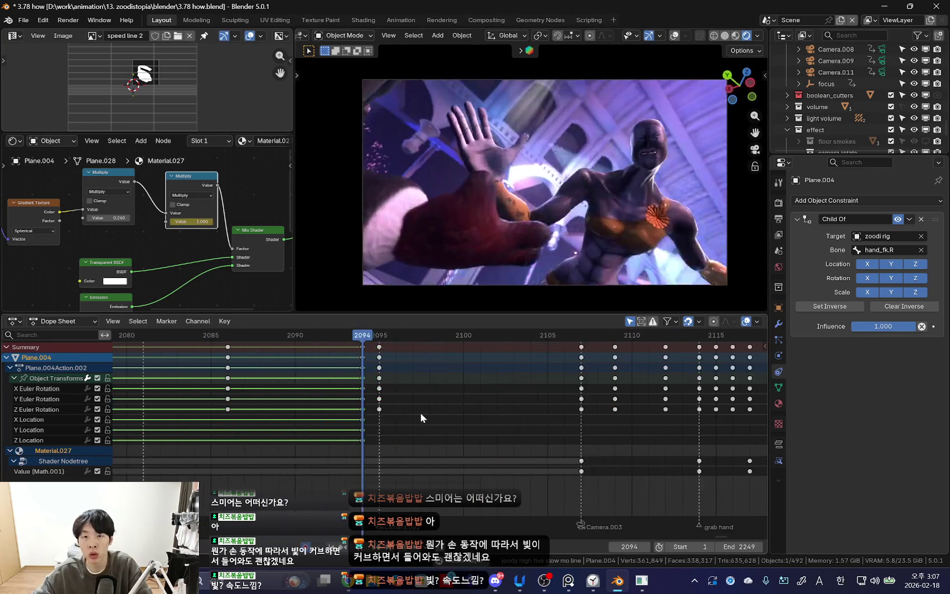
key("space")
- Rotate the streak plane around the Z axis and return to the shot camera view
key("r")
mouse_move(677, 225)
middle_mouse_down()
mouse_move(654, 204)
mouse_move(607, 237)
mouse_move(646, 213)
mouse_move(632, 187)
middle_mouse_up()
key("z")
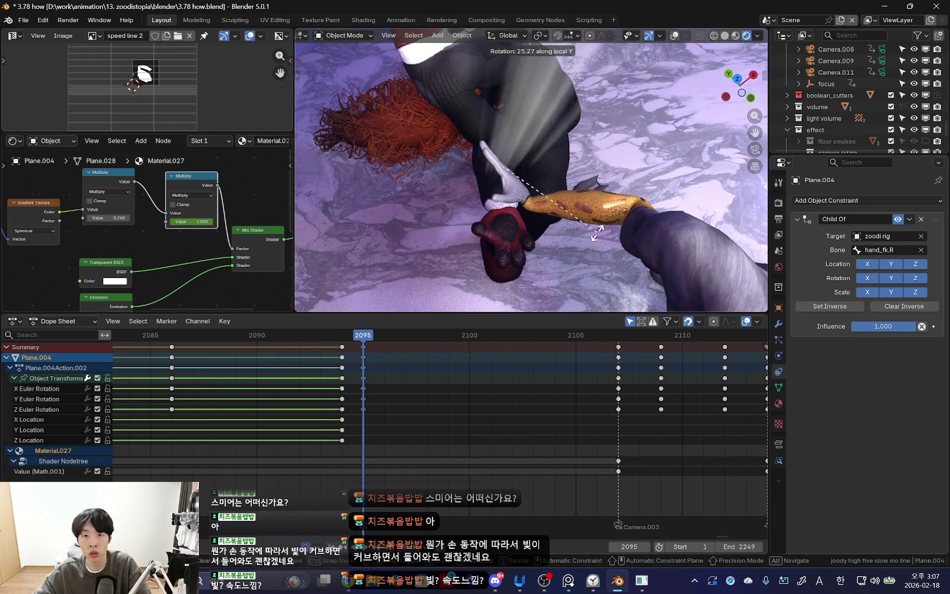
left_click(588, 236)
key("KP_0")
- Rotate the streak plane at frame 2106 to follow the hand and preview the motion
mouse_move(336, 394)
left_mouse_down()
mouse_move(619, 394)
mouse_move(603, 387)
left_mouse_up()
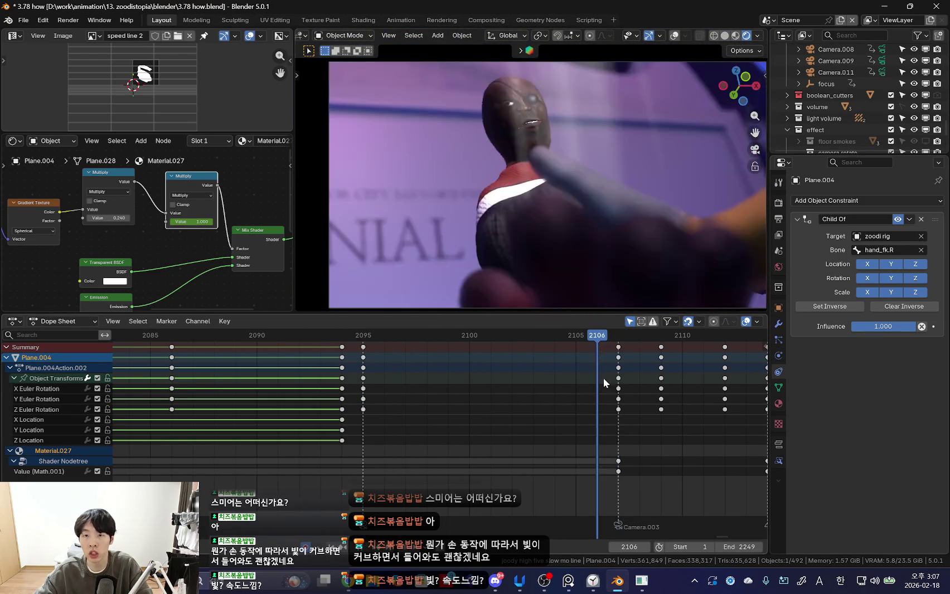
scroll(586, 403, "down", 1)
left_click(593, 395)
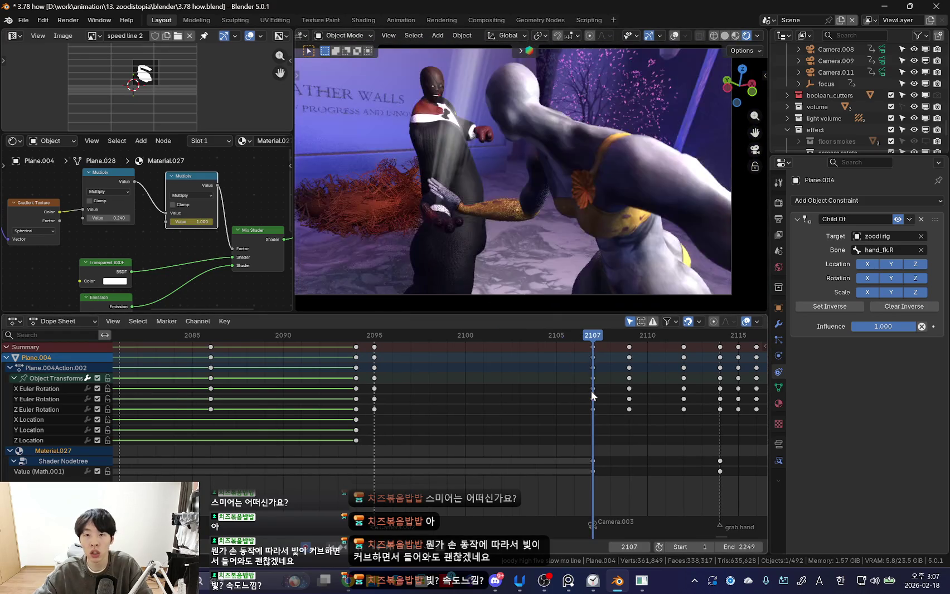
left_click(583, 391)
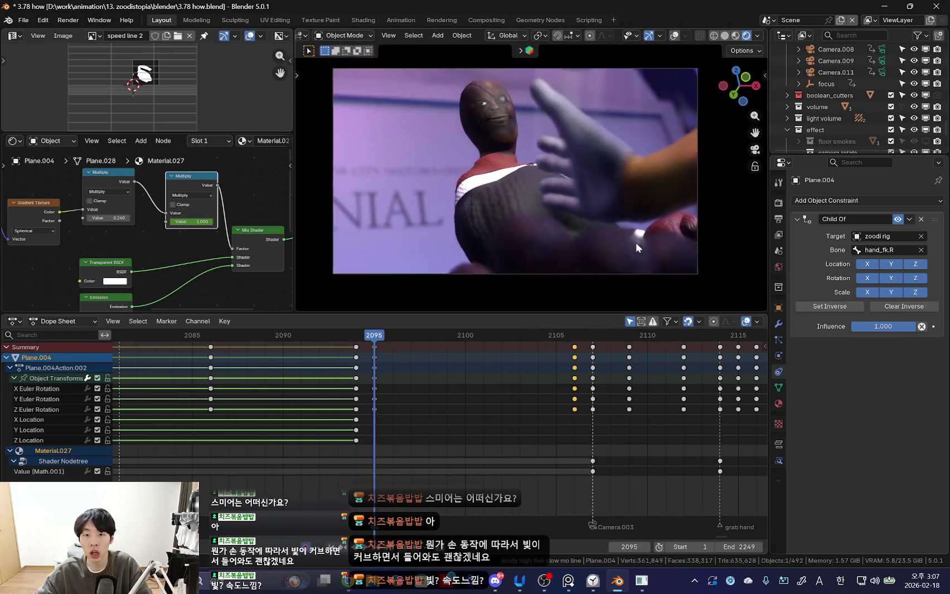
key("r")
left_click(705, 229)
key("r")
left_click(724, 224)
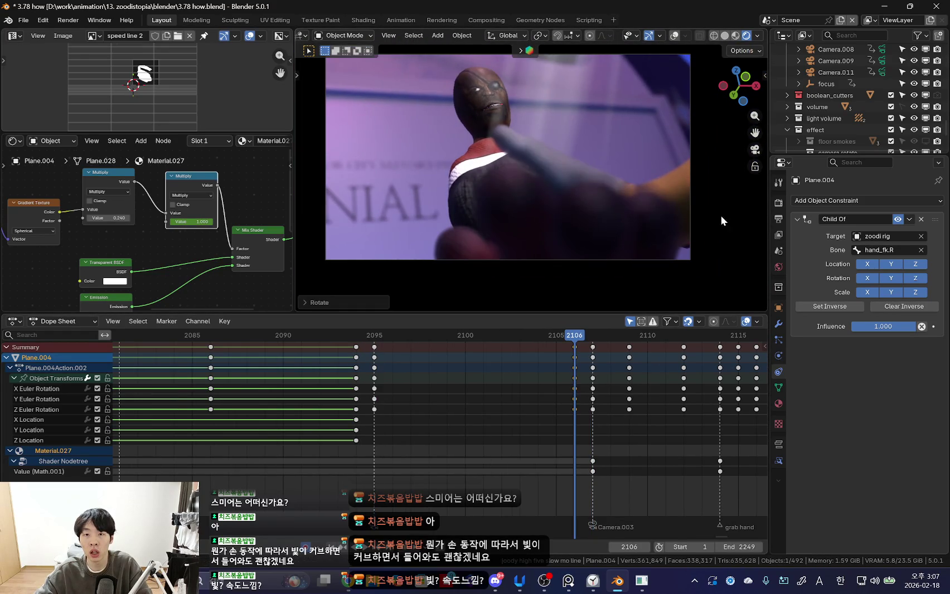
left_click_drag(397, 395, 705, 415)
- Delete the keyframes at frames 2109 and 2112
middle_click_drag(575, 373, 471, 405)
left_click_drag(472, 405, 511, 391)
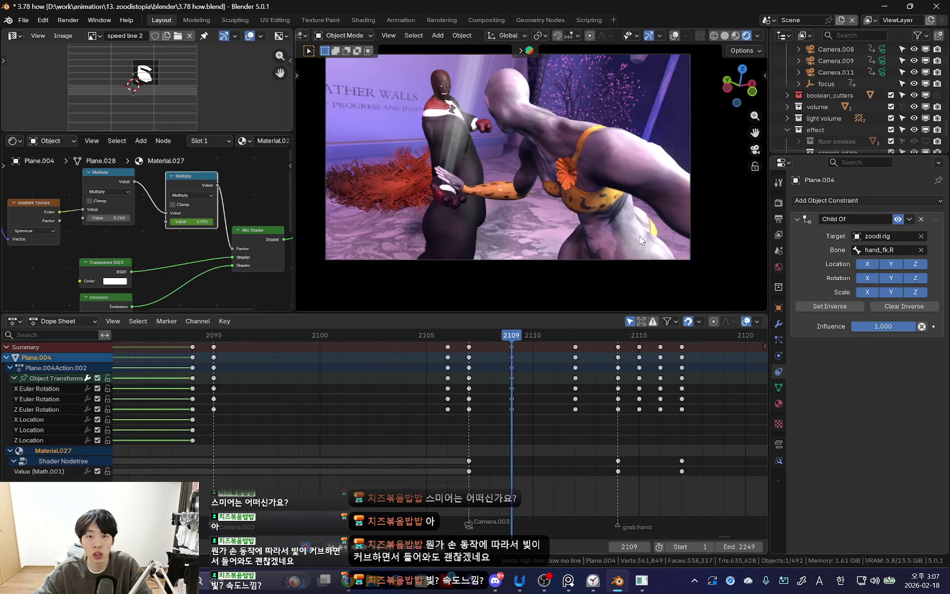
left_click_drag(518, 356, 584, 374)
key("x")
left_click(585, 373)
left_click_drag(498, 381, 589, 385)
key("Right")
key("Right")
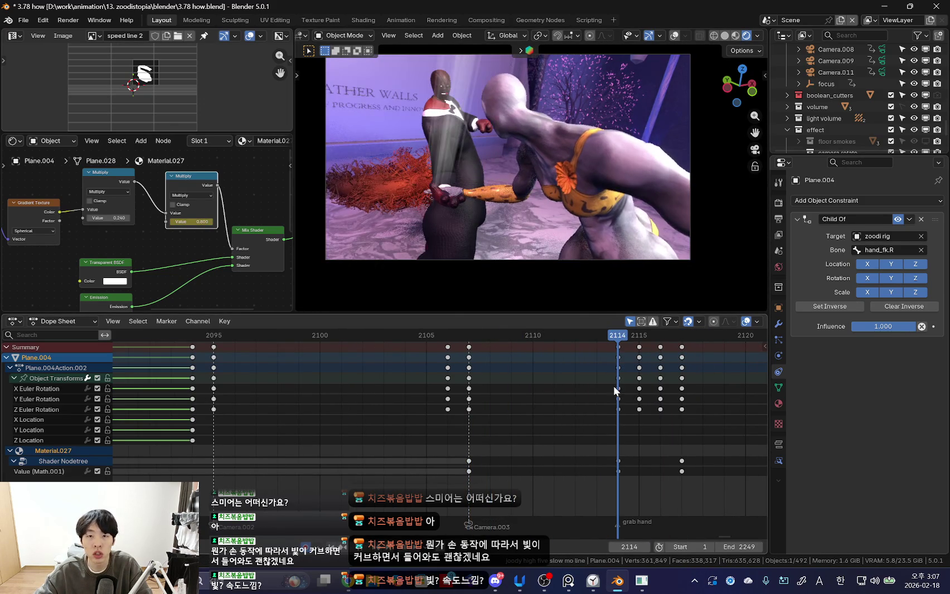
- Set the frame-2107 keys to Linear interpolation and step through frames to check
left_click(471, 354)
key("t")
left_click(472, 359)
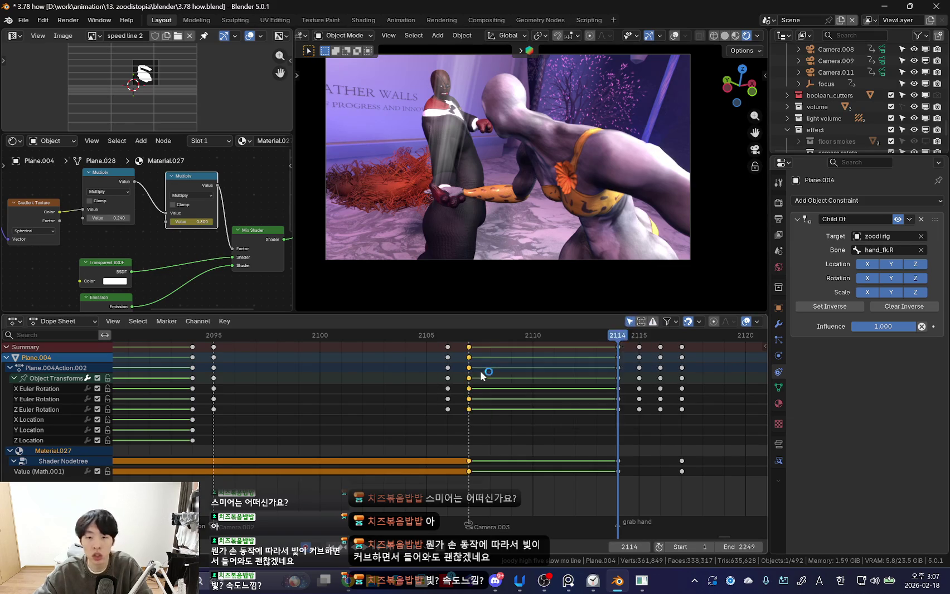
key("Left")
key("Left")
key("Left")
key("Left")
key("Right")
key("Right")
key("Right")
- Undo recent changes while checking the pose, then select the keys at frame 2112
scroll(496, 388, "up", 2)
key("Right")
key("ctrl+z")
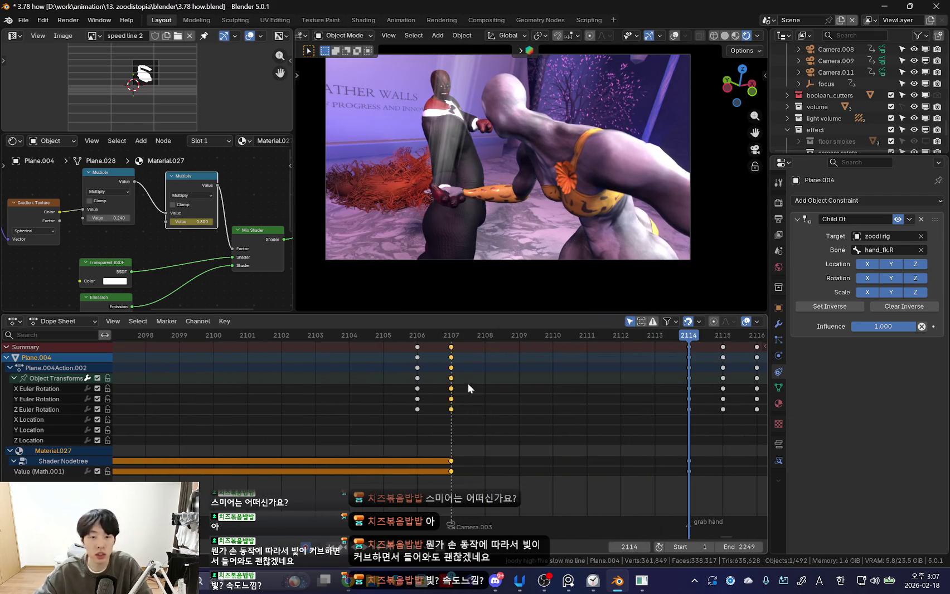
key("ctrl+z")
scroll(455, 416, "up", 1)
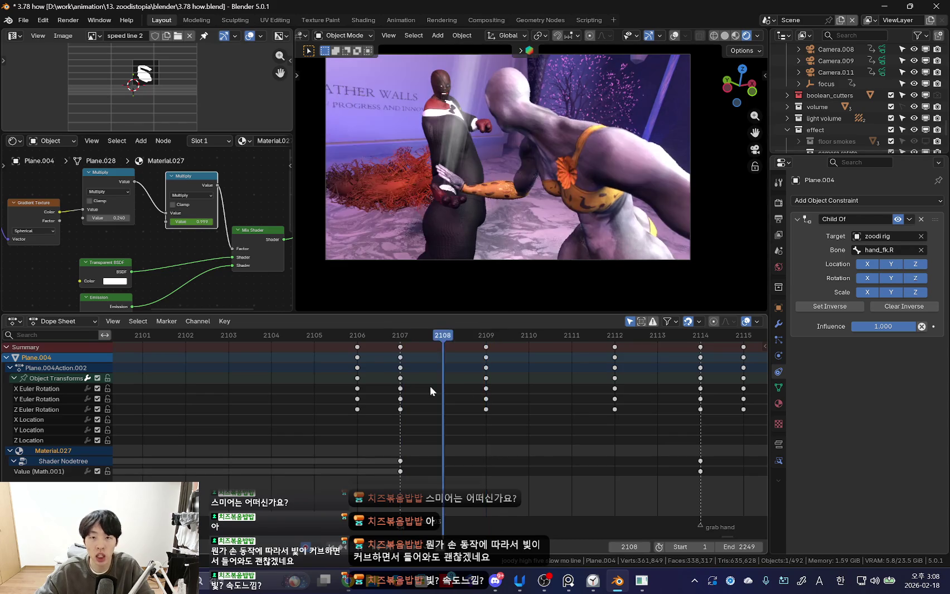
key("ctrl+z")
key("ctrl+z")
key("ctrl+z")
left_click(549, 410, "alt")
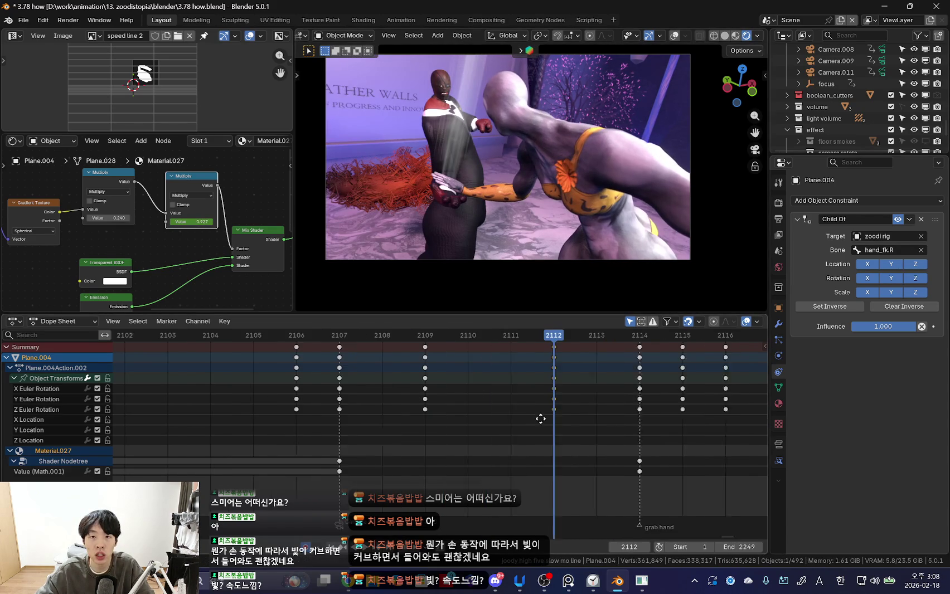
- Rotate and key the streak plane at frames 2114 and 2115
key("Up")
key("r")
left_click(685, 181)
left_click(550, 425)
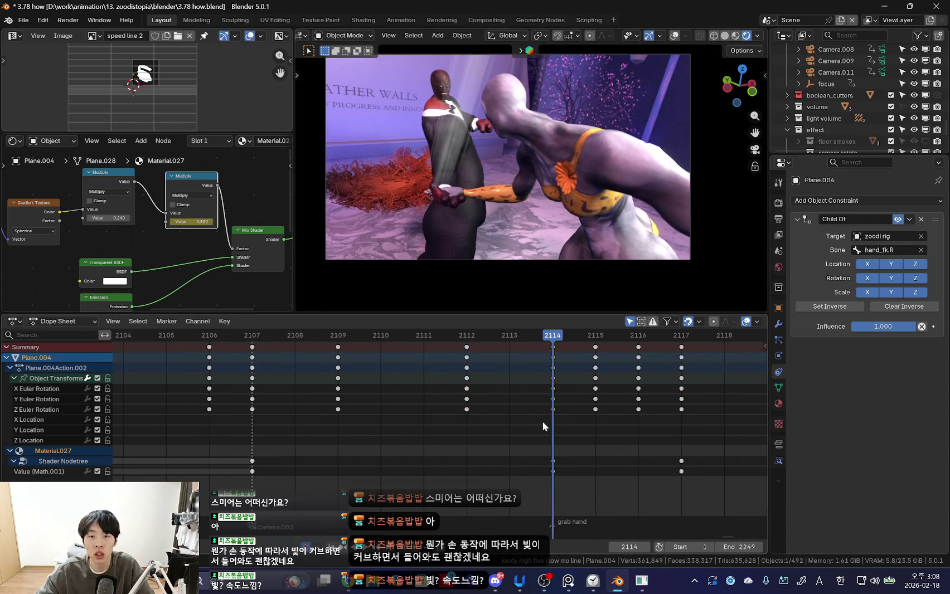
key("Right")
key("r")
left_click(646, 193)
- Rotate and key the plane at frame 2116, then preview frames 2105 to 2111
key("Left")
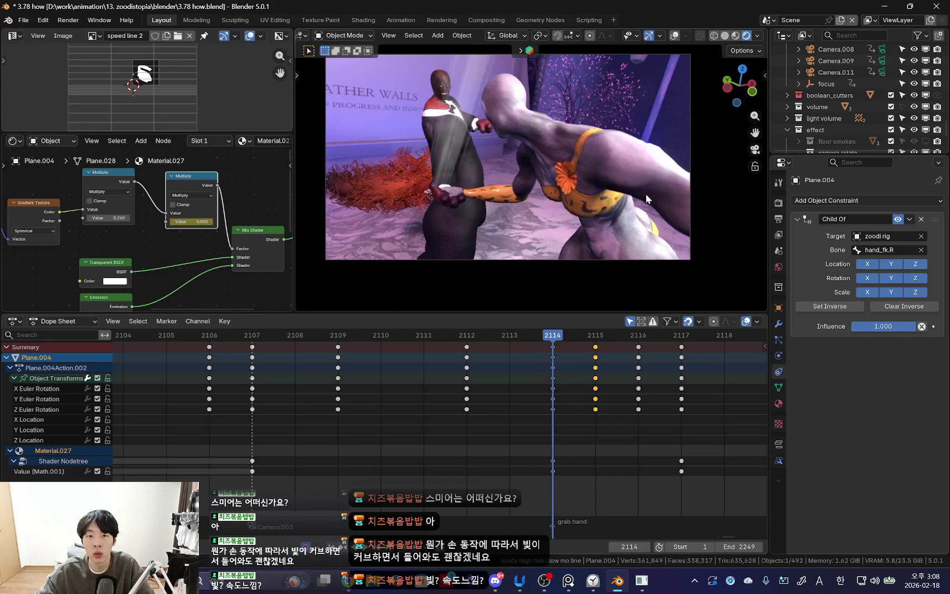
key("Right")
key("Right")
key("r")
left_click(668, 197)
key("Right")
key("Left")
key("Left")
key("Left")
key("Right")
key("Right")
key("Right")
key("Right")
key("Right")
mouse_move(618, 409)
left_mouse_down()
mouse_move(231, 399)
mouse_move(262, 382)
mouse_move(321, 389)
left_mouse_up()
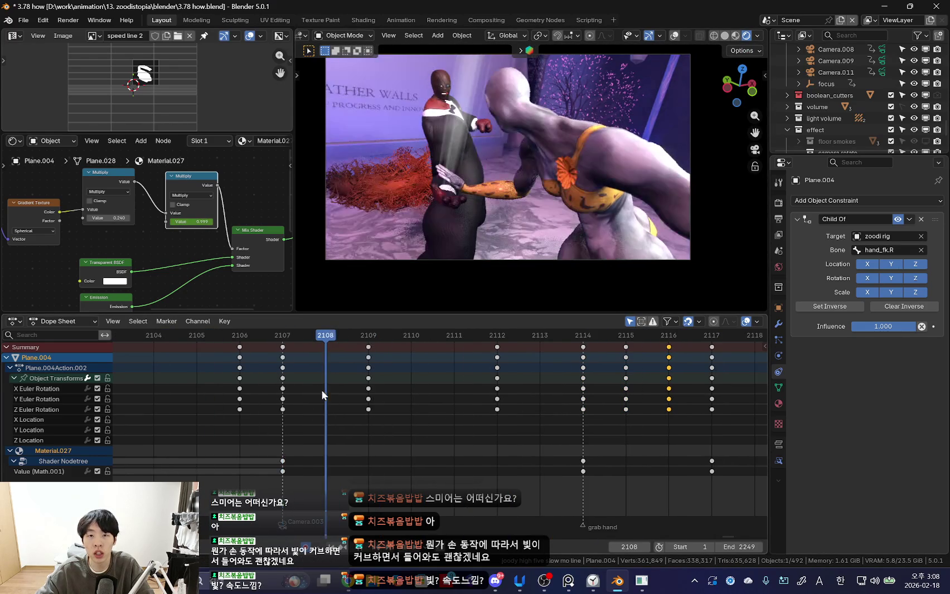
- Rotate and key the streak plane at frames 2108 and 2109
key("r")
left_click(656, 162)
key("Right")
key("i")
key("Left")
key("Left")
left_click_drag(314, 382, 411, 369)
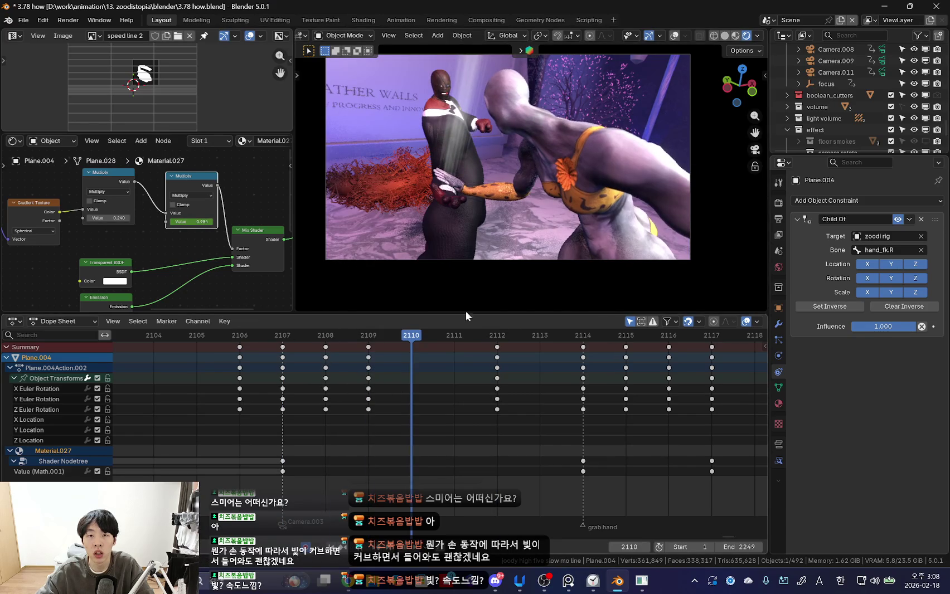
- Rotate and key the streak plane at frames 2110 and 2111
key("r")
left_click(629, 184)
key("r")
right_click(606, 167)
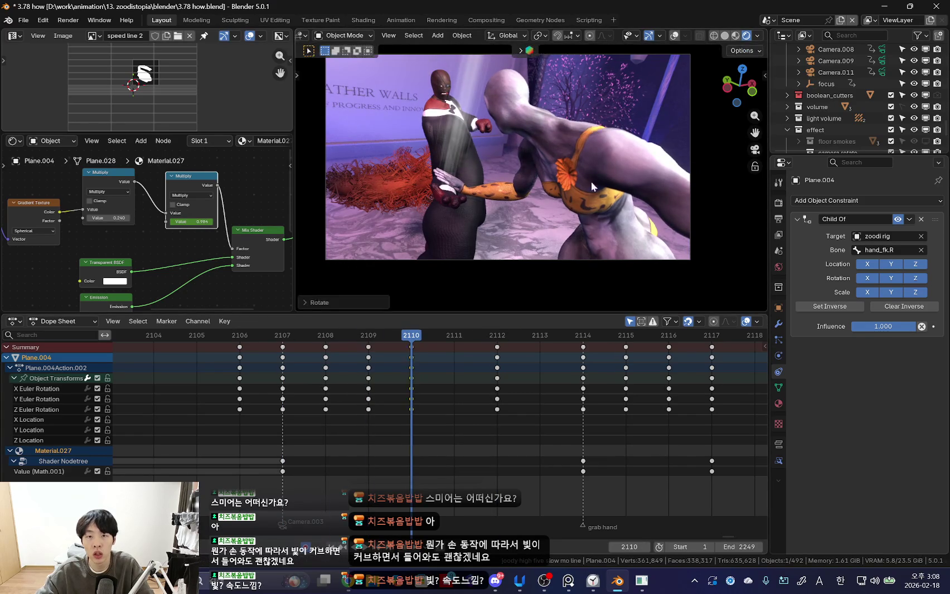
key("Right")
key("i")
key("Left")
key("Right")
- Add keys at frames 2112 and 2113, then play the animation from frame 2107
key("r")
key("Escape")
key("Right")
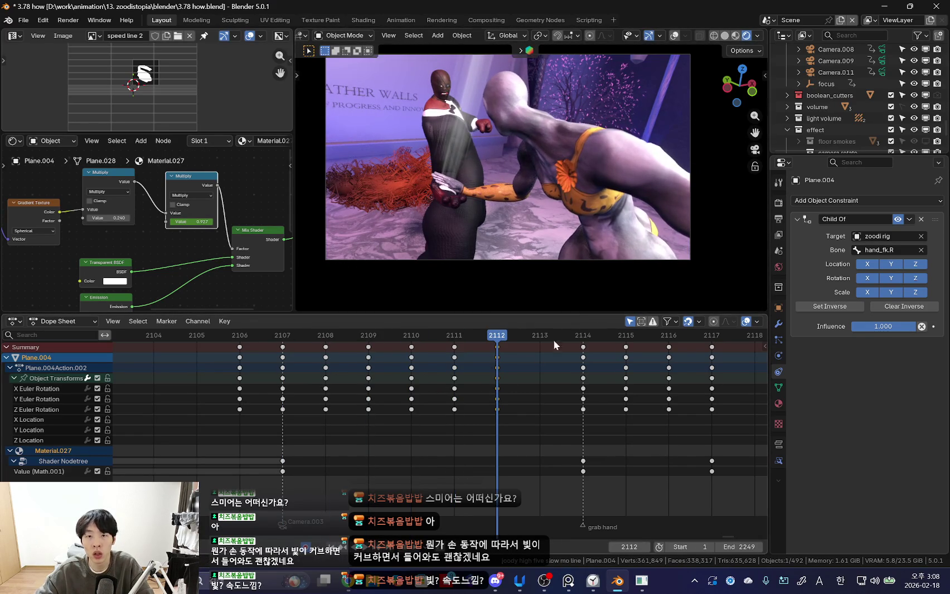
key("shift+d")
left_click(563, 390)
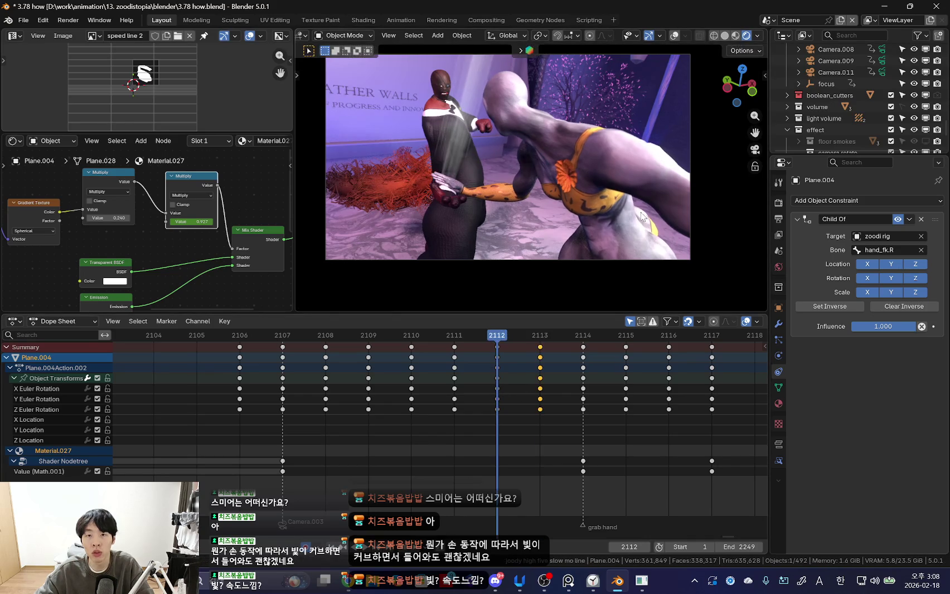
left_click_drag(306, 377, 317, 403)
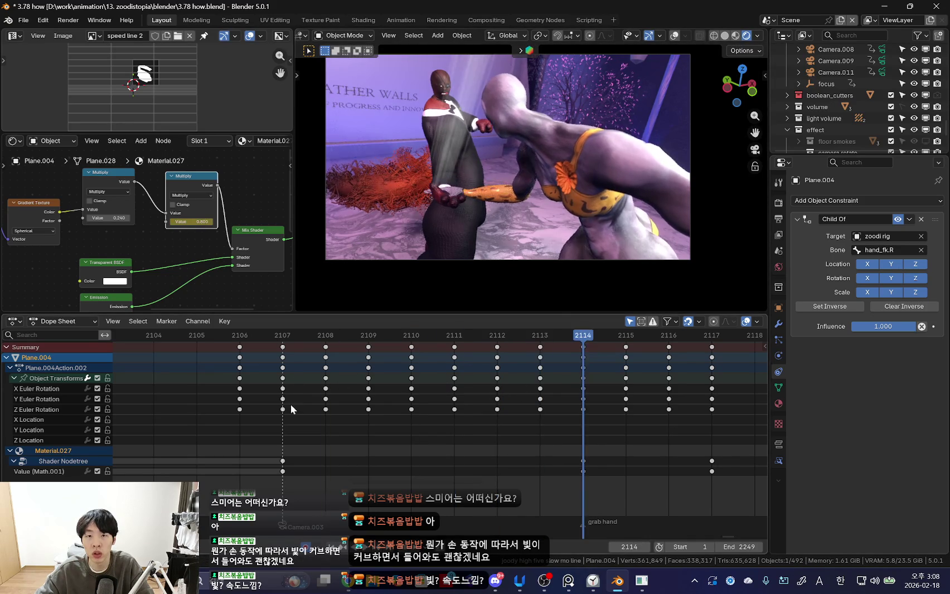
key("space")
scroll(262, 409, "down", 3)
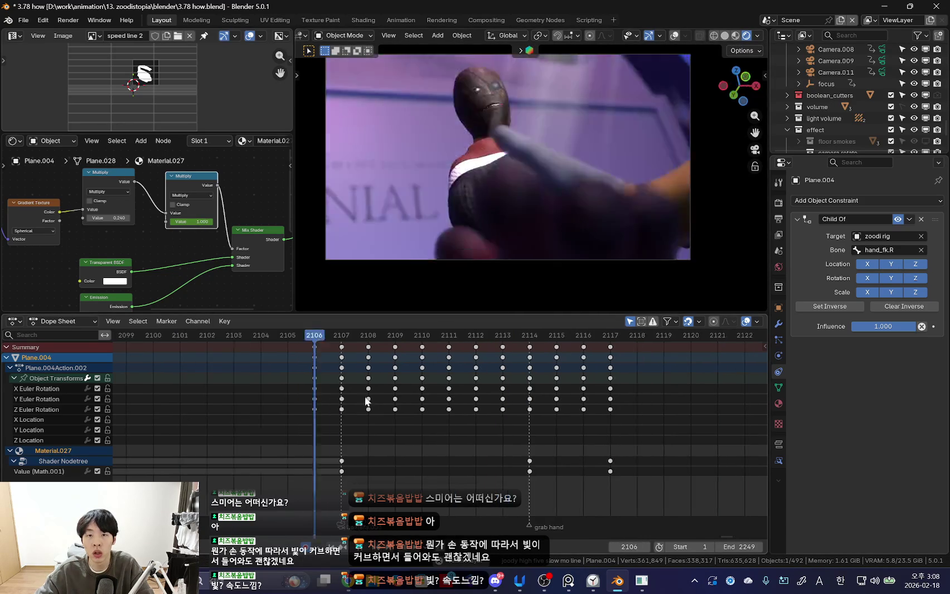
- Play back the streak animation and zoom the Dope Sheet out
scroll(202, 414, "down", 3)
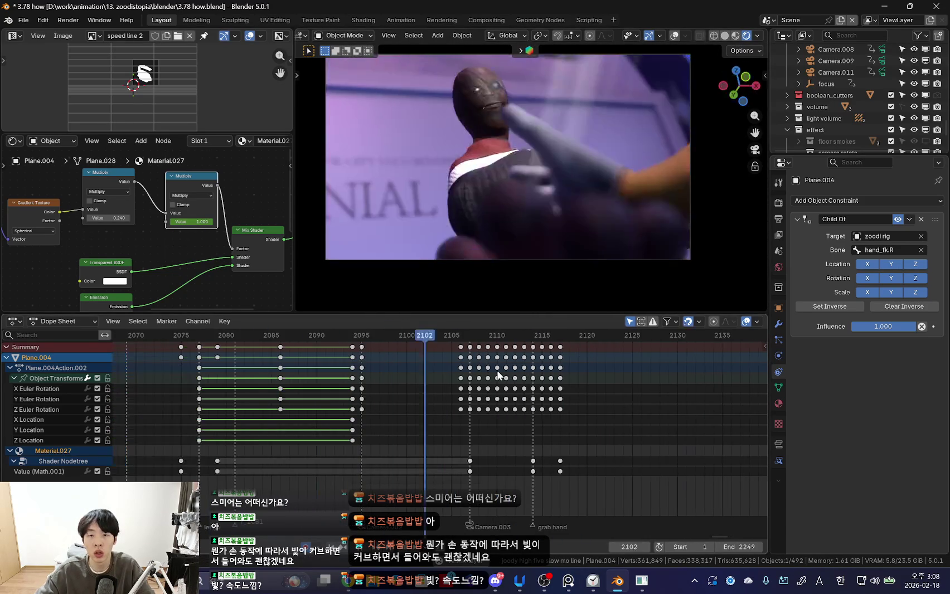
scroll(390, 428, "down", 2)
scroll(611, 443, "up", 5, "ctrl")
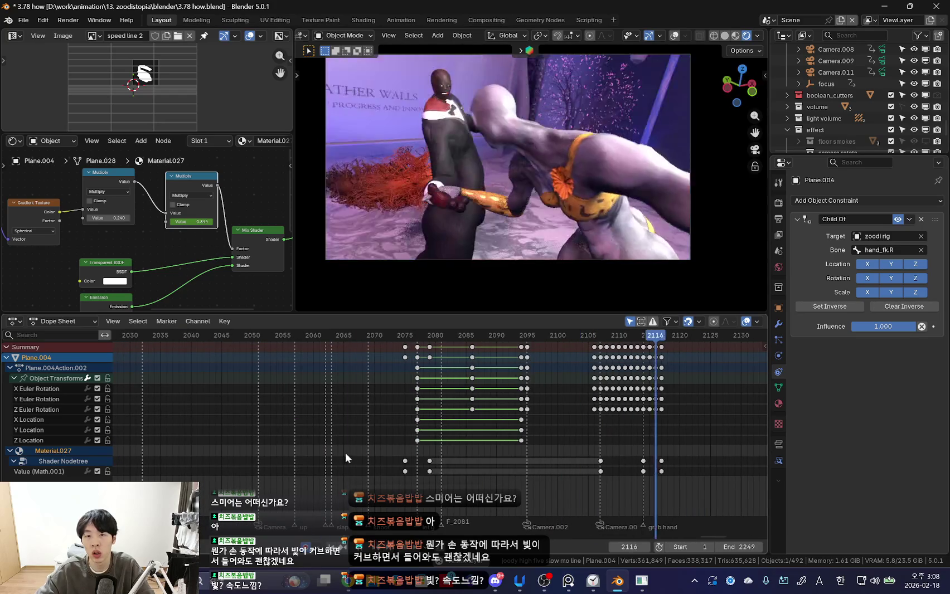
scroll(542, 262, "up", 2)
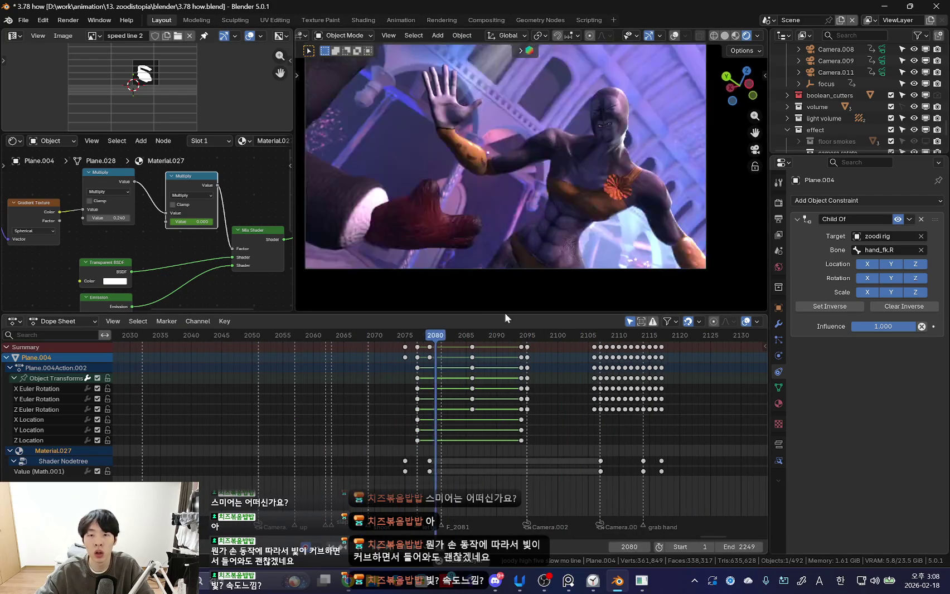
scroll(422, 442, "up", 2)
scroll(442, 450, "up", 2)
- Move from frame 2077 to 2088 in the high-five shot and select the character rig
left_click(386, 456)
left_click(319, 435)
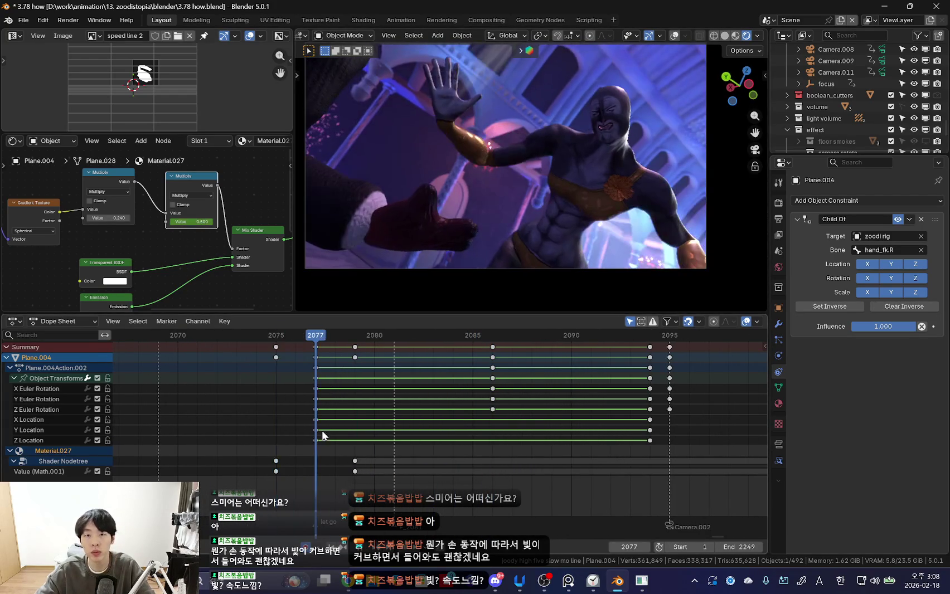
left_click_drag(326, 440, 529, 433)
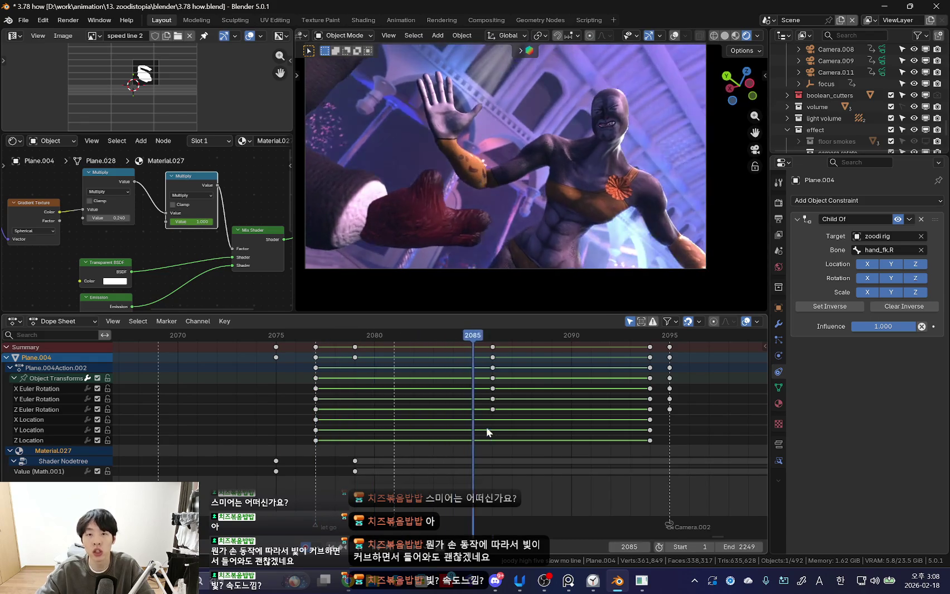
scroll(465, 237, "up", 2)
scroll(468, 196, "up", 2)
scroll(471, 156, "up", 2)
scroll(498, 157, "down", 3)
left_click(518, 174)
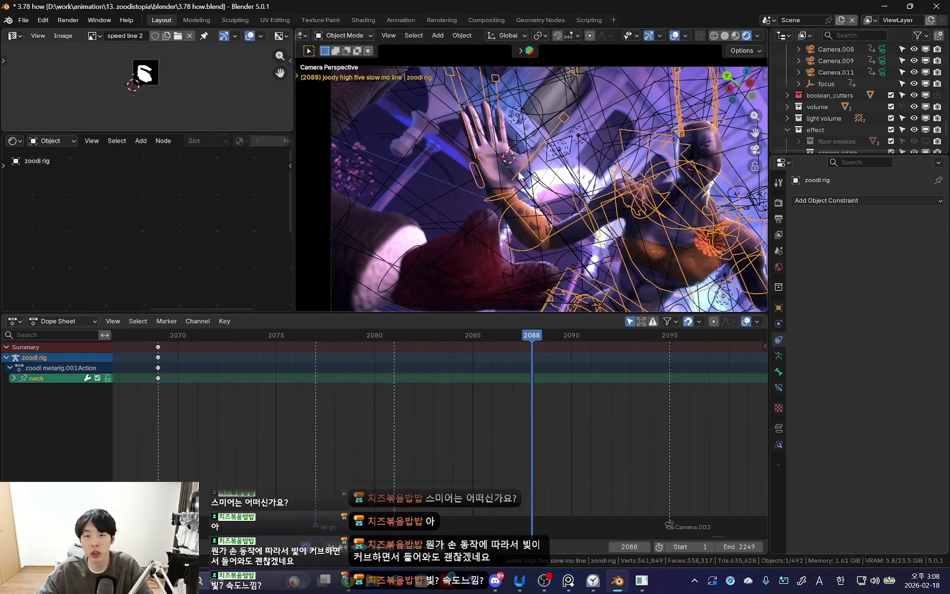
- Select Plane.004 and the character mesh, framing the view on the hand
left_click(515, 162)
key("KP_Decimal")
key("shift+alt+z")
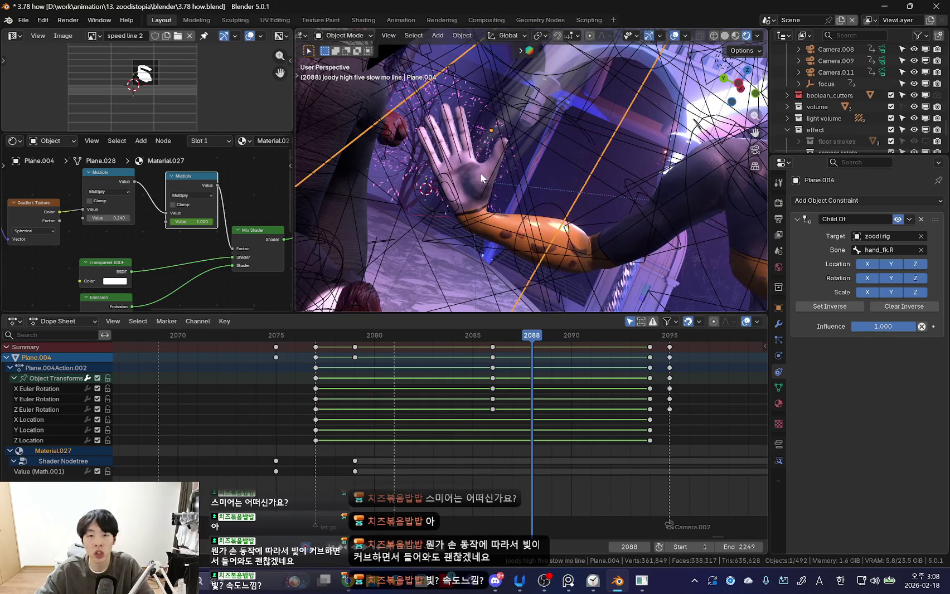
left_click(488, 199)
key("shift+alt+z")
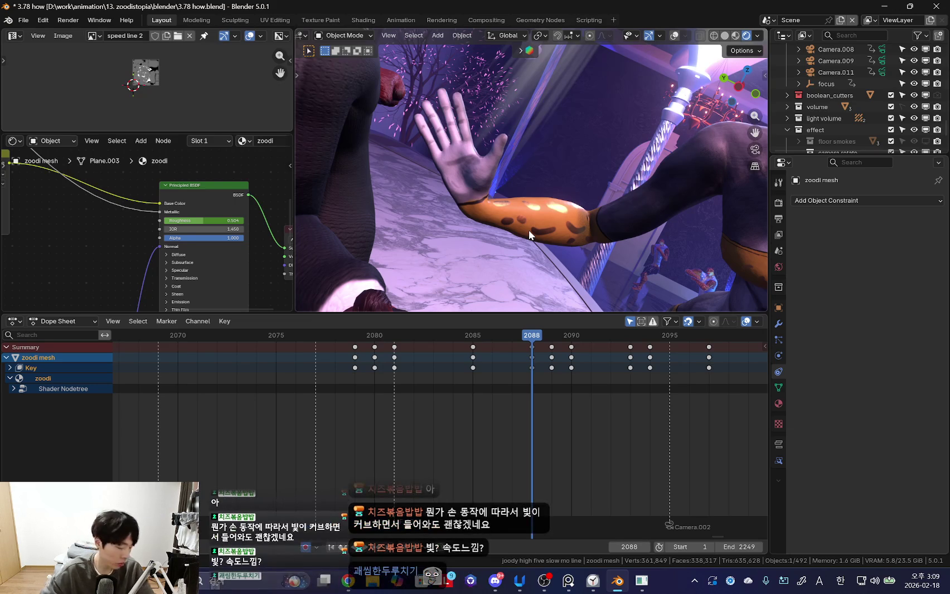
- Play the high-five shot in camera view from frame 2080, stopping around 2092
key("KP_0")
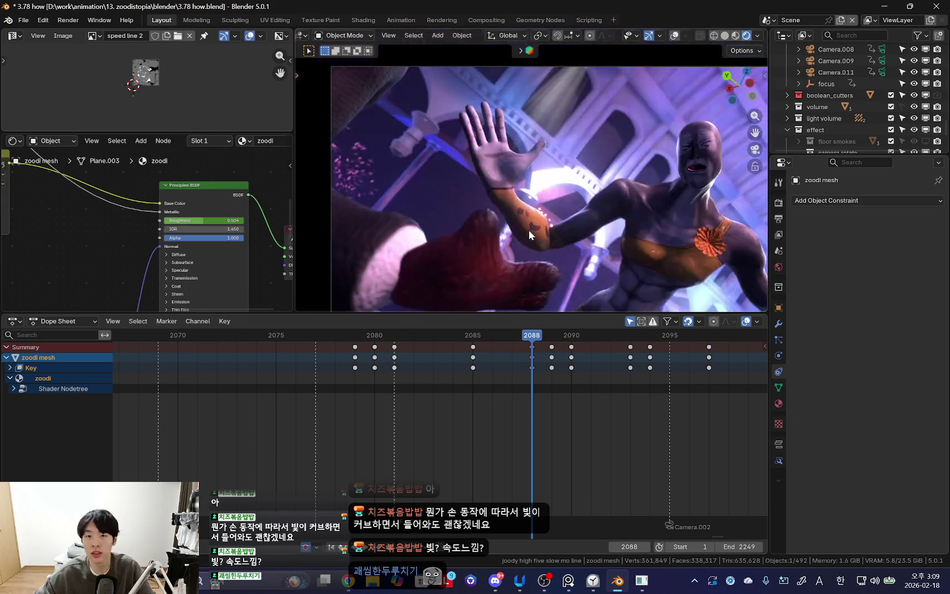
left_click_drag(337, 432, 374, 431)
key("Home")
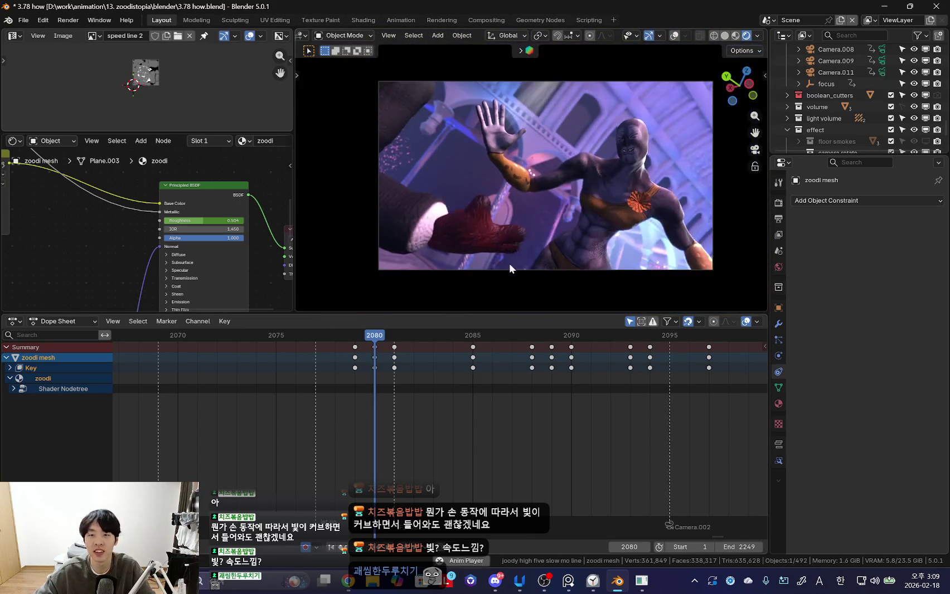
key("space")
key("space")
scroll(440, 414, "down", 2, "ctrl")
left_click_drag(404, 431, 649, 432)
scroll(101, 278, "down", 3)
key("space")
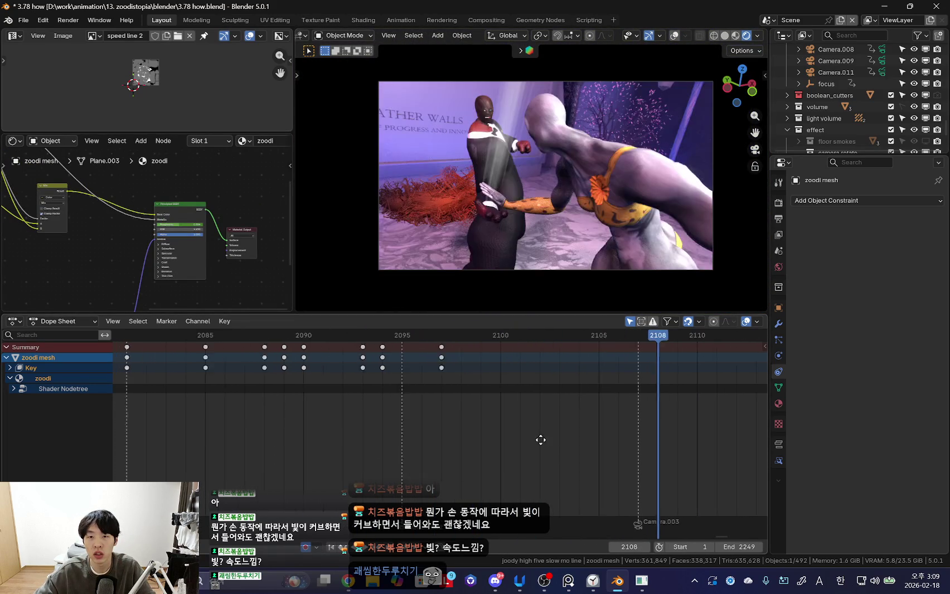
- Go to frame 2110, orbit around both characters, and reselect Plane.004
scroll(540, 440, "down", 2)
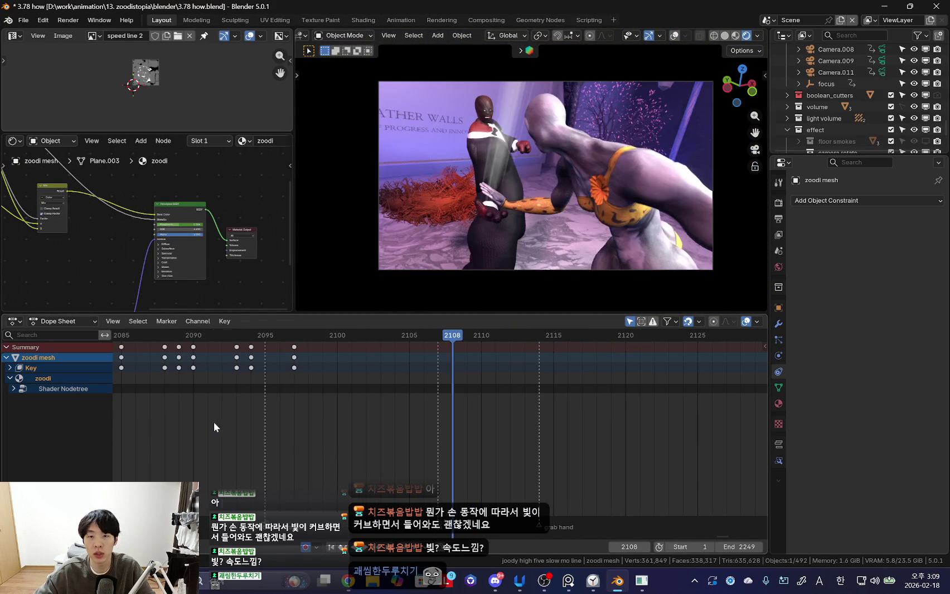
left_click_drag(329, 429, 482, 437)
key("shift+alt+z")
key("shift+alt+z")
mouse_move(457, 221)
middle_mouse_down()
mouse_move(591, 250)
mouse_move(520, 141)
middle_mouse_up()
key("shift+alt+z")
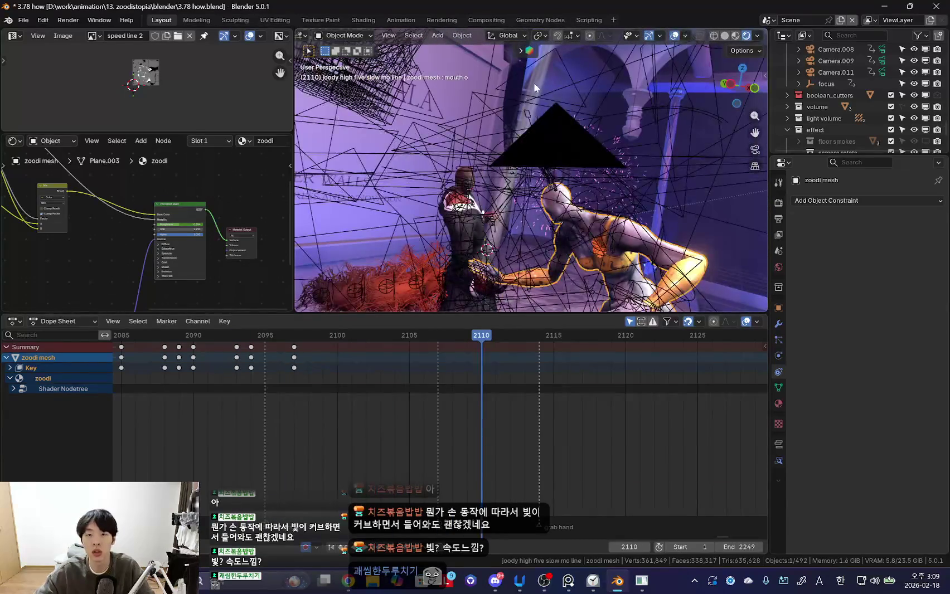
left_click(534, 82)
key("shift+alt+z")
key("KP_0")
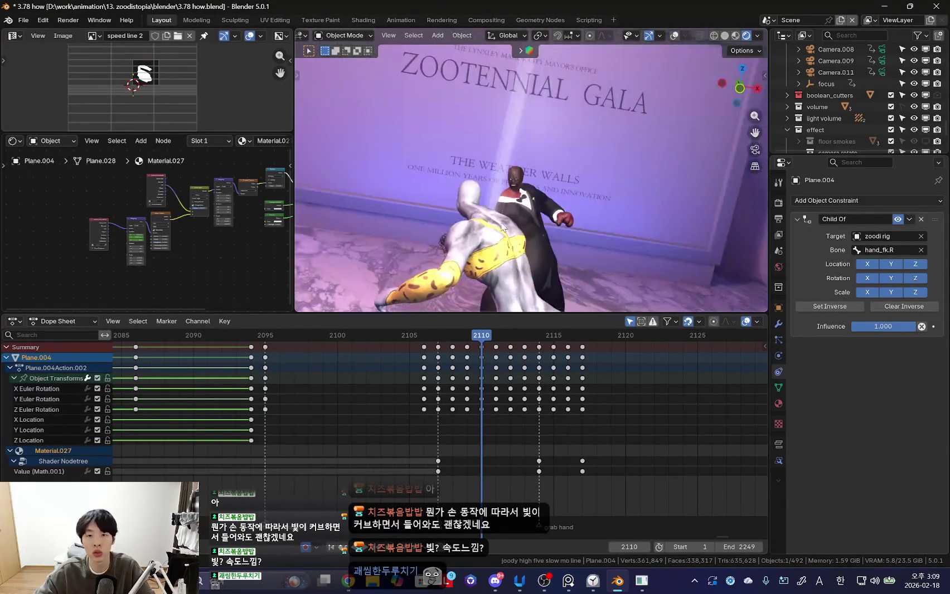
- Orbit to inspect the streak plane and return to frame 2107
middle_click_drag(501, 226, 509, 351)
scroll(468, 390, "up", 3)
key("Left")
key("Left")
key("Left")
scroll(180, 253, "up", 3)
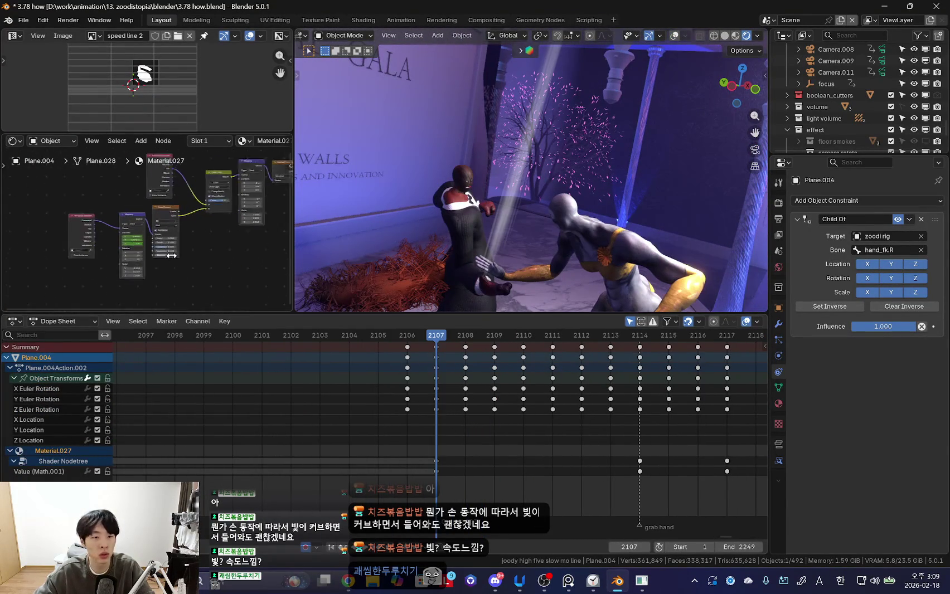
scroll(180, 253, "up", 3)
- Move the Texture Coordinate node aside and pan the Shader Editor to the Mapping node's Scale fields
left_click(117, 250)
mouse_move(200, 163)
middle_mouse_down()
mouse_move(177, 191)
mouse_move(163, 308)
middle_mouse_up()
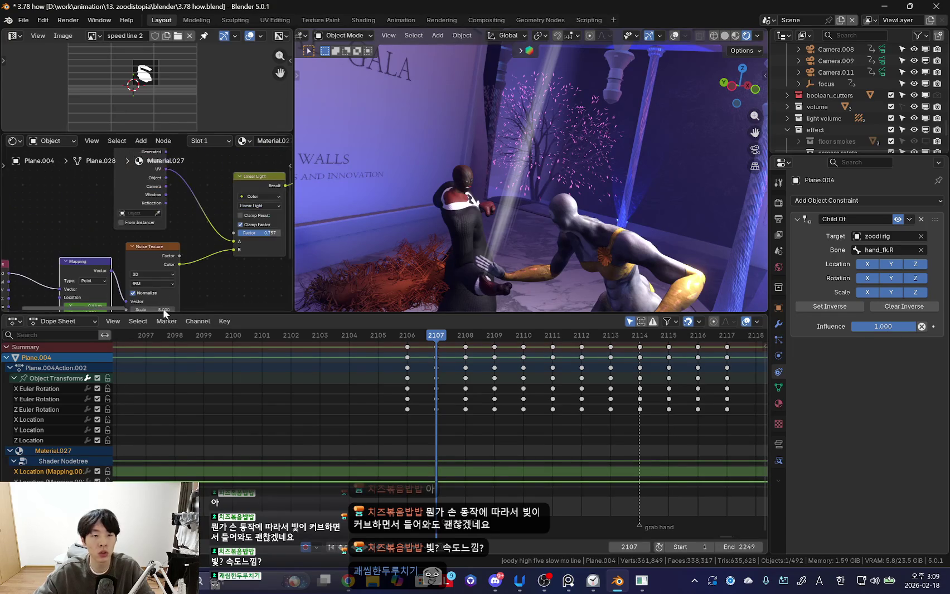
left_click_drag(90, 189, 32, 202)
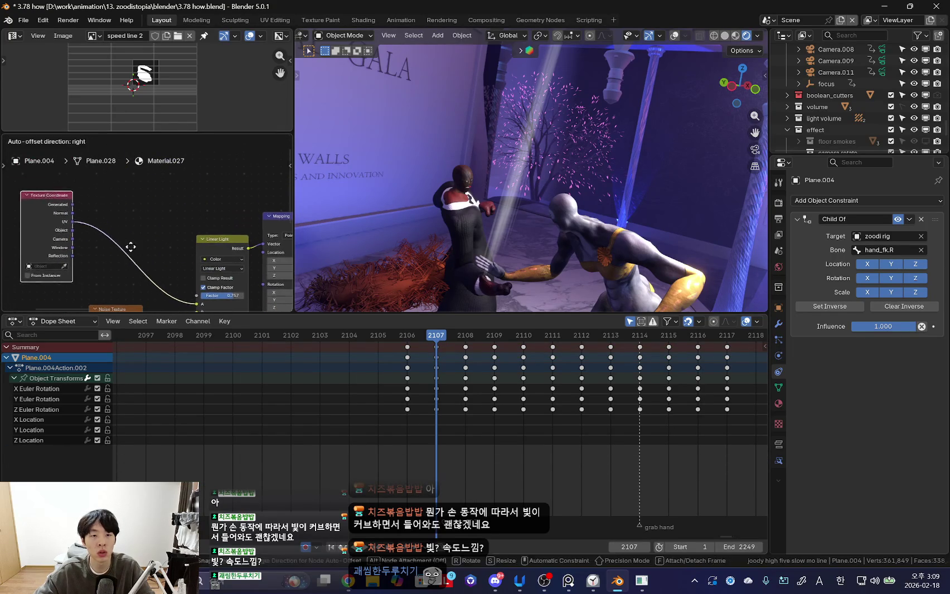
mouse_move(189, 219)
middle_mouse_down()
mouse_move(96, 186)
mouse_move(221, 223)
mouse_move(179, 173)
middle_mouse_up()
left_click(96, 187)
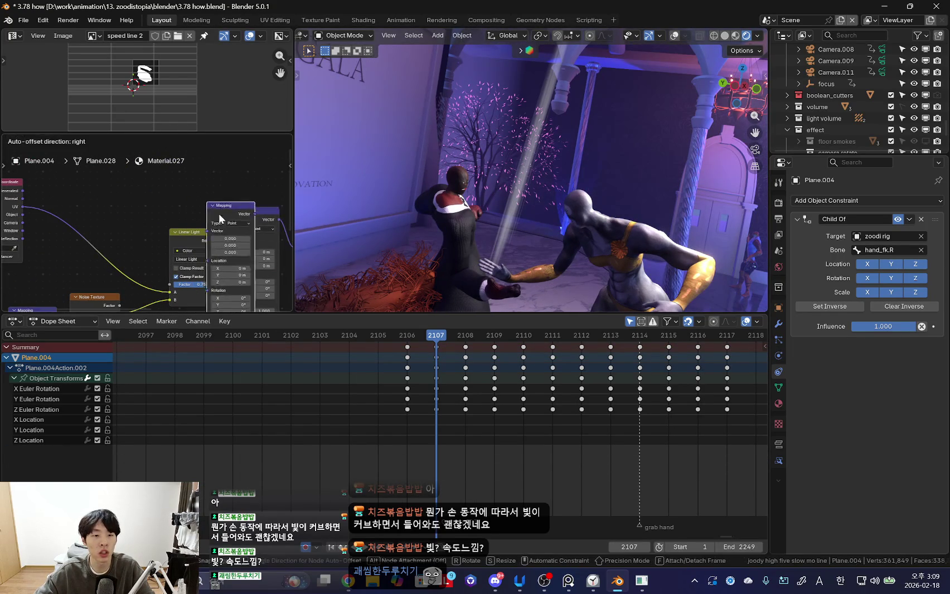
middle_click_drag(214, 219, 174, 196)
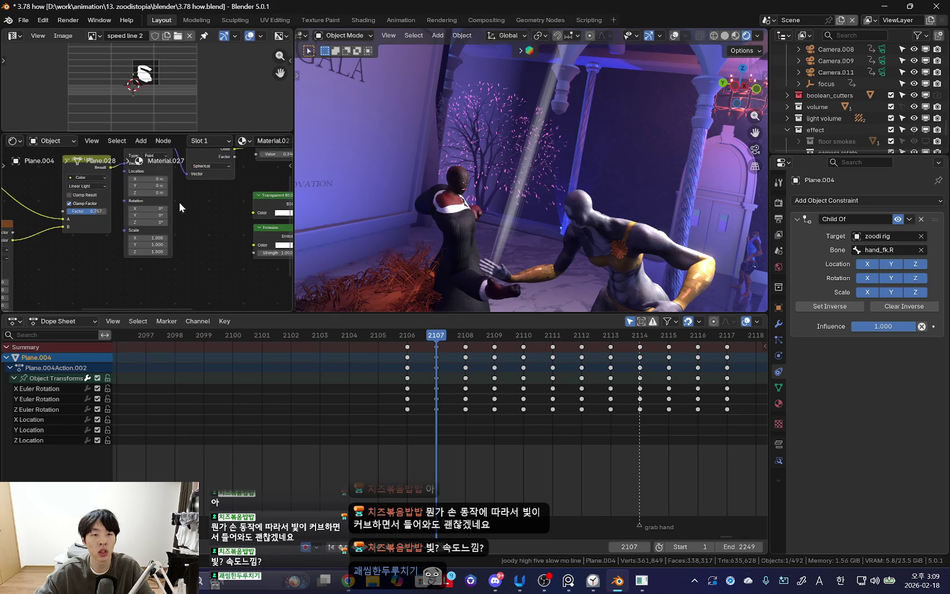
scroll(174, 197, "up", 2)
scroll(166, 208, "up", 1)
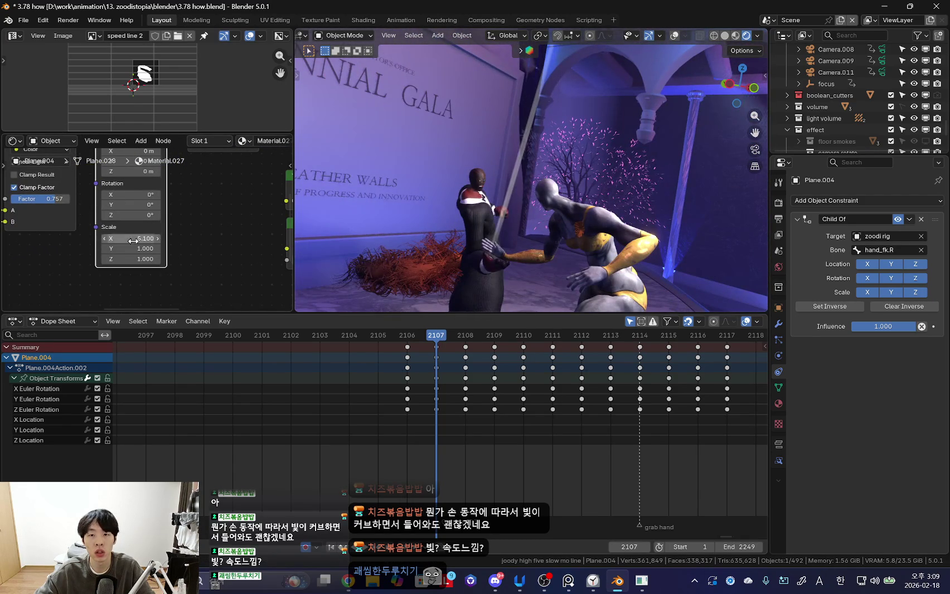
- Set the Mapping node's Y scale to 4 and look through the scene camera
left_click(131, 249)
type("4")
key("Return")
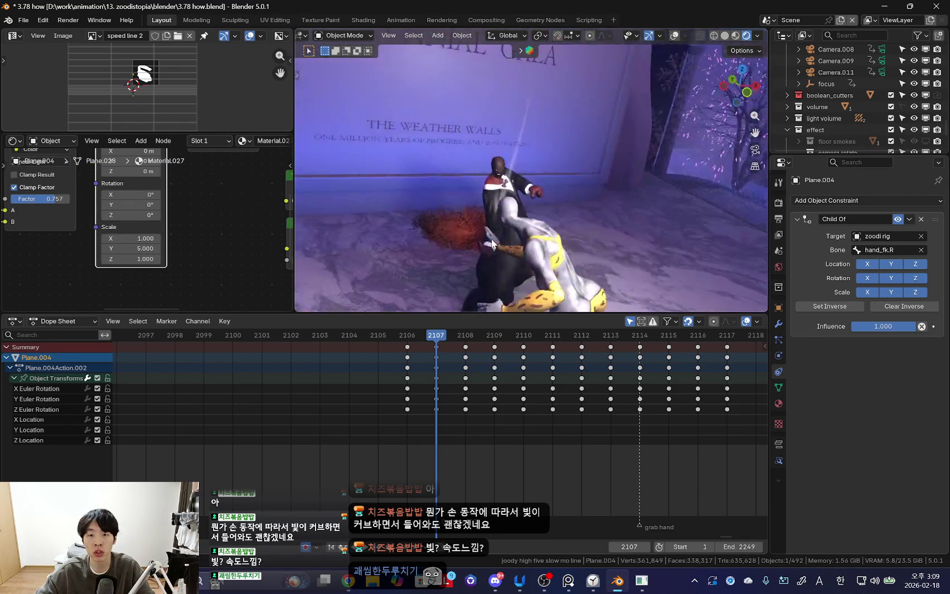
key("KP_0")
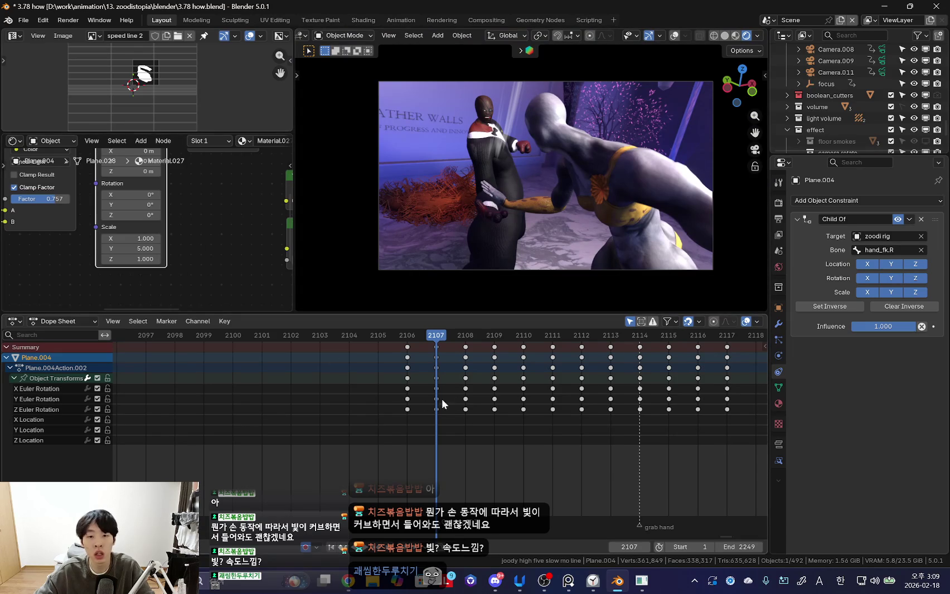
scroll(425, 396, "up", 2)
- Keyframe the Mapping Scale with Y at 1.000 on frame 2106
key("Left")
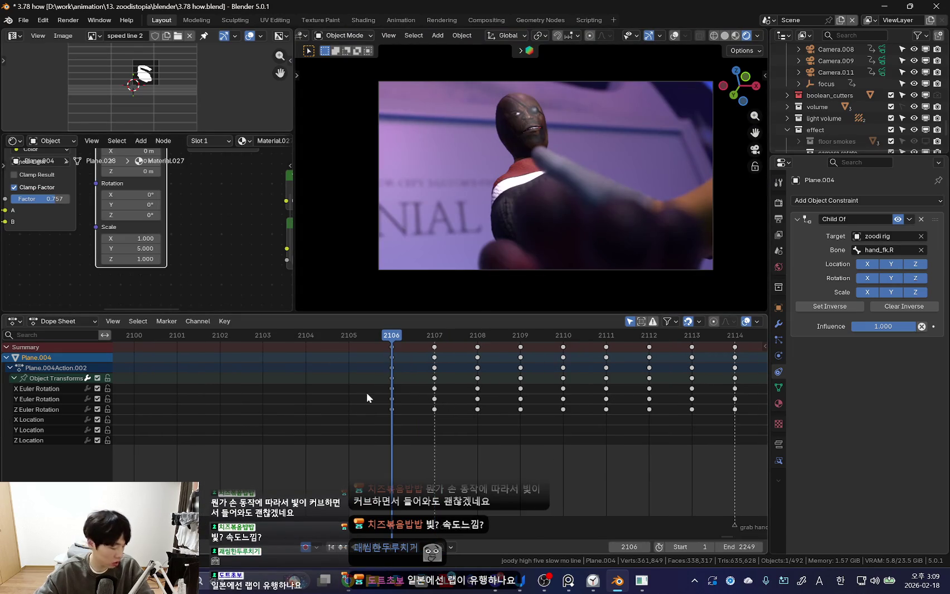
left_click(140, 249)
type("1")
key("Return")
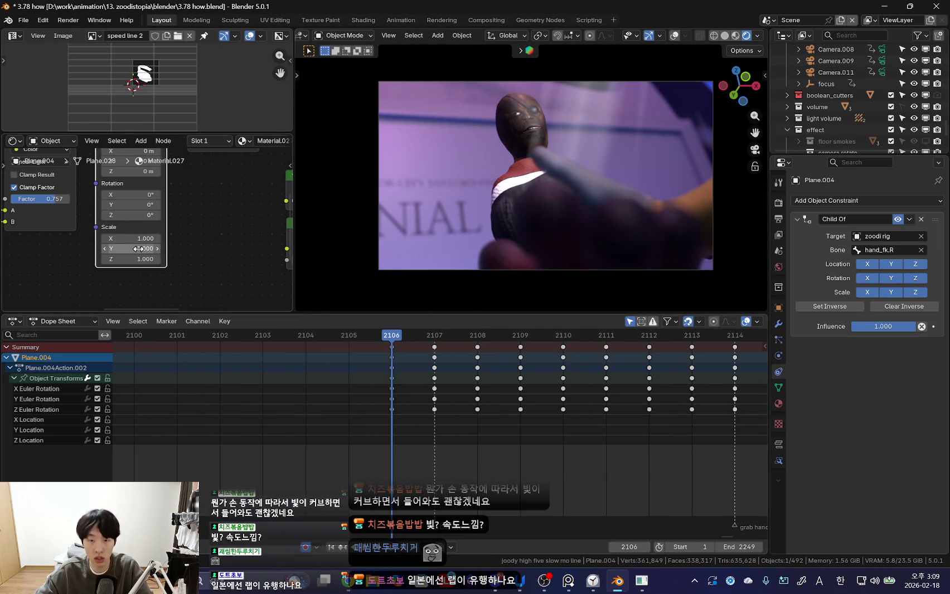
key("k")
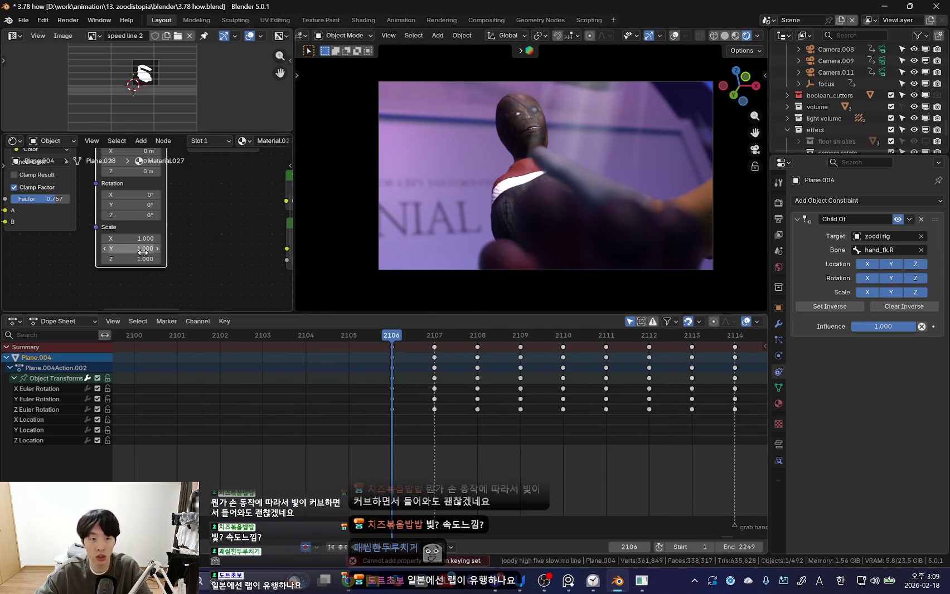
key("i")
- Key Y scale 5.000 on frame 2107 and reposition the streak plane
key("Right")
scroll(148, 245, "up", 1)
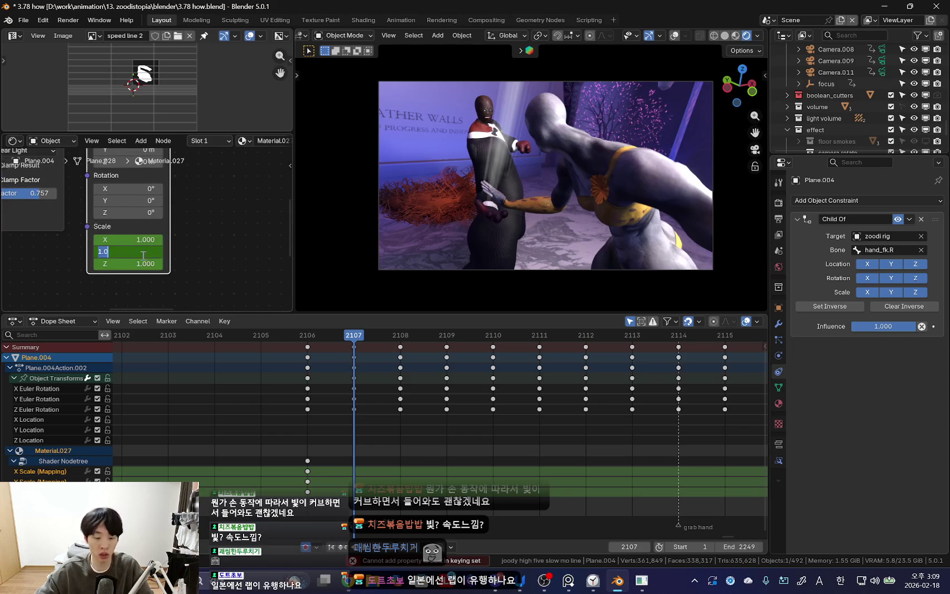
key("Return")
mouse_move(372, 407)
left_mouse_down()
mouse_move(254, 414)
mouse_move(322, 414)
left_mouse_up()
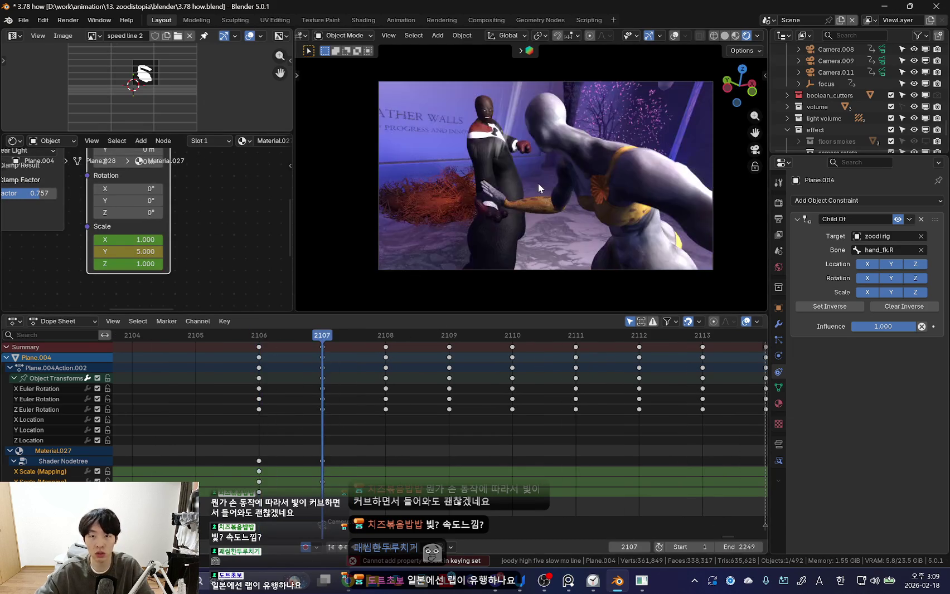
key("g")
left_click(533, 220)
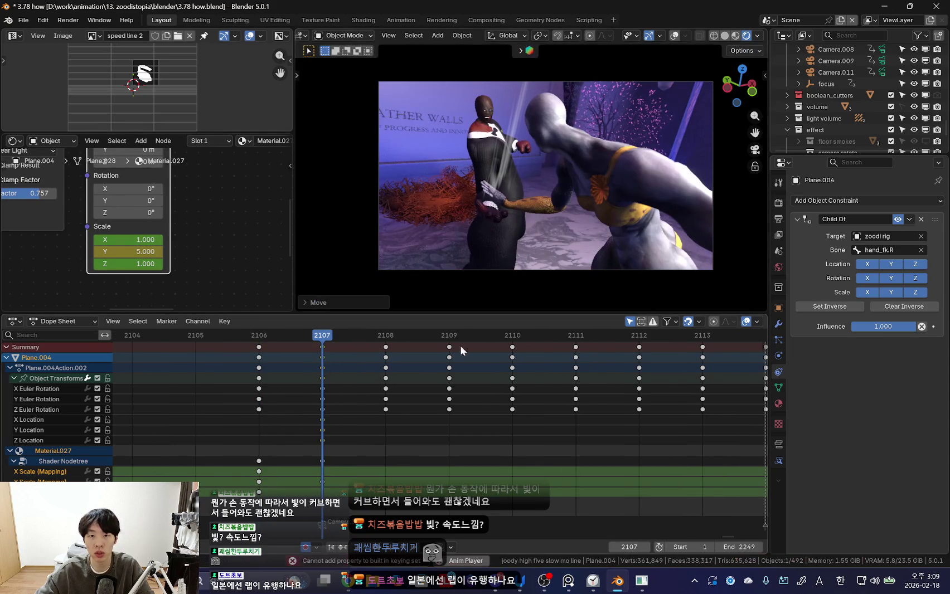
- Preview the streak, check frames 2108–2110, and nudge the plane
key("space")
mouse_move(320, 393)
left_mouse_down()
mouse_move(385, 402)
mouse_move(338, 399)
mouse_move(375, 394)
left_mouse_up()
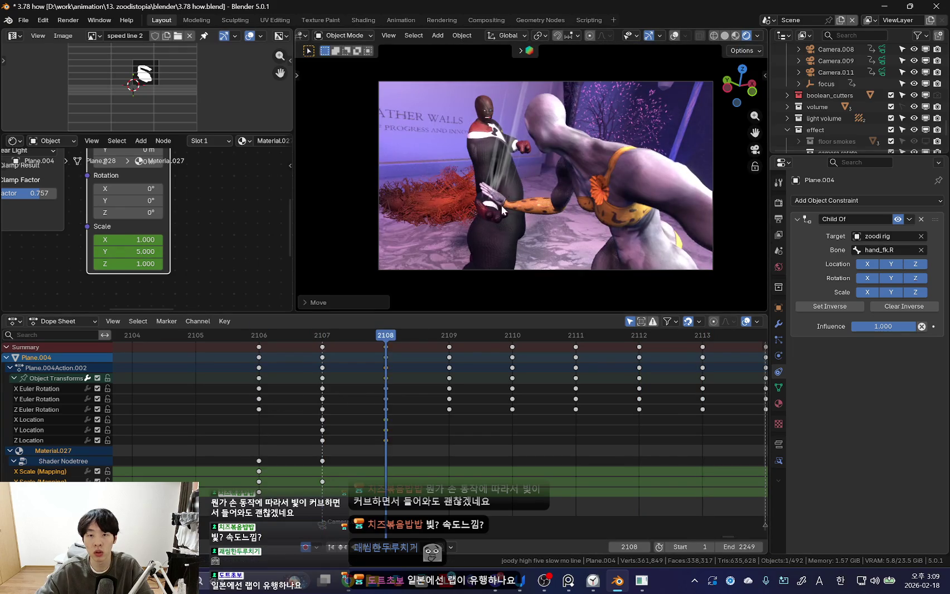
key("Right")
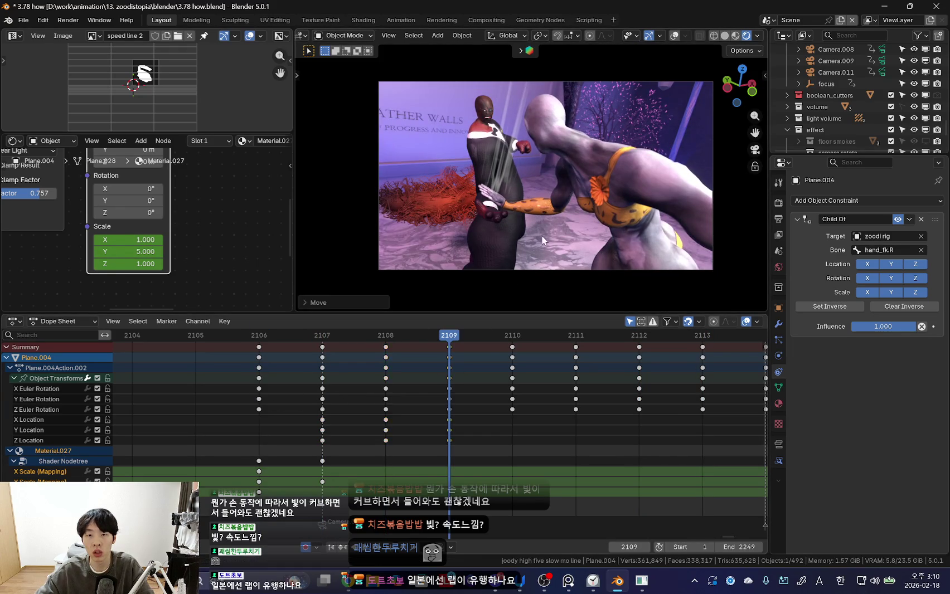
left_click_drag(323, 400, 525, 383)
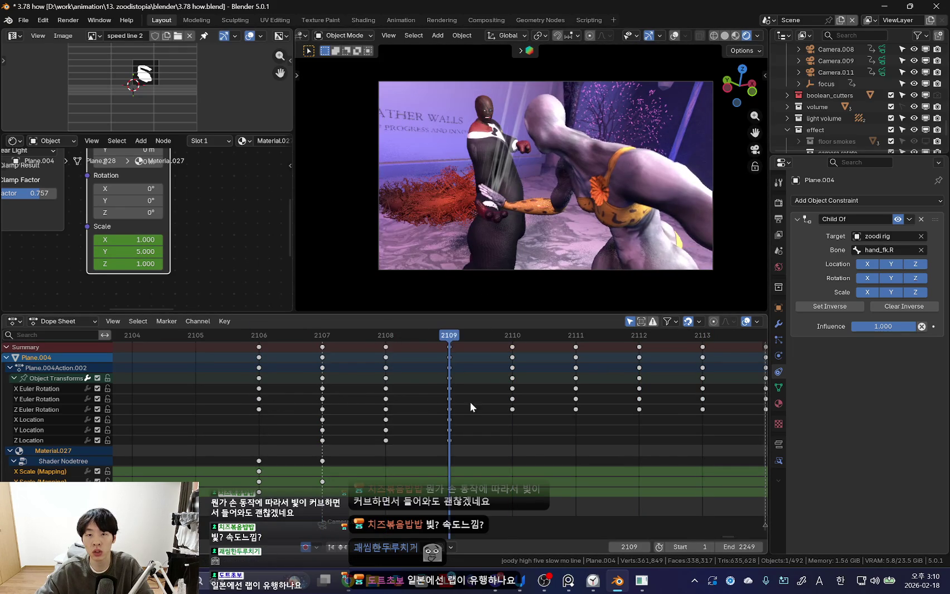
key("g")
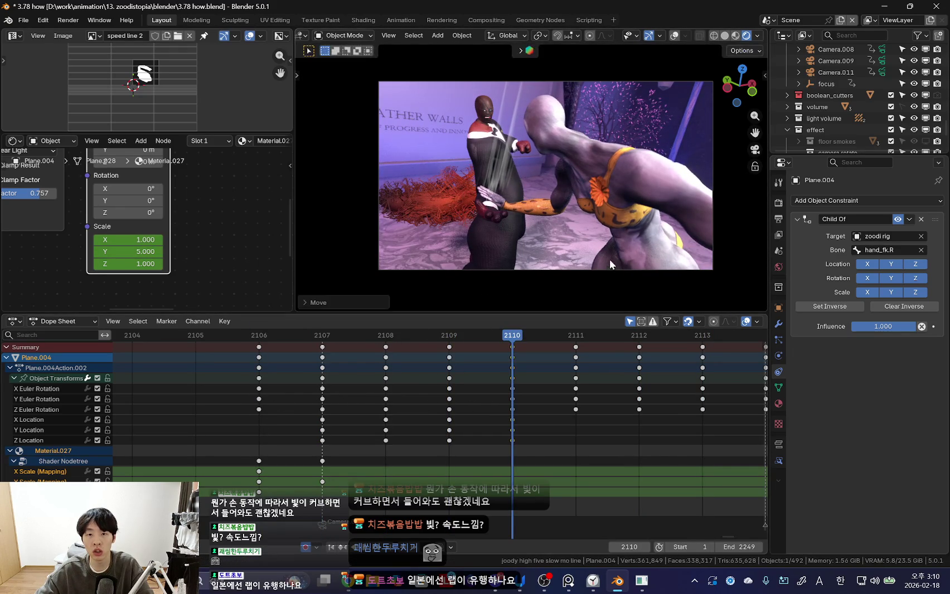
left_click(625, 251)
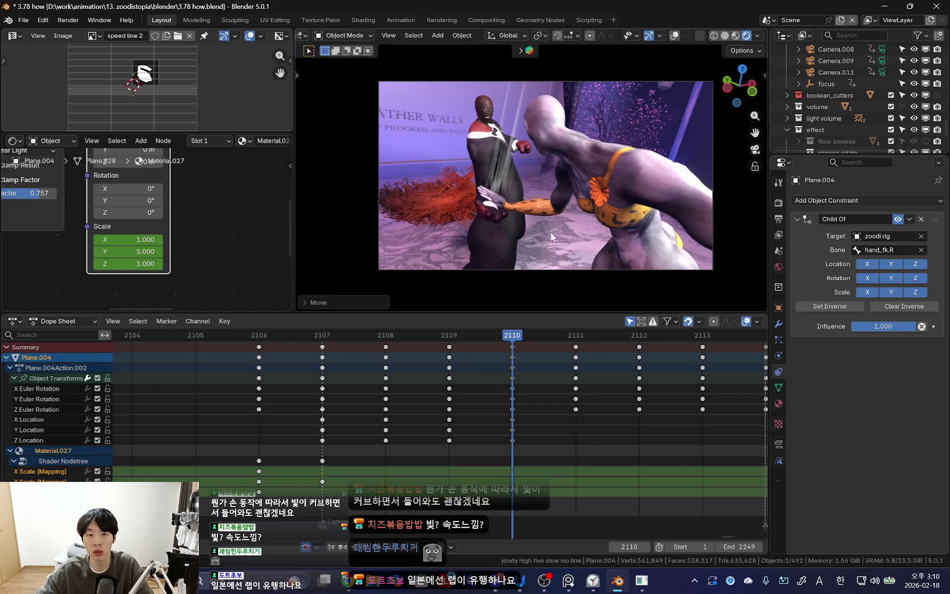
- Reposition the streak plane at frame 2111 and key its location
left_click_drag(324, 413, 464, 407)
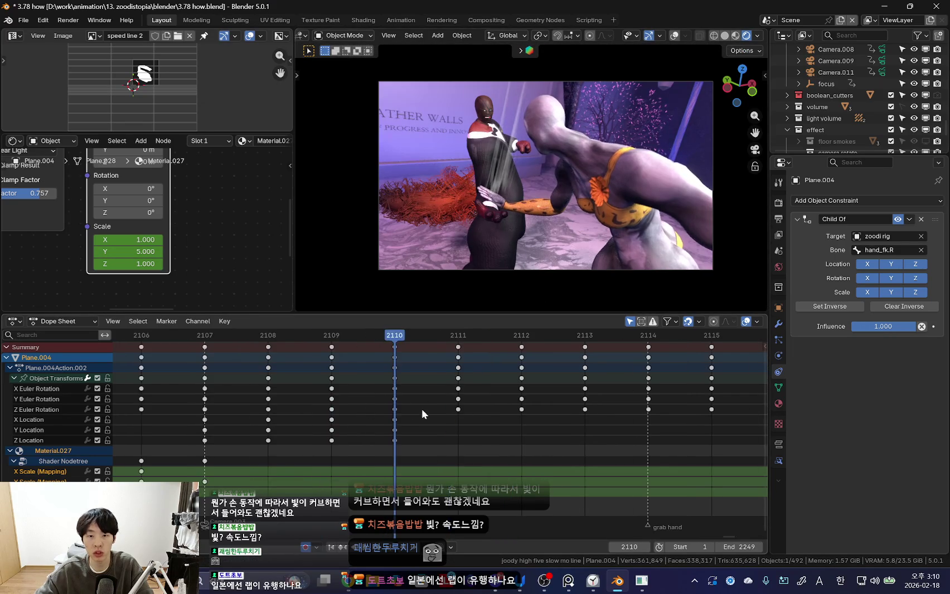
key("g")
left_click(502, 262)
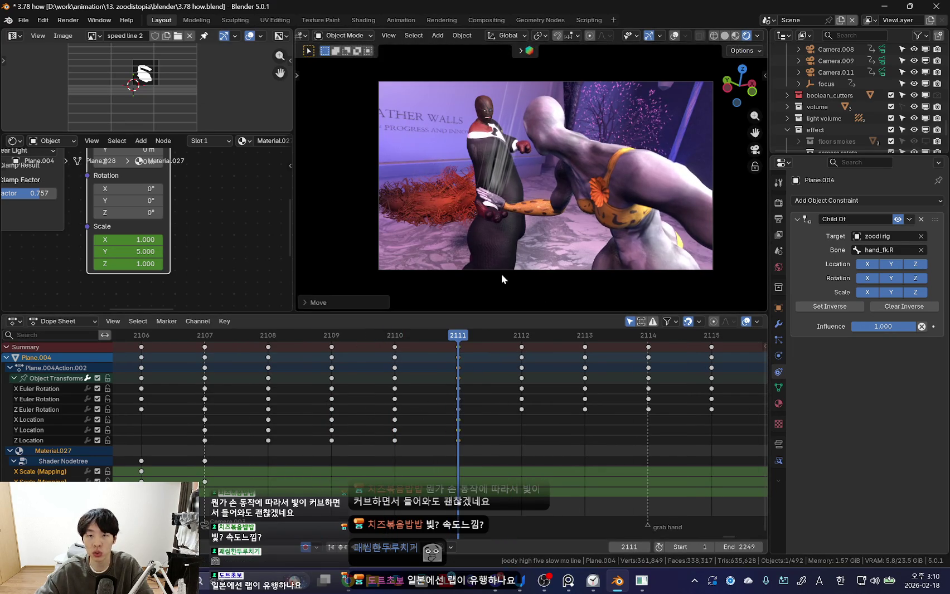
key("g")
left_click(487, 240)
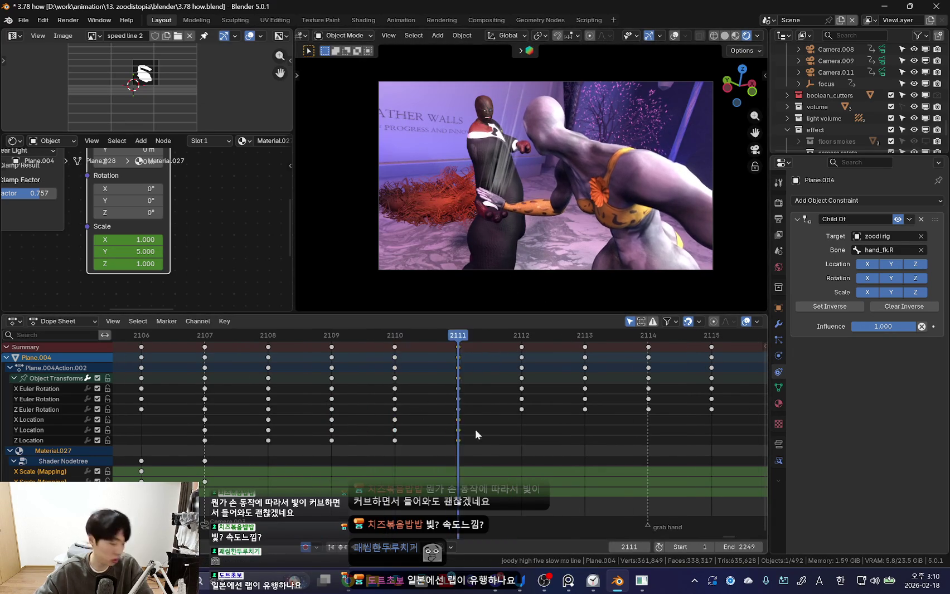
key("i")
key("Right")
scroll(466, 264, "up", 2)
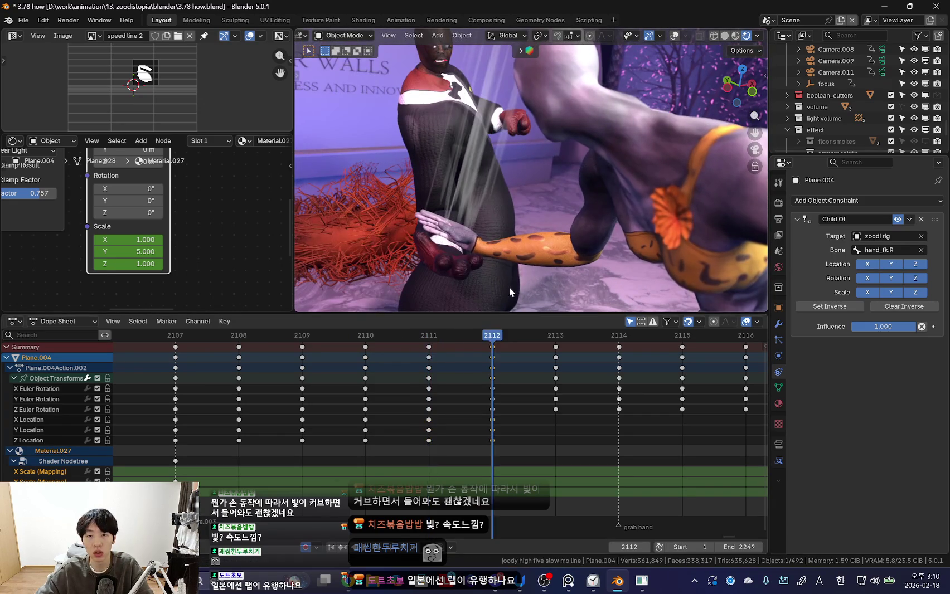
- Move the streak plane to follow the hand at frame 2113 and key it
key("Right")
key("g")
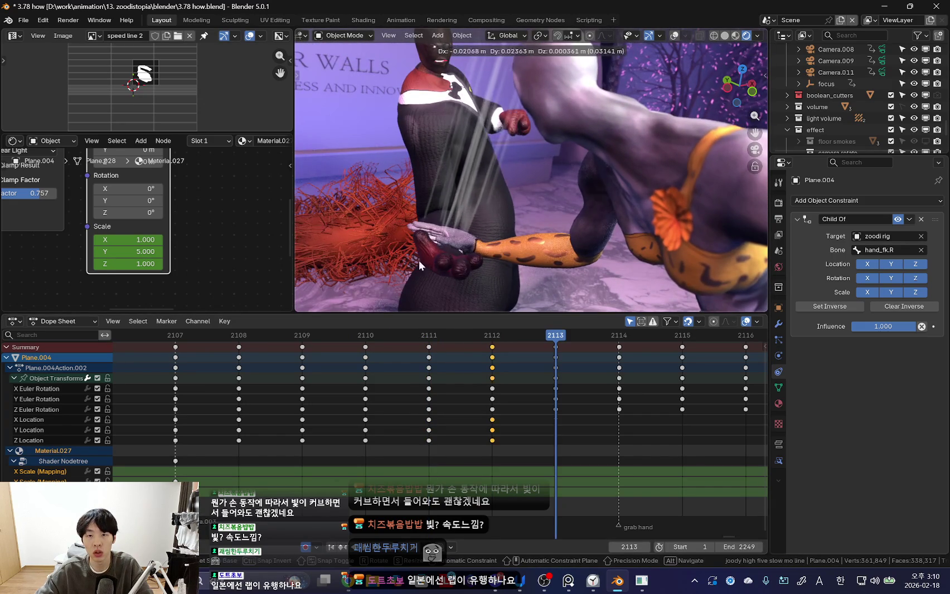
left_click(419, 260)
scroll(487, 291, "down", 2)
key("i")
key("Right")
key("Left")
scroll(532, 337, "down", 1, "ctrl")
- Compare earlier poses, move the streak with the hand at 2115, and start rotating at 2116
key("ctrl+z")
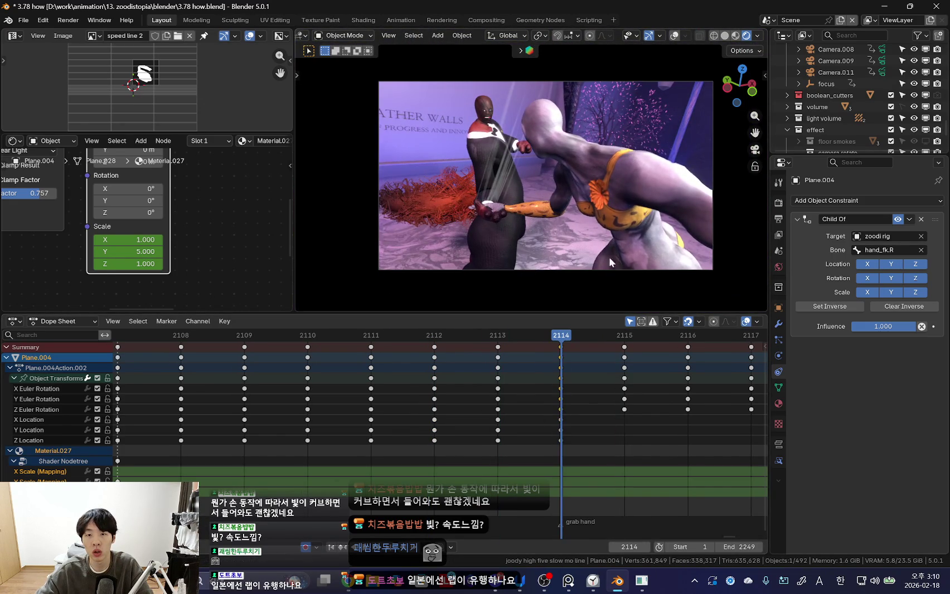
key("ctrl+z")
key("ctrl+shift+z")
key("Right")
key("Right")
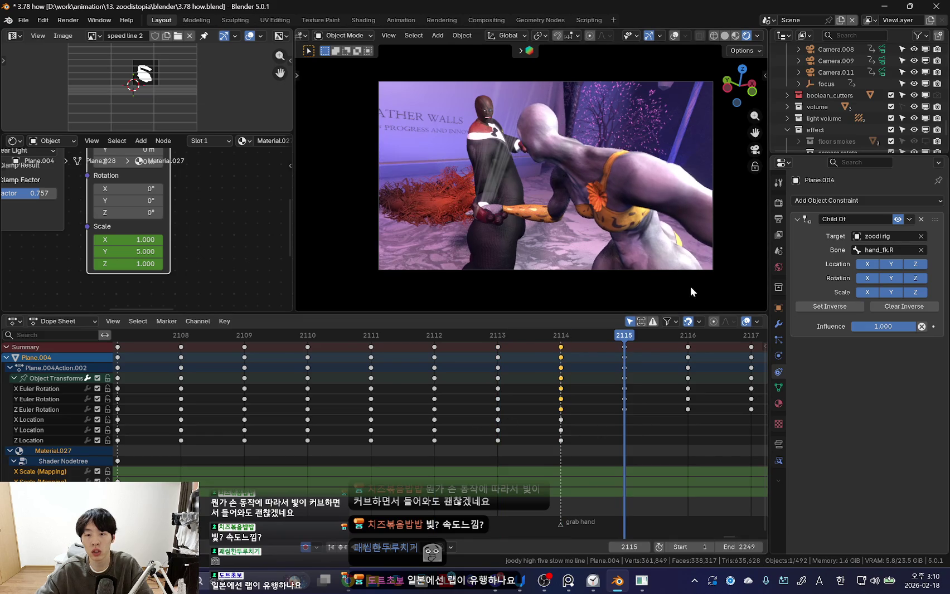
key("g")
key("Return")
scroll(513, 419, "down", 1, "ctrl")
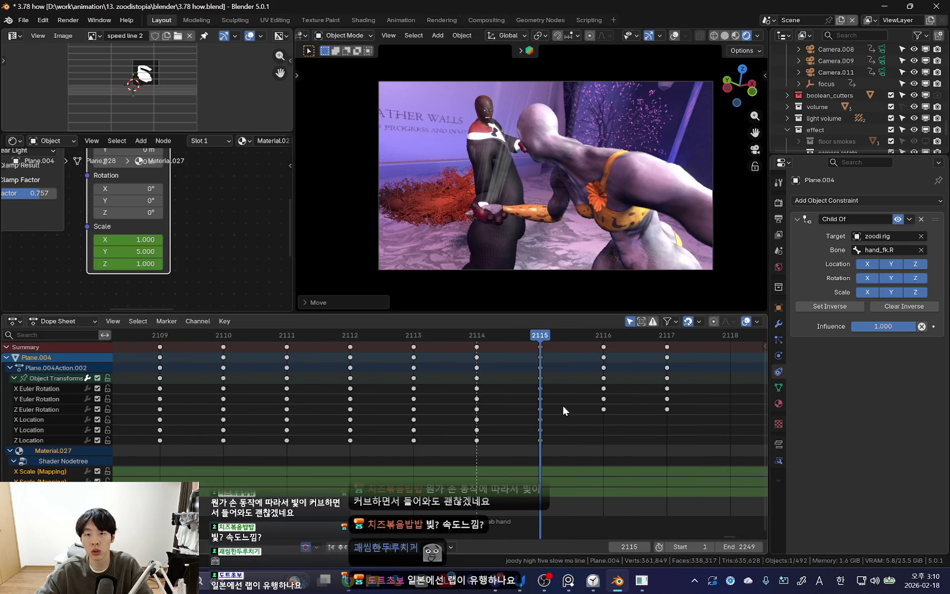
key("Right")
key("r")
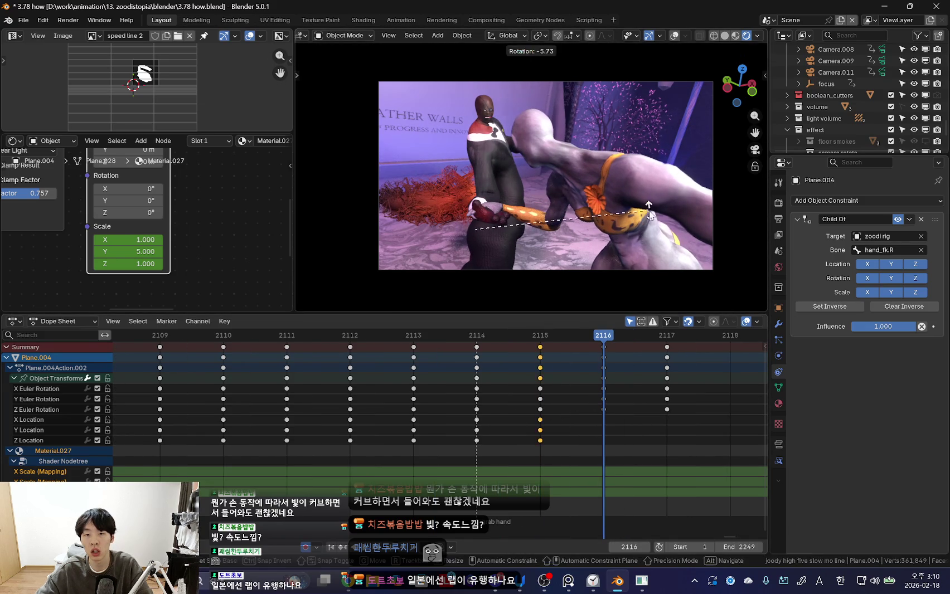
left_click(641, 225)
key("Right")
scroll(557, 396, "down", 1, "ctrl")
left_click_drag(556, 396, 303, 408)
scroll(303, 408, "down", 3)
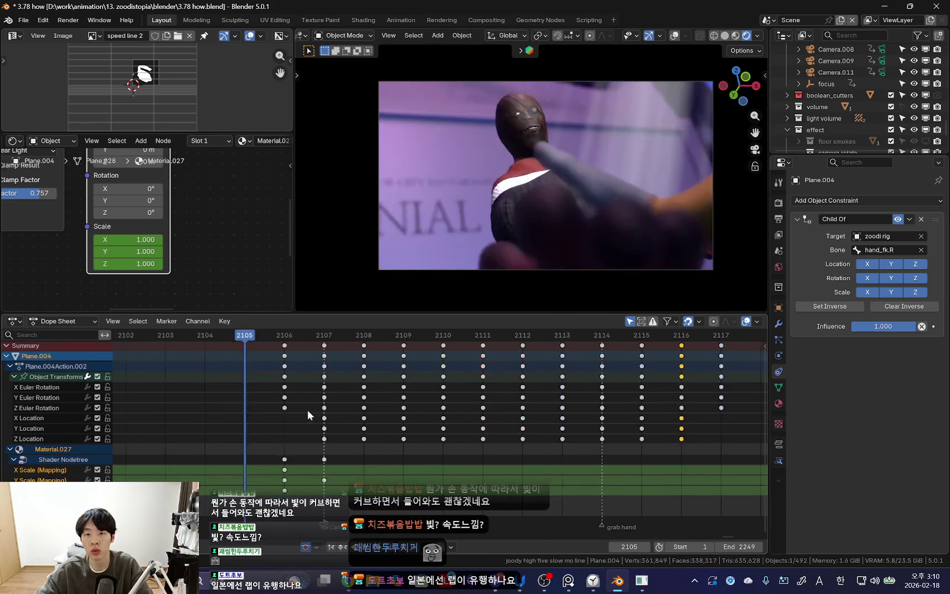
left_click_drag(374, 333, 399, 378)
scroll(399, 378, "down", 2)
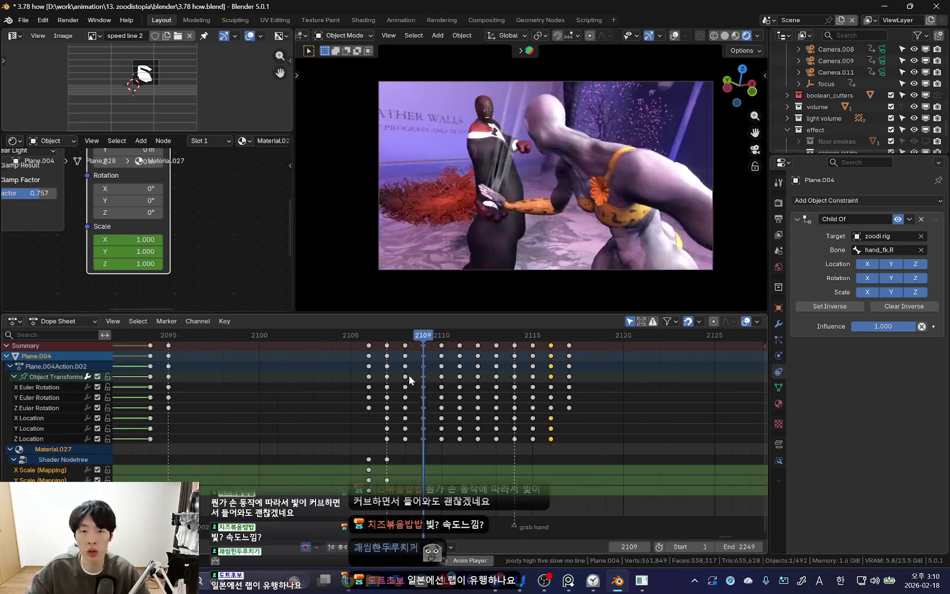
key("space")
scroll(167, 401, "up", 3, "ctrl")
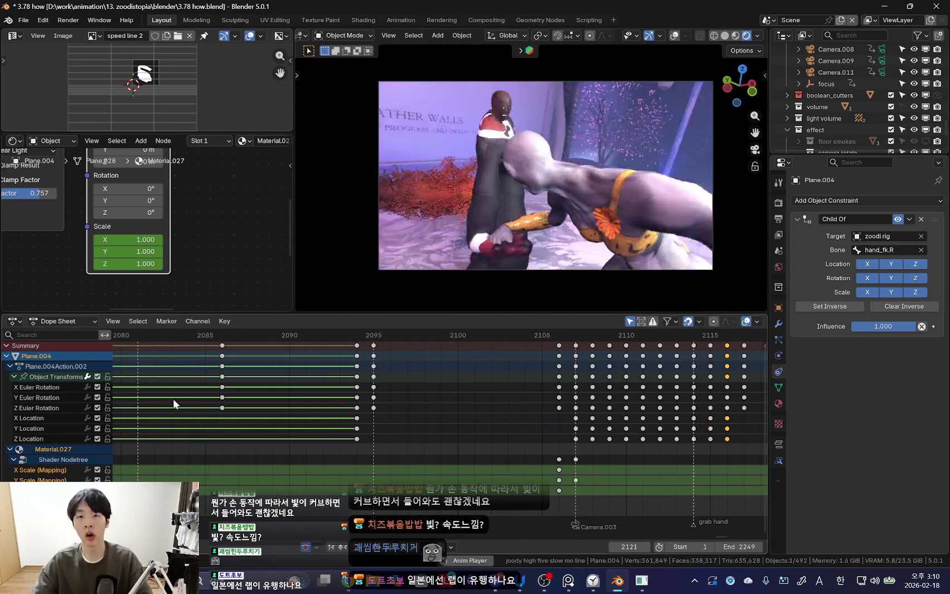
left_click_drag(167, 401, 306, 403)
scroll(372, 403, "down", 3)
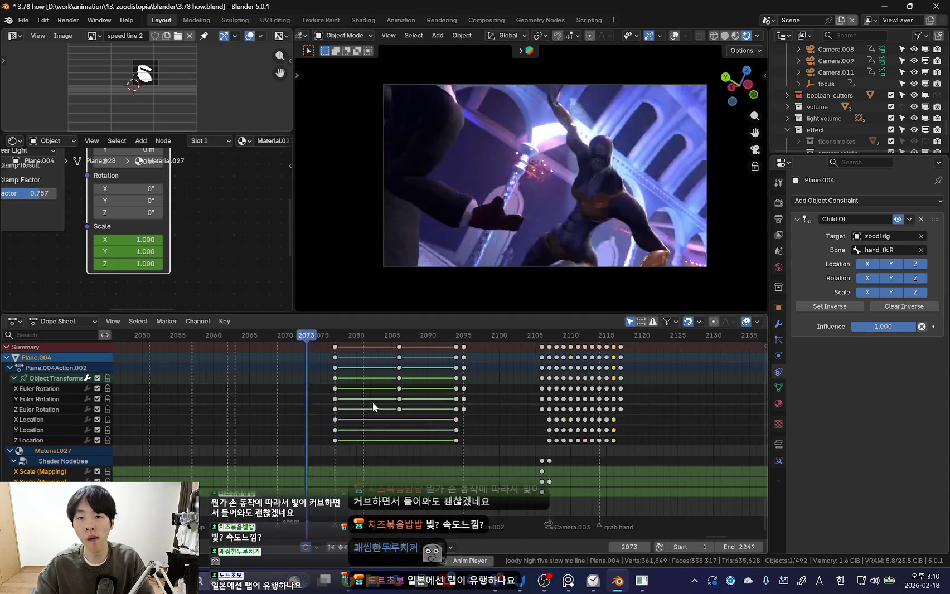
scroll(372, 402, "up", 3, "ctrl")
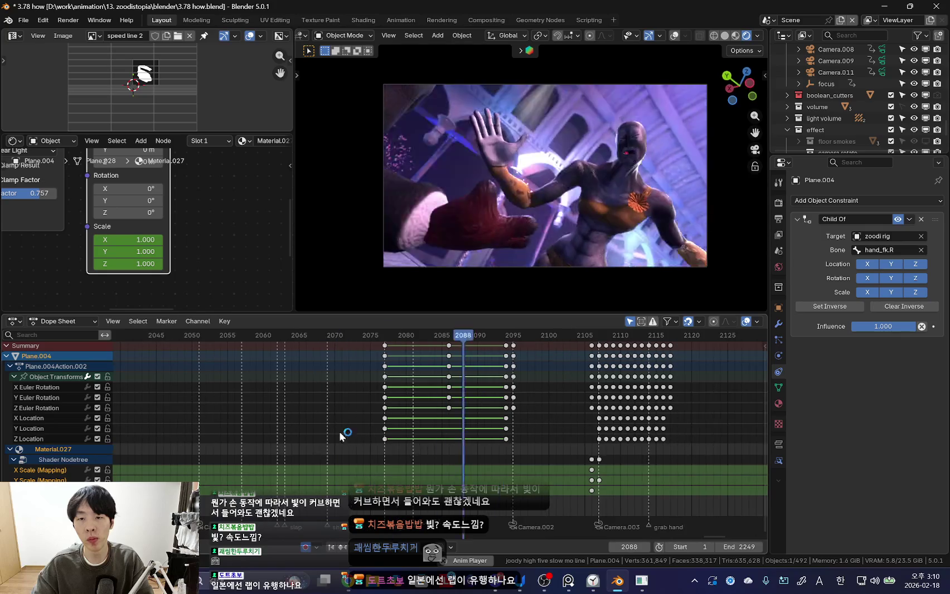
scroll(553, 271, "up", 2)
scroll(351, 435, "down", 5)
scroll(449, 404, "up", 2)
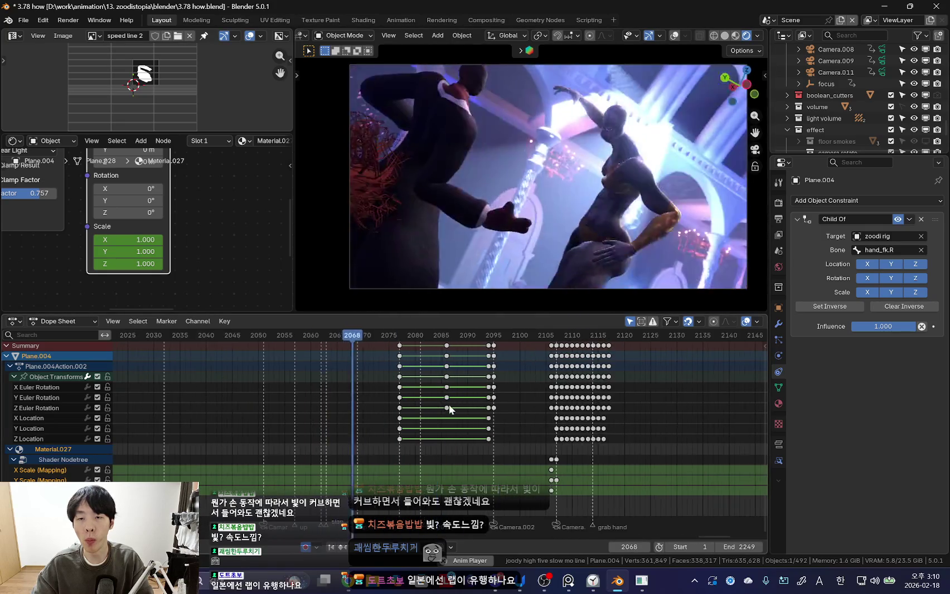
scroll(338, 414, "up", 1)
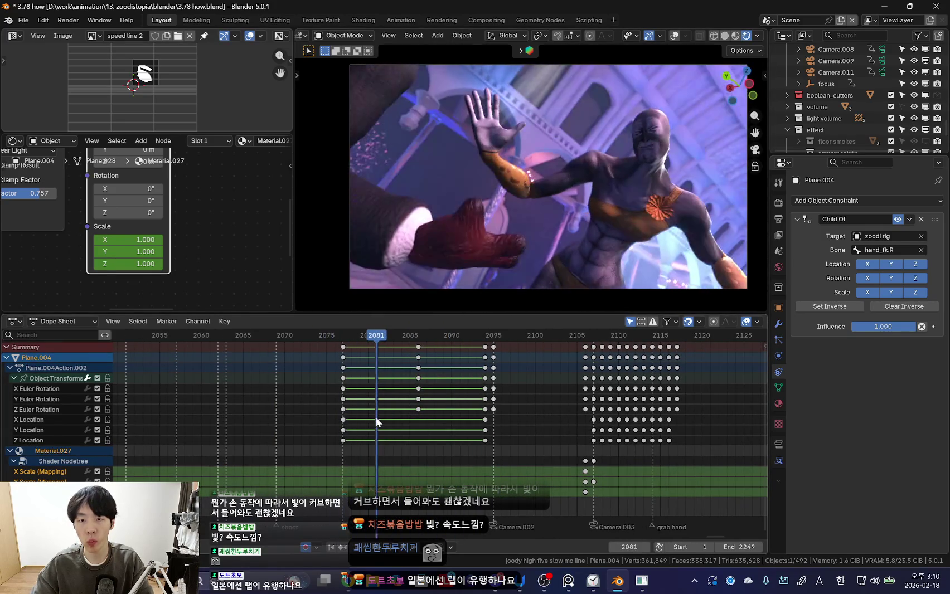
left_click_drag(473, 425, 358, 419)
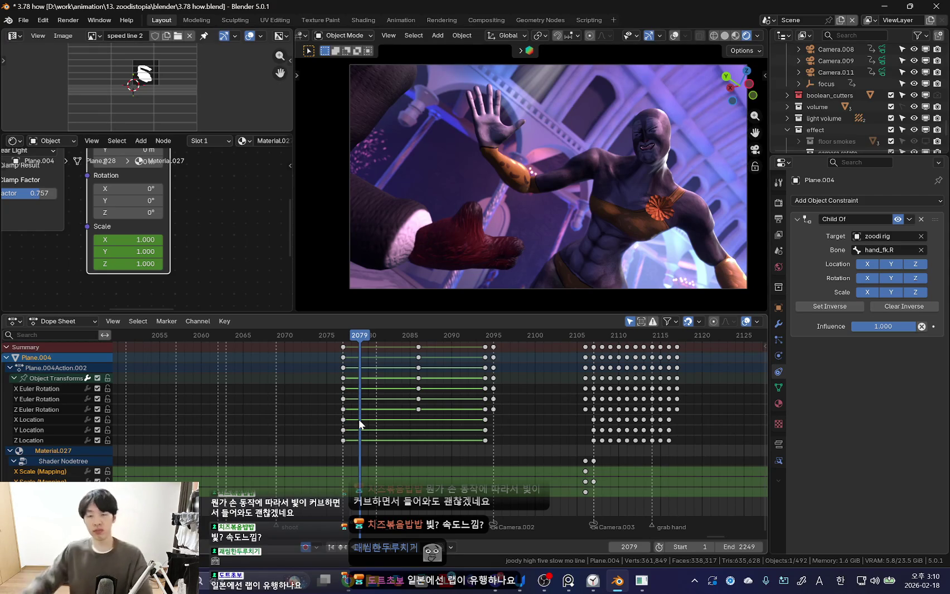
scroll(559, 271, "up", 2)
scroll(572, 275, "down", 2)
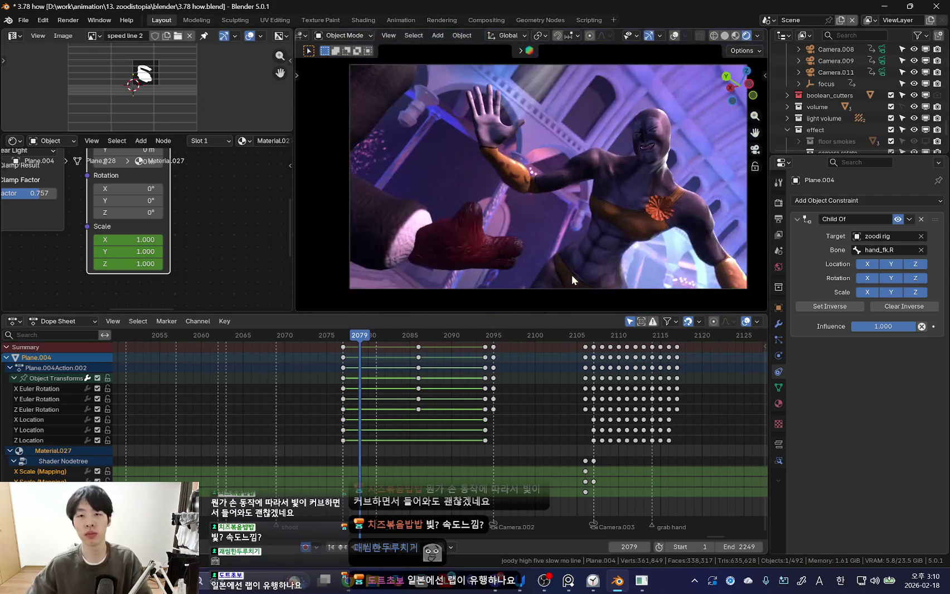
key("space")
mouse_move(521, 413)
middle_mouse_down("ctrl")
mouse_move(482, 434)
mouse_move(512, 442)
middle_mouse_up("ctrl")
key("Escape")
mouse_move(512, 442)
left_mouse_down()
mouse_move(484, 404)
mouse_move(345, 412)
mouse_move(364, 413)
left_mouse_up()
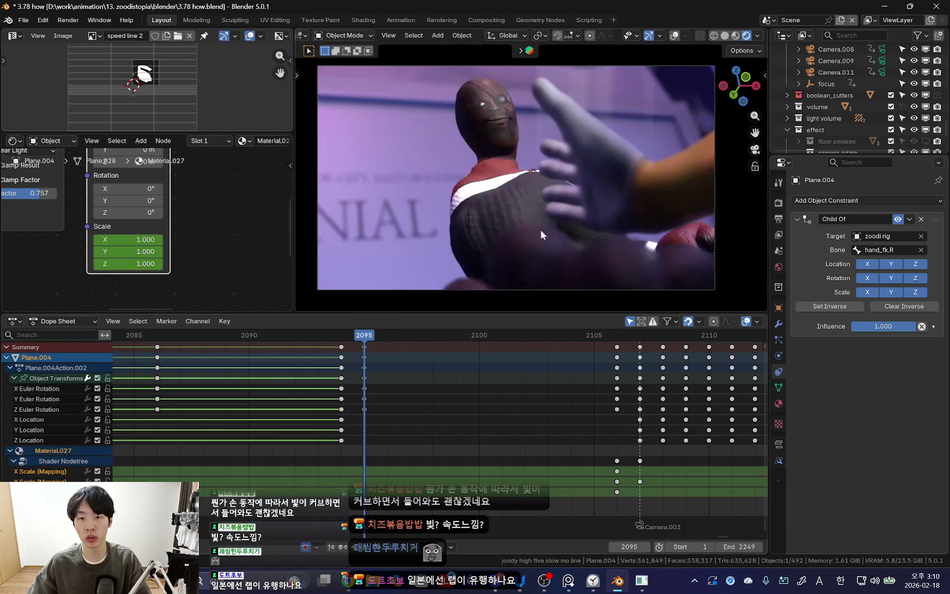
- Rotate the streak plane, then move it at frame 2106 in camera view
middle_click_drag(623, 216, 600, 256)
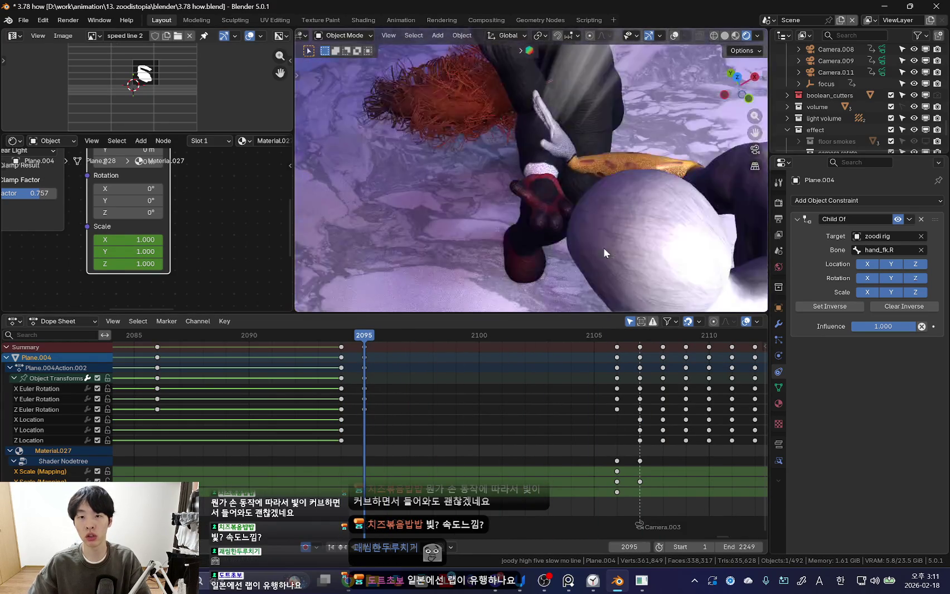
key("r")
left_click(644, 218)
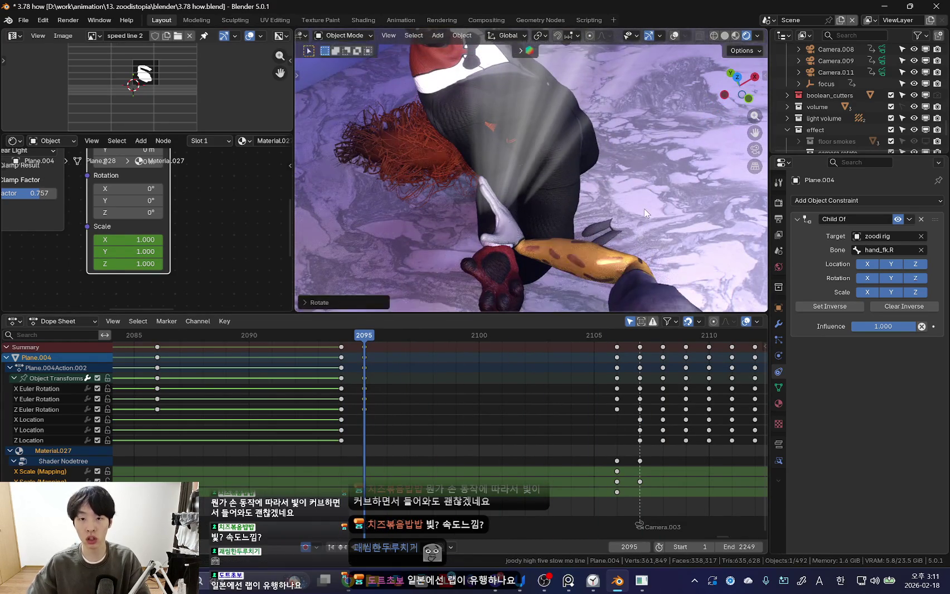
key("KP_0")
mouse_move(379, 407)
left_mouse_down()
mouse_move(643, 416)
mouse_move(618, 396)
left_mouse_up()
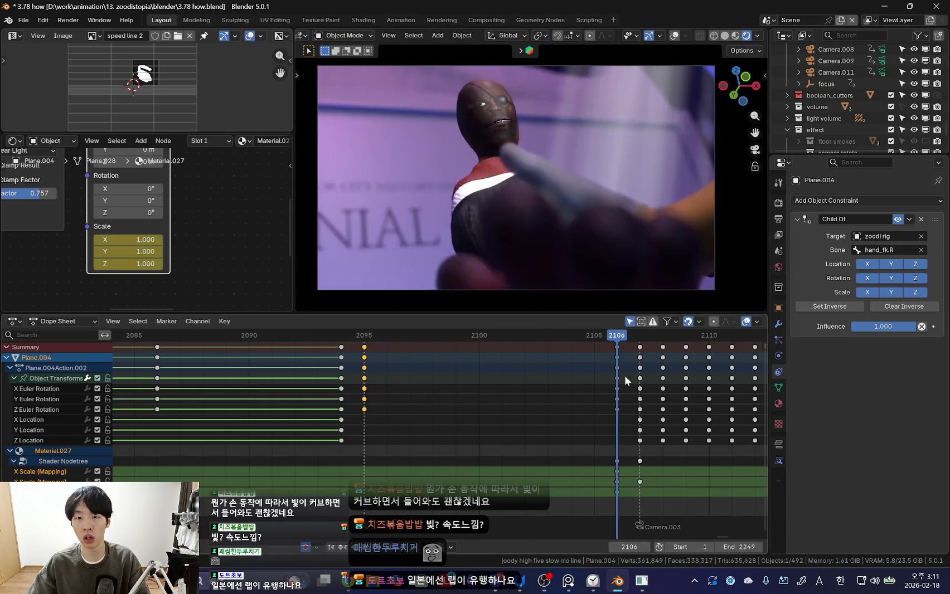
key("g")
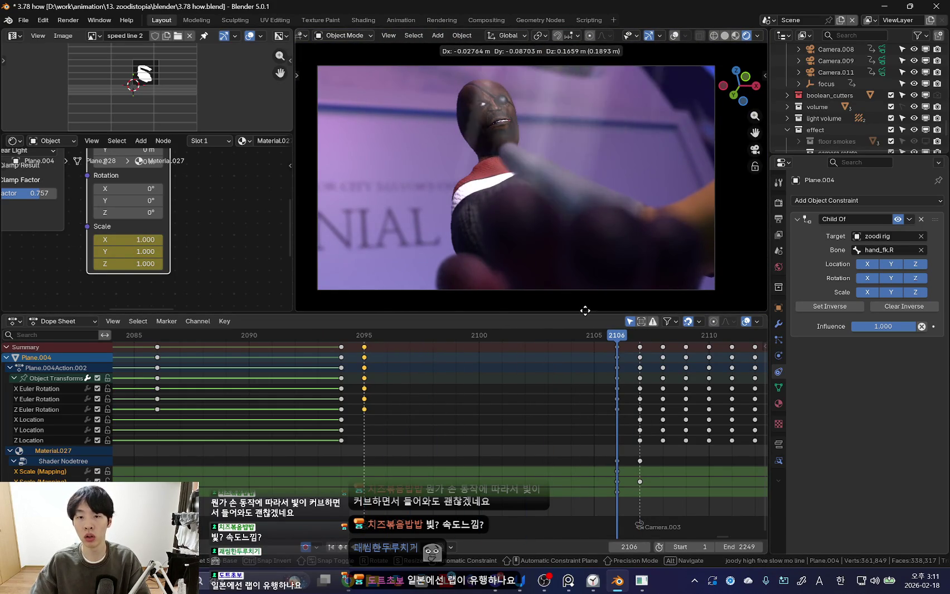
left_click(633, 272)
- Reposition and rotate Plane.004 on the earlier frames between 2099 and 2104
mouse_move(624, 460)
left_mouse_down()
mouse_move(570, 426)
mouse_move(489, 428)
mouse_move(450, 397)
mouse_move(505, 411)
left_mouse_up()
key("g")
left_click(521, 256)
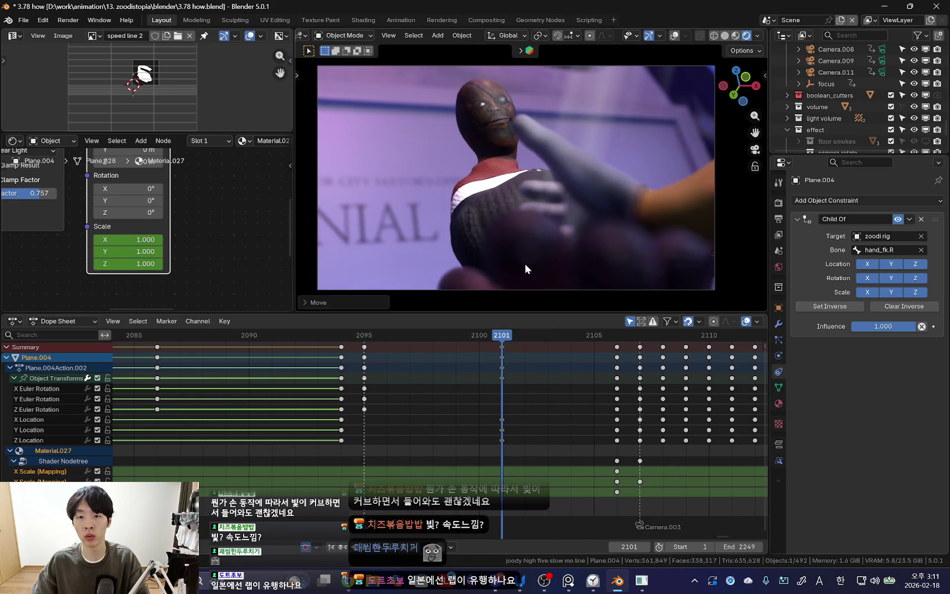
mouse_move(436, 388)
left_mouse_down()
mouse_move(375, 379)
mouse_move(511, 396)
mouse_move(421, 411)
mouse_move(602, 419)
mouse_move(462, 398)
mouse_move(618, 415)
mouse_move(528, 406)
mouse_move(575, 418)
left_mouse_up()
key("r")
left_click(681, 248)
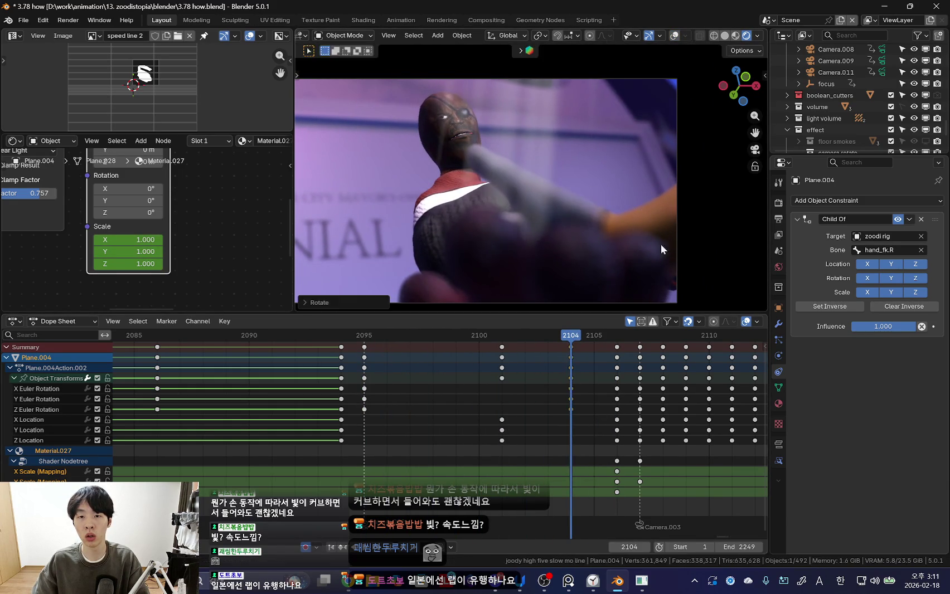
key("g")
left_click(316, 254)
- Rotate and move the plane at frames 2105 and 2106, then play back to check
mouse_move(511, 343)
left_mouse_down()
mouse_move(392, 419)
mouse_move(590, 420)
mouse_move(366, 409)
mouse_move(588, 414)
left_mouse_up()
key("r")
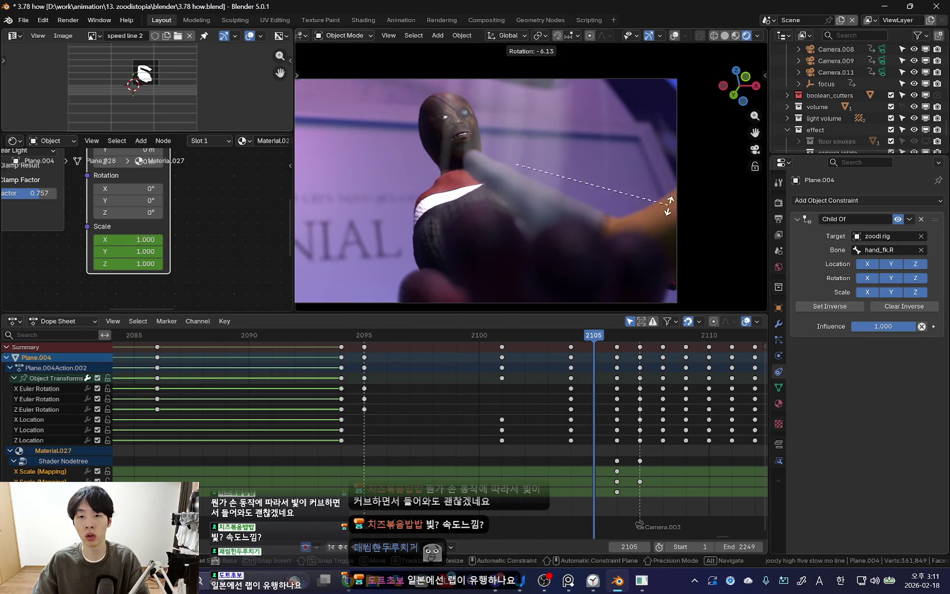
left_click(722, 208)
key("g")
left_click(722, 208)
key("Right")
key("r")
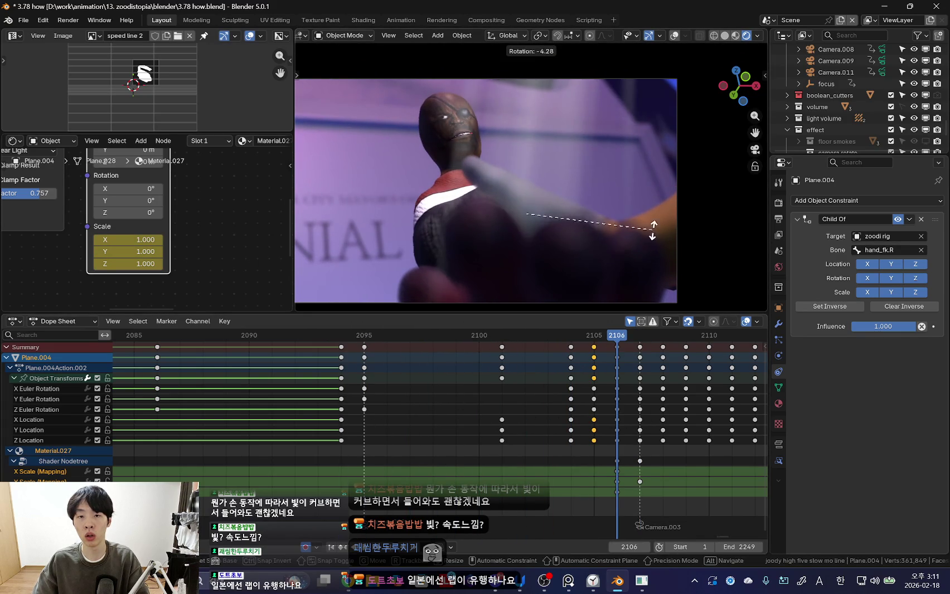
left_click(675, 212)
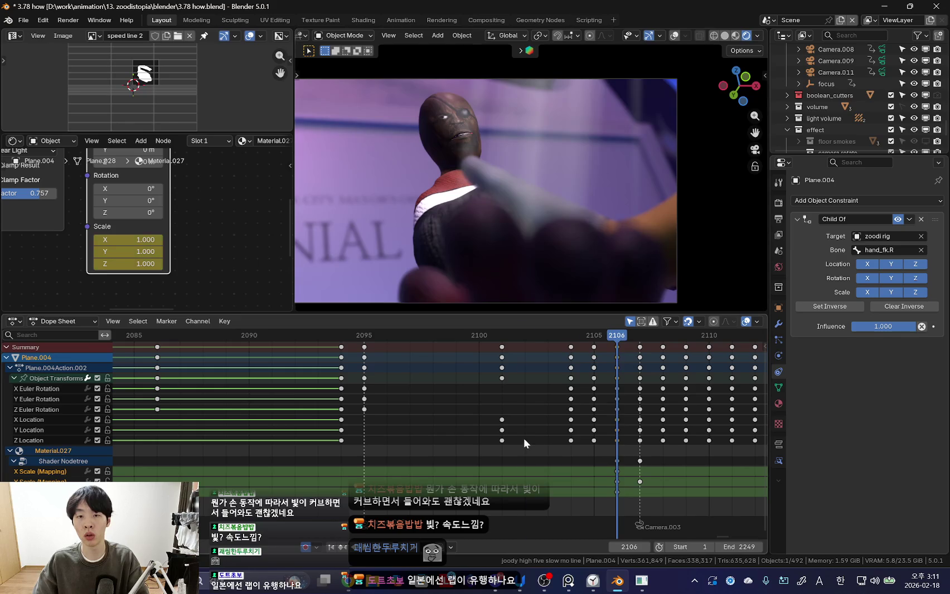
left_click_drag(523, 438, 595, 441)
key("space")
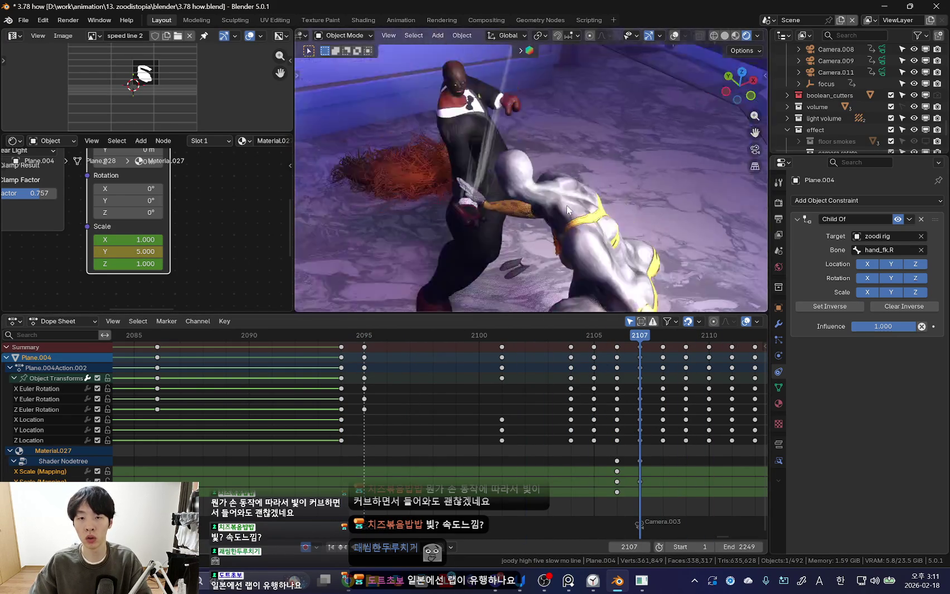
- Orbit out around the whole scene and through the camera view
middle_click_drag(585, 110, 587, 242)
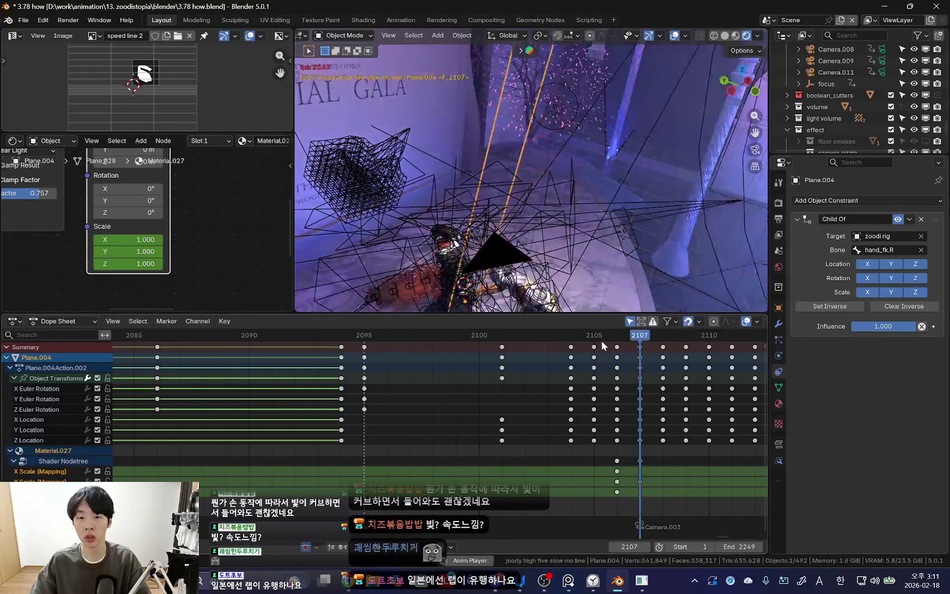
key("KP_0")
mouse_move(588, 290)
middle_mouse_down()
mouse_move(622, 221)
mouse_move(685, 236)
middle_mouse_up()
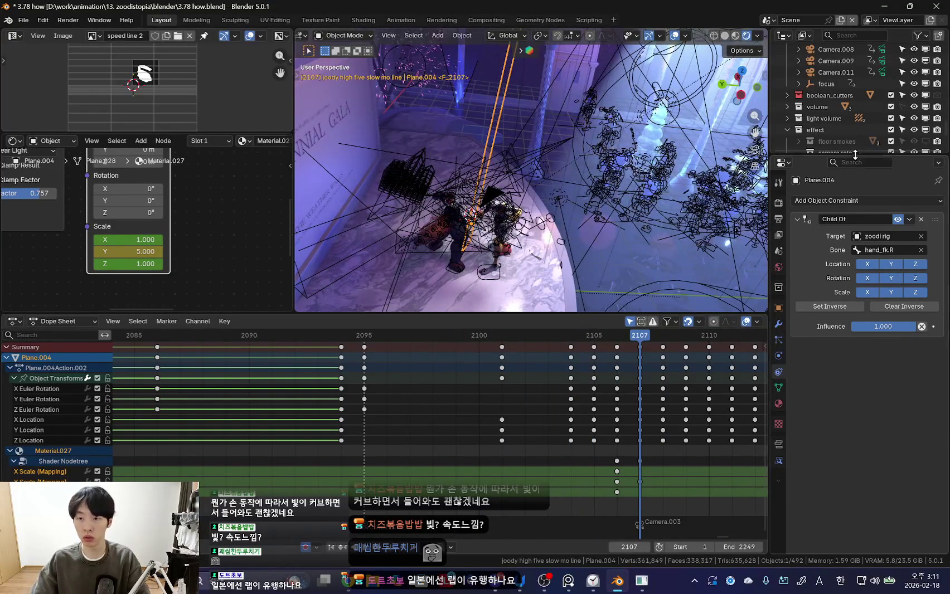
- Enlarge the Outliner and scroll it down to the light collections
left_click_drag(856, 156, 855, 414)
scroll(894, 193, "down", 5)
scroll(894, 192, "down", 5)
scroll(898, 223, "down", 5)
scroll(902, 262, "down", 5)
scroll(907, 306, "up", 2)
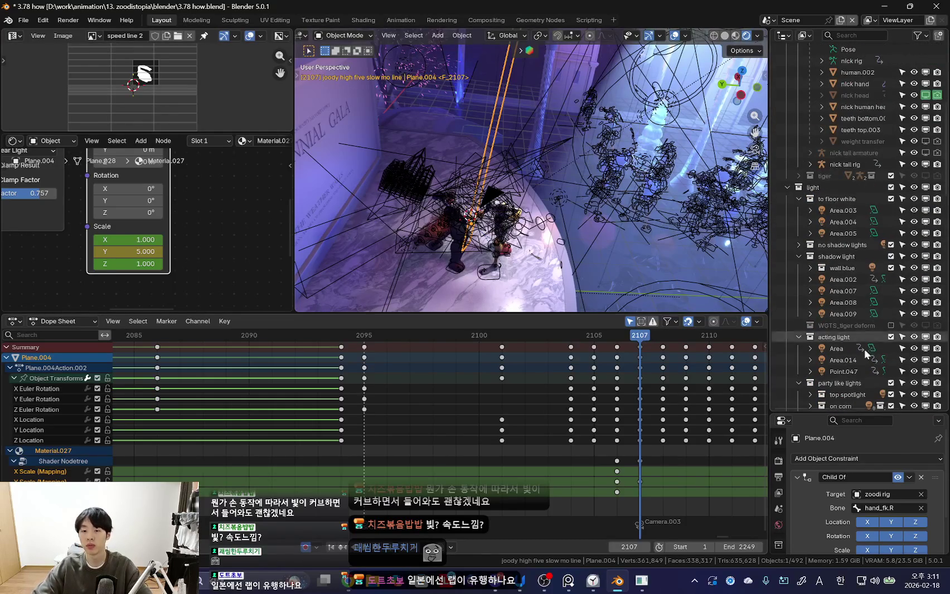
left_click(592, 581)
- Start a Clock focus session, minimizing Chrome on its studio tab and then Clock
left_click(103, 116)
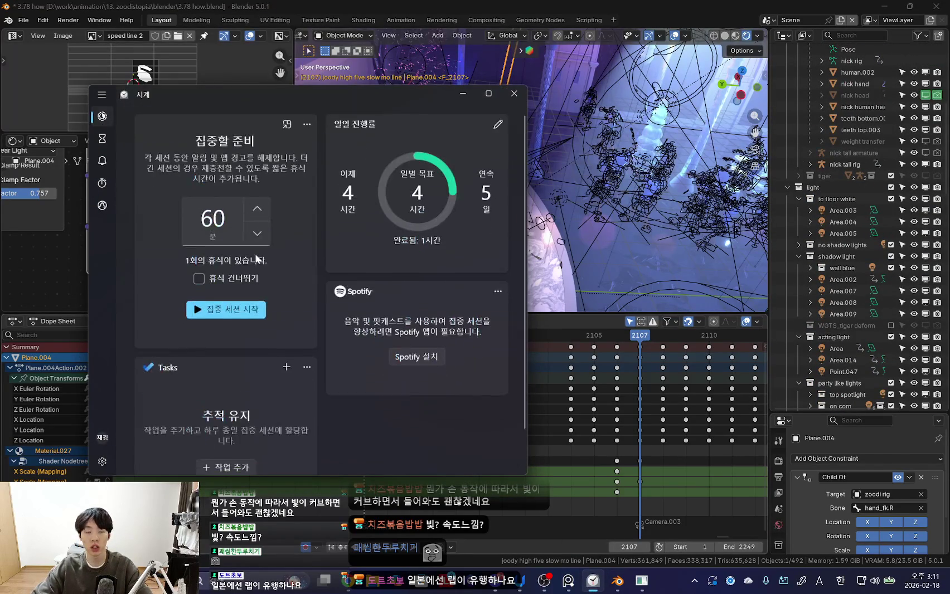
left_click(346, 583)
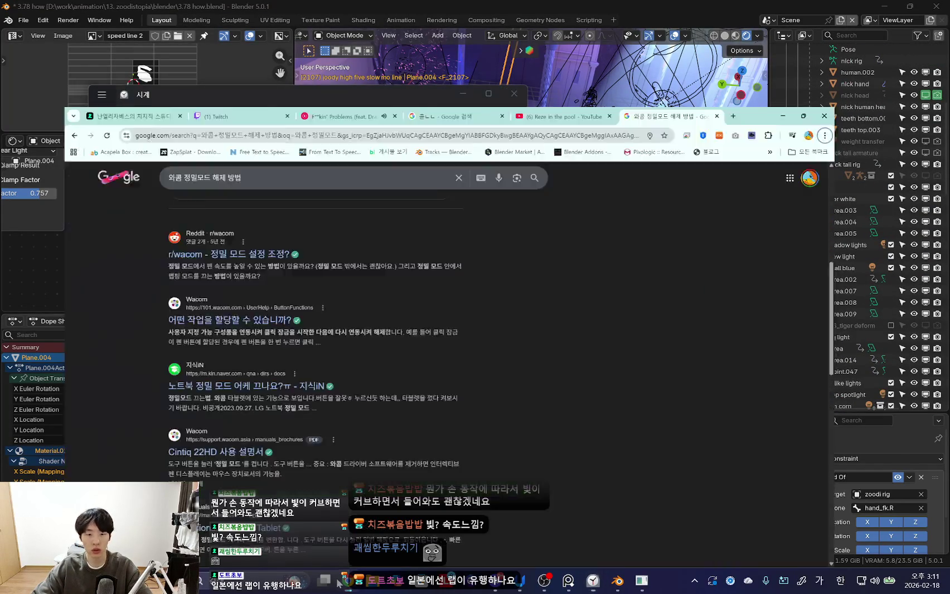
left_click(72, 11)
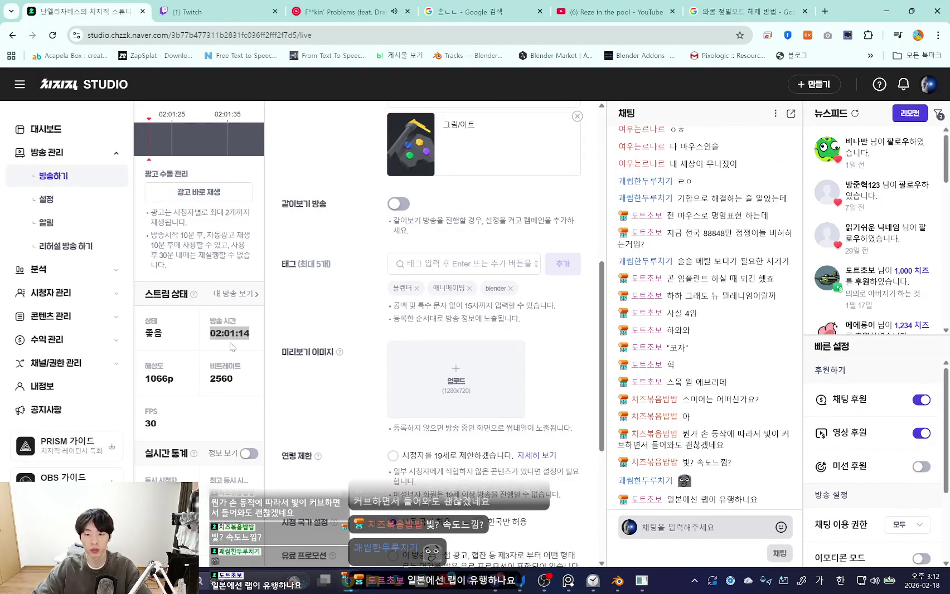
left_click(888, 7)
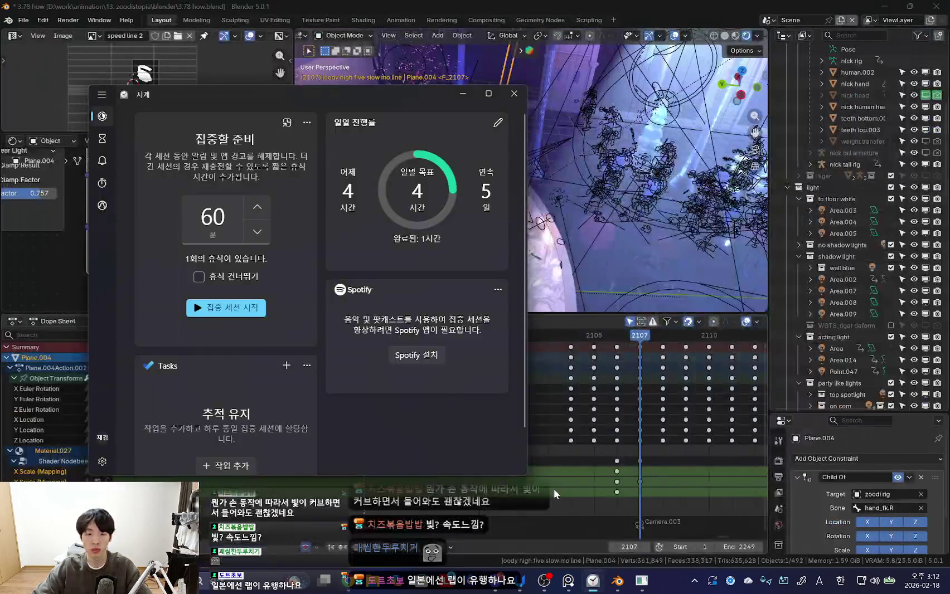
left_click(241, 311)
left_click(462, 95)
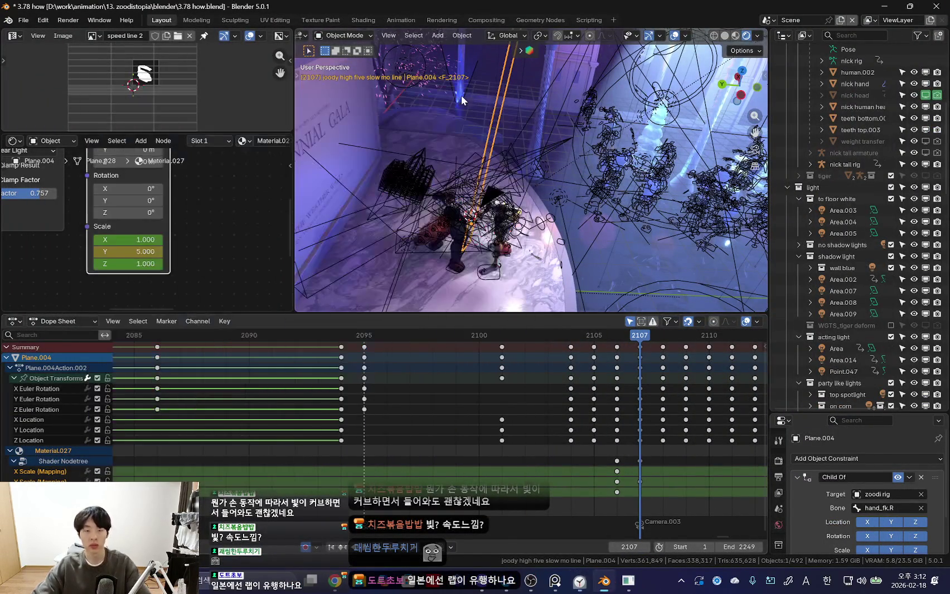
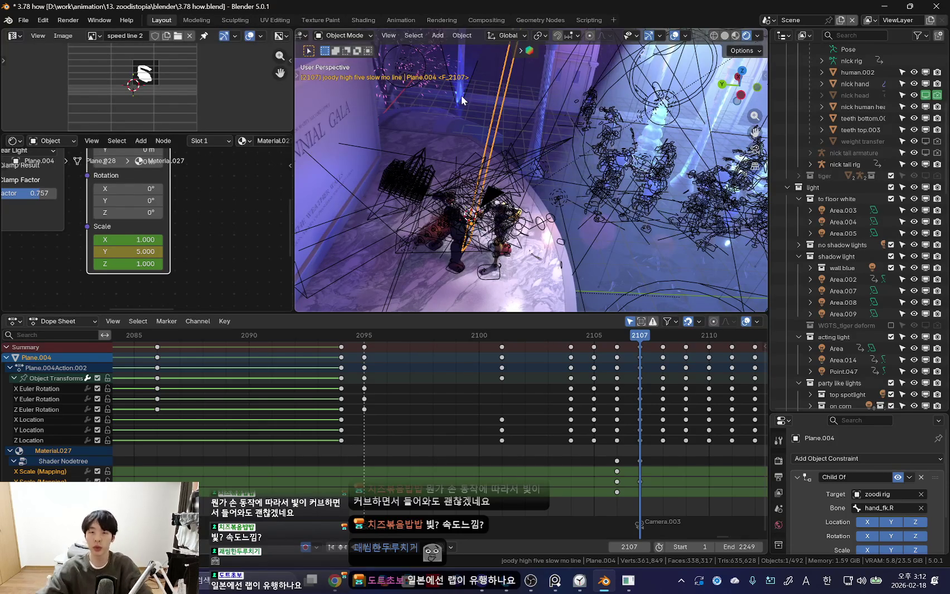
- Review the hand-grab through the scene camera with overlays hidden, stopping playback at the grab frame
scroll(558, 391, "down", 3)
key("KP_0")
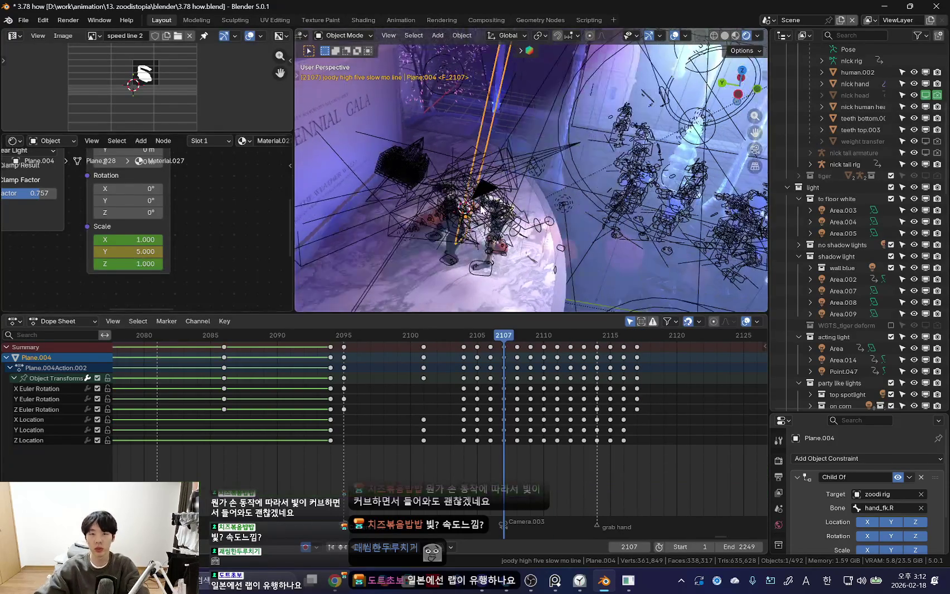
key("shift+alt+z")
key("space")
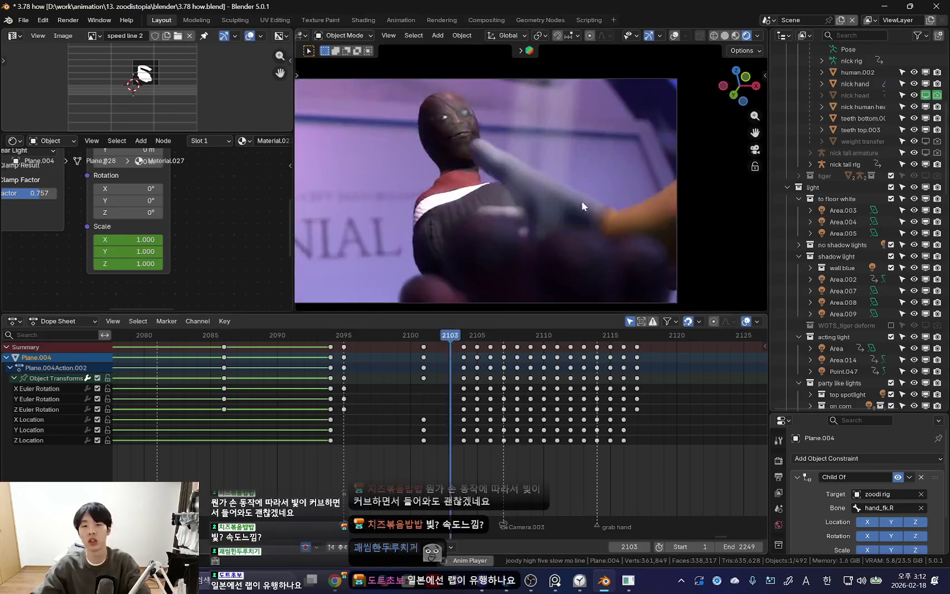
scroll(390, 410, "down", 2)
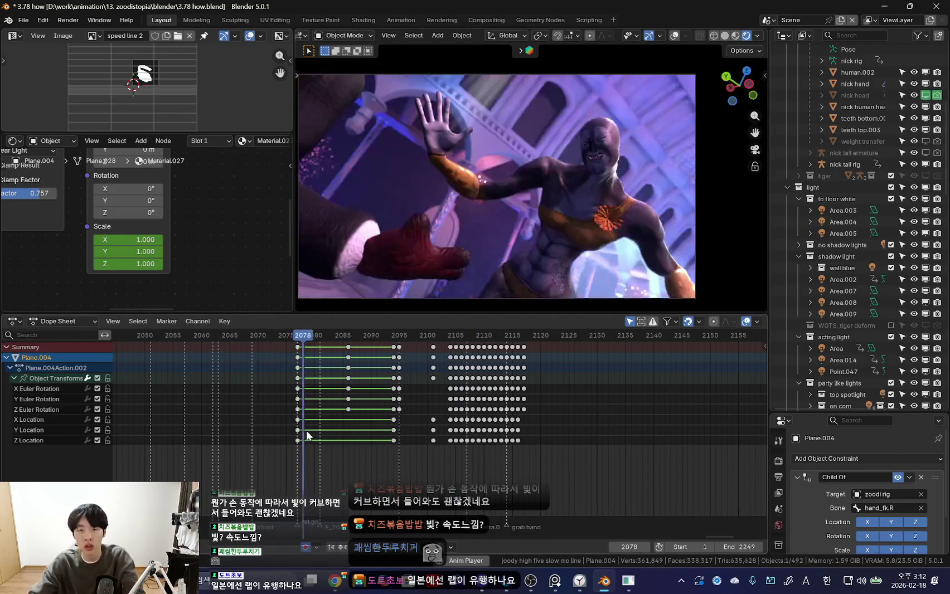
scroll(438, 413, "down", 1)
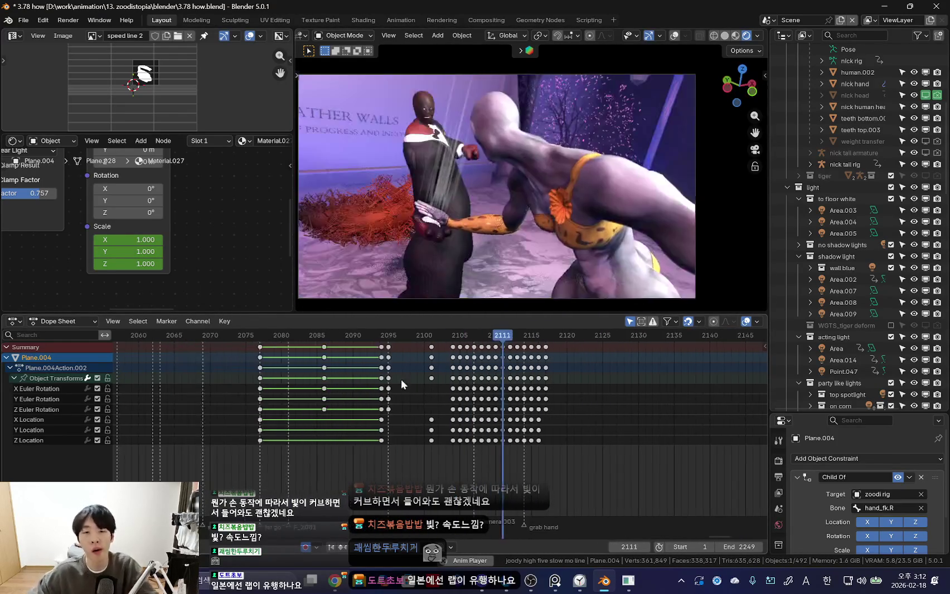
scroll(415, 410, "up", 3)
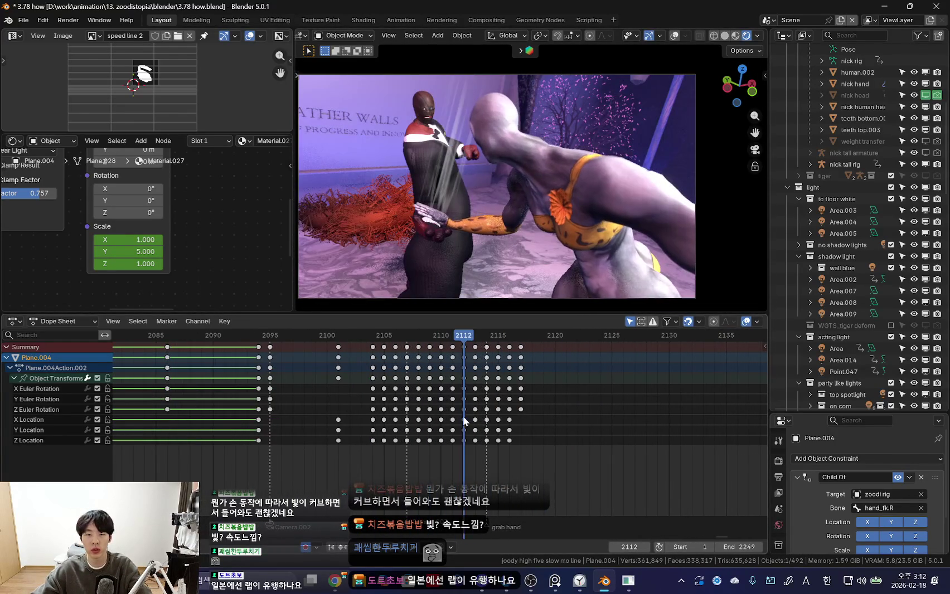
key("space")
- Put the zoodi rig into Pose Mode and scrub to frame 2113 to inspect its pose
left_click(545, 143)
key("ctrl+Tab")
middle_click_drag(538, 443, 425, 532)
scroll(440, 414, "up", 1)
mouse_move(440, 414)
left_mouse_down()
mouse_move(471, 413)
mouse_move(328, 381)
mouse_move(419, 394)
left_mouse_up()
scroll(405, 392, "up", 1)
- Rotate the zoodi rig's right hand bone at frame 2114 and play back to check it
left_click(453, 225)
key("shift+alt+z")
scroll(451, 424, "up", 2)
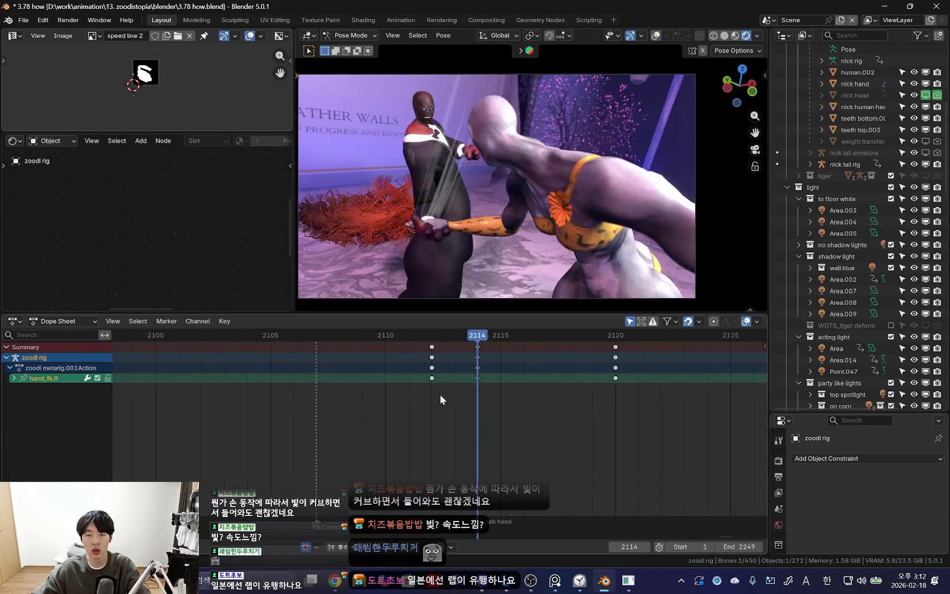
left_click_drag(451, 423, 431, 368)
scroll(605, 209, "up", 1)
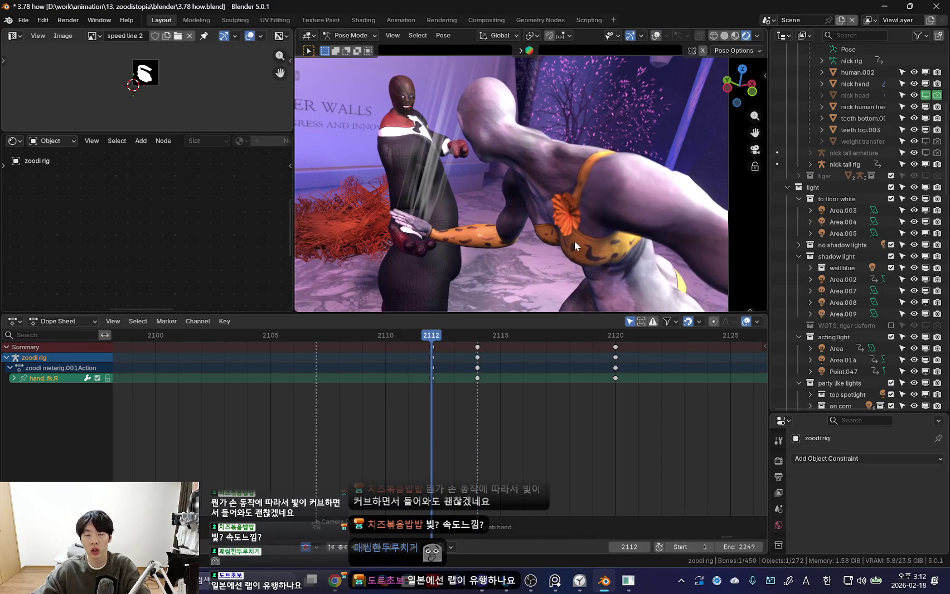
key("Up")
key("r")
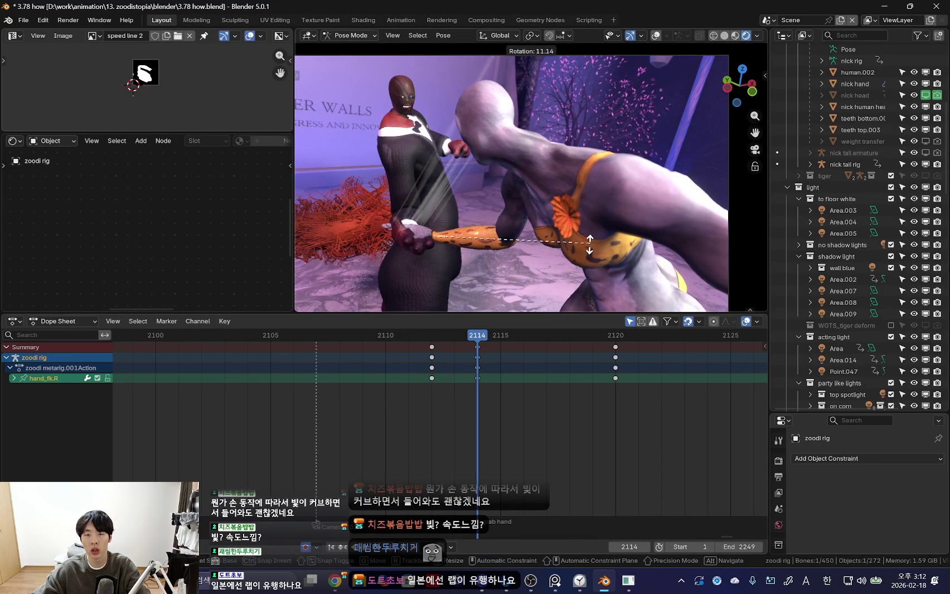
left_click(437, 399)
key("space")
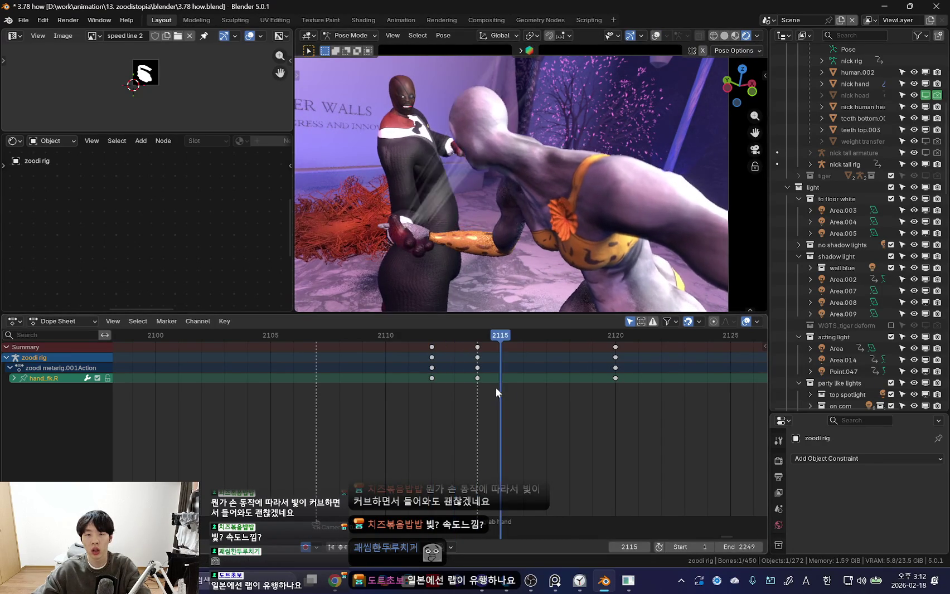
mouse_move(479, 365)
left_mouse_down()
mouse_move(468, 371)
mouse_move(592, 381)
left_mouse_up()
- Rotate the right hand at frame 2115, then the forearm on local X, keying frame 2115
key("r")
key("r")
left_click(448, 282)
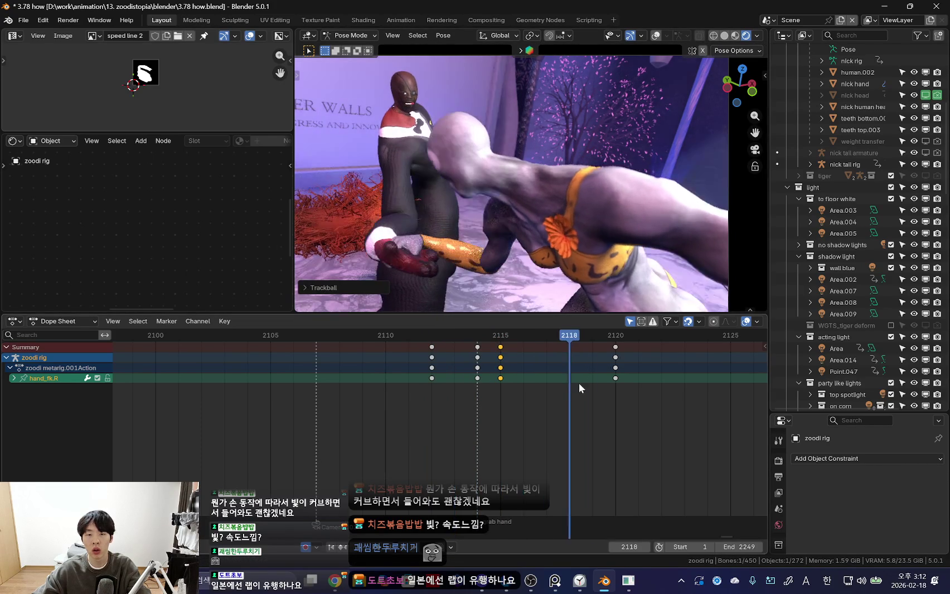
key("shift+alt+z")
mouse_move(503, 381)
left_mouse_down()
mouse_move(490, 356)
mouse_move(500, 385)
mouse_move(549, 392)
left_mouse_up()
key("shift+alt+z")
key("r")
key("r")
left_click(651, 224)
- Rotate the forearm at frame 2117 and play back to review the grabbing arm
key("r")
key("r")
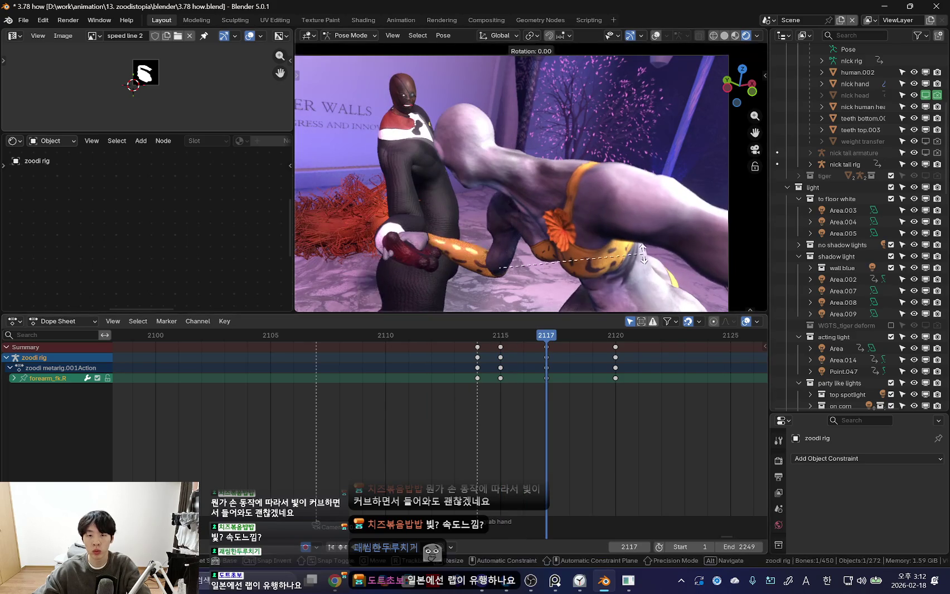
left_click(600, 222)
key("Down")
key("Up")
key("Up")
left_click(508, 396)
key("space")
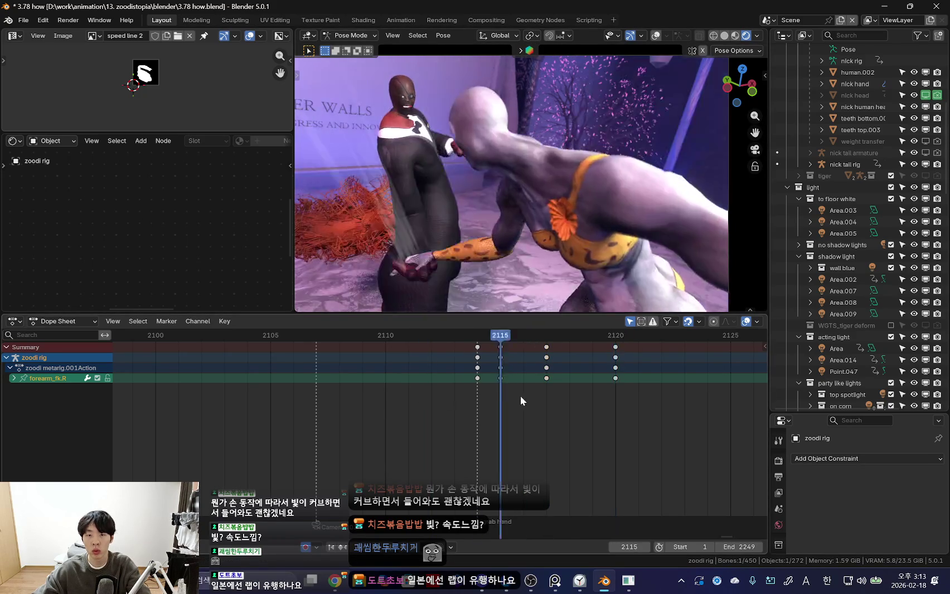
scroll(220, 454, "down", 3)
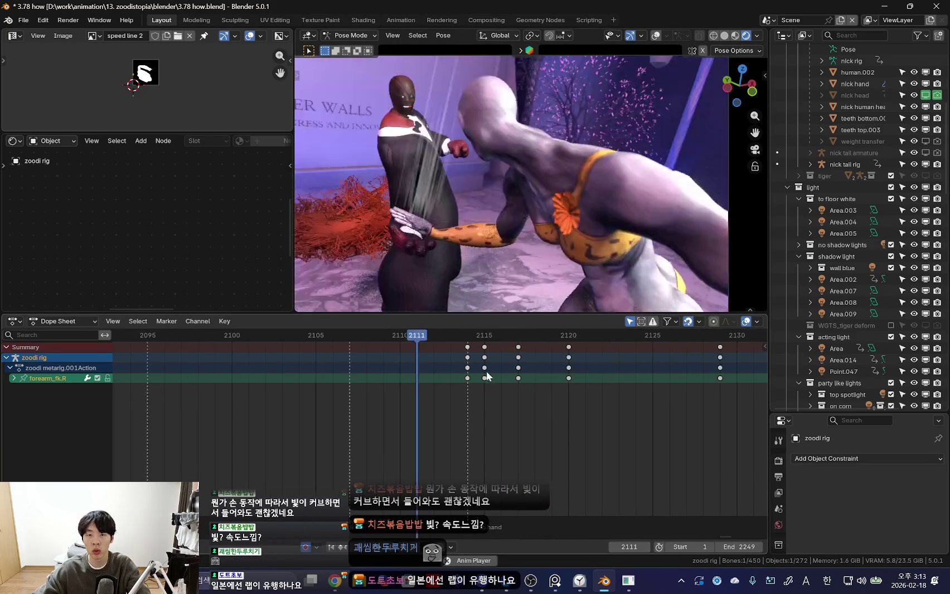
key("space")
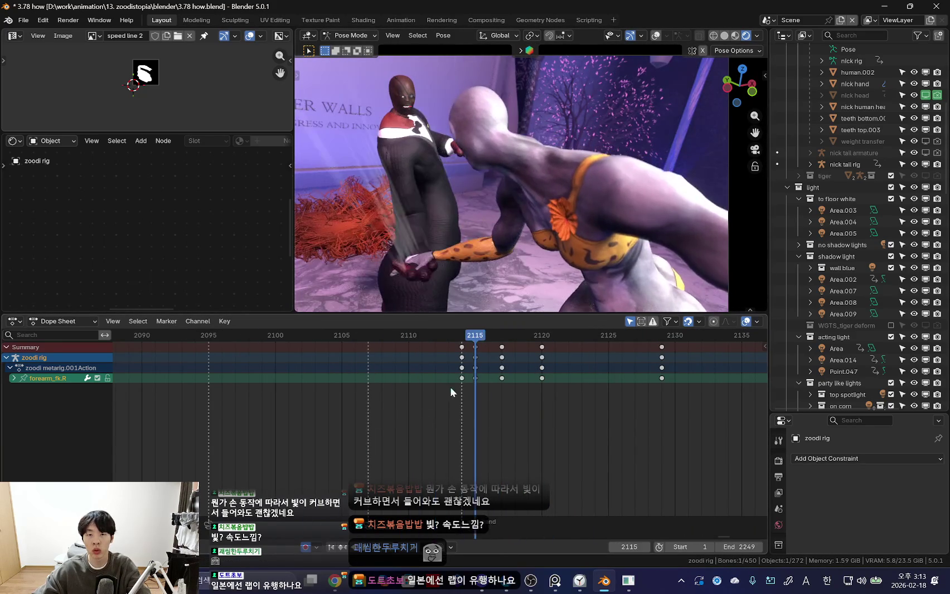
key("shift+alt+z")
left_click_drag(412, 418, 512, 416)
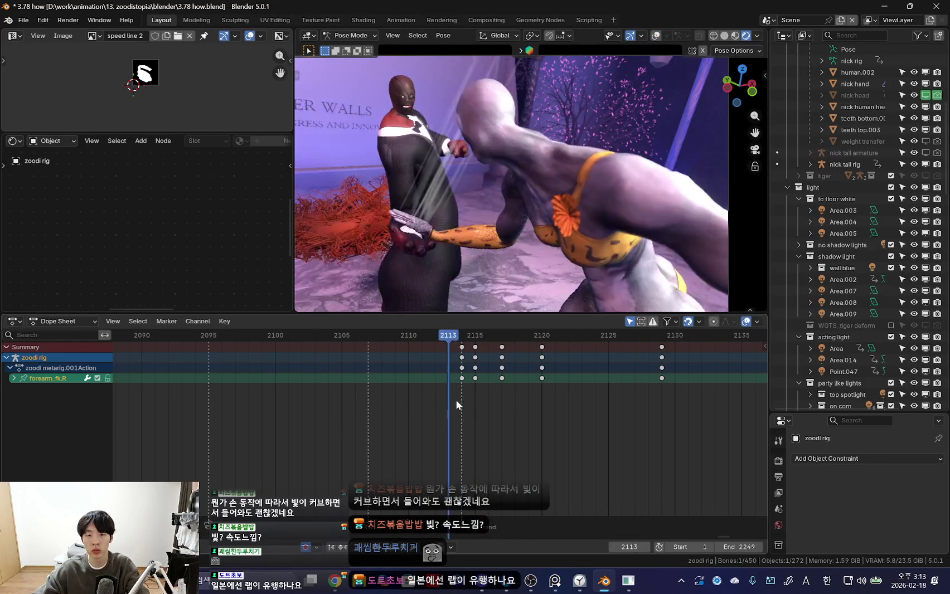
- Select the zoodi rig's right hand and play back the grab, stopping at frame 2107
left_click_drag(513, 416, 462, 405)
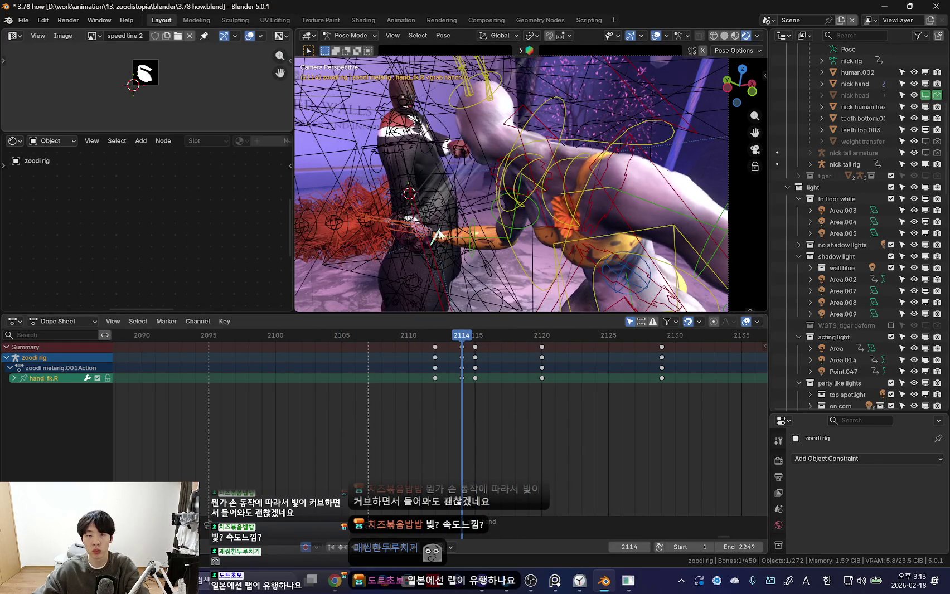
left_click(433, 367)
scroll(440, 258, "up", 2)
scroll(470, 225, "up", 2)
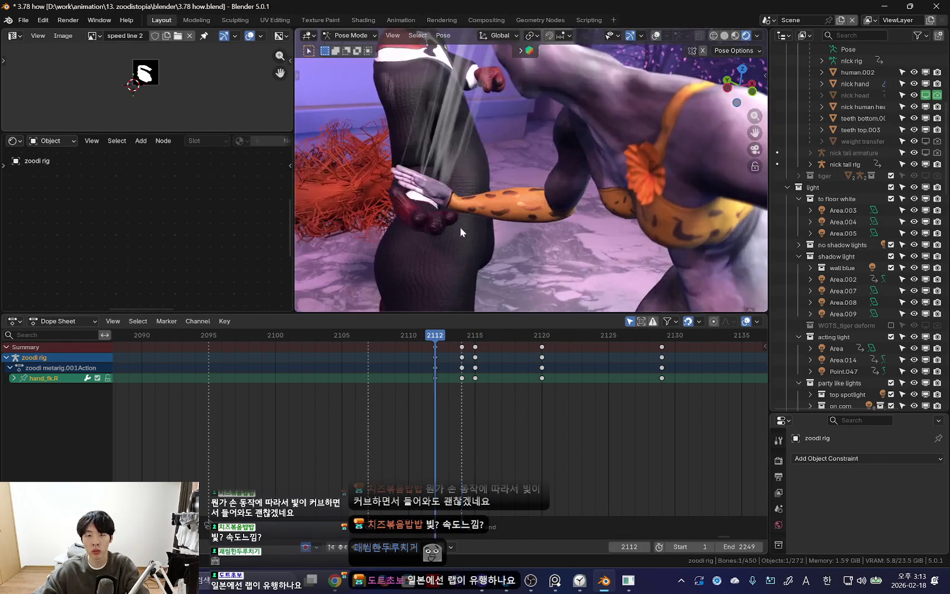
scroll(470, 225, "up", 2)
scroll(467, 260, "up", 1)
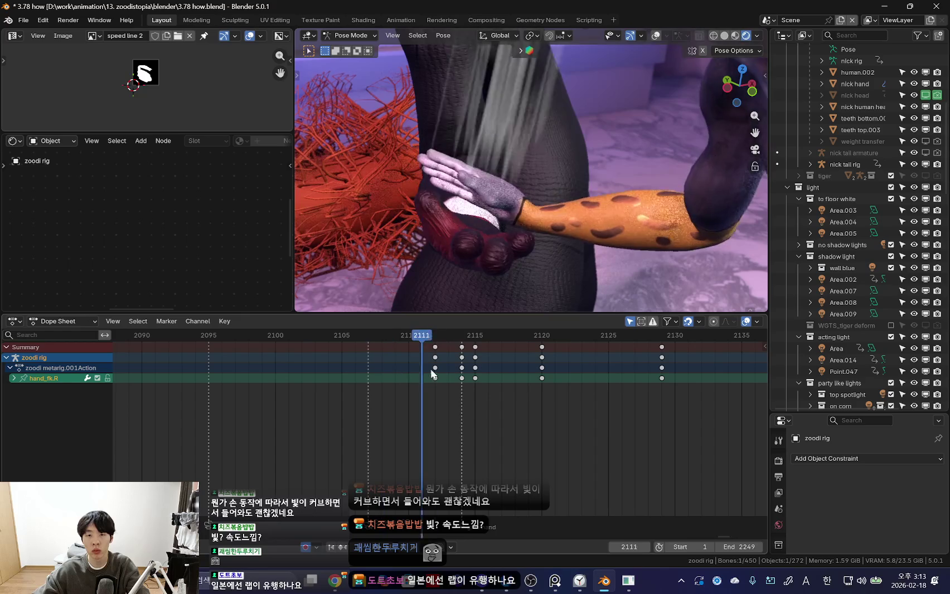
left_click(463, 369)
left_click(432, 359)
key("space")
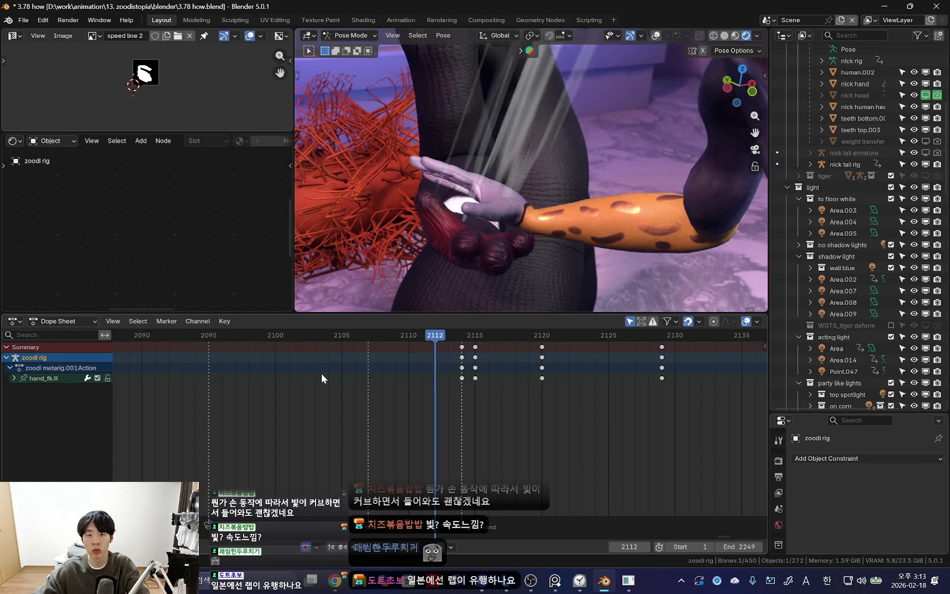
scroll(339, 373, "down", 3)
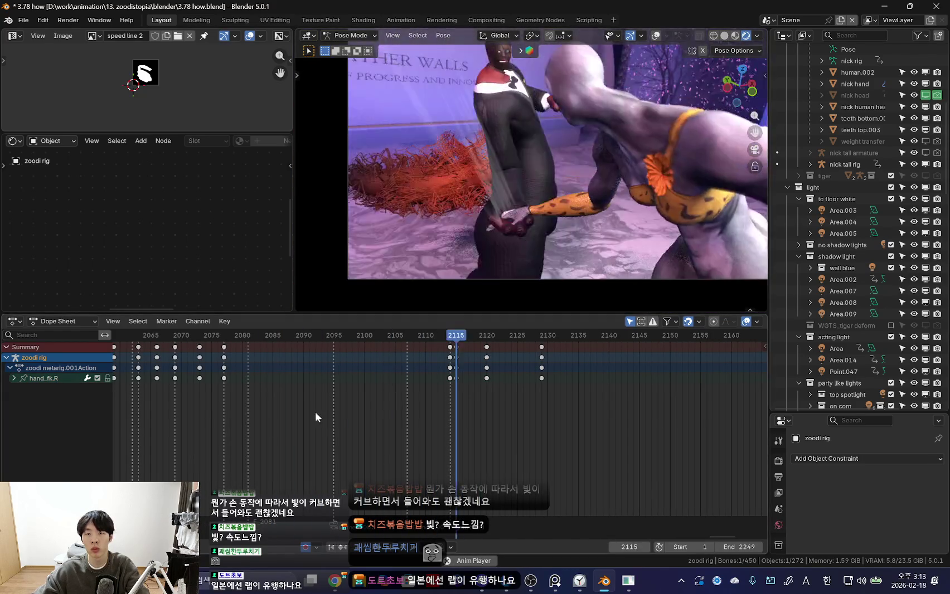
key("space")
scroll(479, 412, "up", 3)
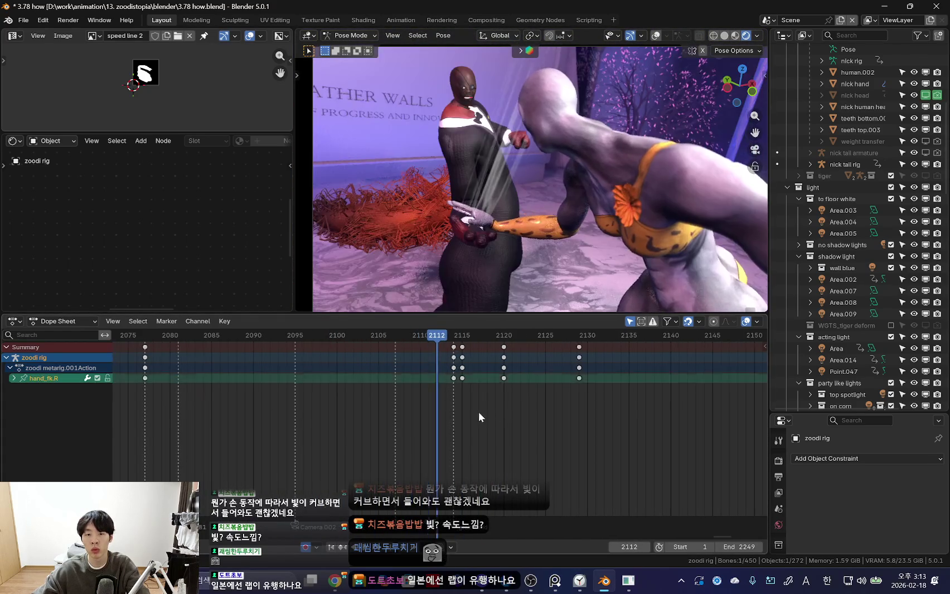
- Key the right hand's location, rotation and scale at frames 2107 and 2106
key("k")
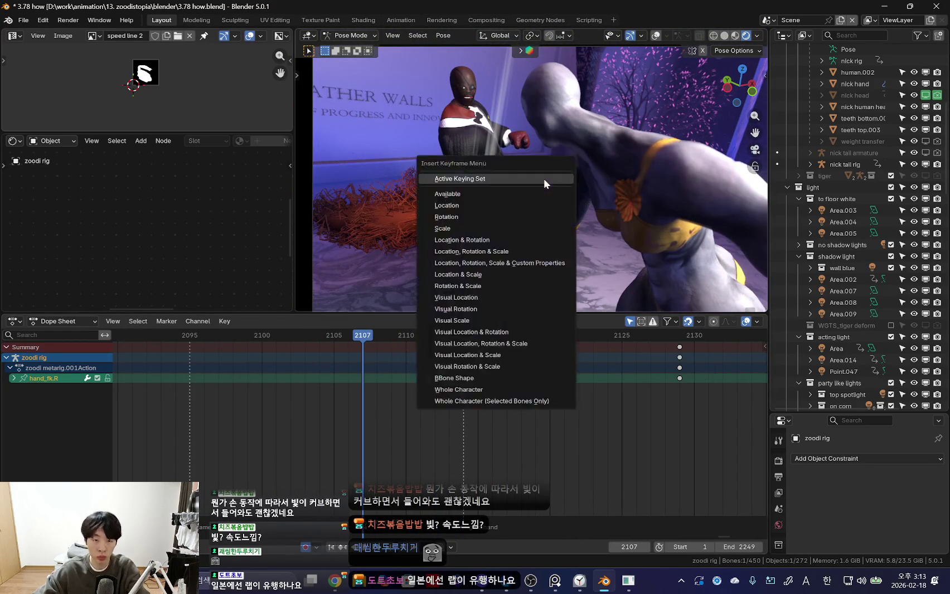
left_click(543, 179)
key("k")
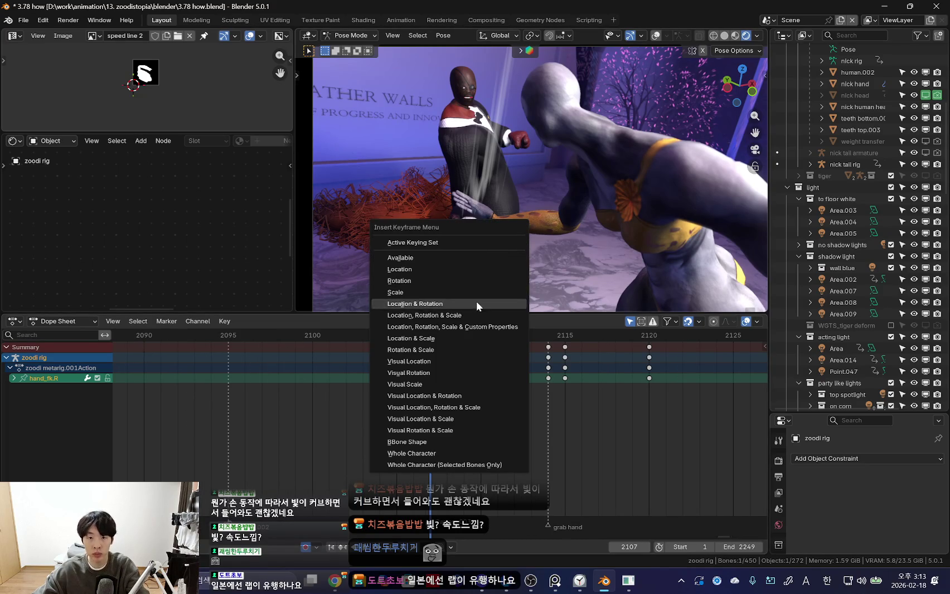
left_click(468, 315)
key("Left")
key("k")
left_click(507, 211)
key("Right")
- Delete the right hand's in-between keyframes from 2110 up to frame 2114
left_click(431, 369)
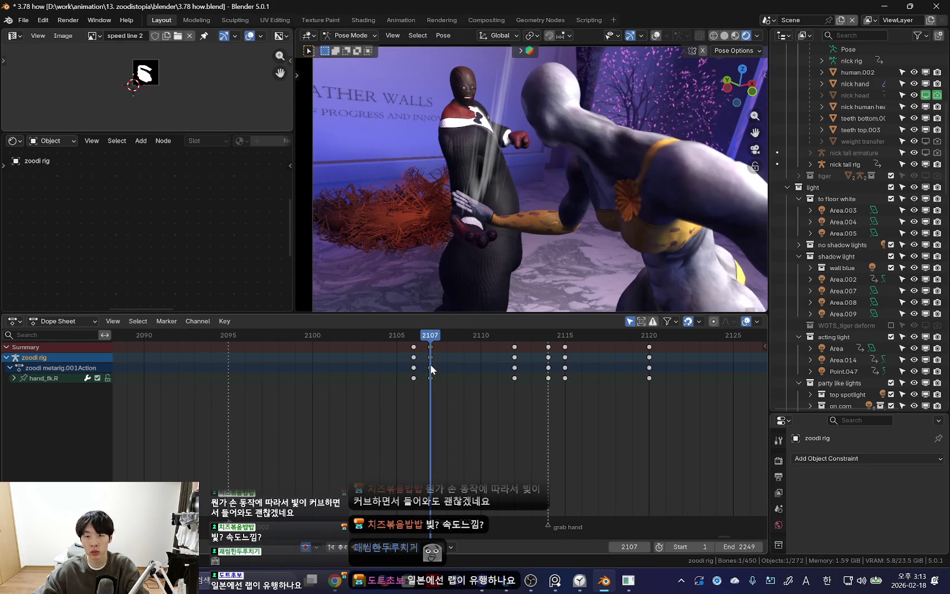
left_click_drag(435, 366, 561, 371)
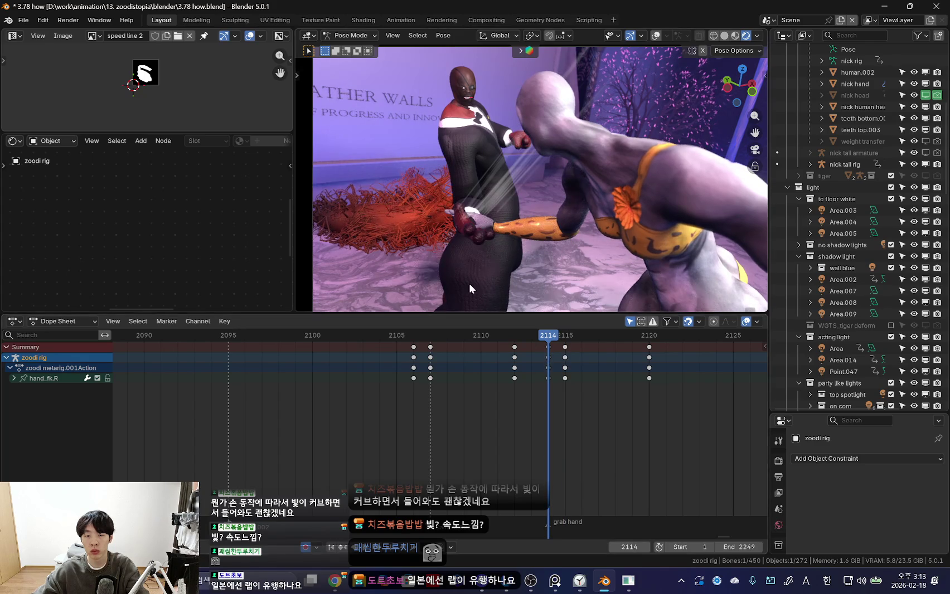
scroll(560, 248, "up", 2)
scroll(482, 272, "up", 2)
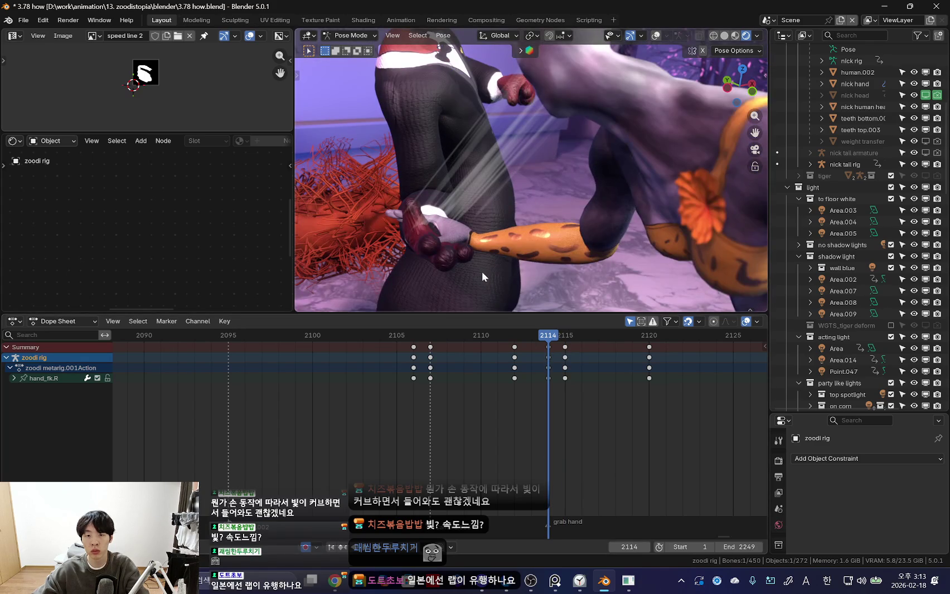
left_click(432, 359)
key("x")
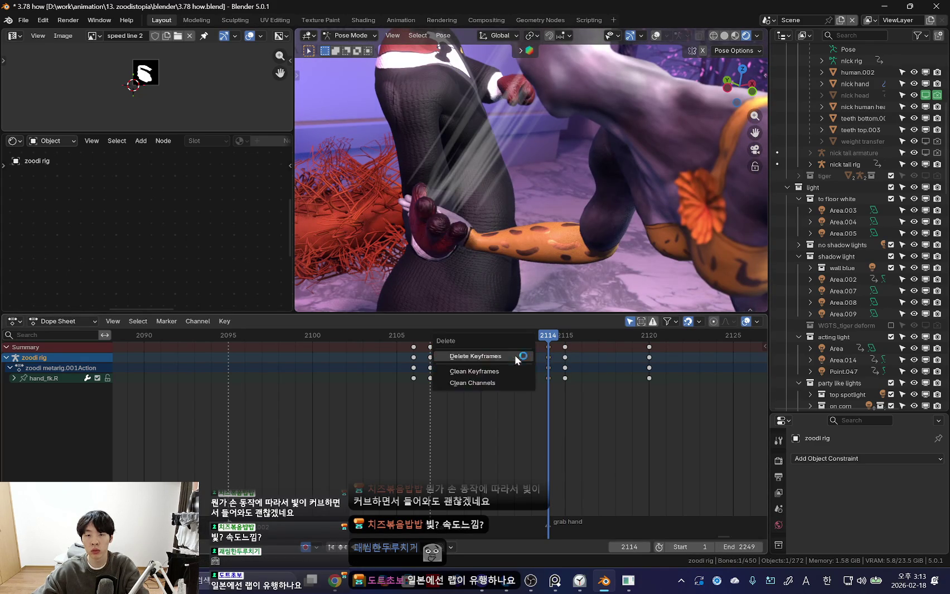
left_click(515, 356)
key("shift+alt+z")
left_click(441, 141)
- Put the nick rig in Pose Mode, select its hand_ik.R control and review frame 2114
key("a")
key("shift+alt+z")
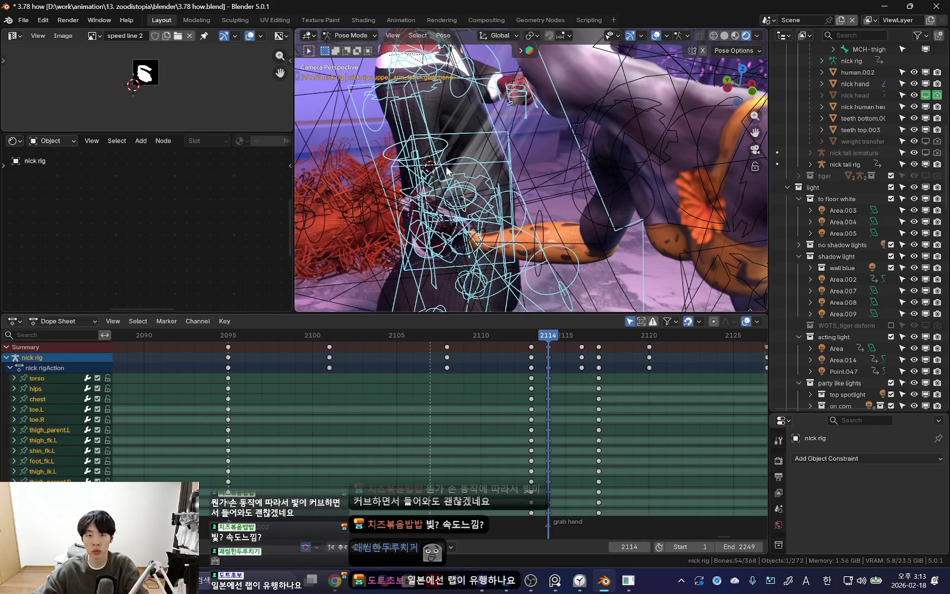
key("shift+alt+z")
left_click(449, 142)
key("shift+alt+z")
left_click_drag(548, 335, 544, 335)
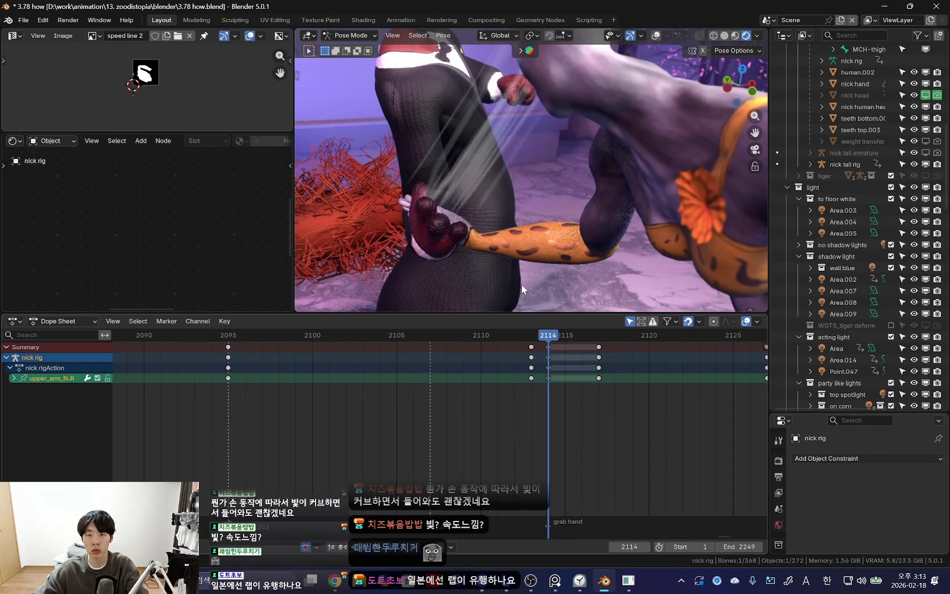
key("shift+alt+z")
left_click(454, 259)
key("shift+alt+z")
key("r")
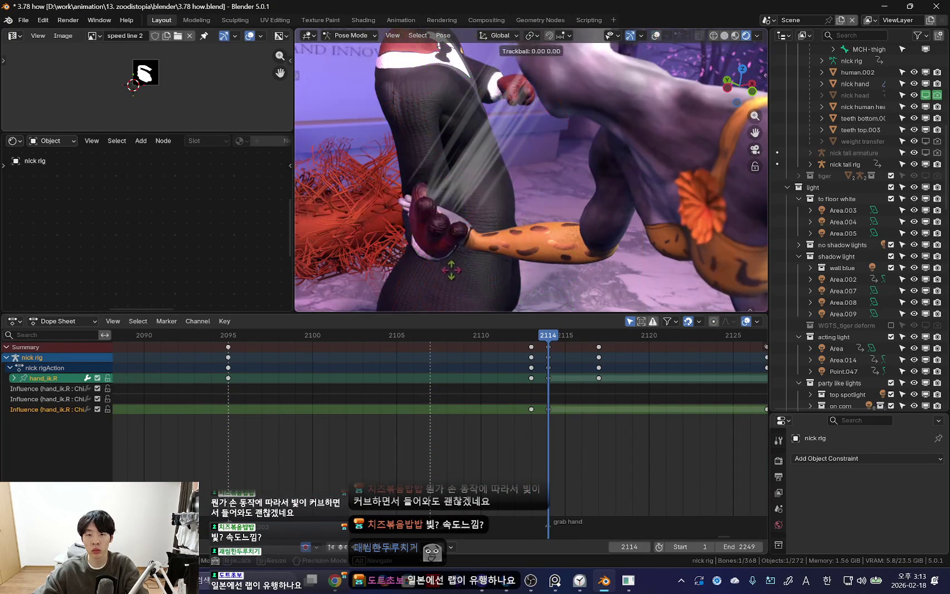
key("Escape")
left_click_drag(565, 396, 549, 382)
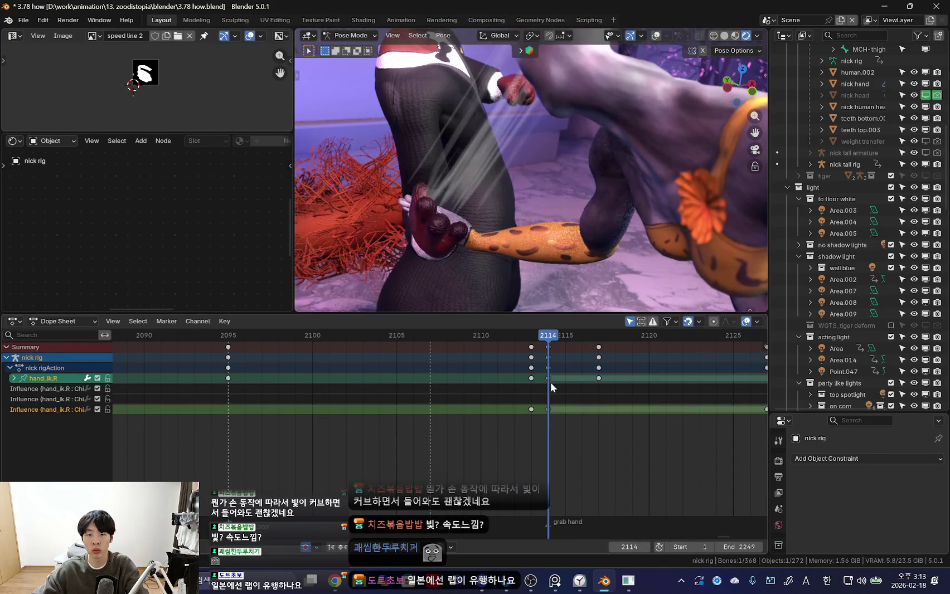
- Key the nick rig's hand_ik.R at frame 2114 and rescale it, checking neighbouring frames
key("n")
key("i")
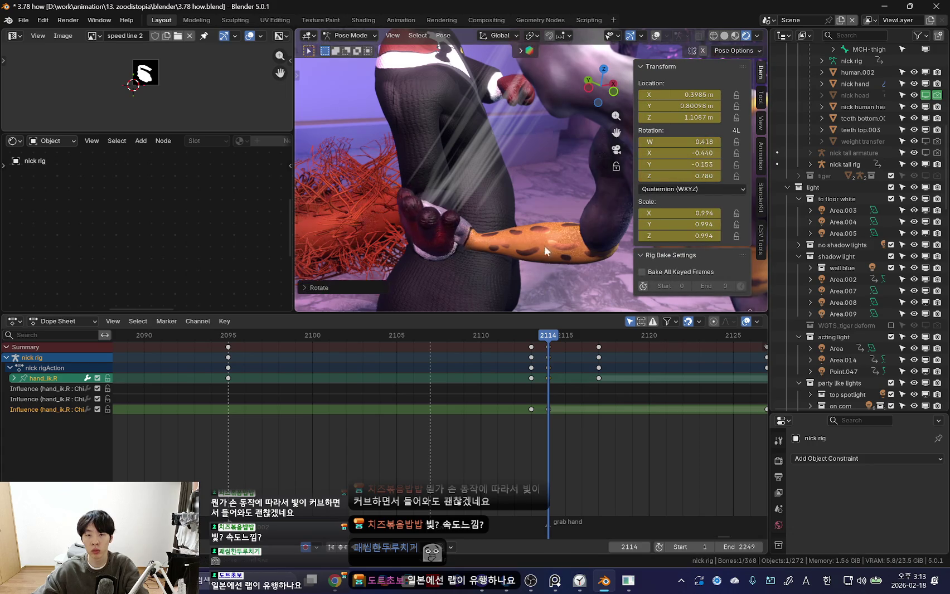
key("Left")
key("Right")
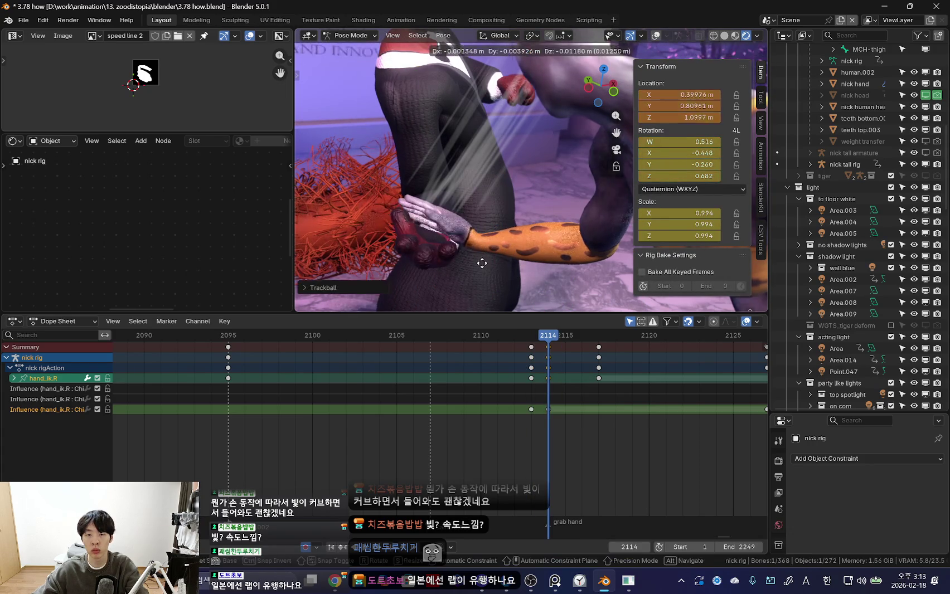
key("Left")
key("Right")
key("Left")
key("Left")
key("Left")
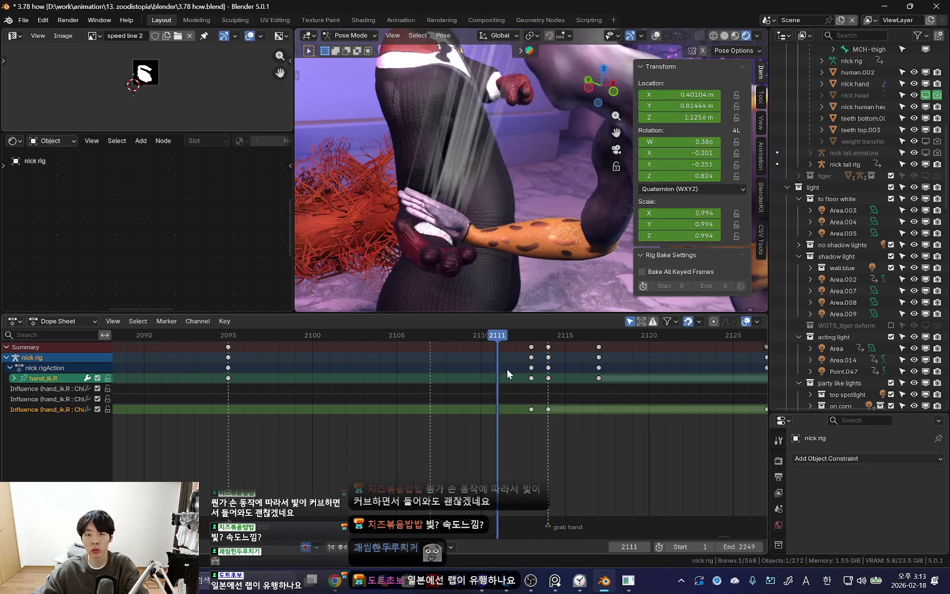
key("Right")
key("Right")
key("Right")
key("s")
left_click(527, 253)
key("i")
key("Left")
key("Right")
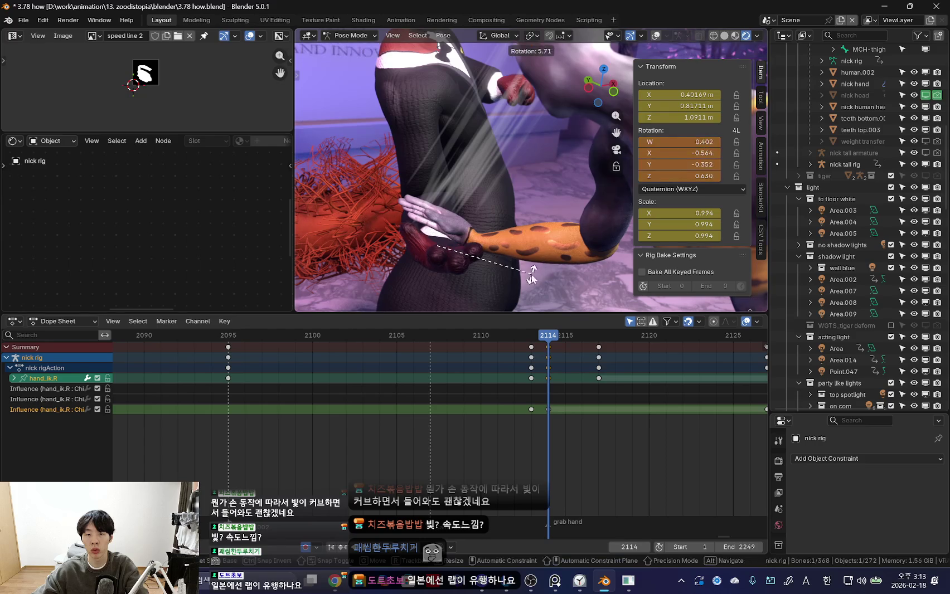
left_click(600, 381)
- Shift the hand's keys from 2117 two frames earlier, then rotate and move the hand at 2115
left_click_drag(531, 378, 548, 379)
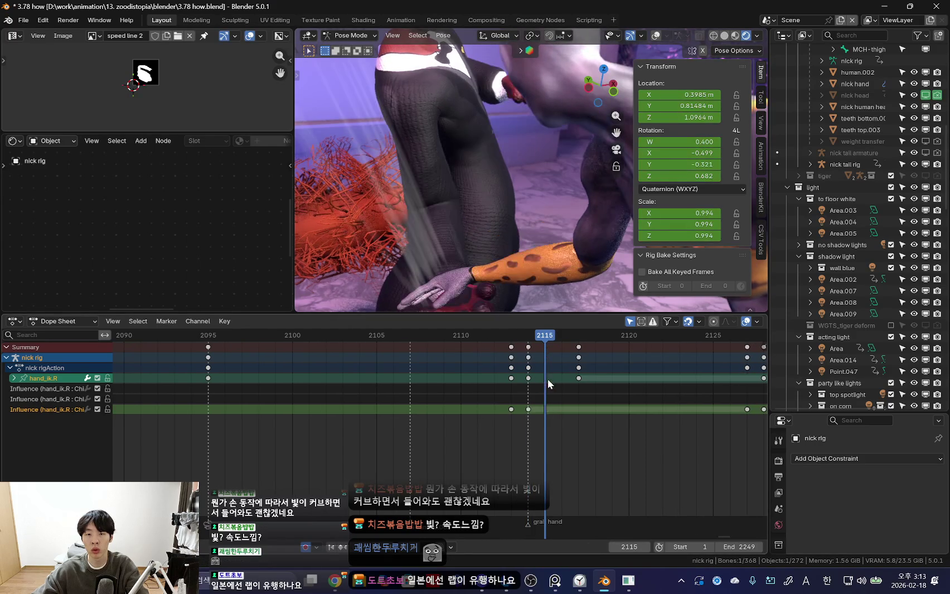
left_click_drag(572, 344, 605, 377)
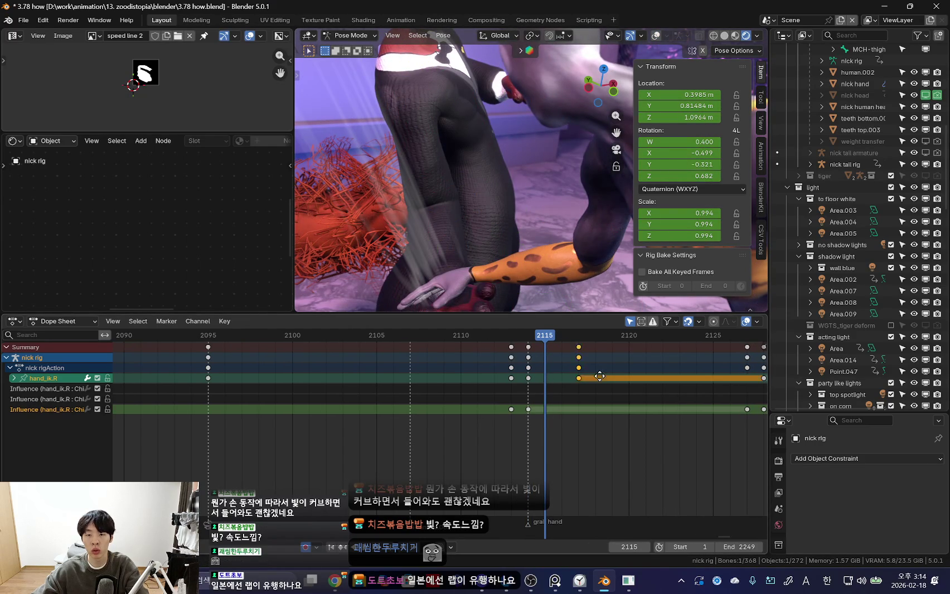
left_click(573, 384)
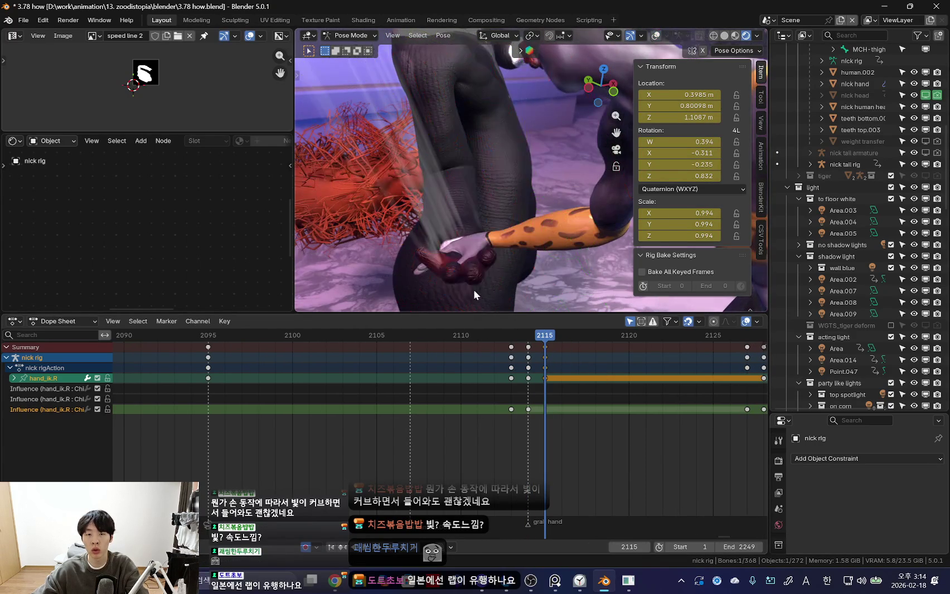
key("r")
key("r")
left_click(408, 198)
scroll(410, 193, "up", 2)
mouse_move(411, 188)
middle_mouse_down()
mouse_move(530, 228)
mouse_move(469, 218)
mouse_move(601, 226)
mouse_move(580, 217)
mouse_move(612, 210)
mouse_move(492, 224)
mouse_move(558, 240)
mouse_move(504, 209)
mouse_move(491, 223)
mouse_move(485, 207)
mouse_move(516, 180)
mouse_move(465, 192)
mouse_move(498, 237)
middle_mouse_up()
key("g")
left_click(574, 233)
key("r")
left_click(596, 239)
- Advance to frame 2117 and select the zoodi rig's pinky control for finger posing
key("Right")
key("Right")
key("ctrl+Tab")
left_click(450, 262)
left_click(468, 215)
key("ctrl+Tab")
key("ctrl+Tab")
- Enter Pose Mode on the nick rig, then move and scale the f_index control
left_click(498, 237)
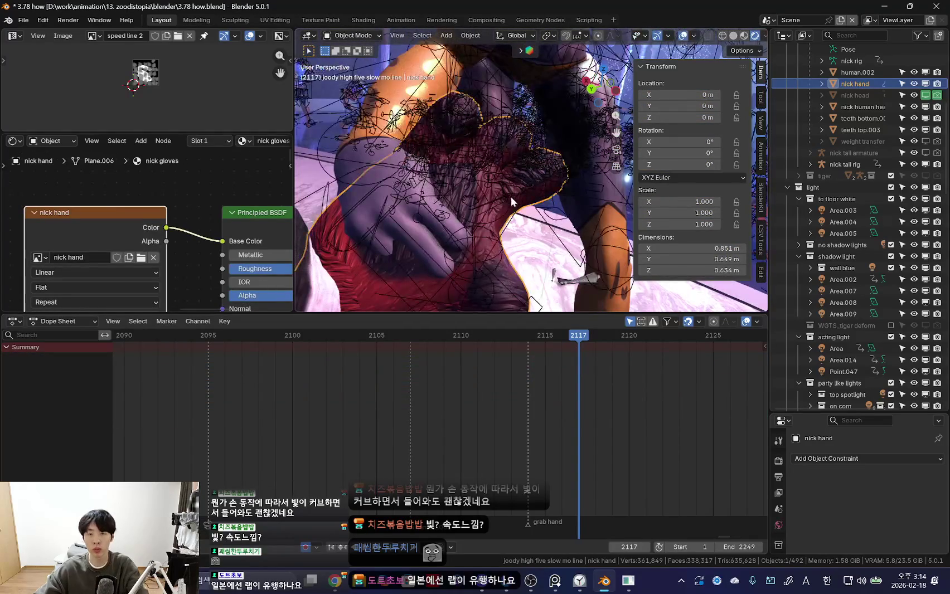
left_click(510, 192)
key("ctrl+Tab")
mouse_move(511, 193)
middle_mouse_down()
mouse_move(511, 204)
mouse_move(563, 229)
mouse_move(518, 148)
middle_mouse_up()
left_click(512, 200)
key("g")
left_click(569, 253)
key("shift+alt+z")
key("s")
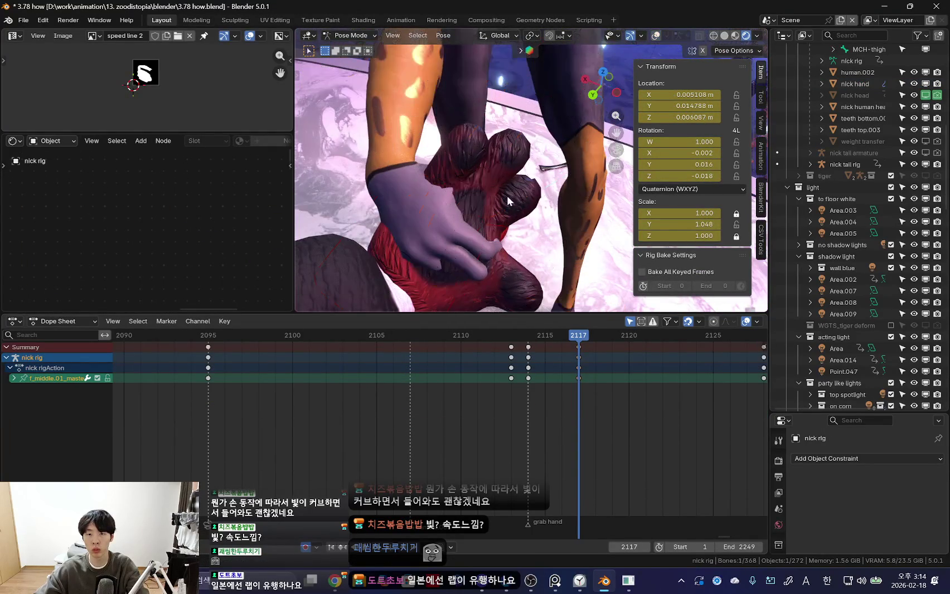
key("shift+alt+z")
- Rotate the palm.R control to close the nick hand
key("shift+alt+z")
- Rotate thumb.01_master.R into the grip at frame 2117
key("shift+alt+z")
left_click(498, 173)
key("shift+alt+z")
key("r")
left_click(538, 225)
mouse_move(538, 225)
middle_mouse_down()
mouse_move(394, 195)
mouse_move(514, 168)
mouse_move(518, 234)
mouse_move(541, 195)
mouse_move(488, 269)
middle_mouse_up()
left_click(544, 246)
key("shift+alt+z")
middle_click_drag(544, 249, 535, 234)
key("Down")
mouse_move(502, 268)
middle_mouse_down()
mouse_move(479, 238)
mouse_move(527, 349)
middle_mouse_up()
key("Right")
key("Right")
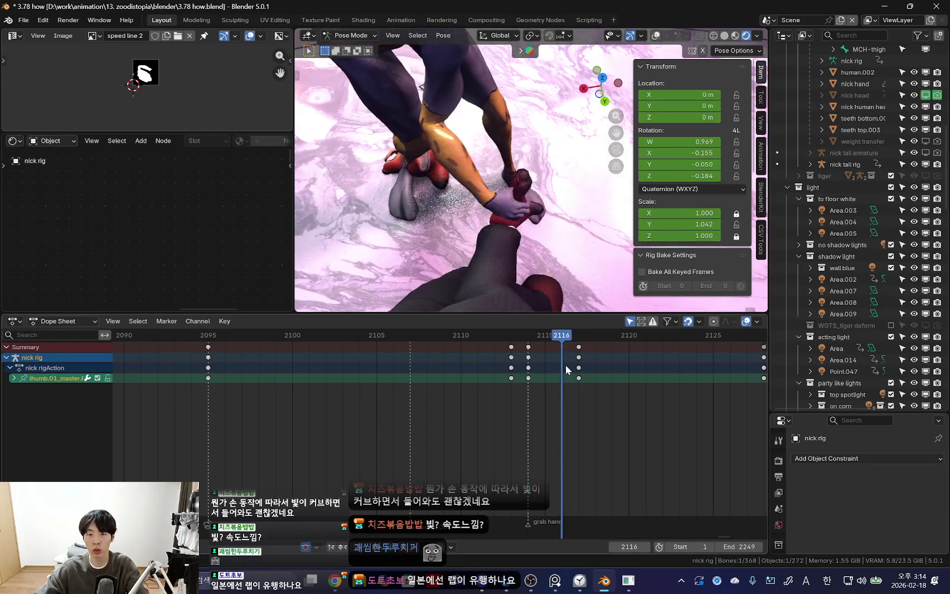
key("Right")
mouse_move(535, 240)
middle_mouse_down()
mouse_move(543, 212)
mouse_move(464, 171)
mouse_move(561, 222)
mouse_move(476, 179)
mouse_move(563, 203)
middle_mouse_up()
key("r")
left_click(542, 210)
left_click(528, 203)
- Key the finger poses at frame 2117, then scrub to review the grab
key("i")
key("n")
key("KP_0")
left_click_drag(536, 400, 688, 410)
middle_click_drag(690, 416, 544, 422)
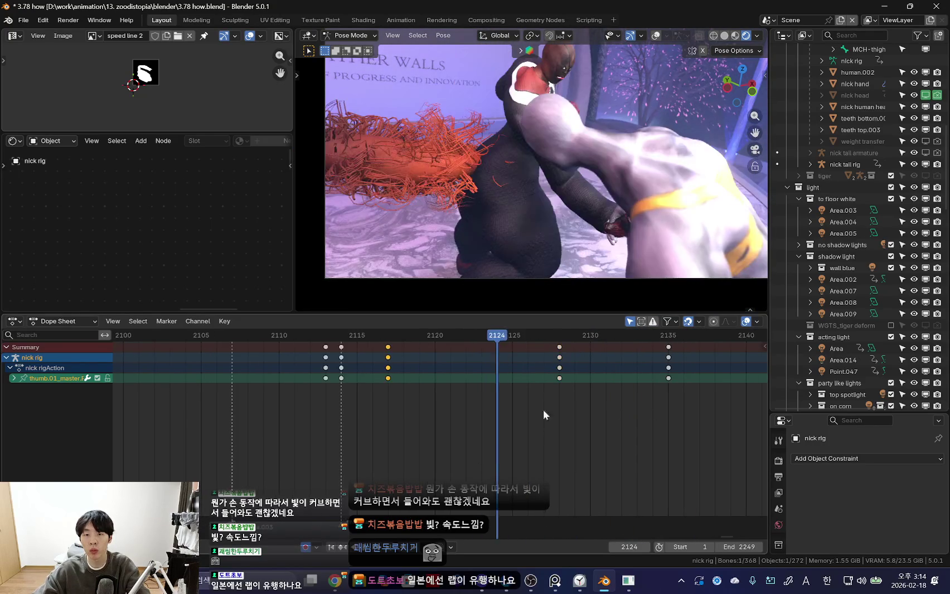
- Rotate the shoulder.R control, checking the pose through the scene camera
left_click(543, 369)
key("KP_0")
key("Right")
key("shift+alt+z")
middle_click_drag(587, 189, 634, 188)
key("shift+alt+z")
key("KP_0")
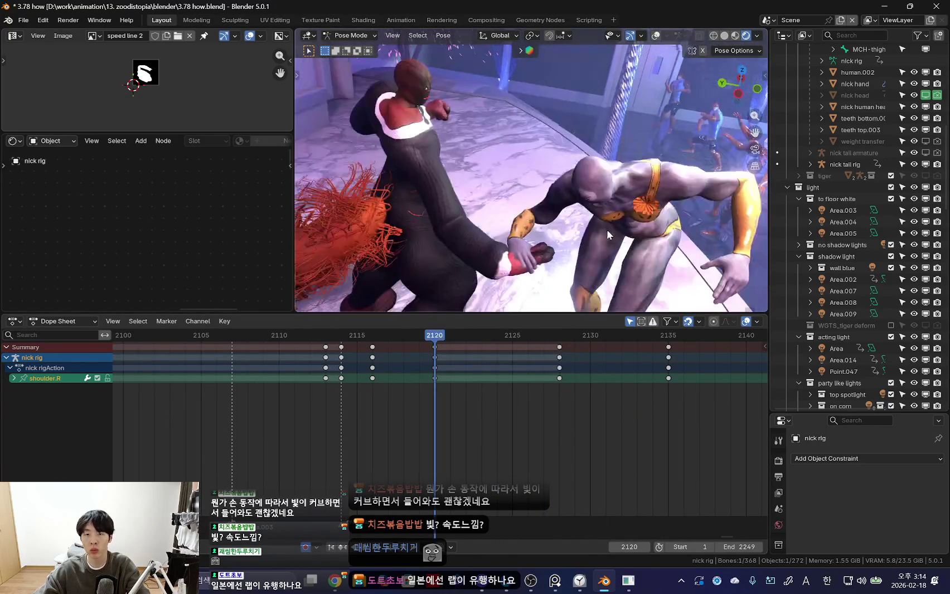
key("r")
left_click(688, 162)
key("shift+alt+z")
key("KP_0")
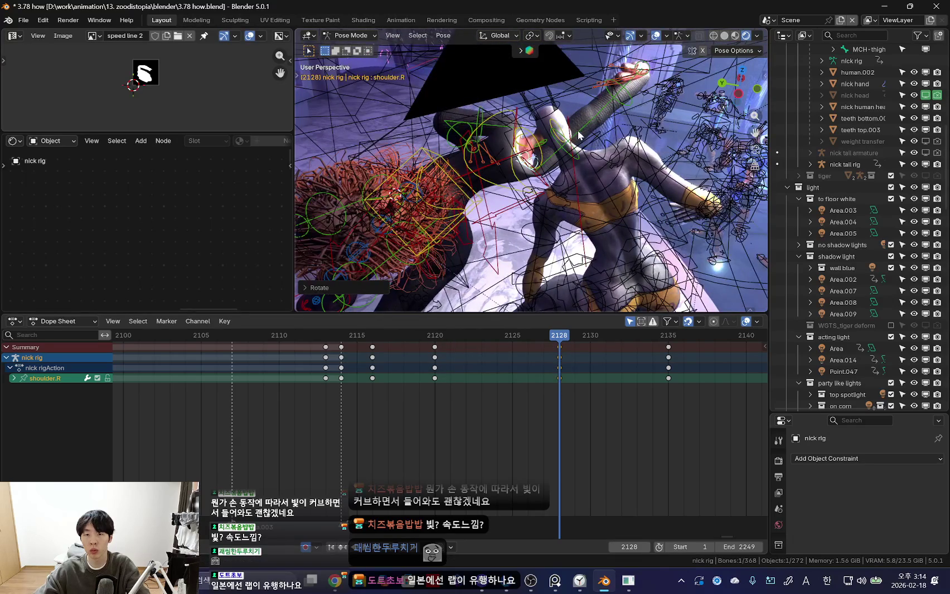
- Snap hand.R from FK to IK and key upper_arm_fk.R at frame 2127
left_click(580, 135)
key("shift+alt+z")
key("KP_0")
key("Left")
key("n")
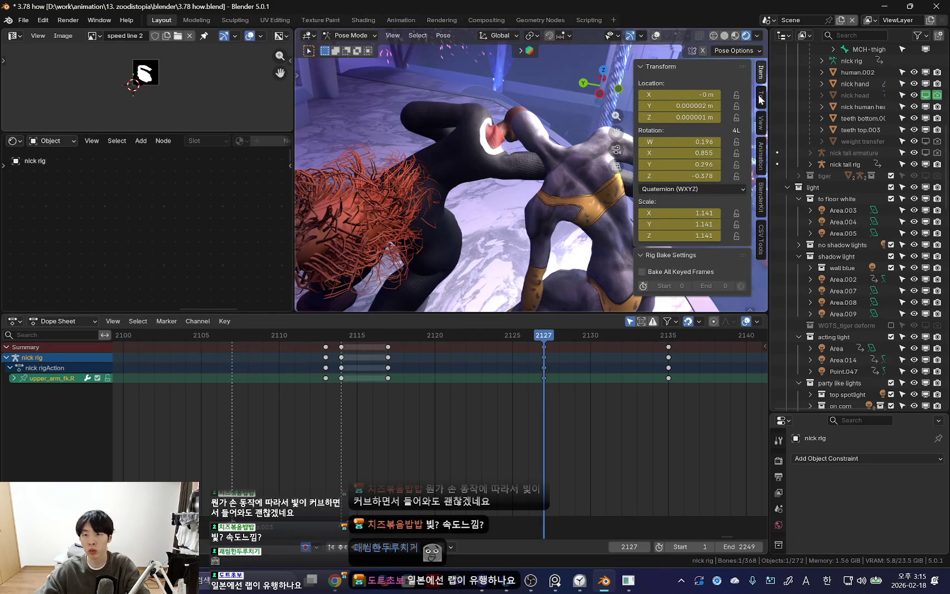
scroll(691, 168, "down", 5)
middle_click_drag(493, 250, 497, 248)
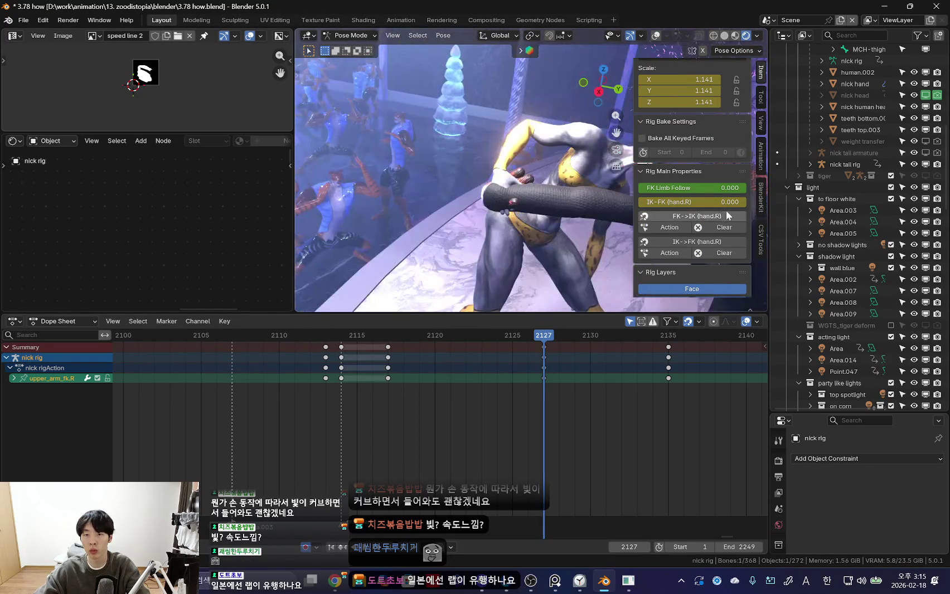
left_click(720, 217)
key("Right")
key("Right")
key("Right")
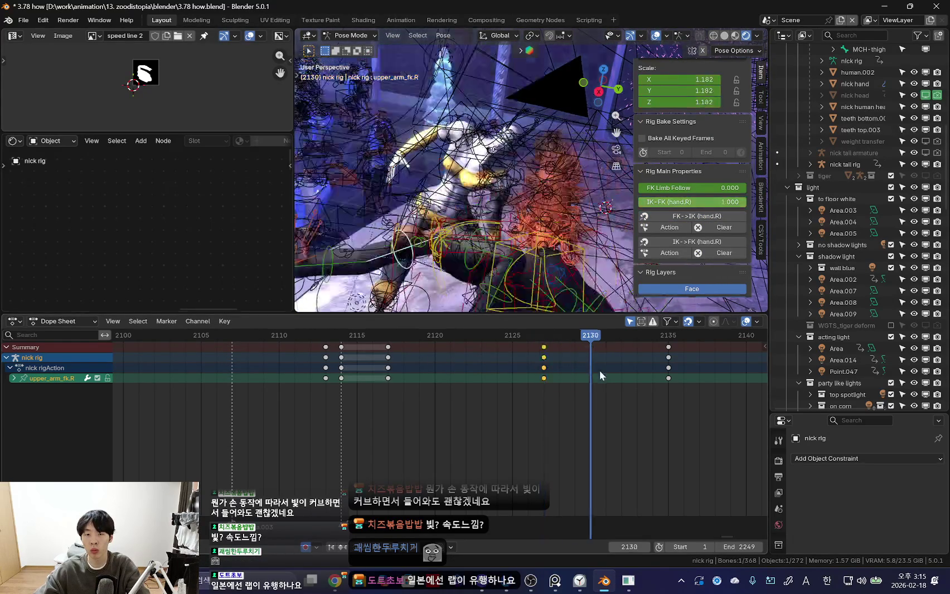
key("n")
left_click_drag(388, 403, 358, 348)
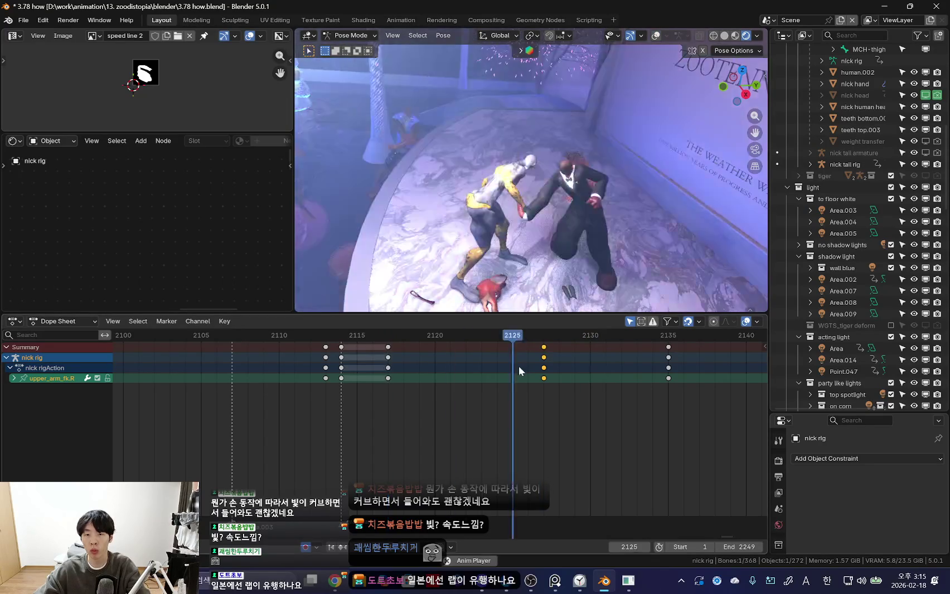
scroll(585, 182, "down", 9, "alt")
scroll(585, 182, "down", 7, "alt")
scroll(494, 260, "up", 10, "alt")
scroll(595, 199, "up", 2, "alt")
scroll(557, 164, "down", 9, "alt")
scroll(363, 361, "down", 3)
scroll(378, 406, "down", 1, "alt")
scroll(470, 400, "up", 20, "alt")
scroll(470, 400, "down", 10, "alt")
scroll(537, 411, "down", 3)
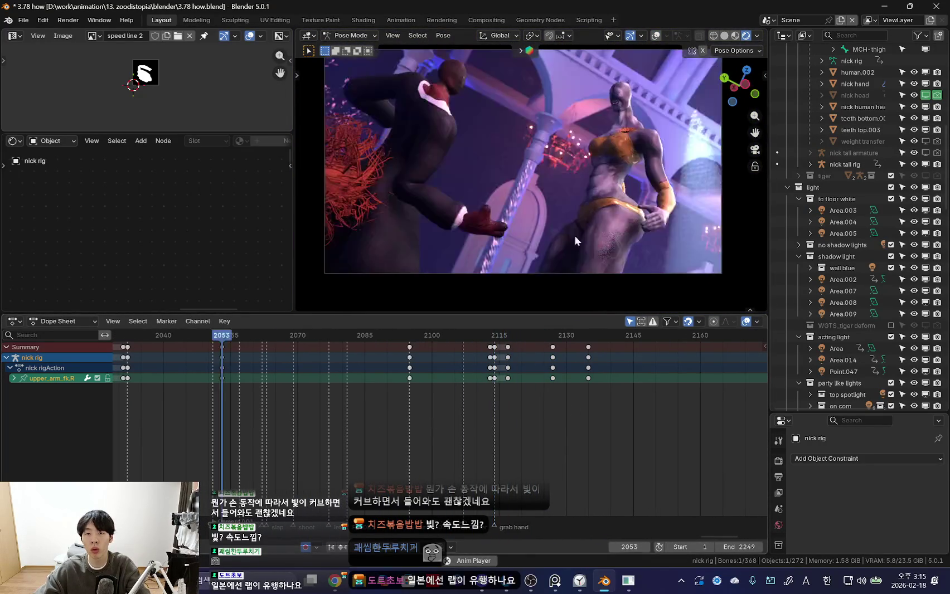
scroll(597, 240, "up", 20, "alt")
scroll(598, 240, "down", 15, "alt")
scroll(547, 331, "down", 15, "alt")
scroll(246, 397, "down", 3)
scroll(246, 397, "down", 19, "alt")
scroll(402, 402, "up", 20, "alt")
scroll(561, 403, "down", 20, "alt")
scroll(538, 392, "up", 20, "alt")
scroll(534, 399, "down", 3)
scroll(534, 398, "up", 20, "alt")
scroll(534, 398, "down", 18, "alt")
key("space")
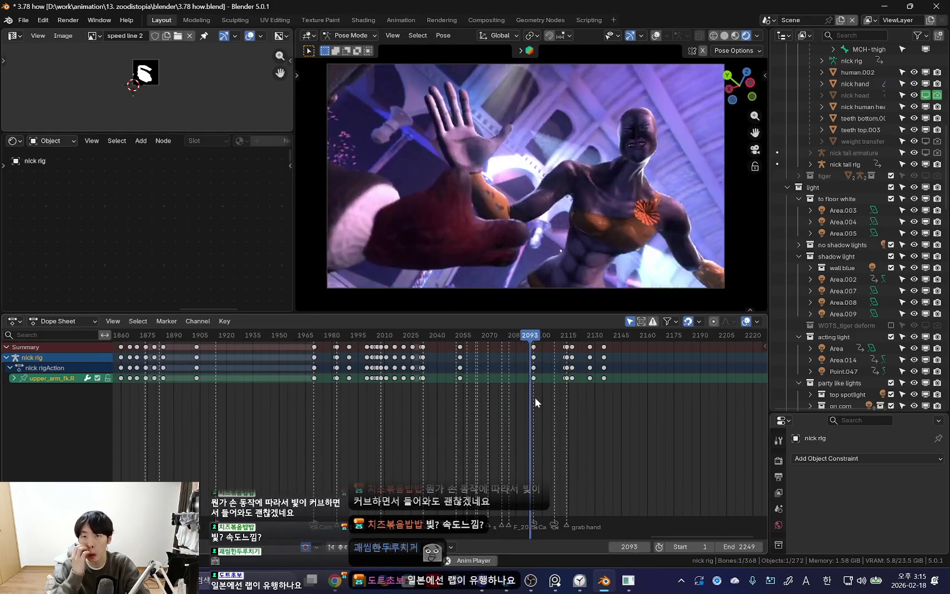
key("space")
scroll(502, 413, "up", 5)
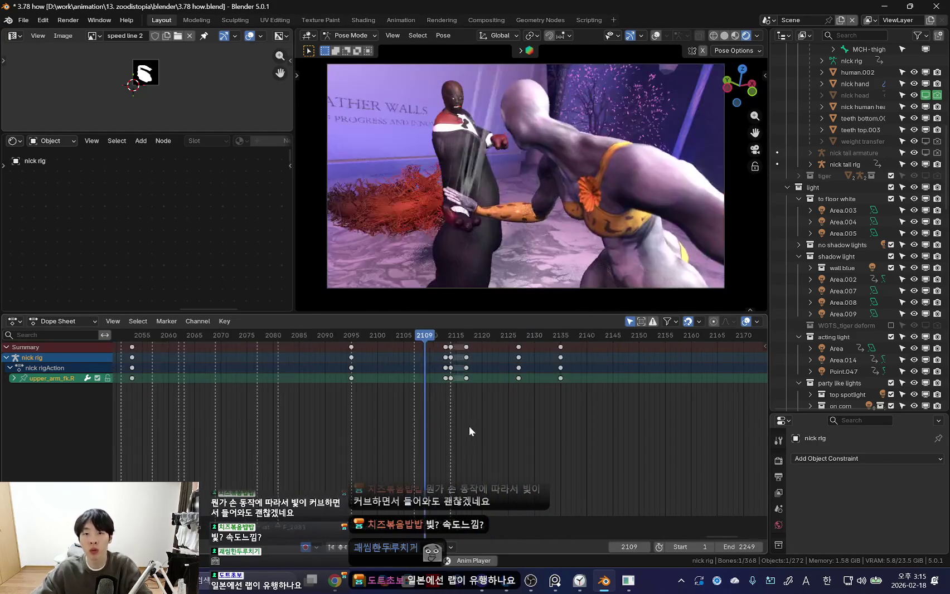
scroll(469, 426, "up", 6, "alt")
mouse_move(448, 401)
left_mouse_down()
mouse_move(462, 380)
mouse_move(478, 384)
mouse_move(419, 383)
mouse_move(477, 394)
mouse_move(362, 398)
mouse_move(398, 406)
mouse_move(389, 410)
left_mouse_up()
mouse_move(527, 211)
middle_mouse_down()
mouse_move(537, 168)
mouse_move(535, 201)
middle_mouse_up()
- In Object Mode, select the lights Area.003, Area.005, Area.014 and Area
left_click(535, 201)
middle_click_drag(547, 137, 561, 154)
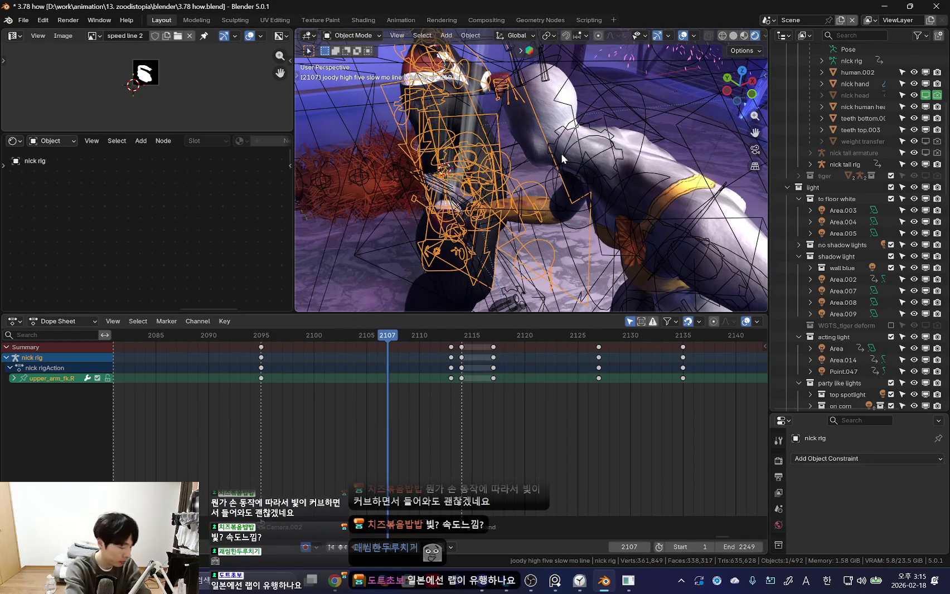
left_click(841, 210)
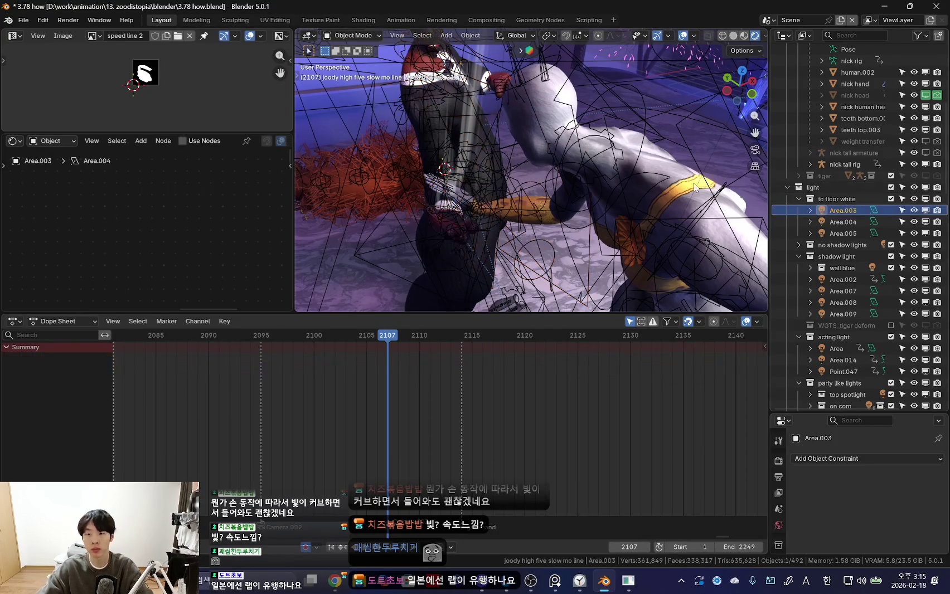
left_click(856, 232)
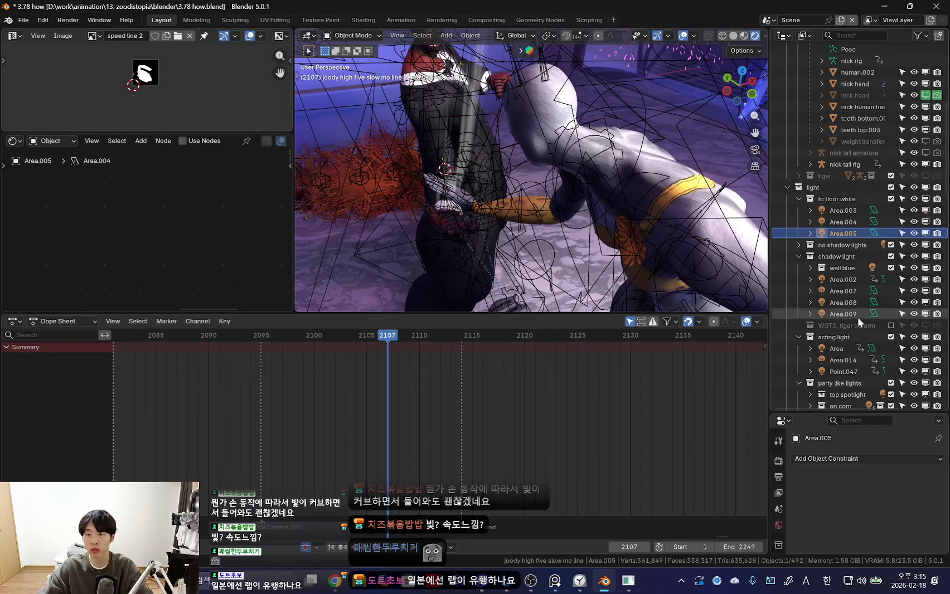
left_click(847, 350)
left_click(842, 371)
left_click(842, 348)
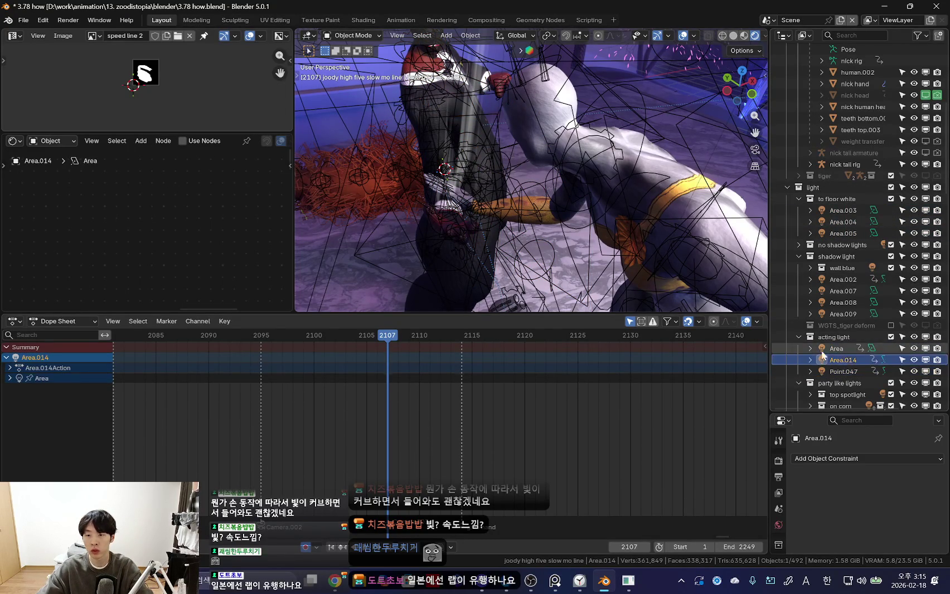
scroll(534, 244, "down", 10)
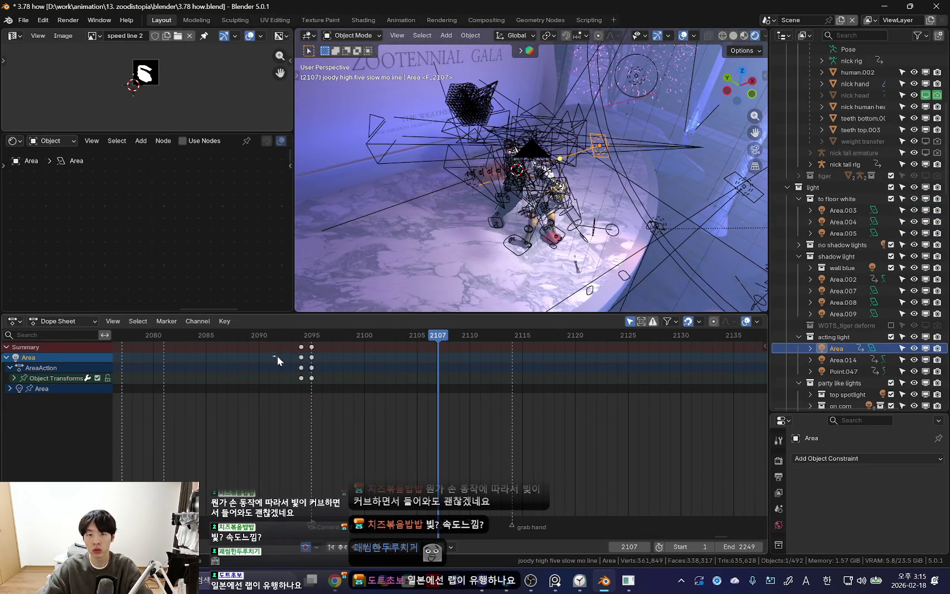
- Review frames 2088–2112 through the scene camera without overlays, then select Plane.004
key("KP_0")
key("shift+alt+z")
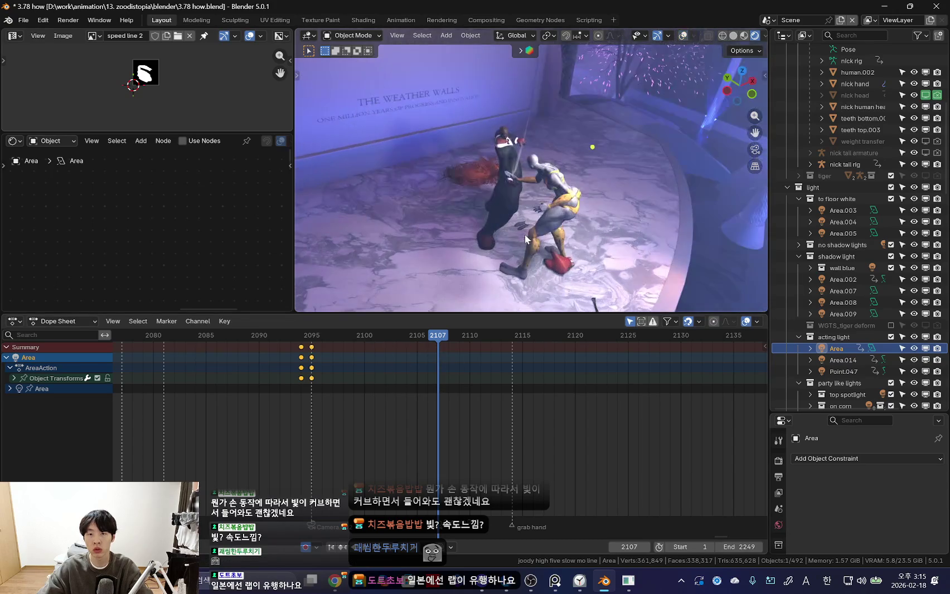
mouse_move(433, 374)
left_mouse_down()
mouse_move(553, 403)
mouse_move(238, 424)
left_mouse_up()
mouse_move(312, 432)
left_mouse_down()
mouse_move(441, 420)
mouse_move(420, 439)
mouse_move(430, 441)
mouse_move(446, 479)
mouse_move(446, 511)
mouse_move(422, 468)
mouse_move(461, 464)
mouse_move(442, 442)
mouse_move(449, 424)
mouse_move(436, 407)
mouse_move(355, 400)
mouse_move(429, 402)
left_mouse_up()
left_click(486, 100)
- Key Plane.004's rotation at frame 2107 and move the Mapping X Scale key to 2107
scroll(700, 187, "down", 3)
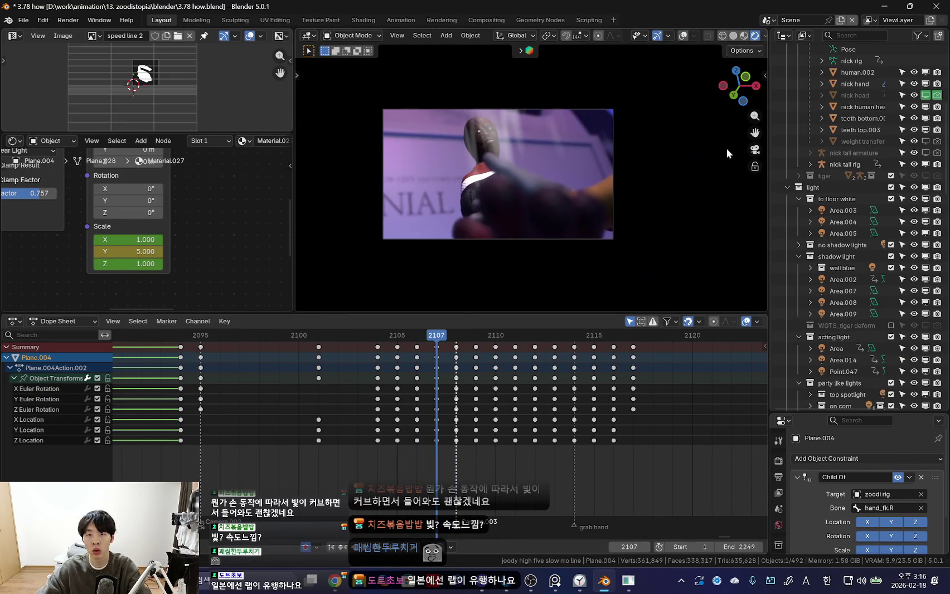
left_click(697, 234)
key("Left")
scroll(112, 227, "up", 3, "shift")
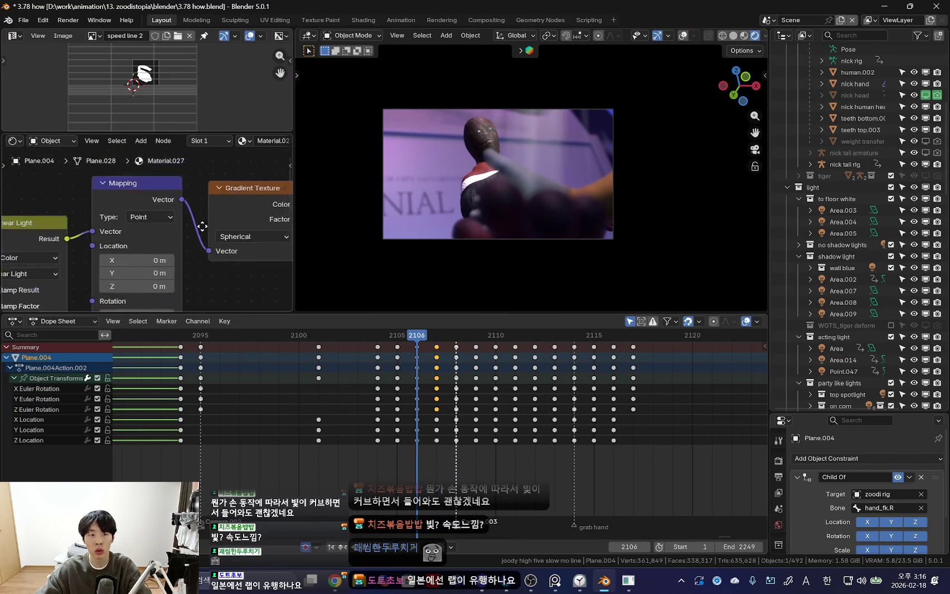
scroll(134, 223, "up", 2, "shift")
left_click(153, 220)
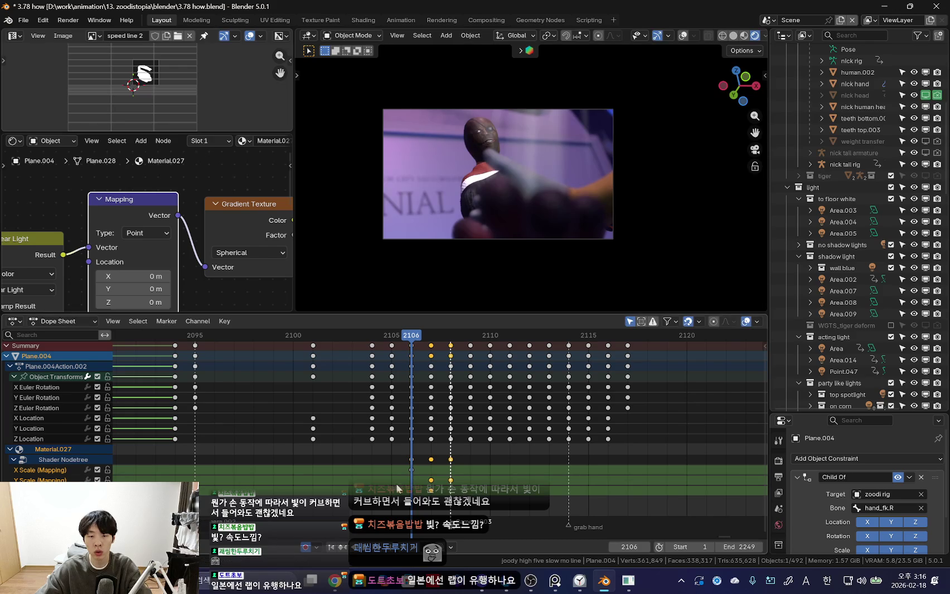
scroll(155, 304, "down", 4, "shift")
left_click_drag(411, 471, 435, 476)
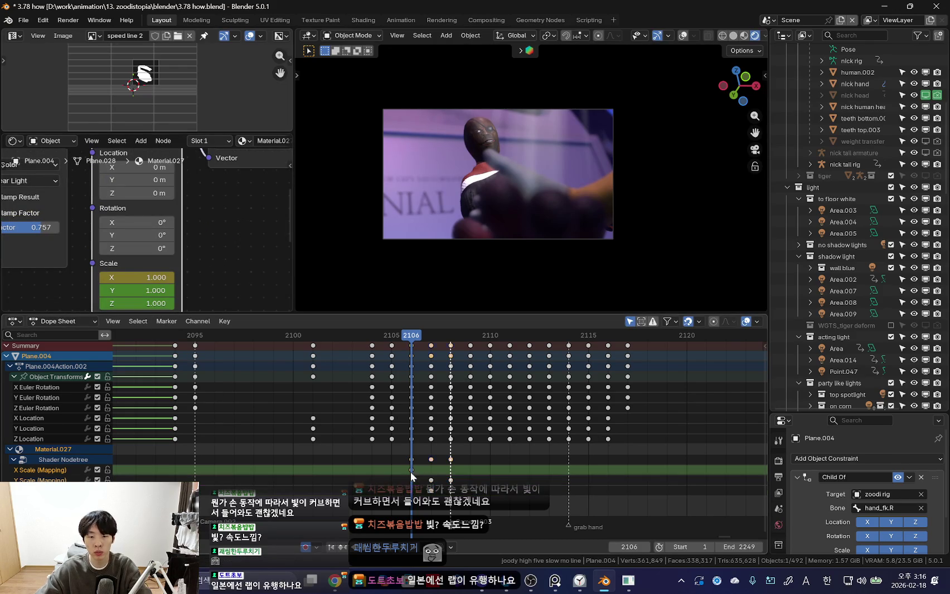
- Step between frames 2106 and 2107 to check the speed-line scale change
key("Right")
key("Left")
key("Right")
key("Right")
key("Left")
key("Left")
scroll(560, 277, "up", 2)
key("Right")
key("i")
key("Left")
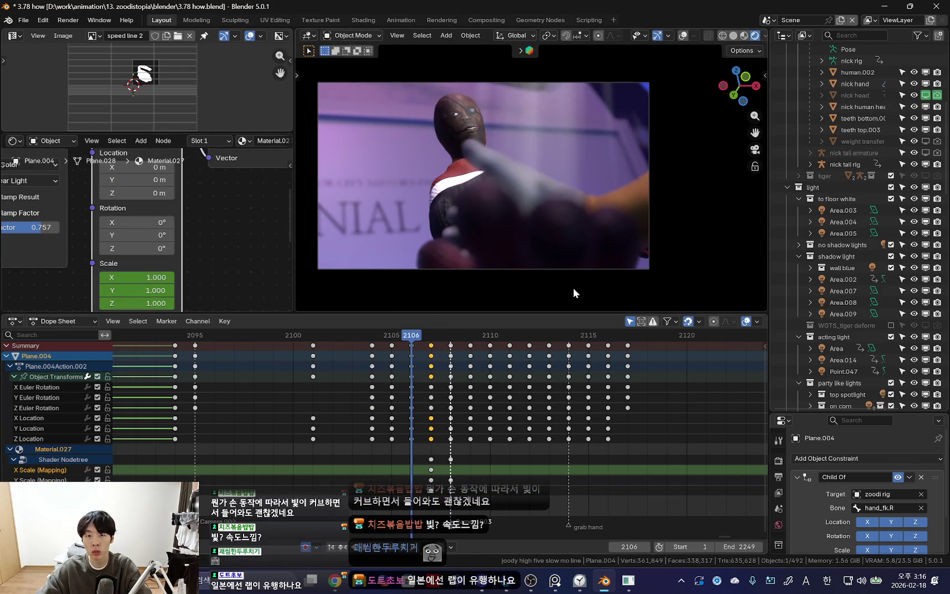
left_click(463, 413)
- Replay frames 2107–2110 to check the grab, then zoom into the hands
key("Right")
key("Right")
key("Left")
key("Left")
key("Left")
key("Left")
key("Left")
key("Left")
key("space")
key("Escape")
key("Right")
key("Right")
key("Right")
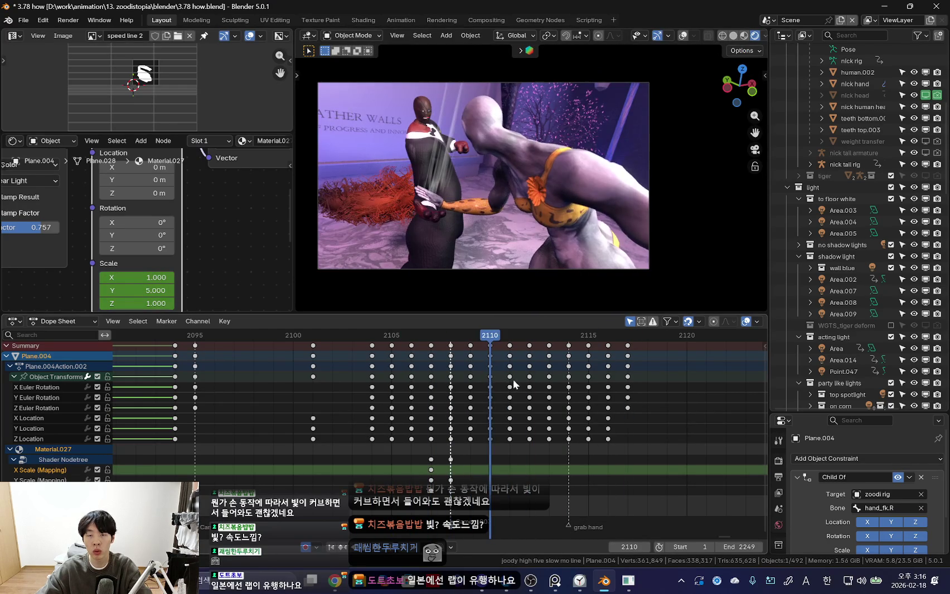
scroll(538, 260, "up", 3)
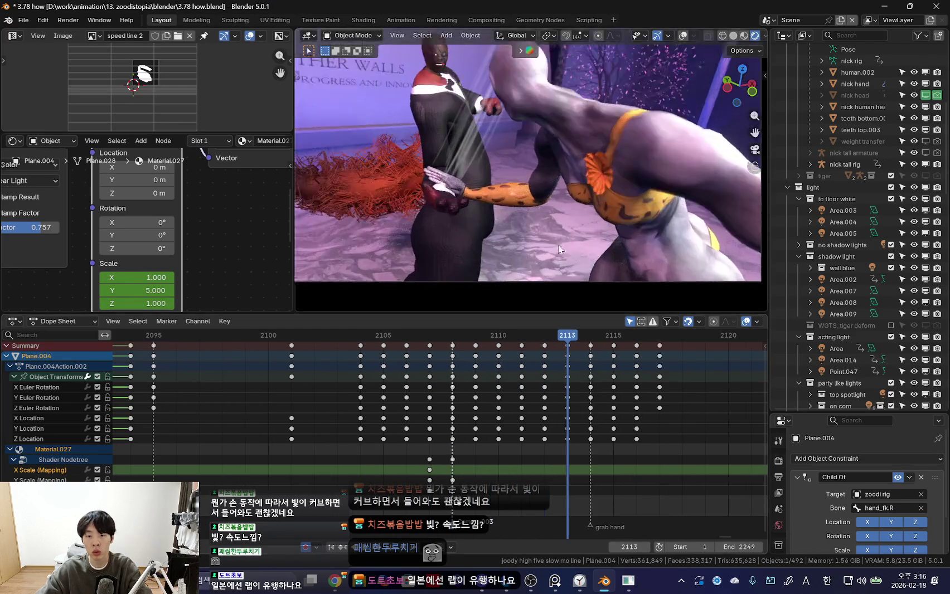
- Reposition Plane.004 beside the grabbing hands at frame 2109
scroll(453, 393, "up", 1)
key("Left")
key("Left")
key("Left")
left_click(475, 356)
middle_click_drag(636, 230, 636, 247, "shift")
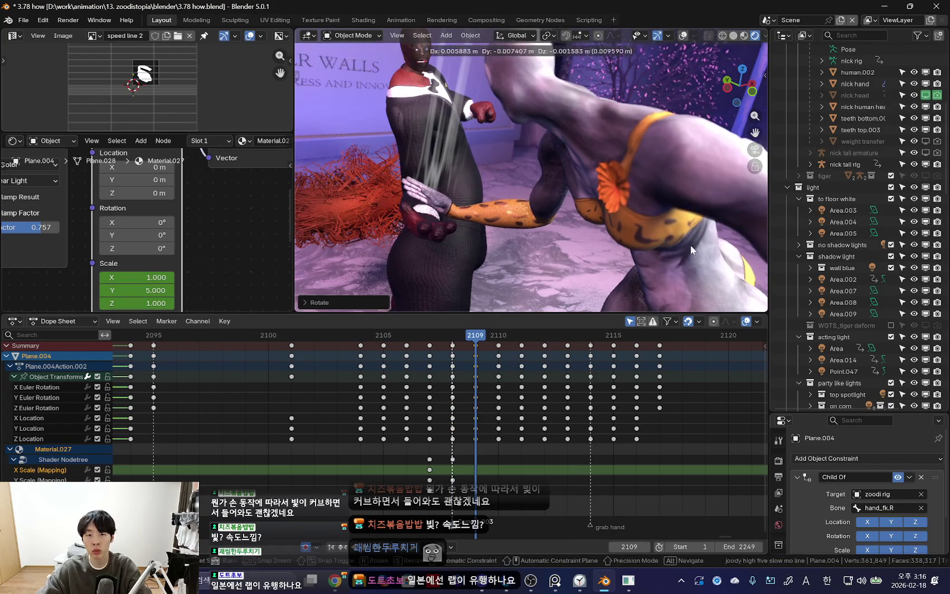
left_click(517, 251)
key("Left")
key("Right")
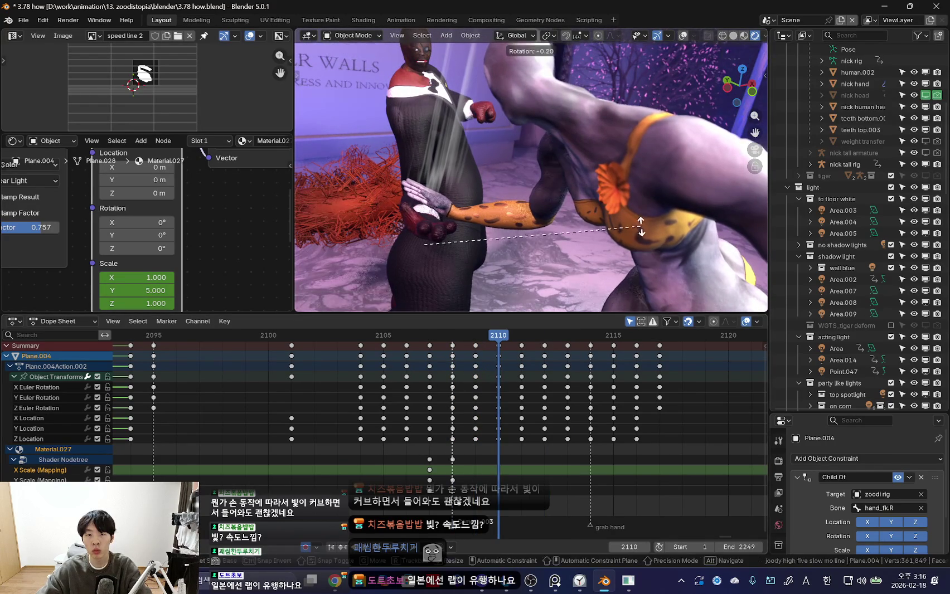
- Re-rotate the speed-line plane across frames 2110–2112, undoing a wrong rotation
key("r")
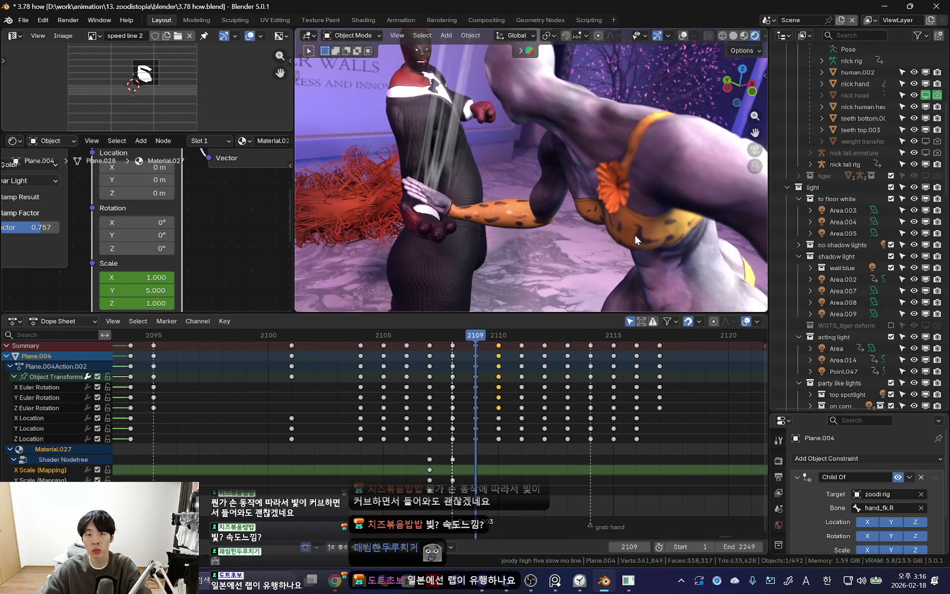
key("Escape")
key("Left")
key("Left")
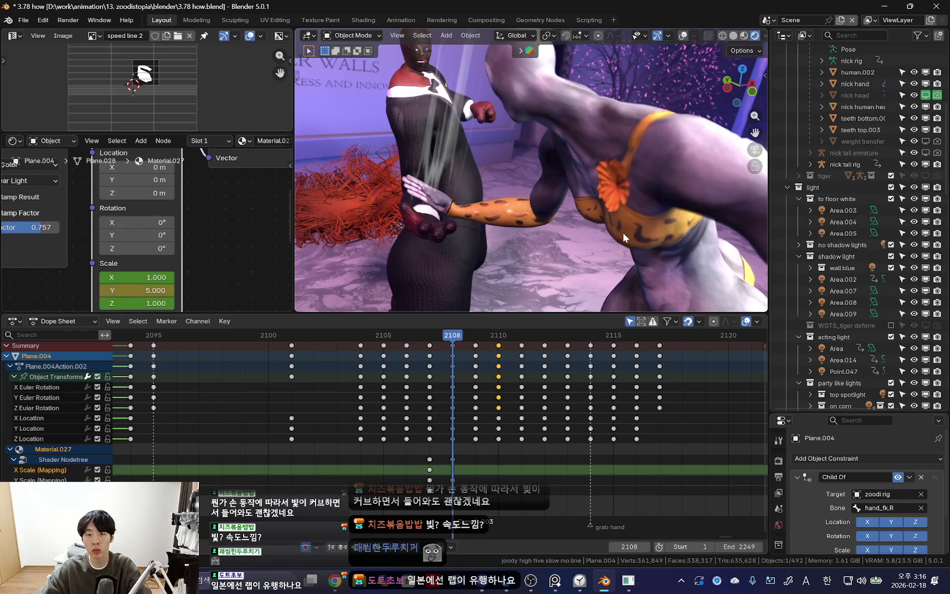
key("Right")
key("Right")
key("ctrl+z")
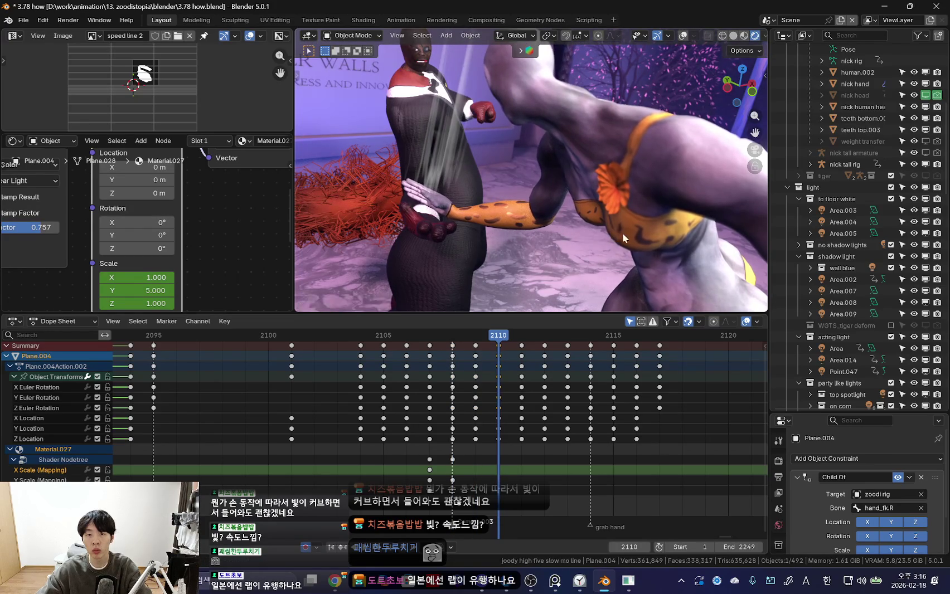
key("Right")
key("Escape")
key("Left")
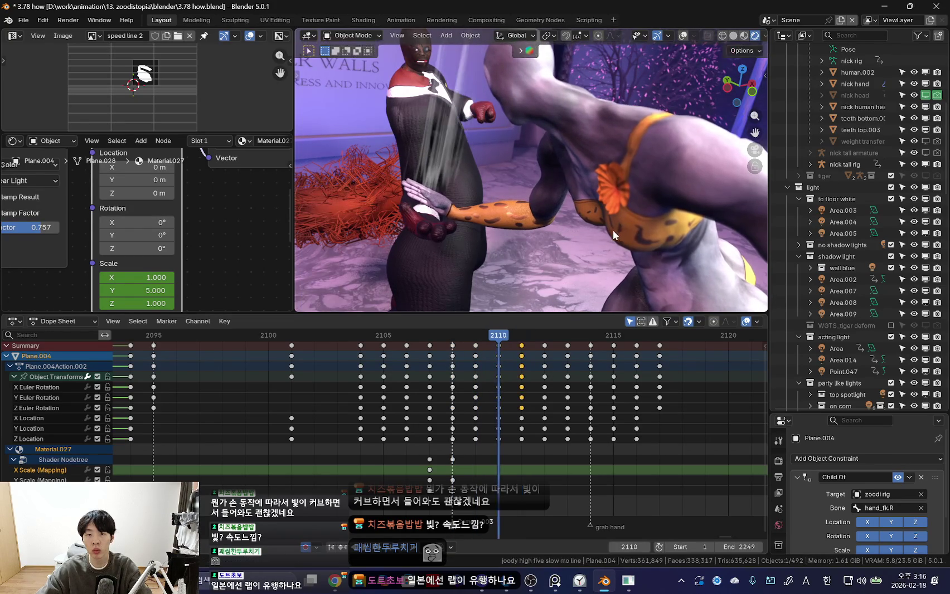
key("Right")
left_click(619, 241)
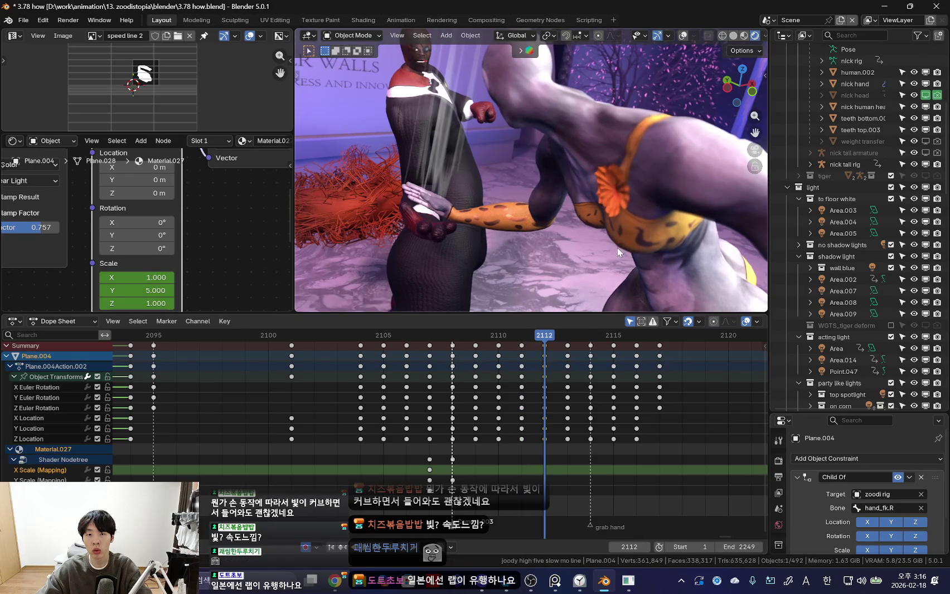
- Rotate Plane.004 at frames 2113 and 2114 and key it at 2114
key("Right")
key("r")
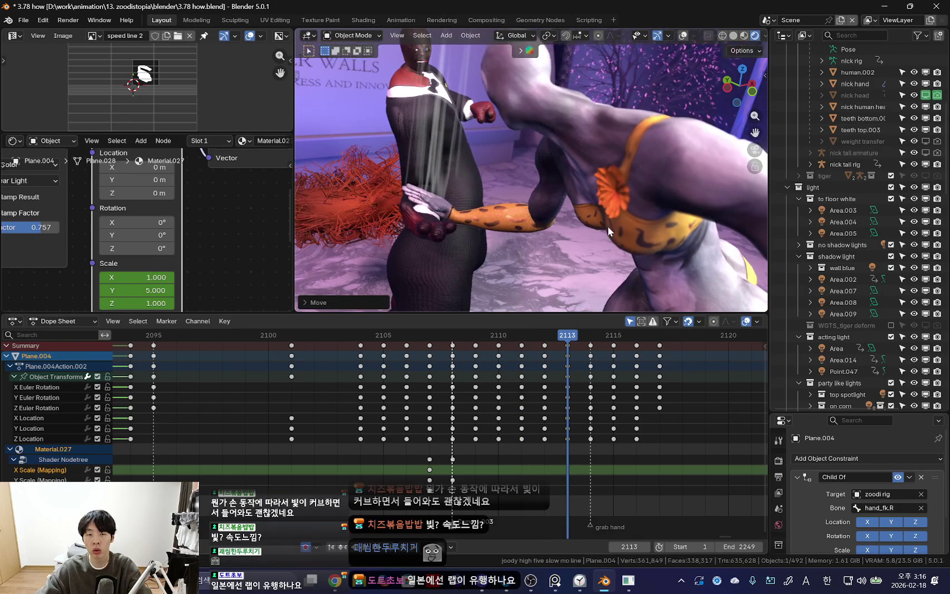
key("Right")
key("r")
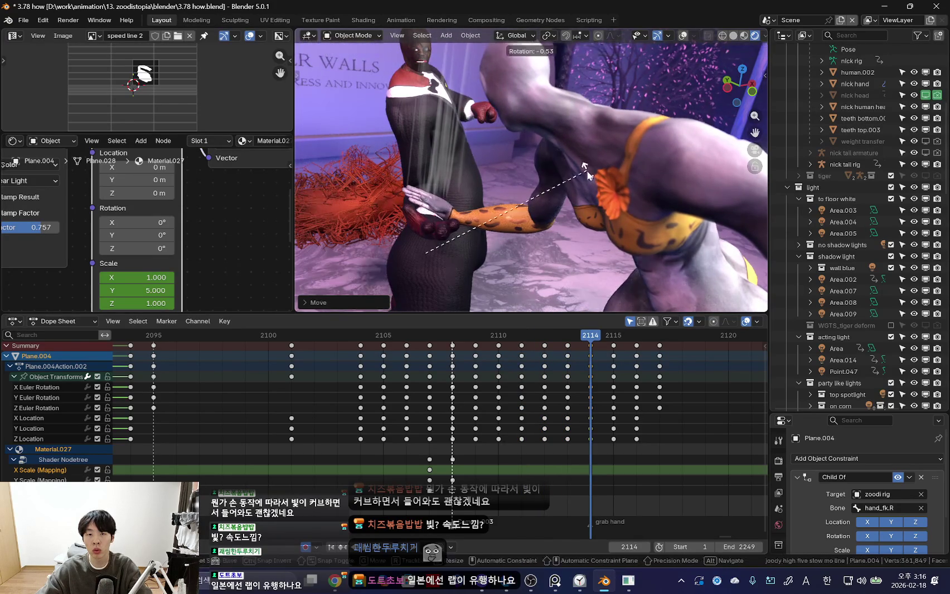
left_click(586, 170)
key("i")
key("Left")
key("Left")
key("Left")
key("Left")
key("Left")
key("Left")
key("Right")
key("Right")
key("Right")
key("Right")
key("Right")
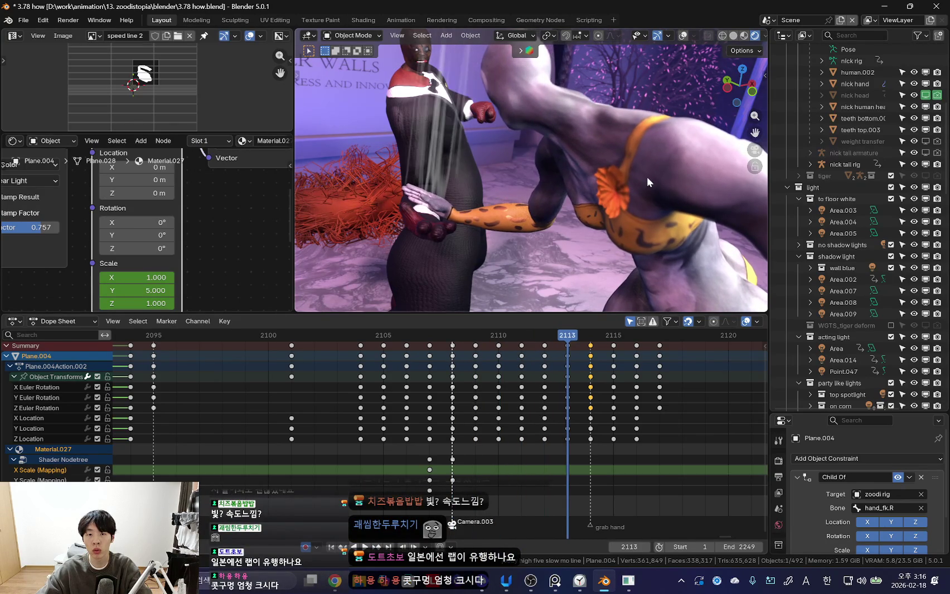
- Move the speed-line plane and key it again at frame 2113
left_click(628, 191)
key("g")
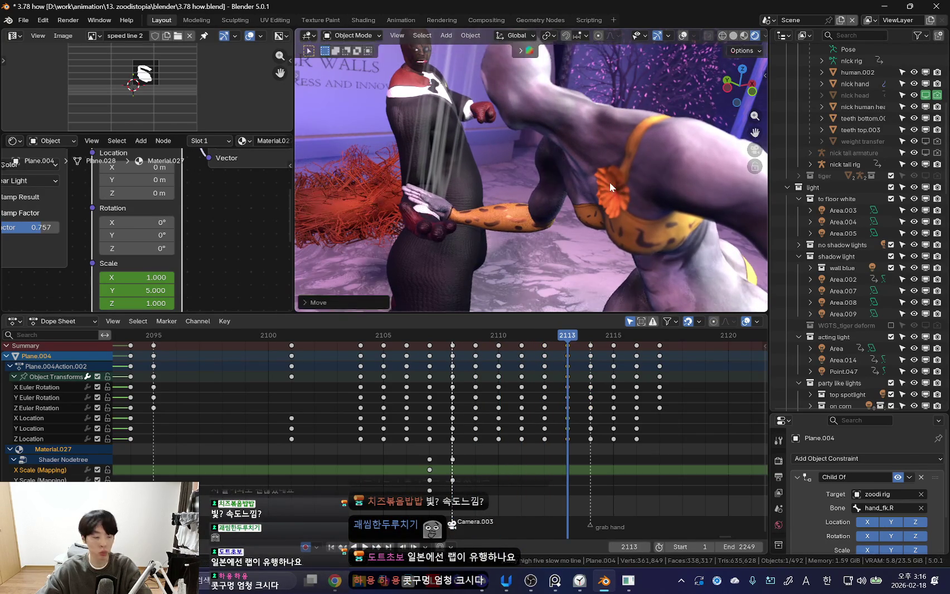
left_click(612, 189)
key("Left")
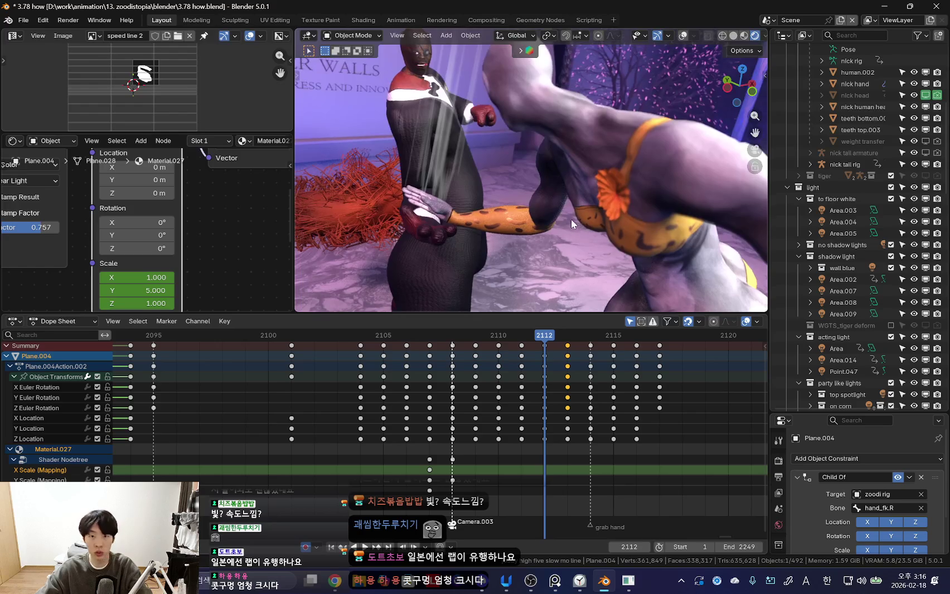
key("Left")
key("Right")
key("g")
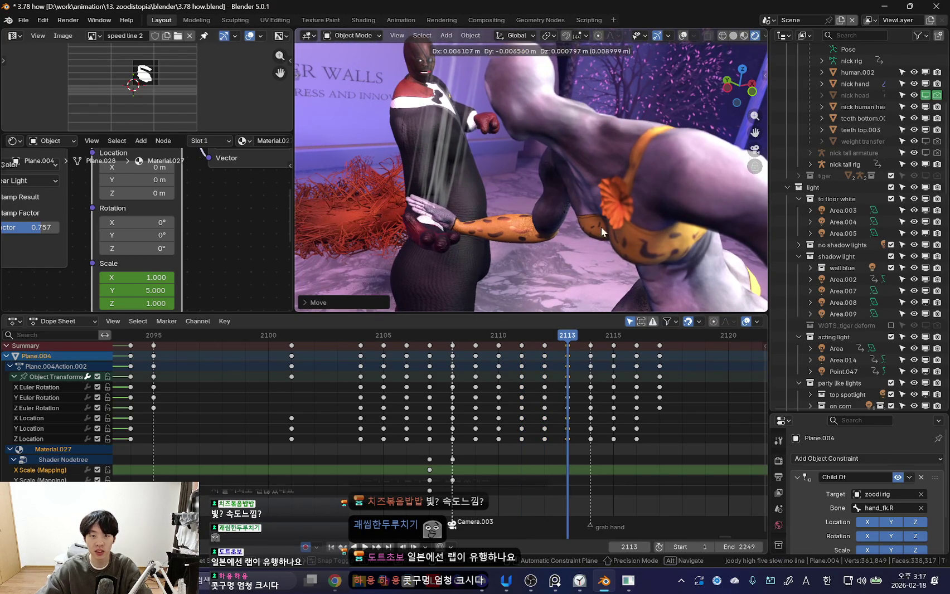
key("g")
key("i")
- Rotate and key Plane.004 at frames 2114 and 2115
key("Right")
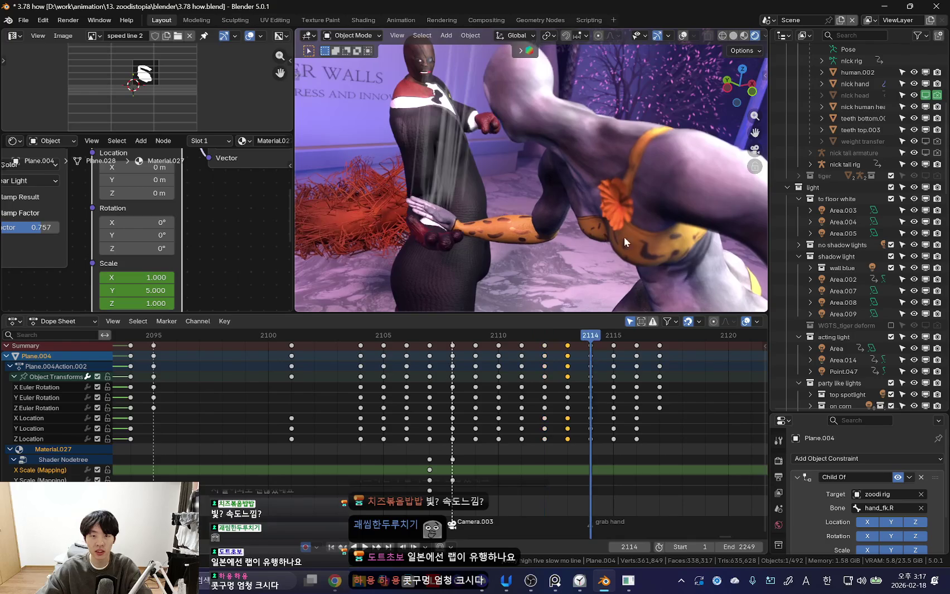
left_click(648, 227)
key("i")
key("Right")
key("r")
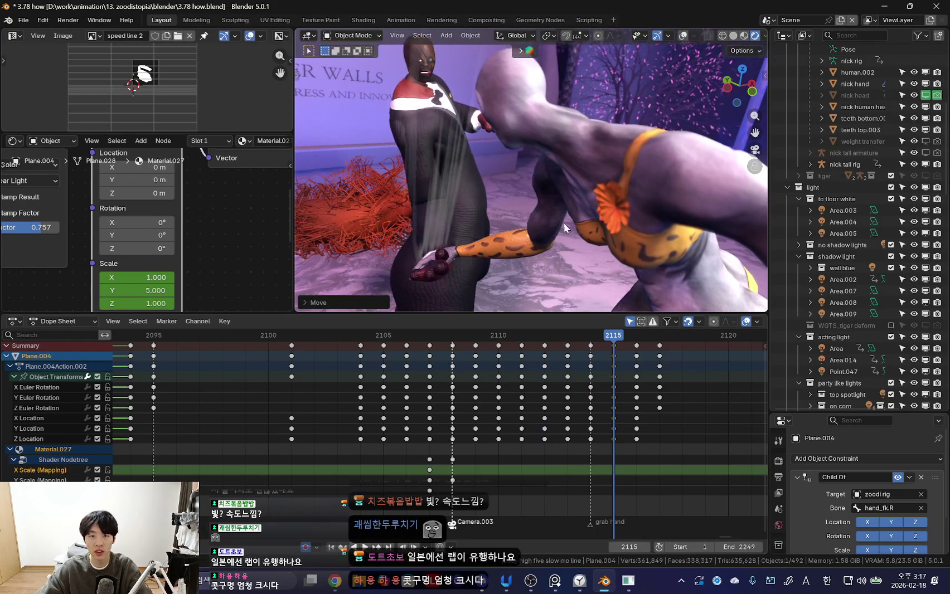
key("i")
- Rotate and key the plane at frame 2116, then play back from 2111 in camera view
key("Right")
key("r")
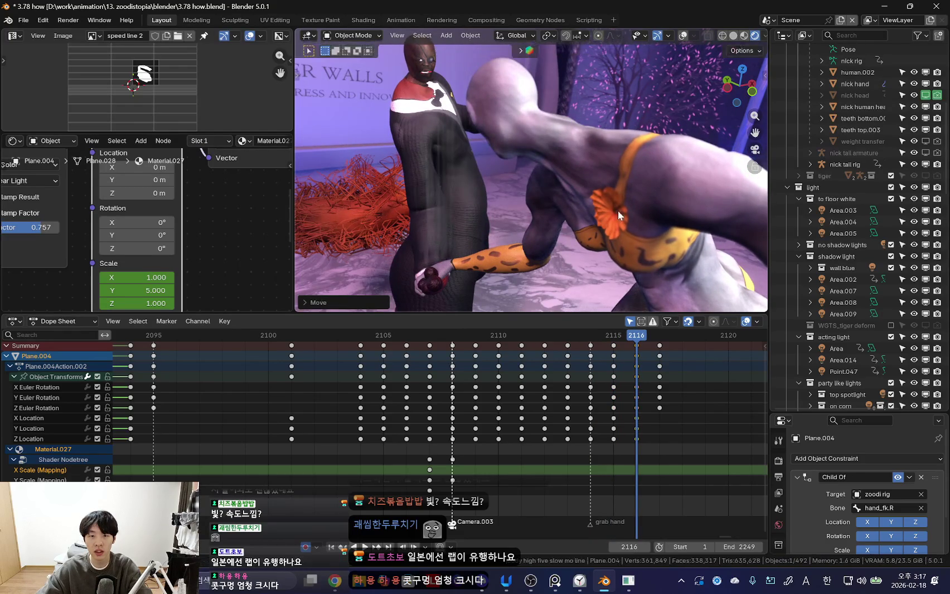
key("i")
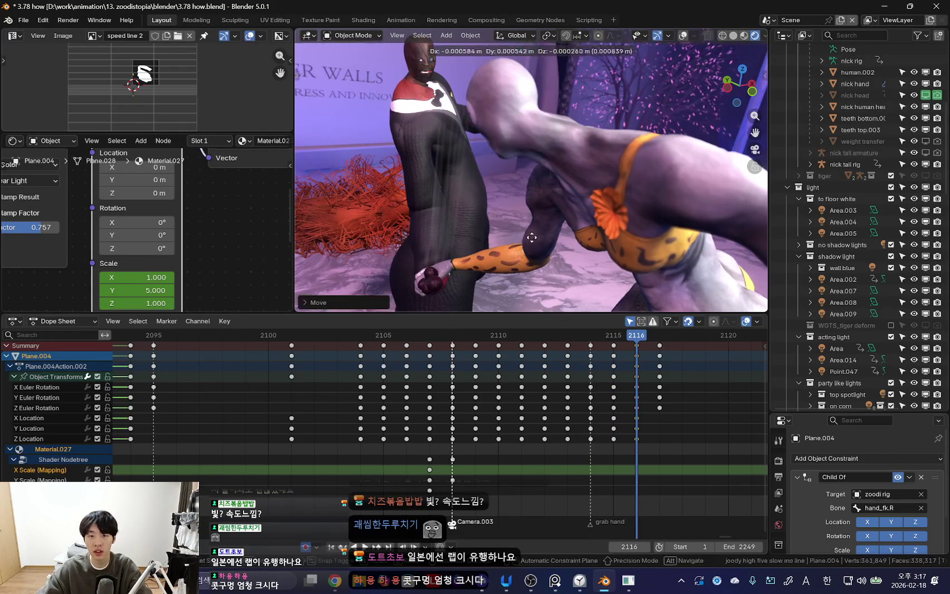
left_click(536, 237)
key("Left")
key("Left")
key("Left")
key("Left")
key("Left")
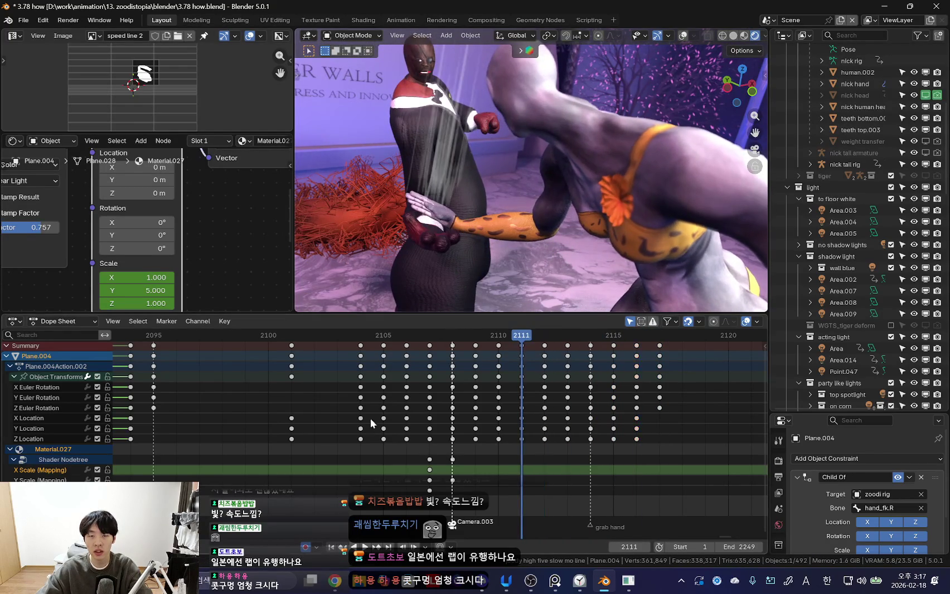
key("KP_0")
key("space")
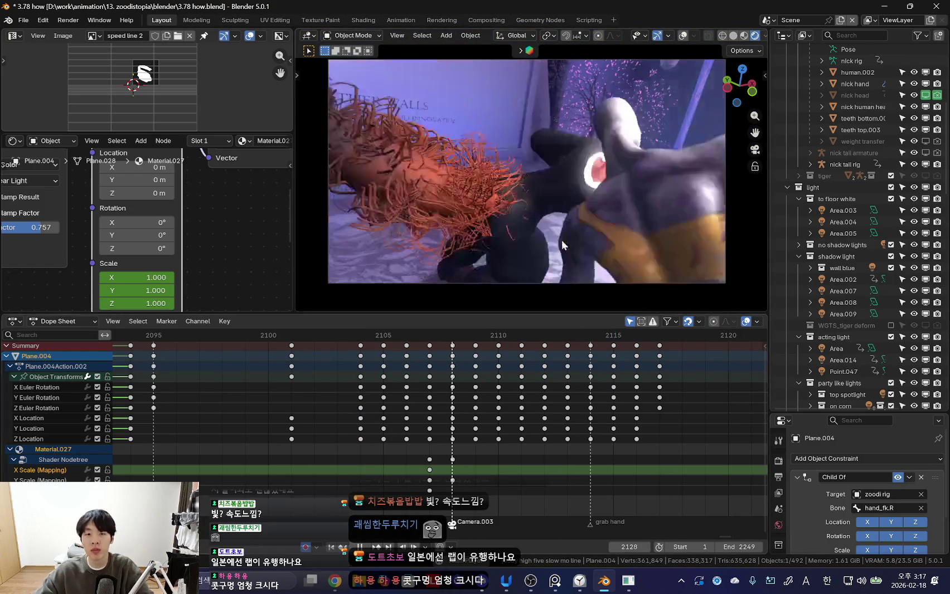
- Play the shot from frame 2099, enlarge the camera view, and scrub back to 1957
scroll(407, 428, "down", 5)
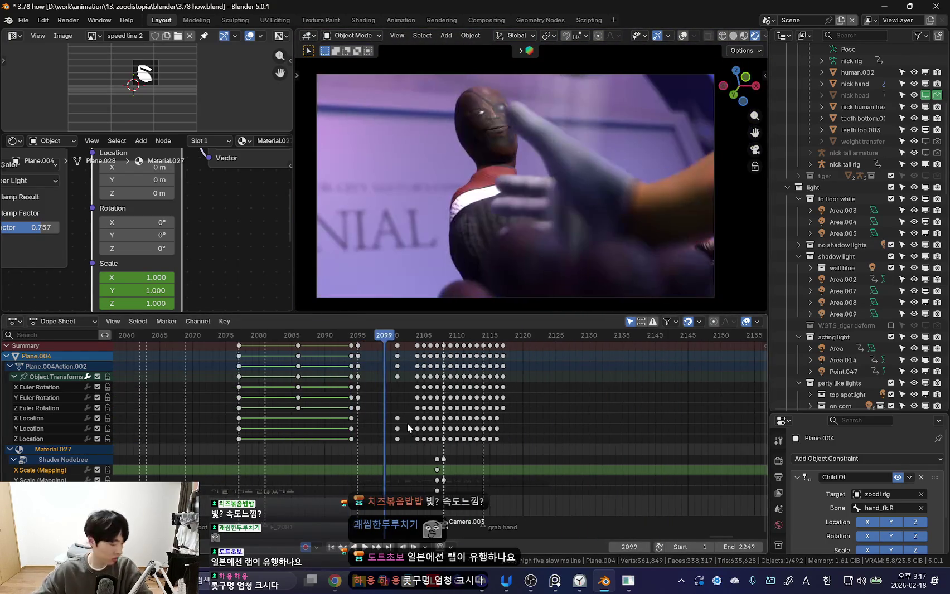
key("space")
scroll(407, 422, "down", 3)
scroll(316, 419, "down", 2)
scroll(262, 416, "down", 2)
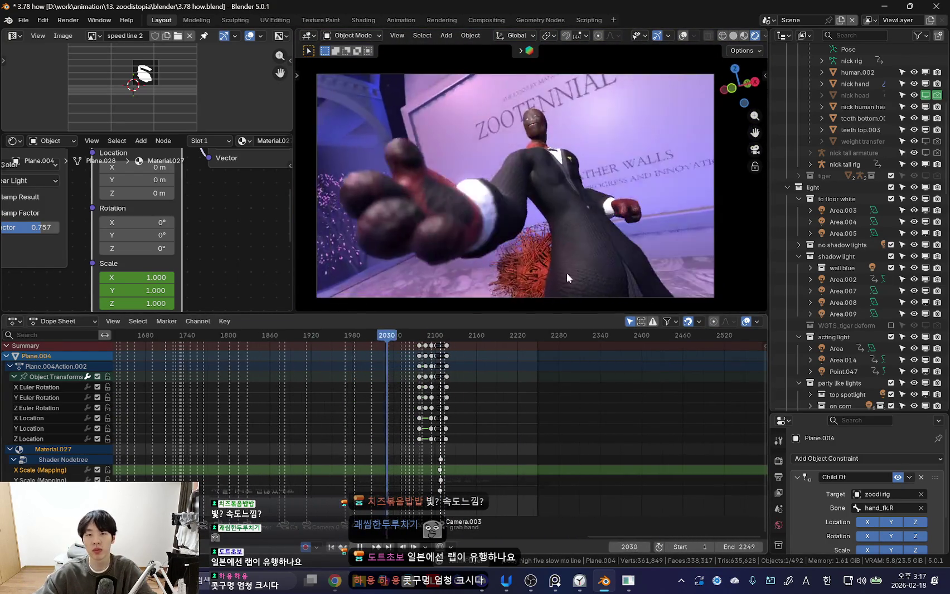
left_click_drag(569, 316, 578, 352)
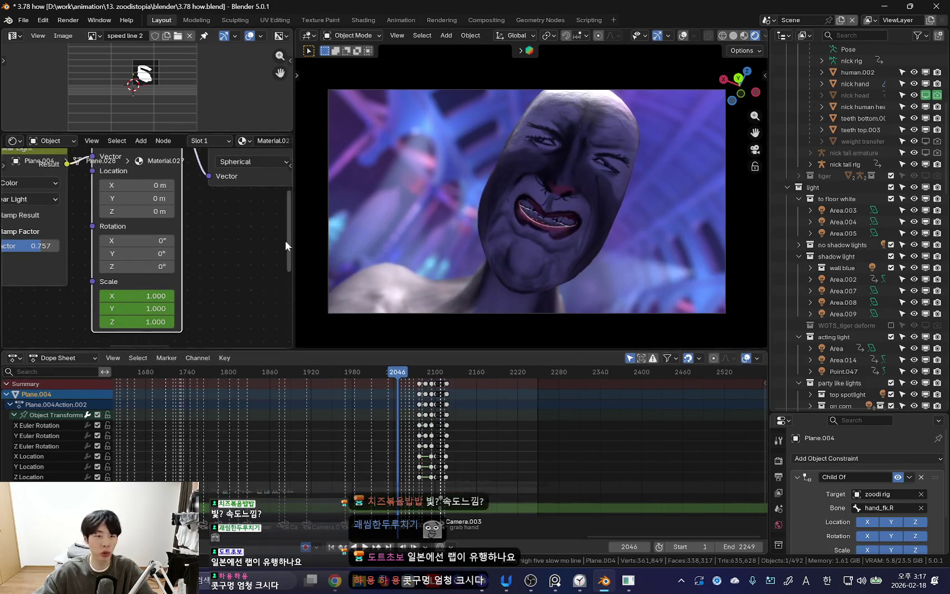
left_click_drag(292, 254, 268, 253)
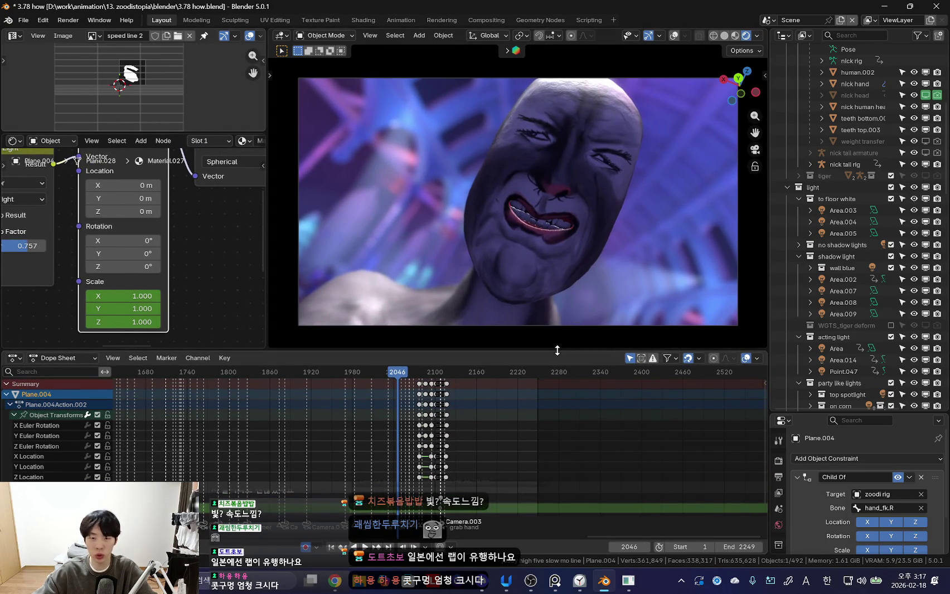
left_click_drag(502, 351, 502, 363)
scroll(457, 422, "down", 3)
left_click_drag(299, 440, 363, 437)
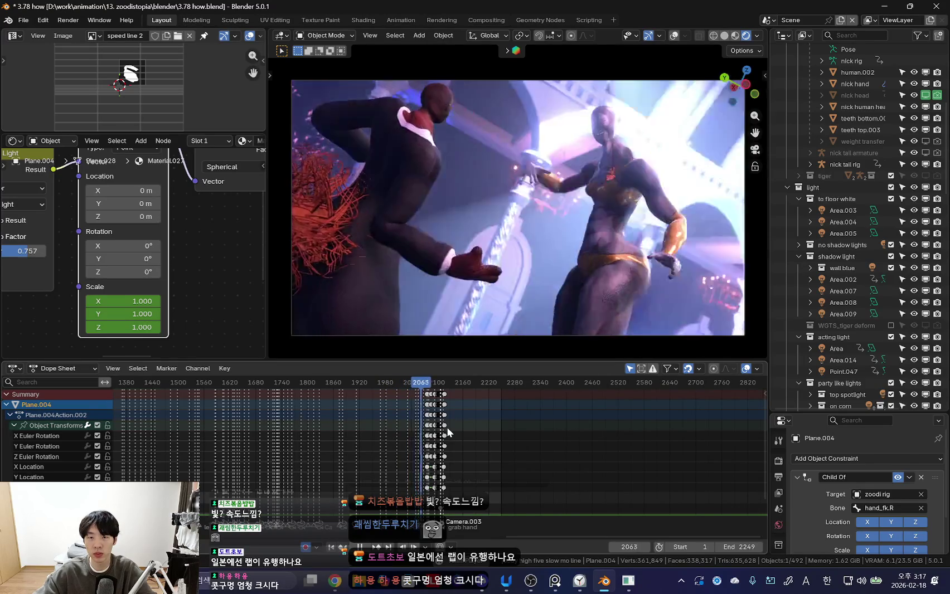
- Stop playback at frame 2148 and switch the editor to the Video Sequencer's sound strips
scroll(456, 443, "up", 2)
scroll(458, 442, "up", 5)
key("space")
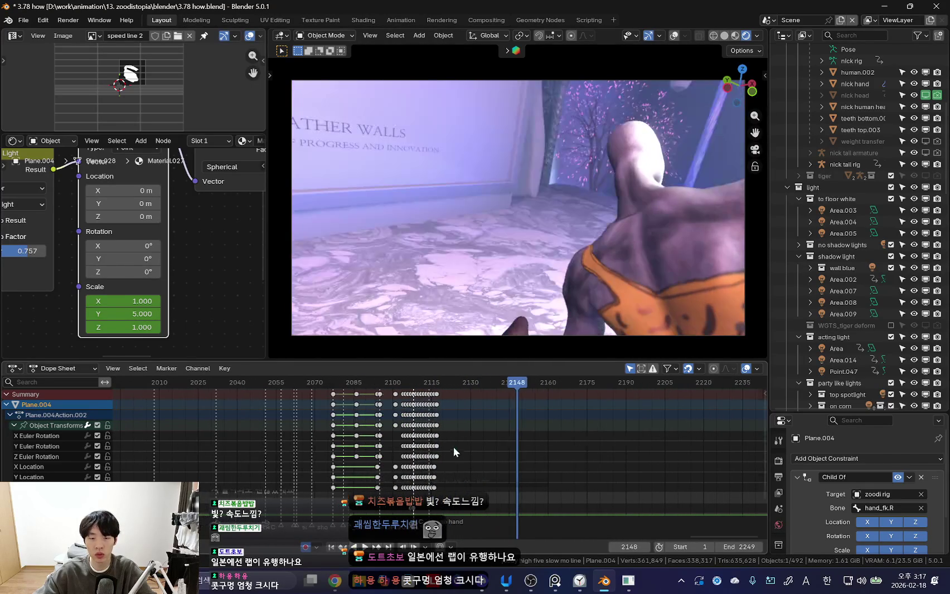
scroll(151, 257, "down", 5)
left_click(15, 141)
left_click(67, 259)
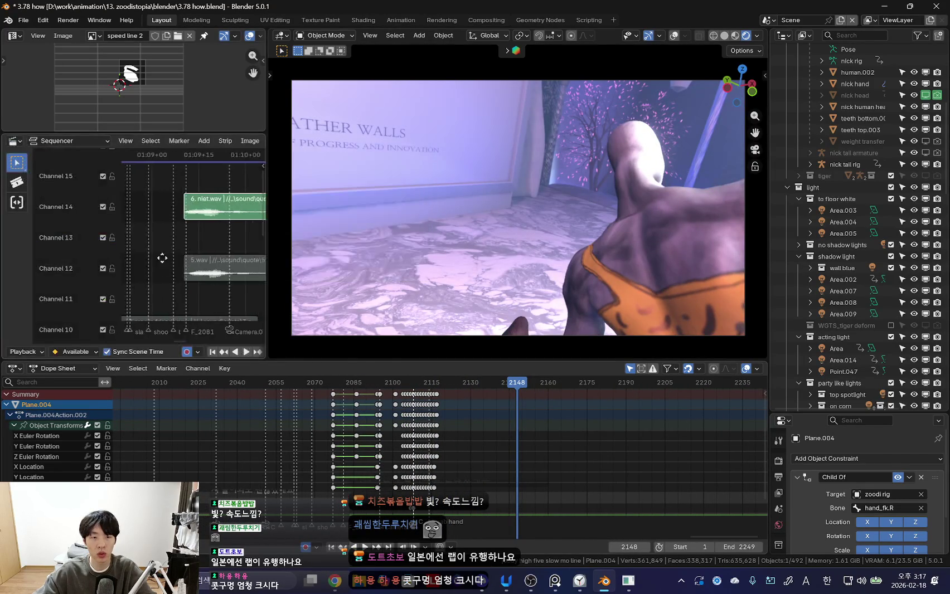
- Widen the sequencer and play the 'iam strong bunny' sound strip, stopping at frame 2151
left_click_drag(267, 218, 418, 220)
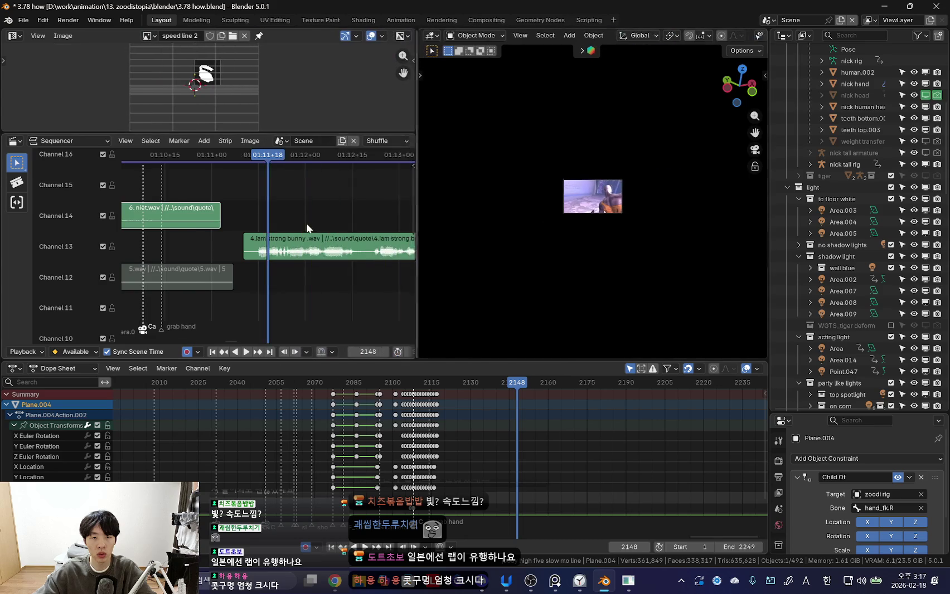
scroll(295, 241, "down", 3)
left_click(295, 241)
key("space")
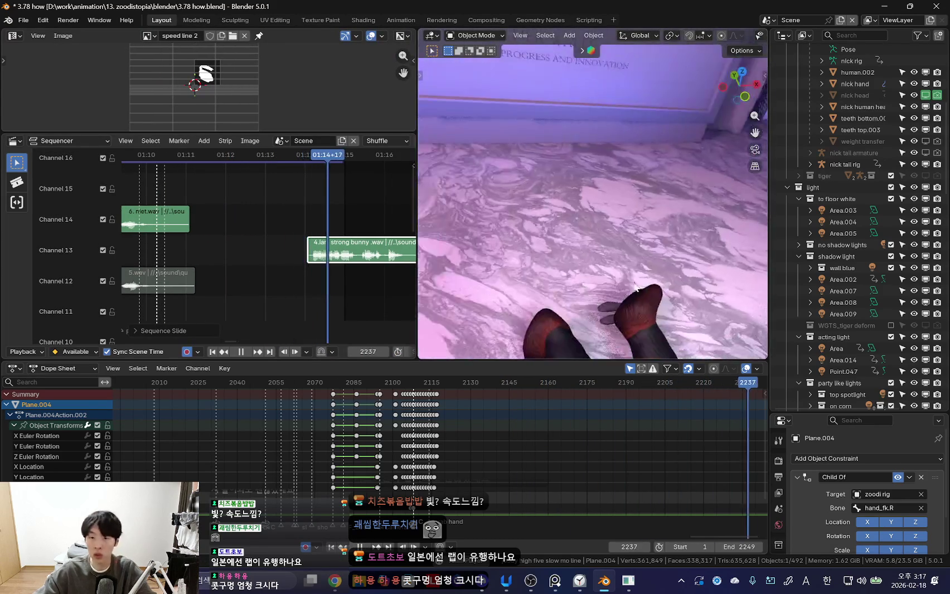
scroll(301, 257, "down", 3)
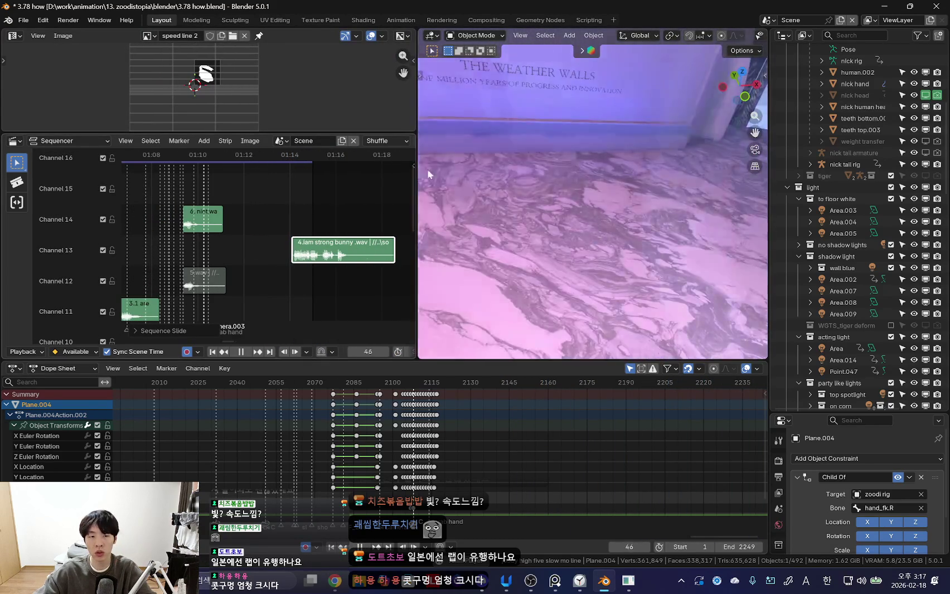
key("Escape")
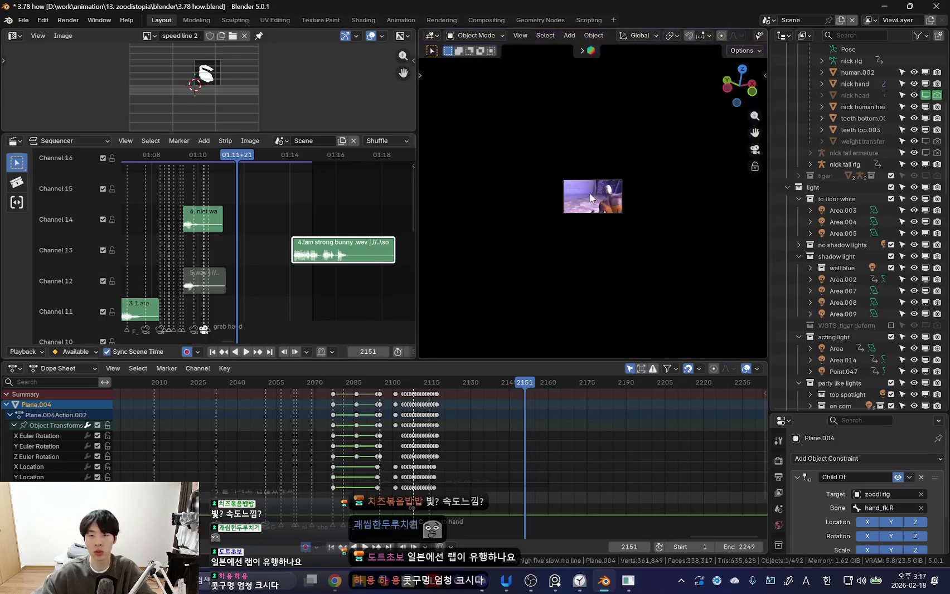
- Orbit in a free view and put the nick rig in Pose Mode at frame 2128
key("Home")
left_click_drag(418, 223, 292, 223)
mouse_move(546, 217)
middle_mouse_down()
mouse_move(556, 218)
mouse_move(504, 280)
middle_mouse_up()
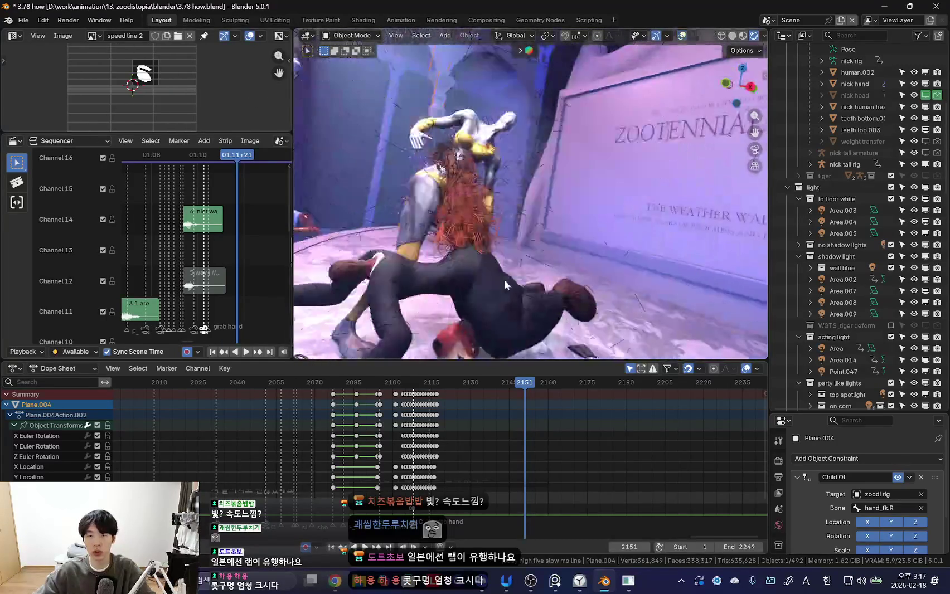
left_click(488, 273)
key("ctrl+Tab")
left_click_drag(459, 420, 465, 424)
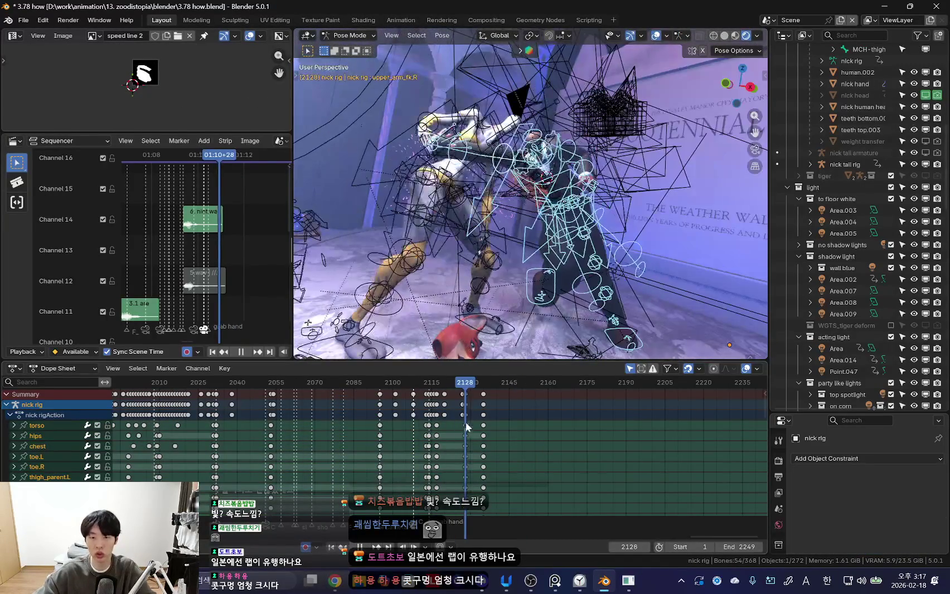
- Inspect the grab in solid shading from another angle, then return to Object Mode with Plane.004 active
key("shift+alt+z")
key("z")
middle_click_drag(578, 289, 506, 184)
key("shift+alt+z")
key("ctrl+Tab")
left_click(421, 67)
scroll(481, 438, "up", 3)
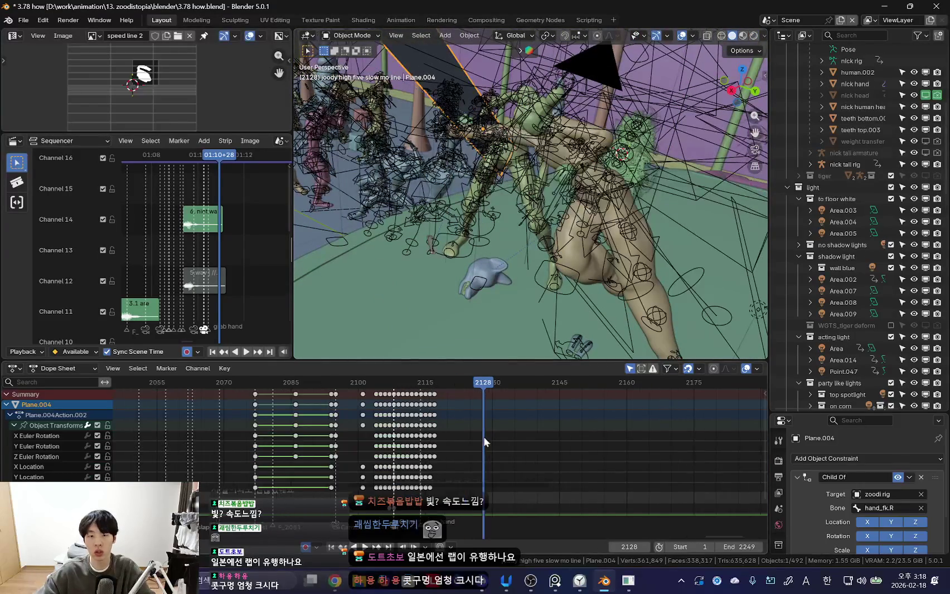
- Key Plane.004's scale at frame 2118, viewed through the camera in rendered shading
left_click_drag(480, 437, 440, 388)
key("shift+alt+z")
key("KP_0")
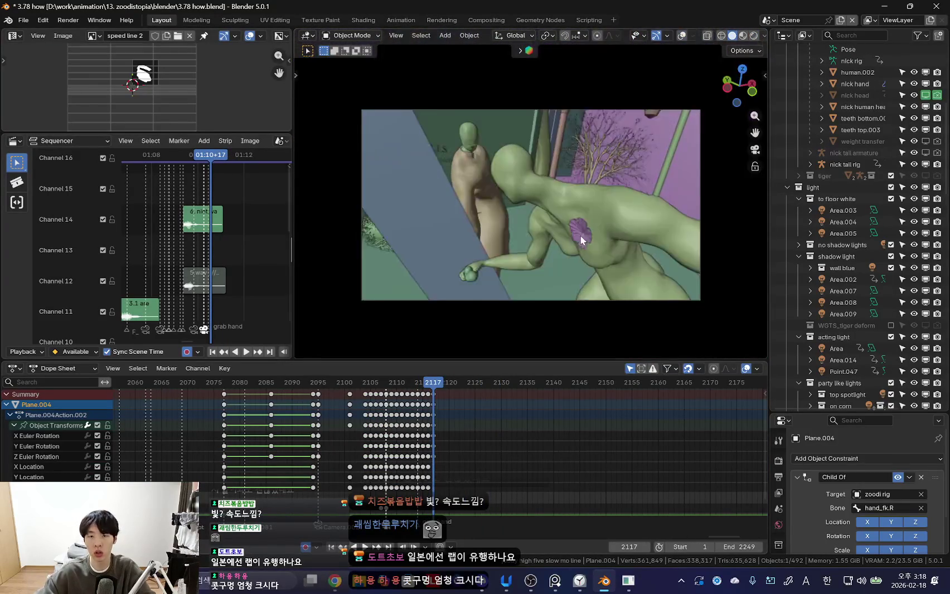
key("z")
scroll(397, 443, "up", 3)
key("Right")
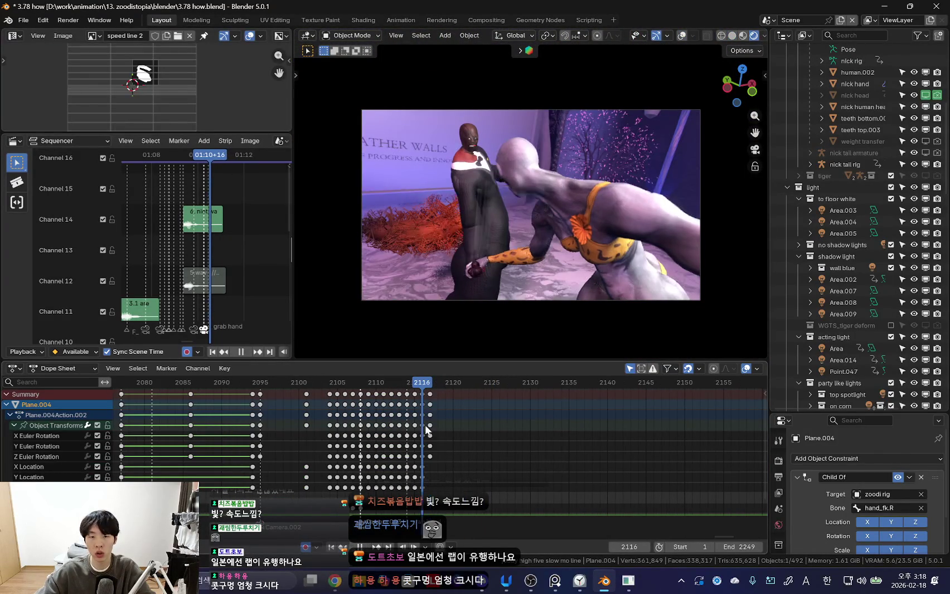
key("s")
left_click(516, 233)
- Restore the viewport overlays and undo the last change
scroll(530, 446, "down", 2, "shift")
scroll(530, 446, "down", 2, "shift")
scroll(365, 476, "up", 2)
scroll(237, 477, "down", 3)
scroll(237, 476, "down", 3)
scroll(204, 470, "down", 3)
scroll(205, 471, "down", 2)
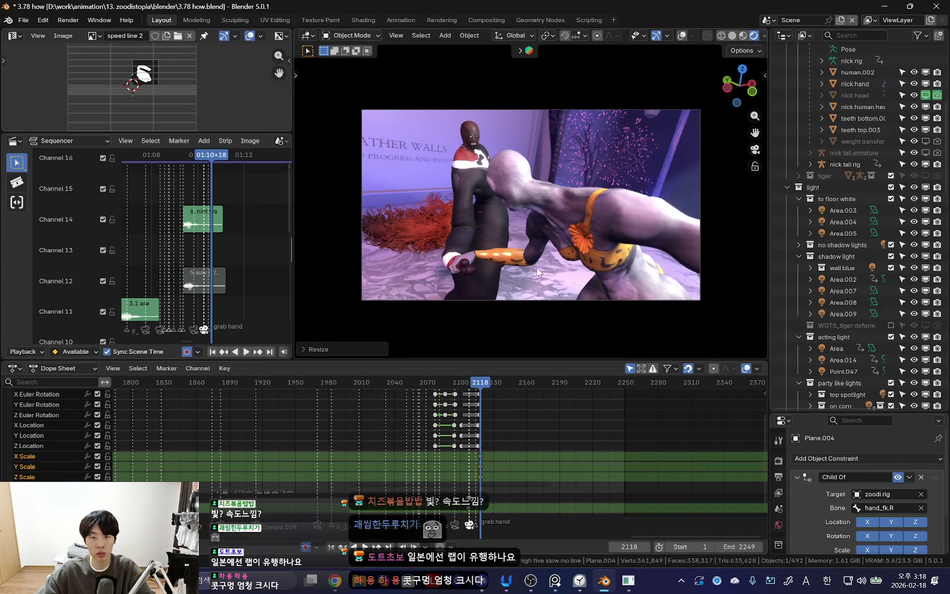
key("shift+alt+z")
scroll(520, 390, "up", 2)
key("ctrl+z")
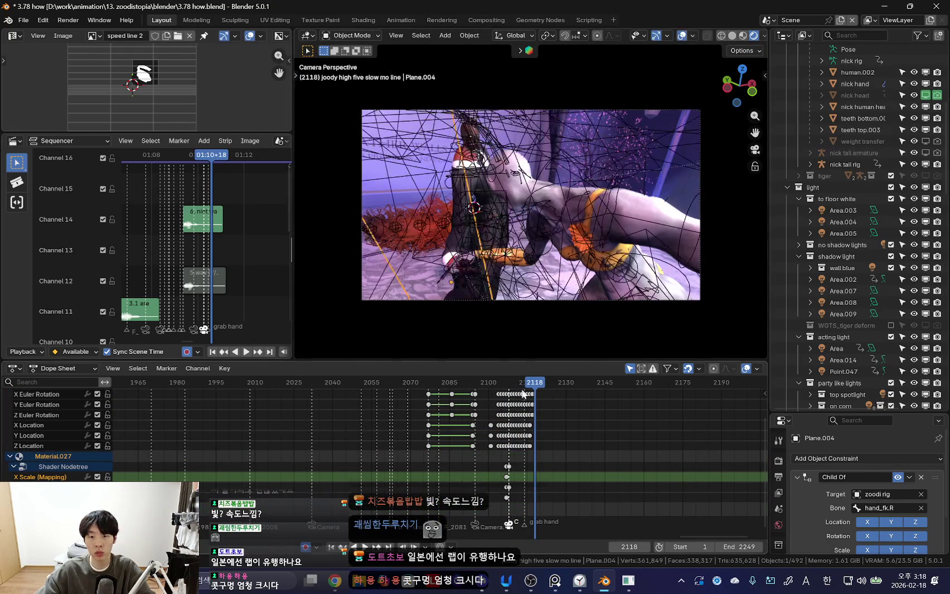
scroll(508, 412, "up", 5)
scroll(498, 452, "up", 2, "shift")
- Key Plane.004's scale at frame 2117 and scale it down to zero
key("Left")
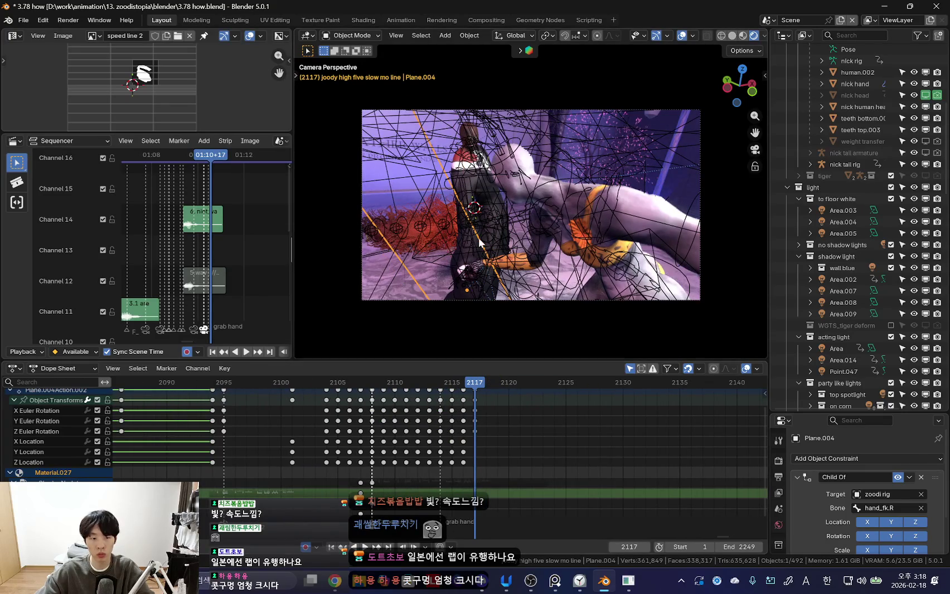
key("k")
left_click(480, 265)
key("space")
key("space")
type("s0")
key("Return")
- Duplicate the frame-2117 scale keys and move the copies back to about frame 2077
left_click(205, 382)
scroll(573, 473, "left", 5, "ctrl")
left_click_drag(573, 473, 683, 495)
scroll(684, 495, "down", 2)
key("shift+d")
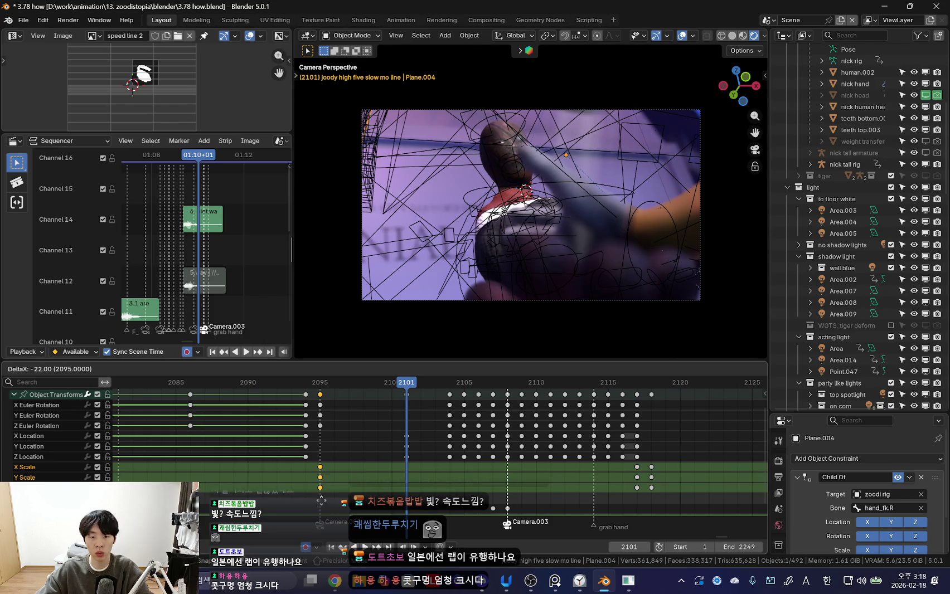
left_click(312, 480)
scroll(312, 479, "up", 7, "alt")
scroll(293, 487, "down", 4)
key("g")
left_click(282, 471)
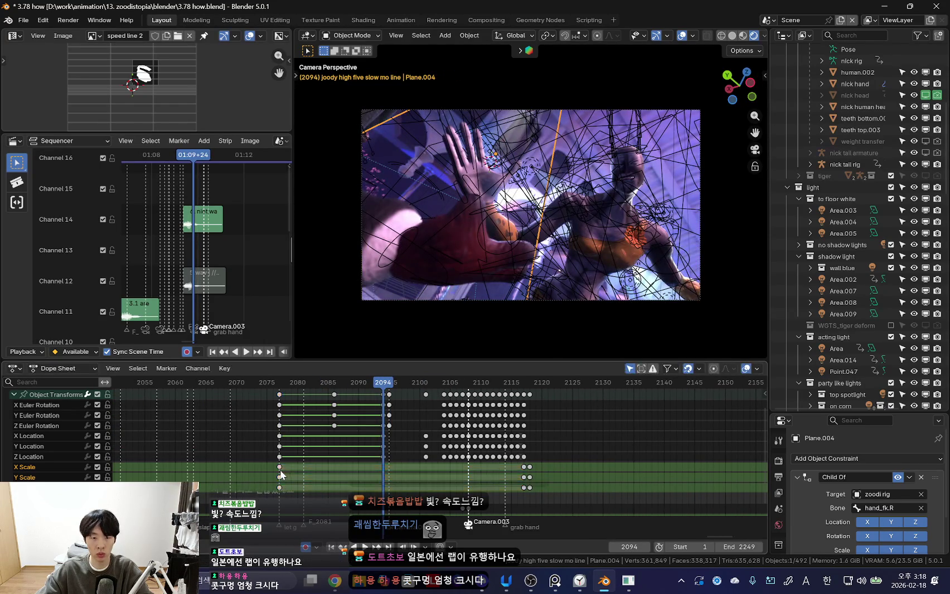
- Key Plane.004's scale at frame 2074 so the effect begins there
scroll(593, 227, "up", 18, "alt")
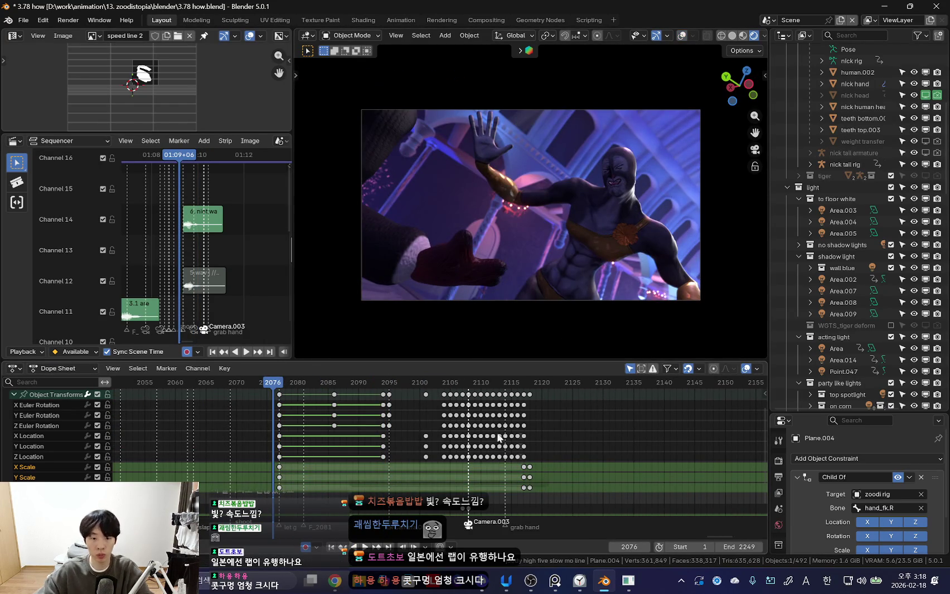
middle_click_drag(253, 462, 319, 467)
scroll(324, 467, "up", 1, "alt")
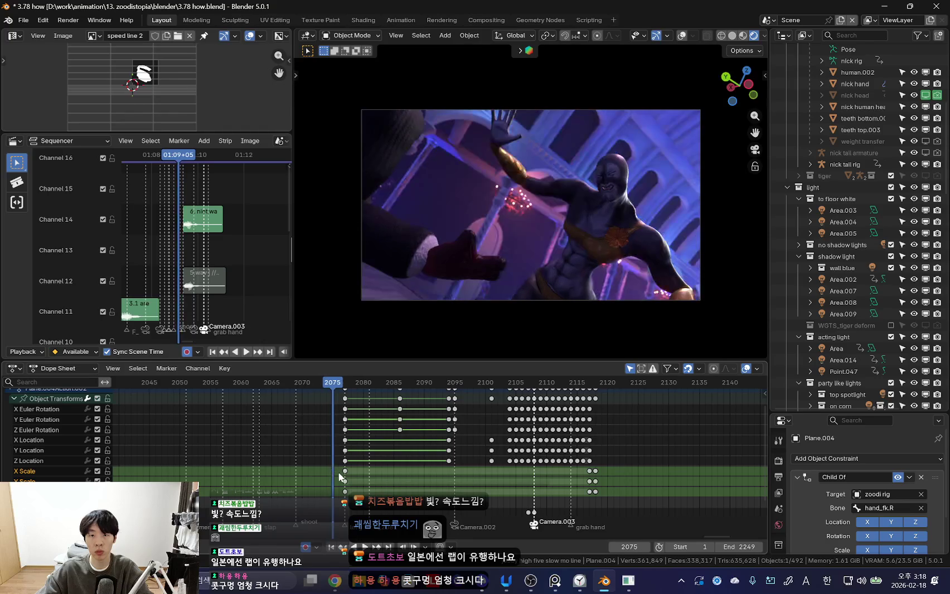
scroll(334, 473, "up", 1, "alt")
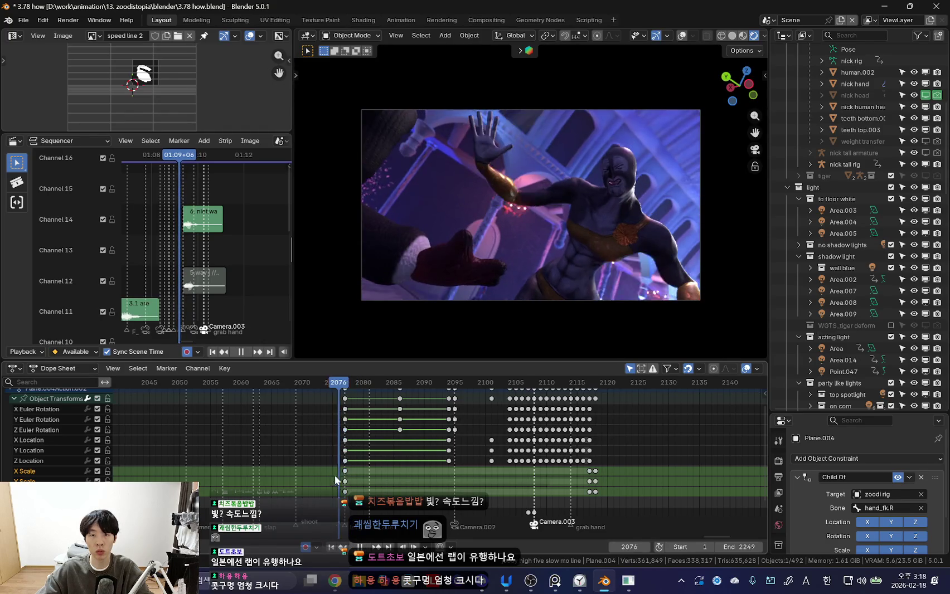
key("s")
key("Return")
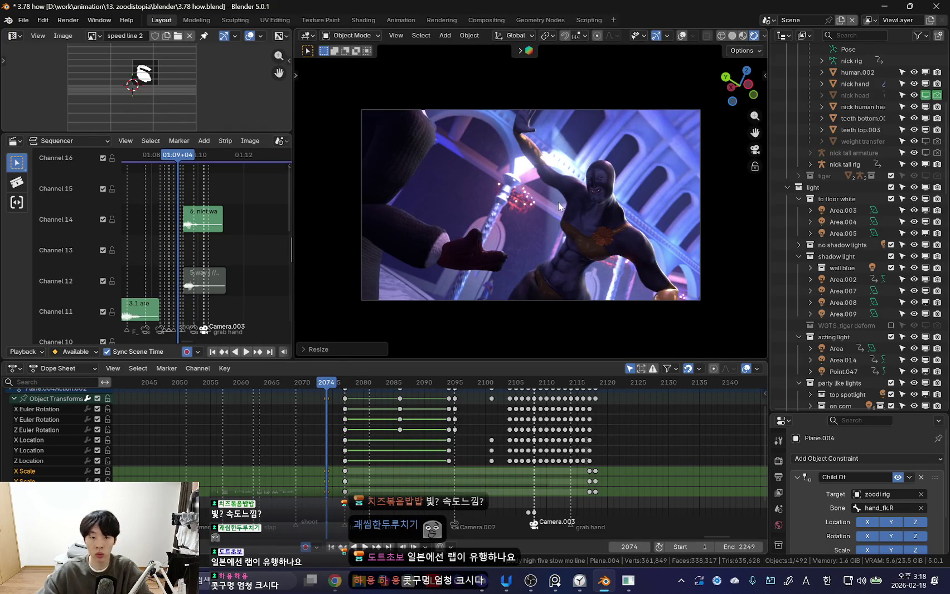
scroll(335, 477, "down", 3, "alt")
scroll(345, 475, "down", 4, "alt")
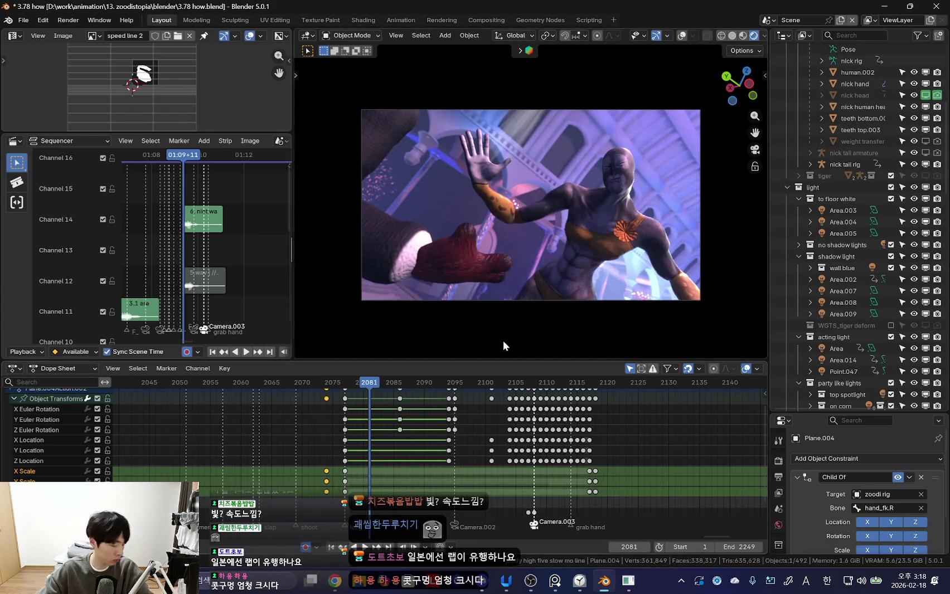
- Preview the effect in the enlarged camera view from frame 2081, stopping near frame 2110
key("shift+alt+z")
key("Home")
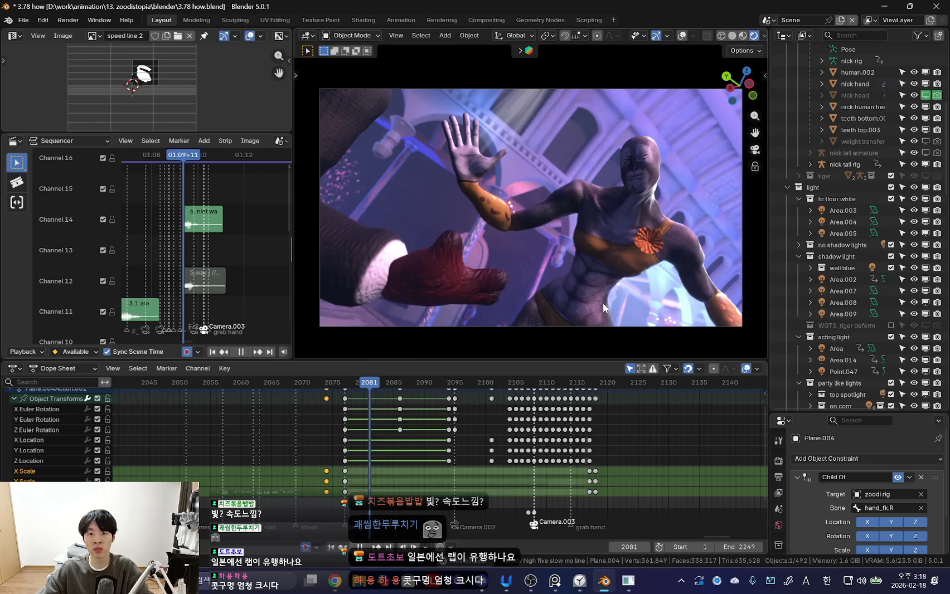
key("space")
scroll(471, 448, "down", 3)
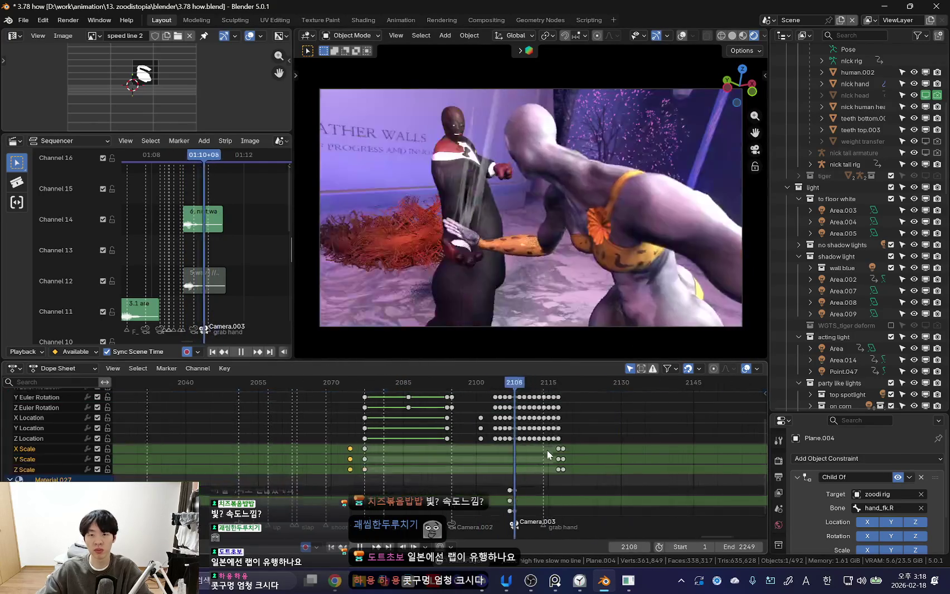
scroll(527, 452, "up", 2)
mouse_move(467, 426)
left_mouse_down()
mouse_move(422, 435)
mouse_move(454, 438)
left_mouse_up()
key("space")
middle_click_drag(535, 240, 571, 251)
left_click(571, 251)
- Put the zoodi rig in Pose Mode and inspect the clasped hands around frames 2114–2120
key("ctrl+Tab")
left_click(438, 414)
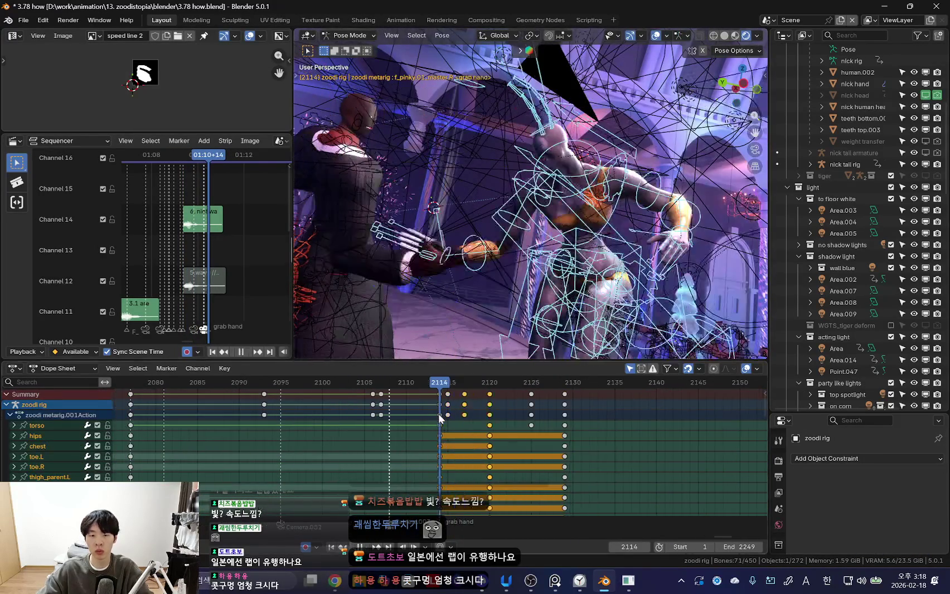
left_click(366, 440)
scroll(426, 440, "up", 1)
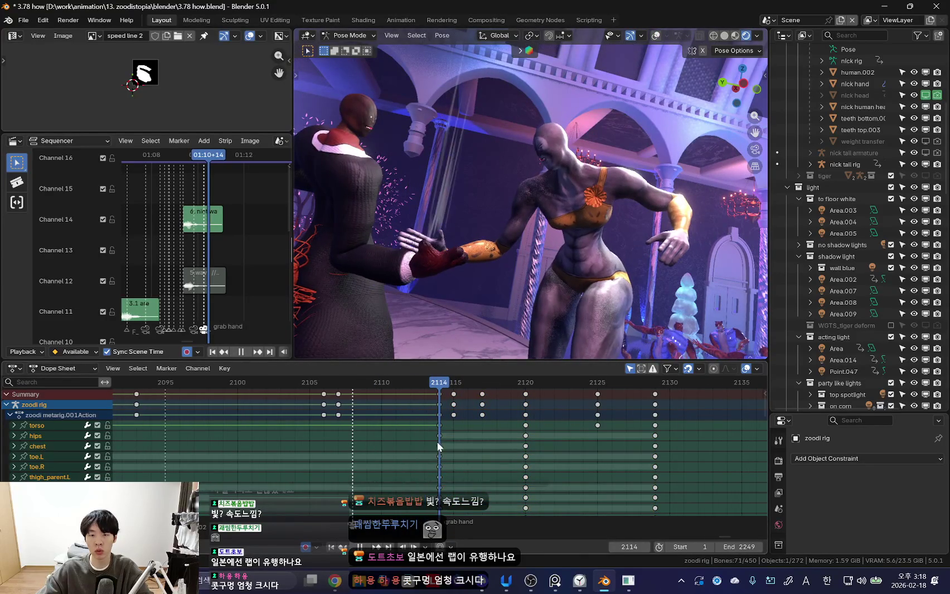
left_click_drag(419, 415, 495, 425)
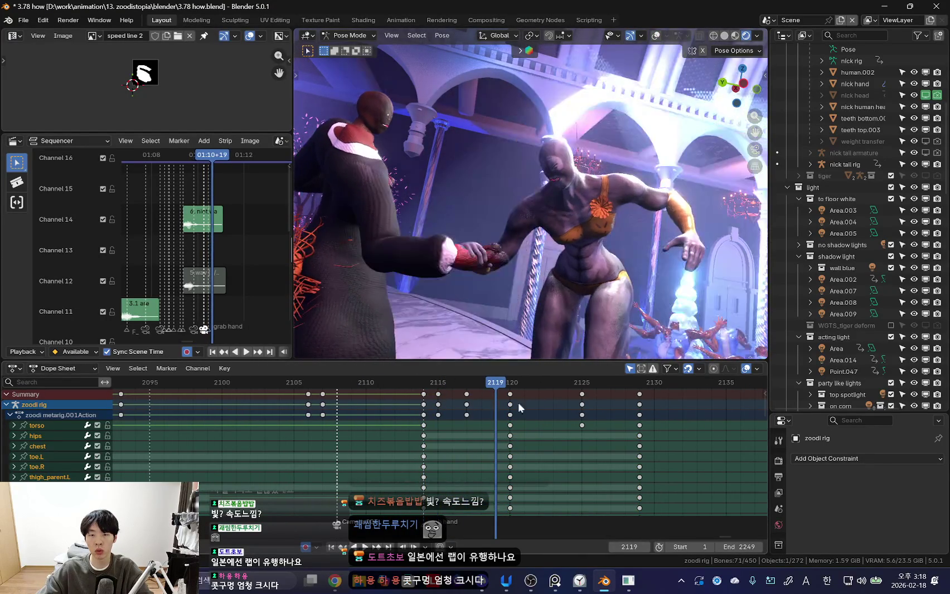
middle_click_drag(510, 277, 514, 258)
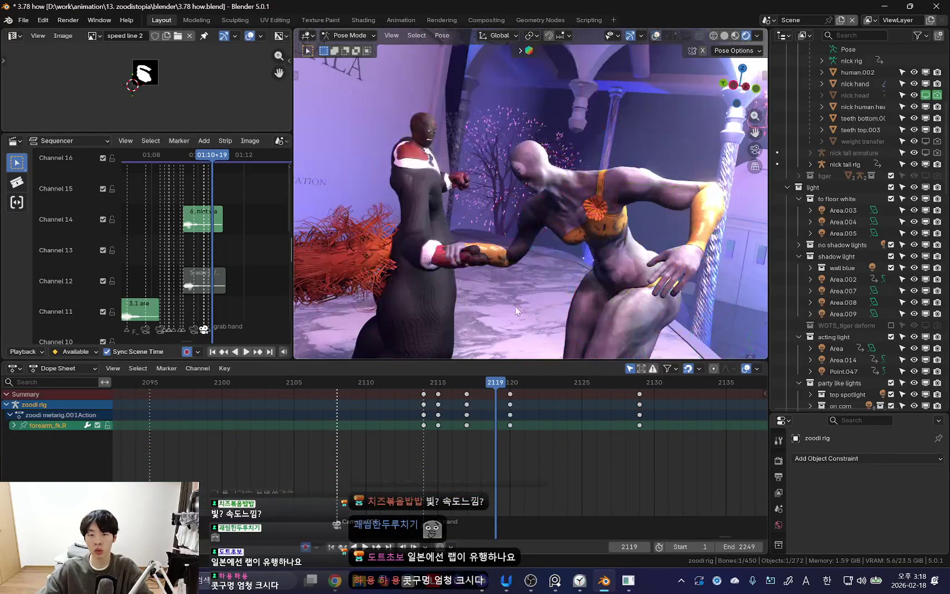
left_click(502, 422)
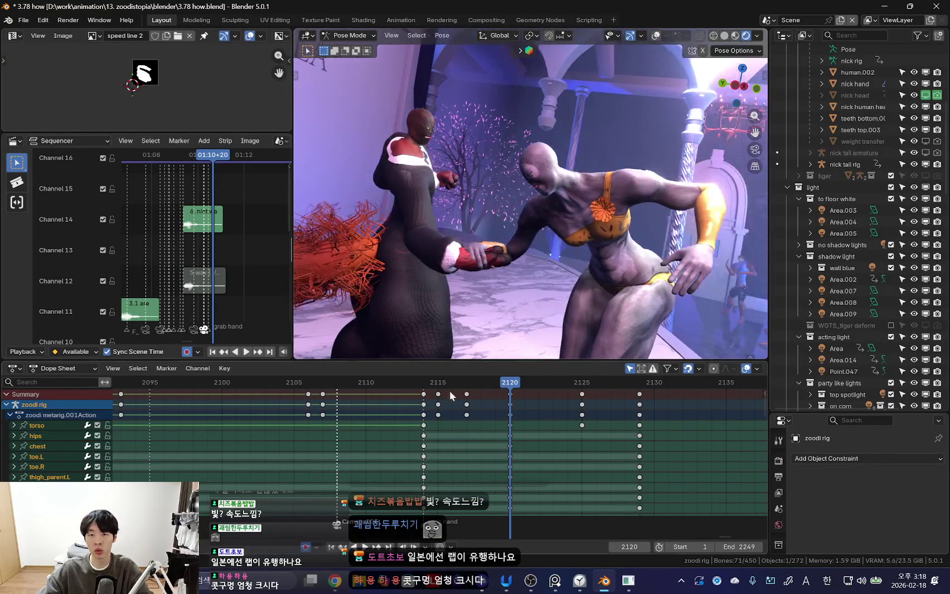
left_click(458, 414)
left_click(509, 415)
mouse_move(535, 279)
middle_mouse_down()
mouse_move(545, 249)
mouse_move(535, 268)
middle_mouse_up()
- Rotate forearm_fk.R about −31° on its X axis, keyed at frame 2120
left_click(512, 246)
key("r")
key("x")
key("x")
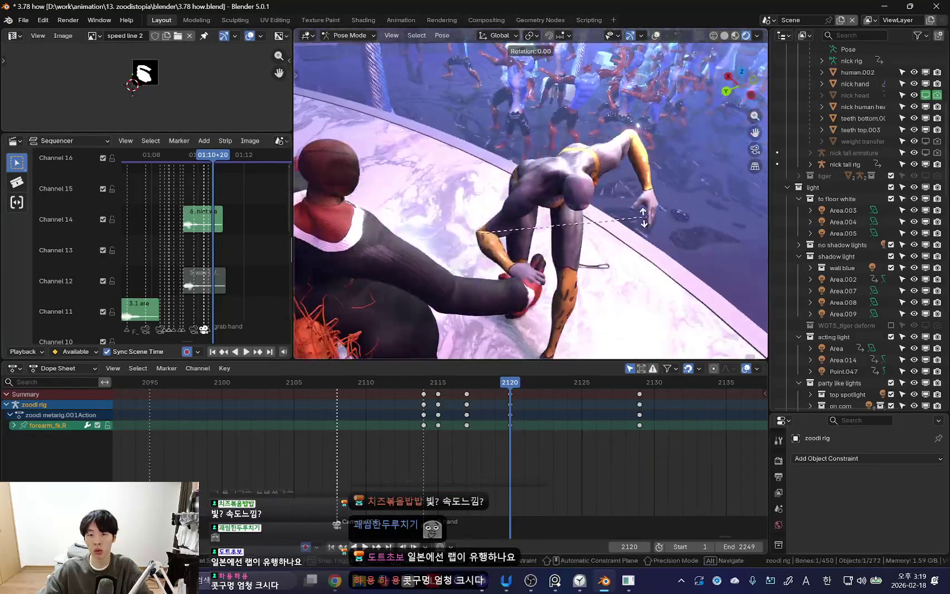
left_click(569, 288)
- Play back the grab from frame 2117 through Camera.003
left_click(472, 428)
key("space")
key("shift+alt+z")
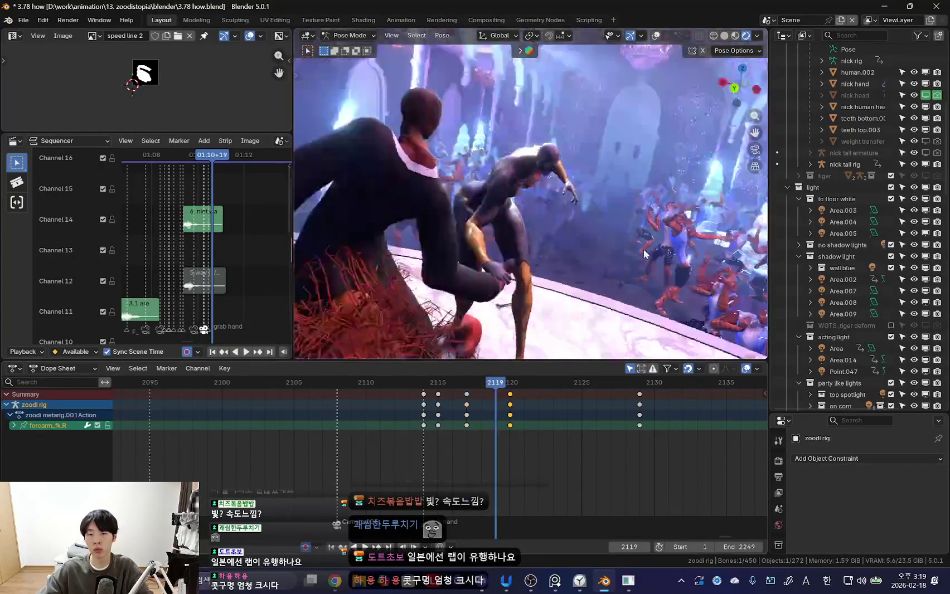
scroll(574, 438, "down", 4)
scroll(556, 435, "down", 3)
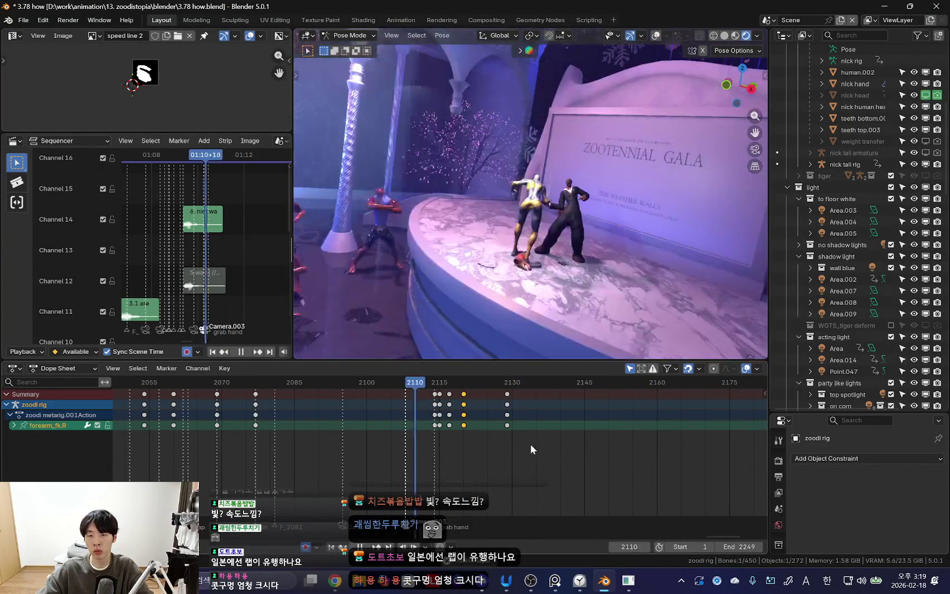
scroll(552, 440, "right", 1, "ctrl")
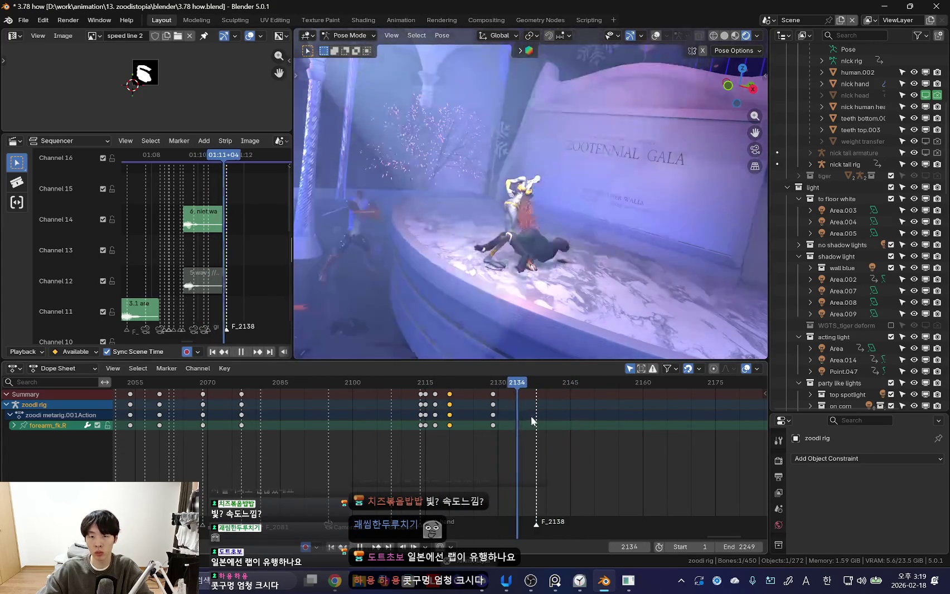
key("space")
scroll(371, 417, "down", 1)
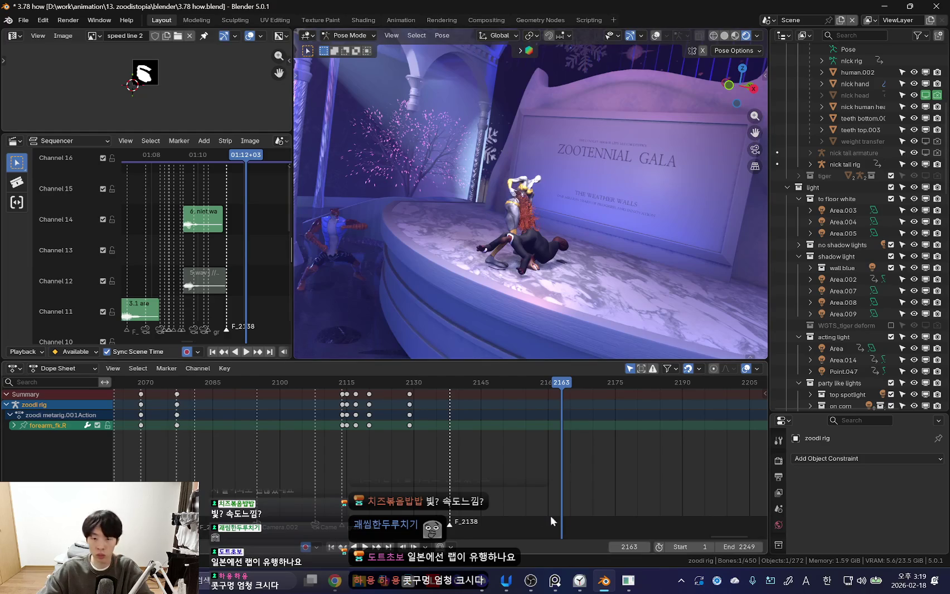
- Glance at the focus timer, then orbit to view the characters from the front and behind
left_click(581, 582)
left_click(467, 104)
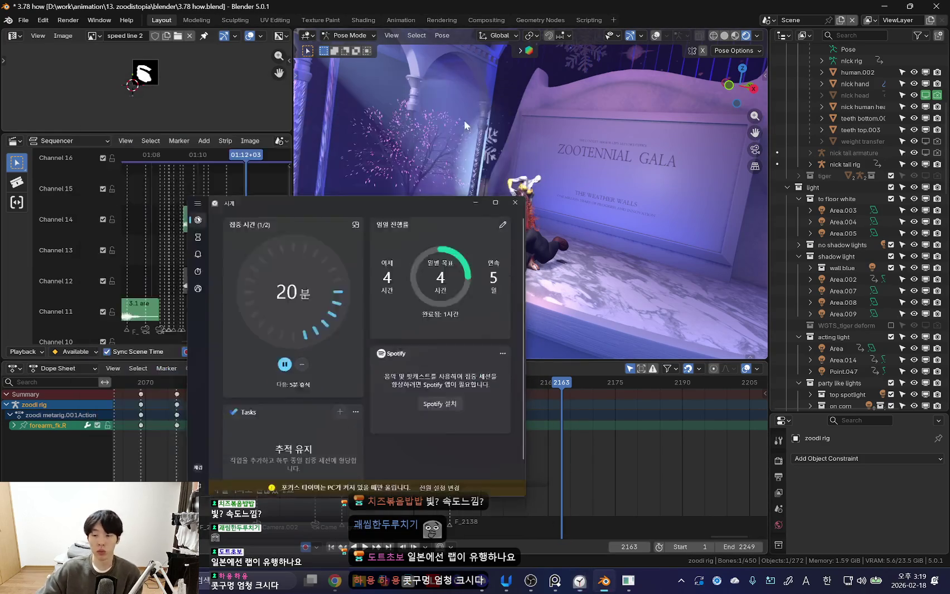
middle_click_drag(545, 214, 505, 347)
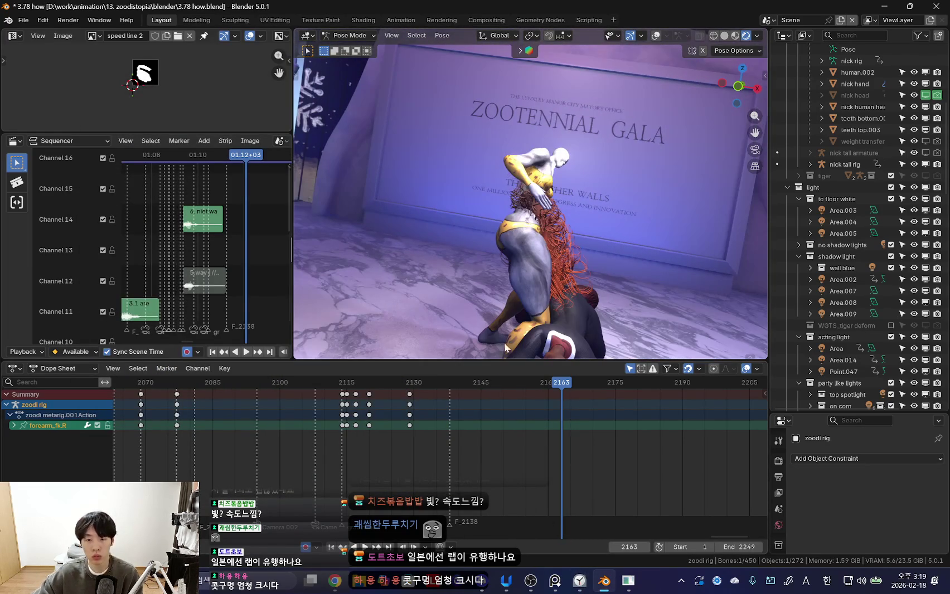
mouse_move(530, 296)
middle_mouse_down()
mouse_move(571, 280)
mouse_move(537, 473)
middle_mouse_up()
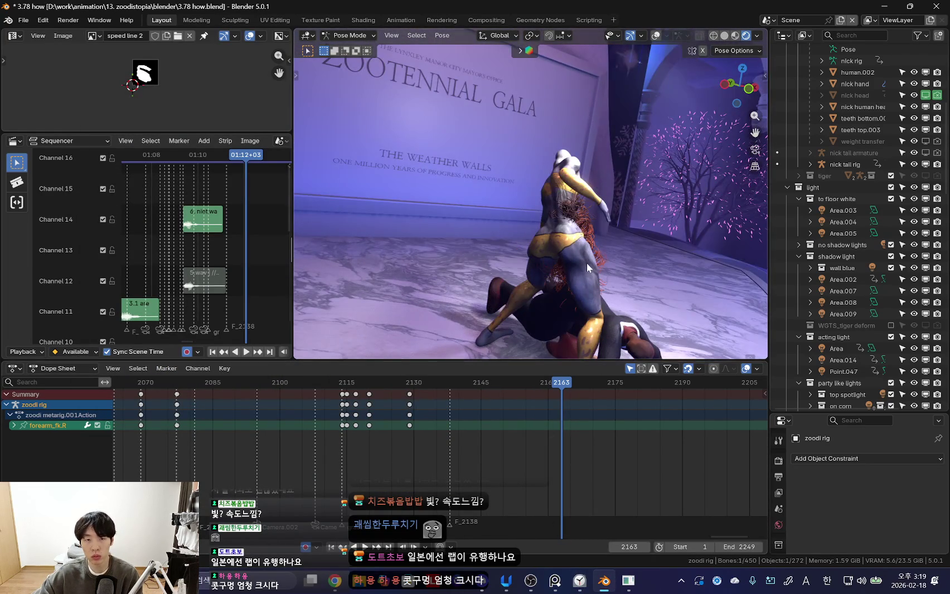
- Orbit to a side view, then end the paused focus session in Windows Clock
middle_click_drag(587, 263, 583, 419)
left_click(580, 580)
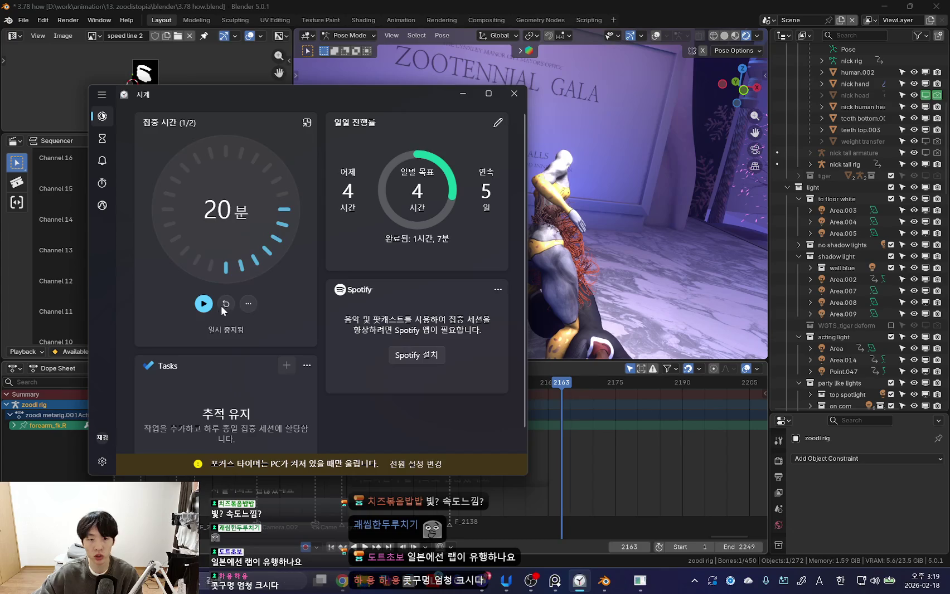
left_click(216, 304)
left_click_drag(307, 101, 380, 85)
- Start the 5-minute timer in compact view, sized small and placed lower on screen
left_click(174, 124)
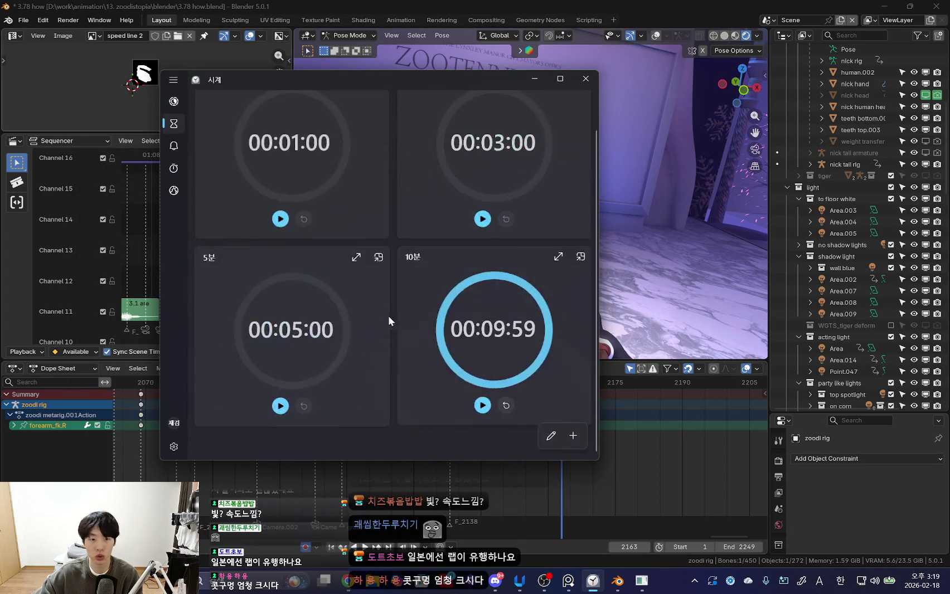
left_click(281, 407)
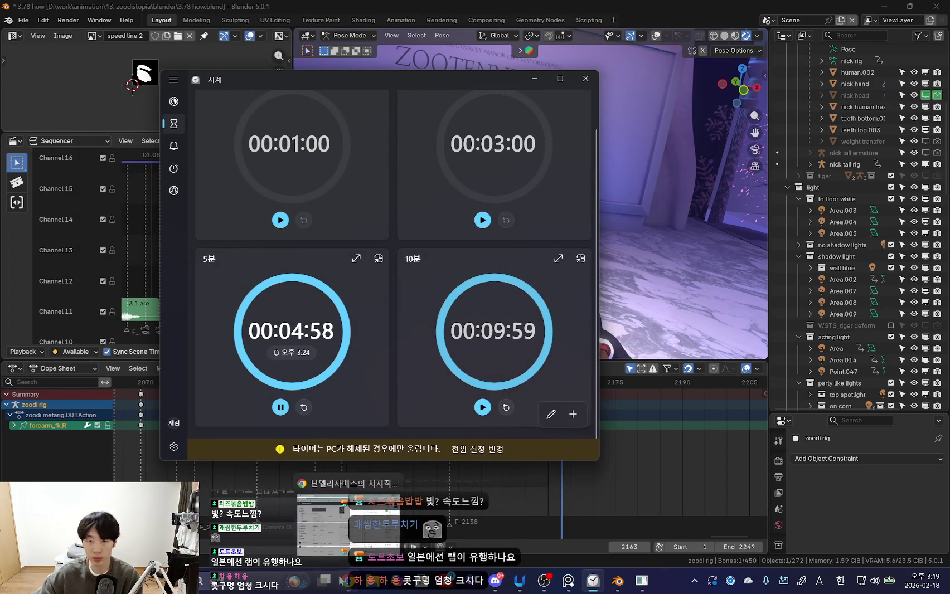
left_click(357, 259)
mouse_move(453, 85)
left_mouse_down()
mouse_move(270, 53)
mouse_move(298, 51)
left_mouse_up()
left_click_drag(446, 165, 362, 161)
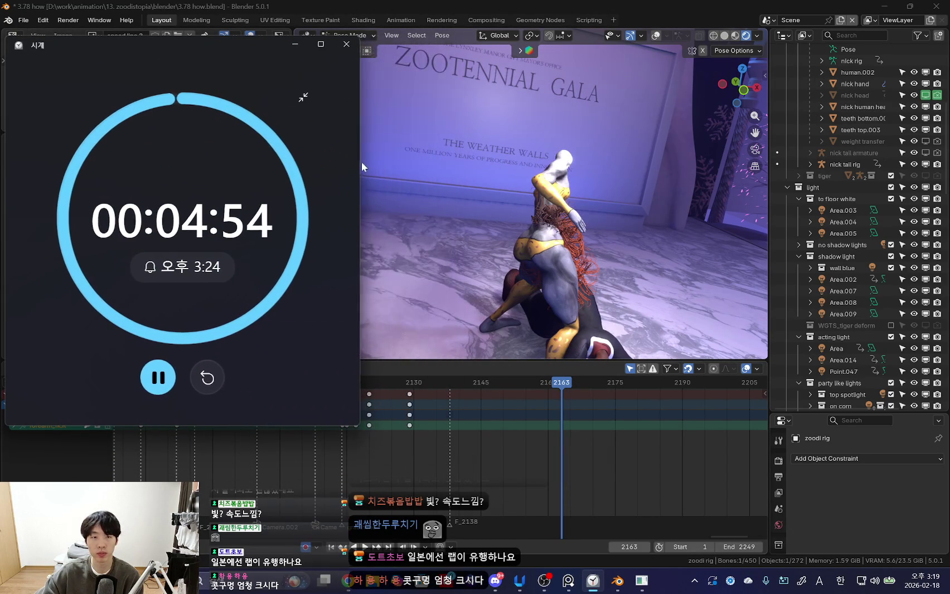
mouse_move(224, 48)
left_mouse_down()
mouse_move(210, 143)
mouse_move(203, 99)
left_mouse_up()
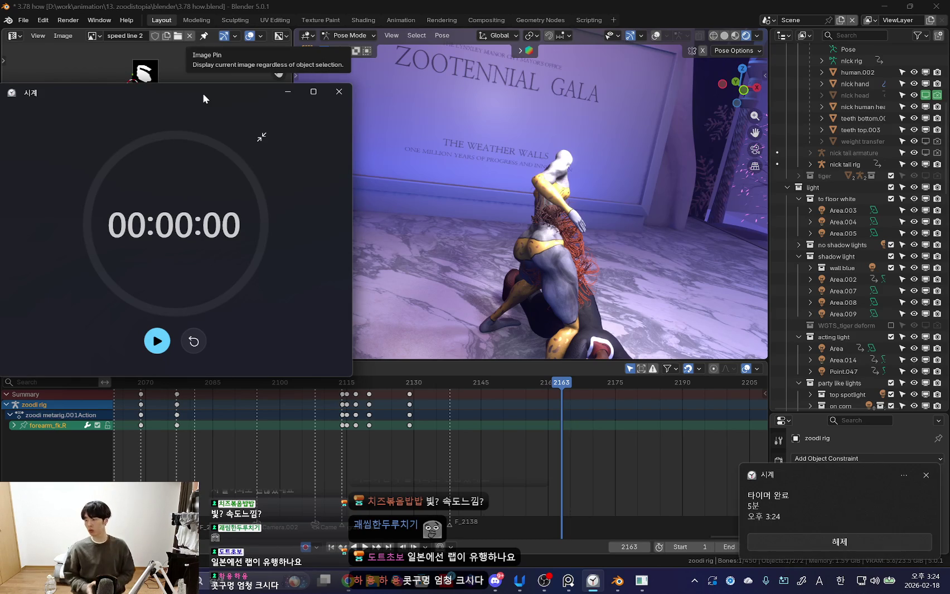
- Dismiss the timer-finished alert once the 5-minute countdown reaches 00:00:00
left_click(892, 536)
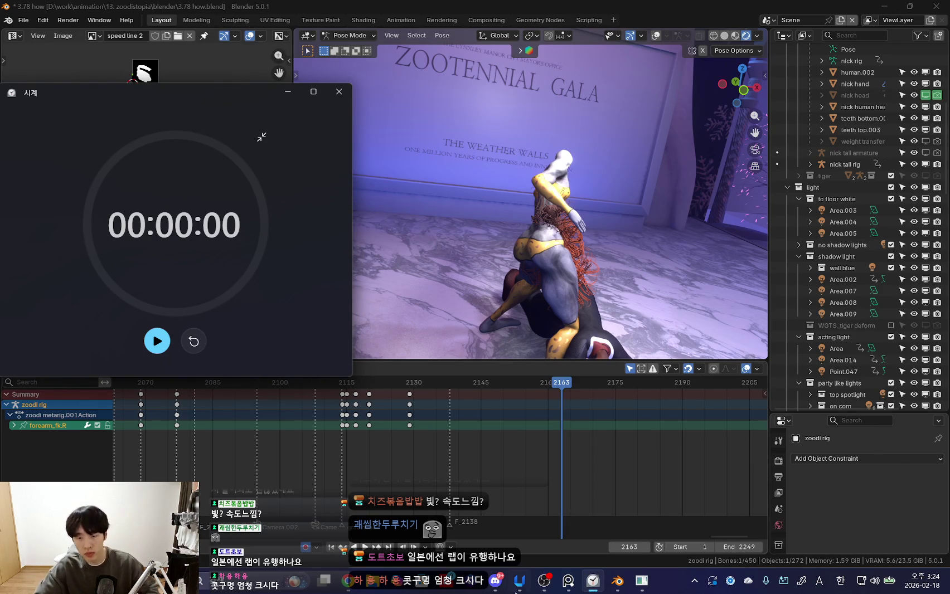
- Bring the Clock window forward, move it aside, and exit compact view
left_click(593, 581)
left_click(593, 581)
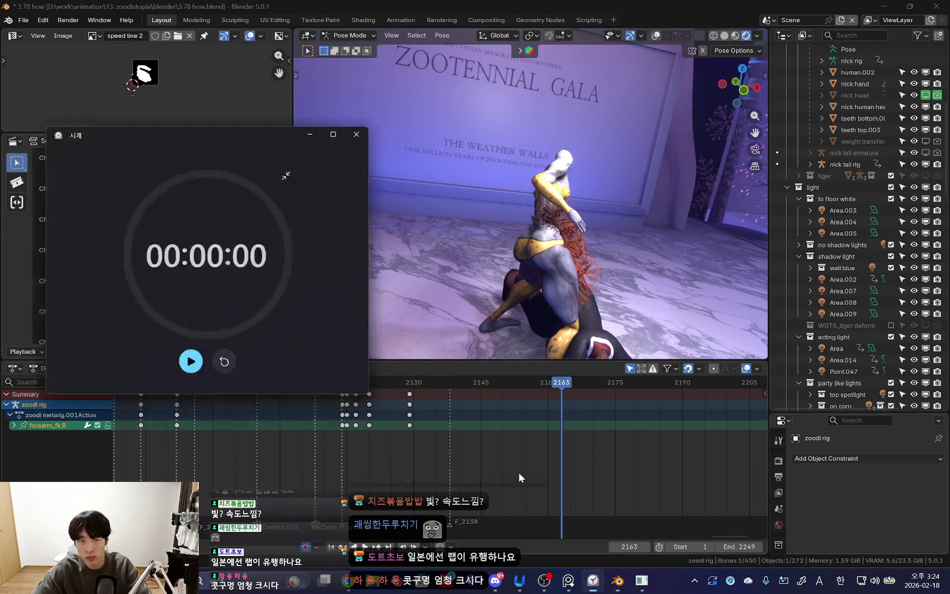
left_click_drag(150, 103, 303, 112)
left_click(414, 145)
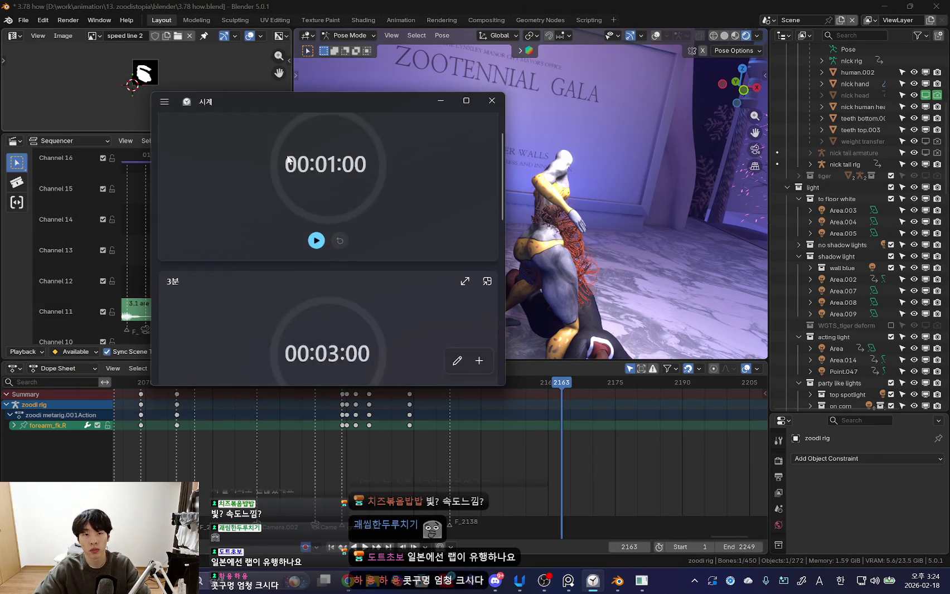
- Start a new focus session, then minimize Clock and show Blender's viewport overlays
left_click(165, 102)
left_click(201, 122)
left_click(352, 301)
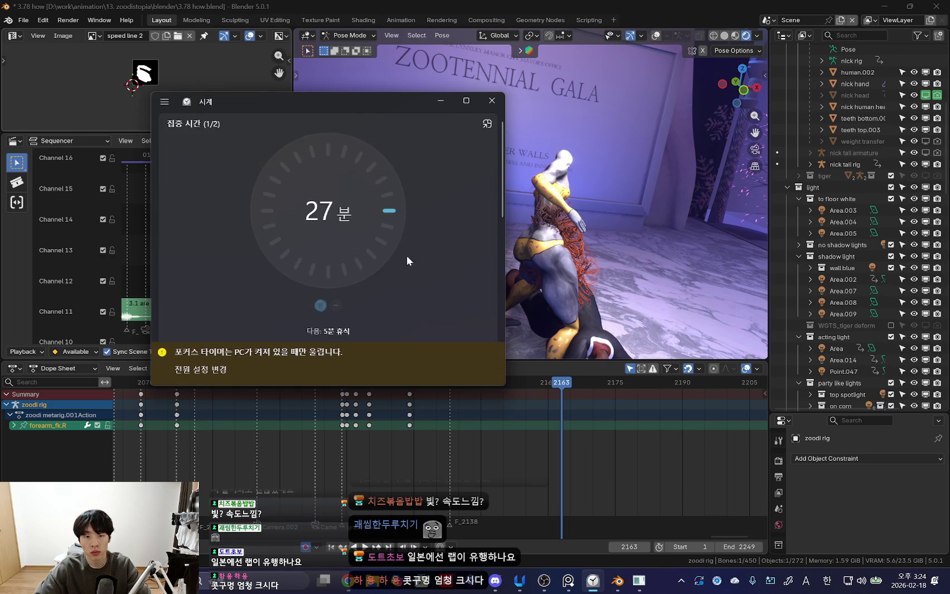
left_click(440, 101)
key("shift+alt+z")
- Hide the rig overlays and play the animation through the scene camera
key("a")
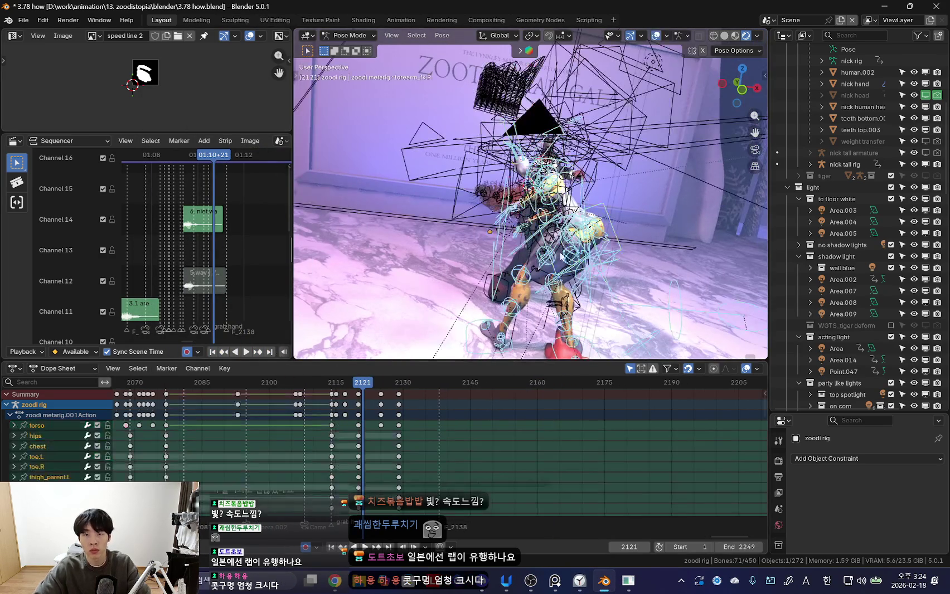
key("shift+alt+z")
key("KP_0")
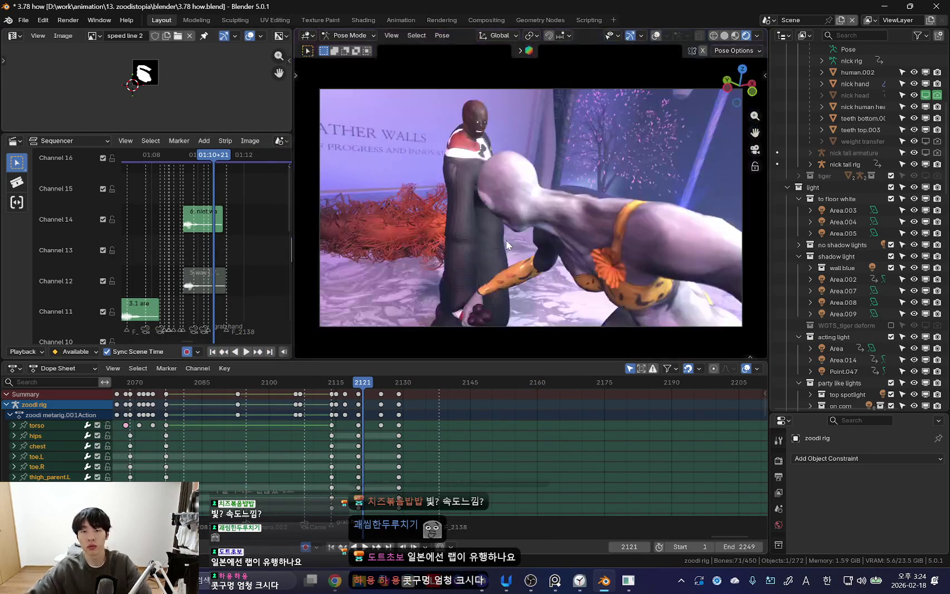
scroll(460, 429, "down", 3)
key("space")
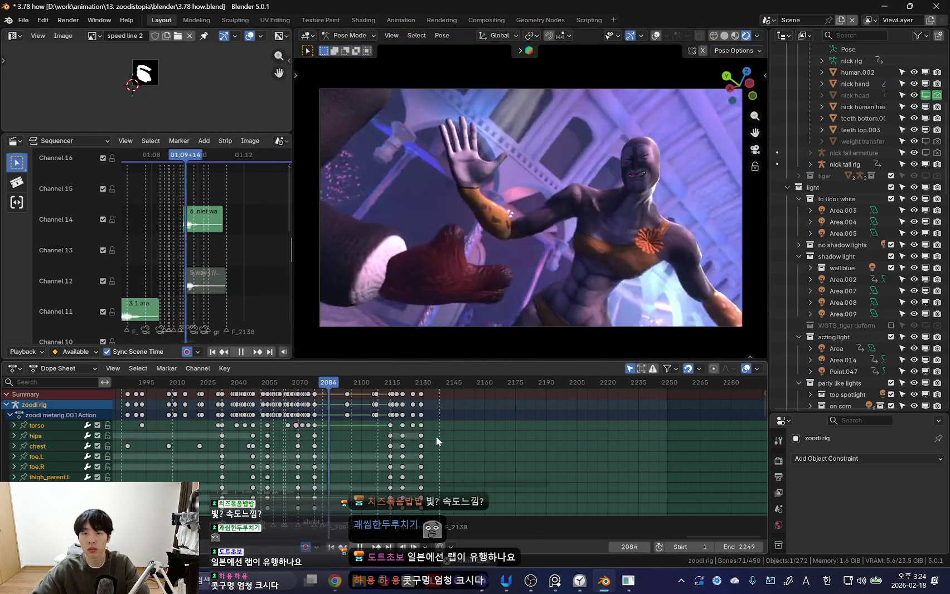
- Zoom the Dope Sheet, stop playback at frame 2077 and select the right forearm bone
scroll(450, 446, "down", 2)
scroll(346, 439, "up", 1)
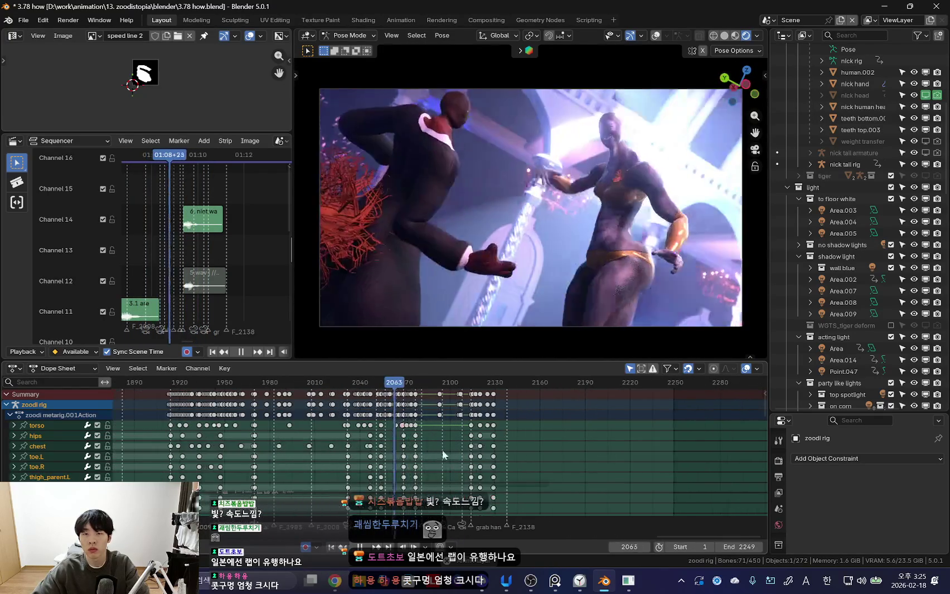
right_click(398, 433)
key("Escape")
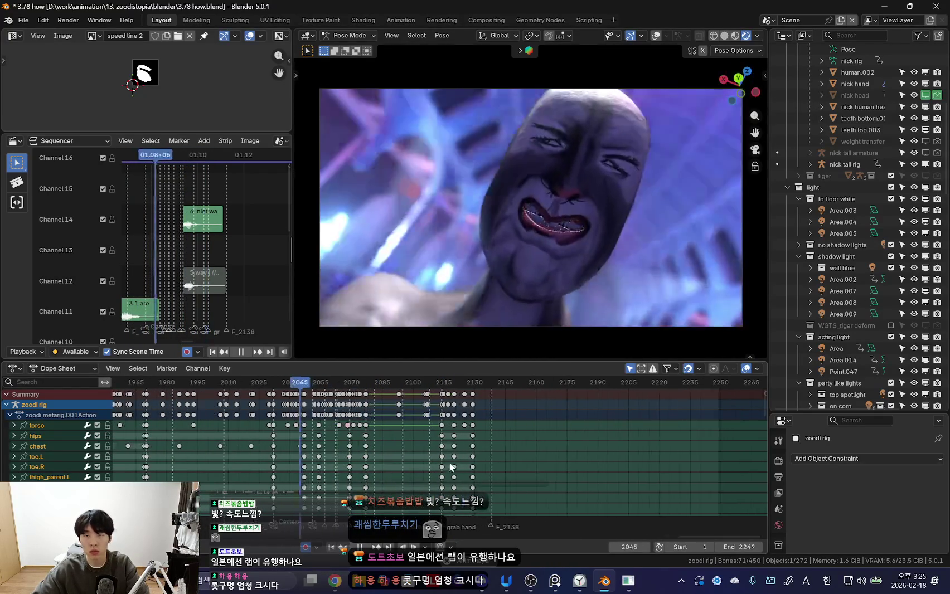
scroll(424, 466, "up", 2)
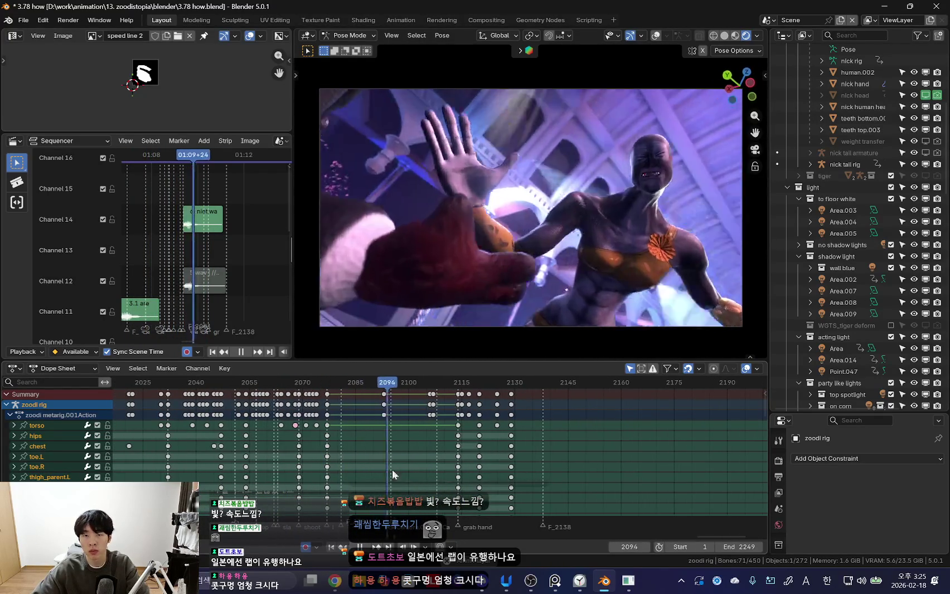
scroll(486, 477, "up", 2)
scroll(476, 455, "up", 2)
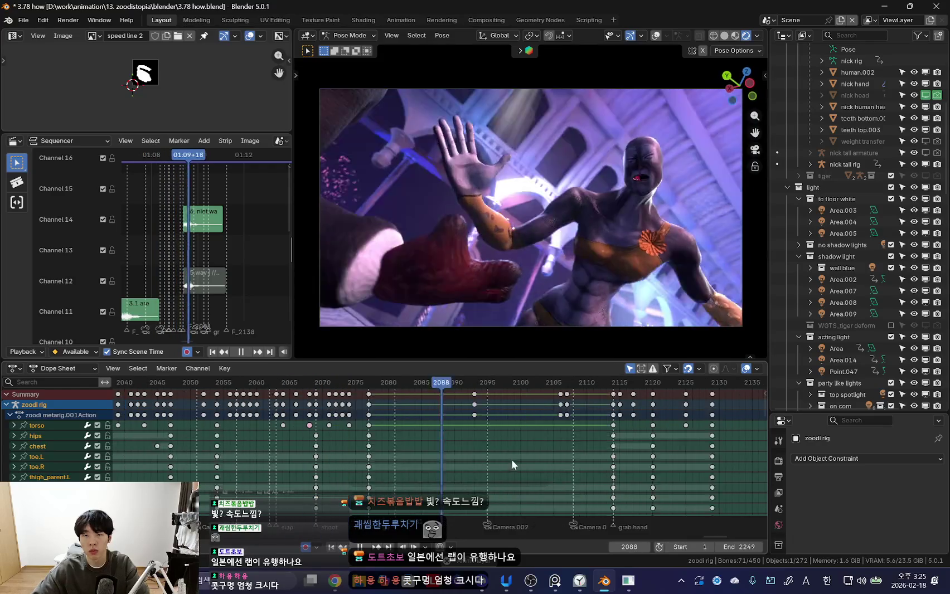
scroll(491, 444, "down", 1)
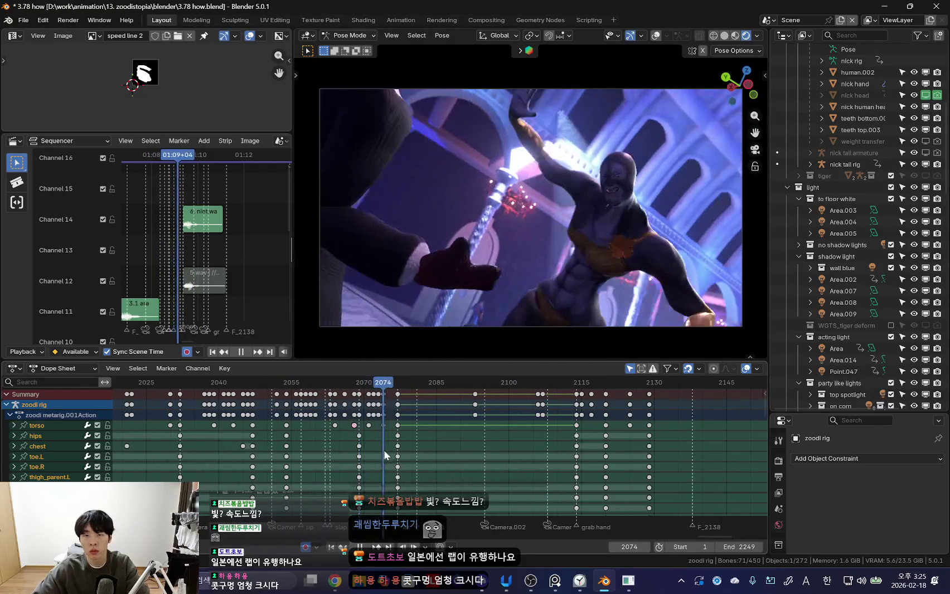
key("space")
scroll(460, 233, "up", 2)
left_click(476, 130)
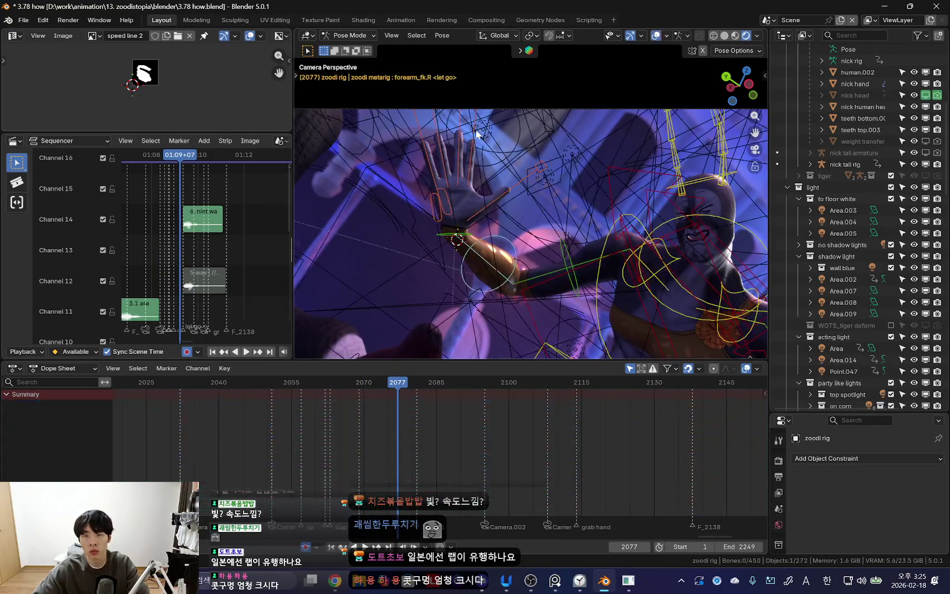
- Stop playback at frame 2074 with rig overlays shown and all bones selected
scroll(411, 417, "up", 1)
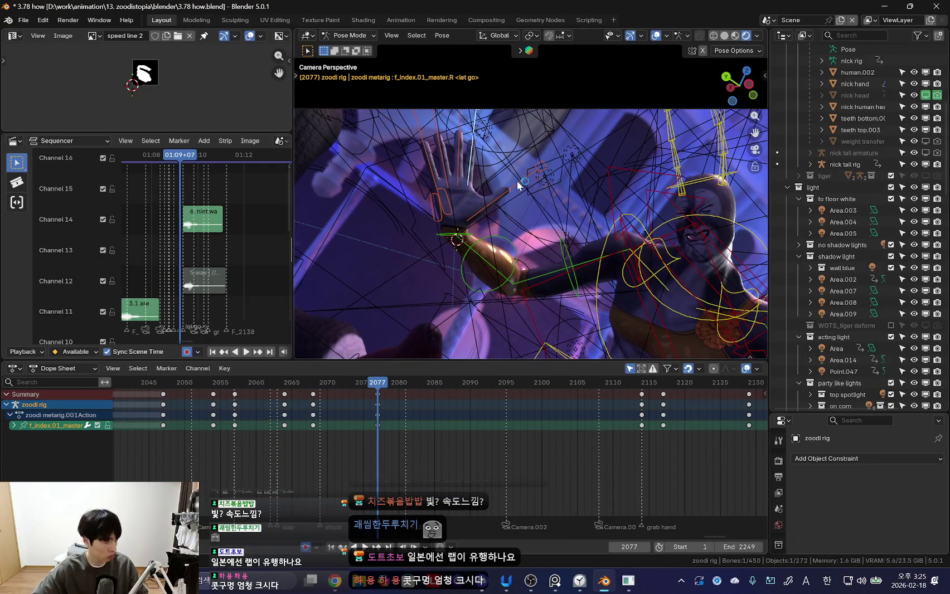
key("n")
key("shift+alt+z")
key("shift+alt+z")
scroll(713, 282, "down", 2)
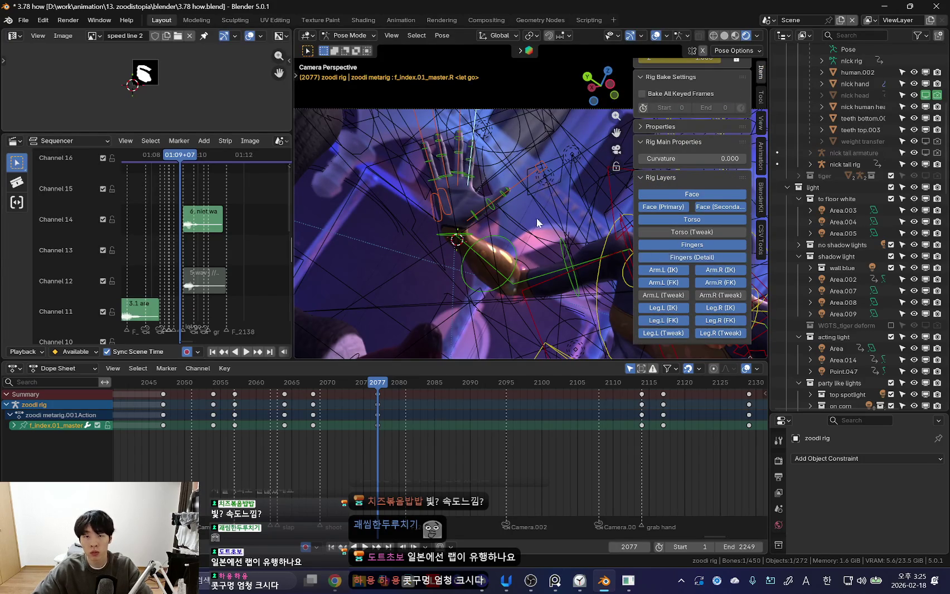
key("alt+a")
key("shift+alt+z")
key("n")
key("Escape")
key("shift+alt+z")
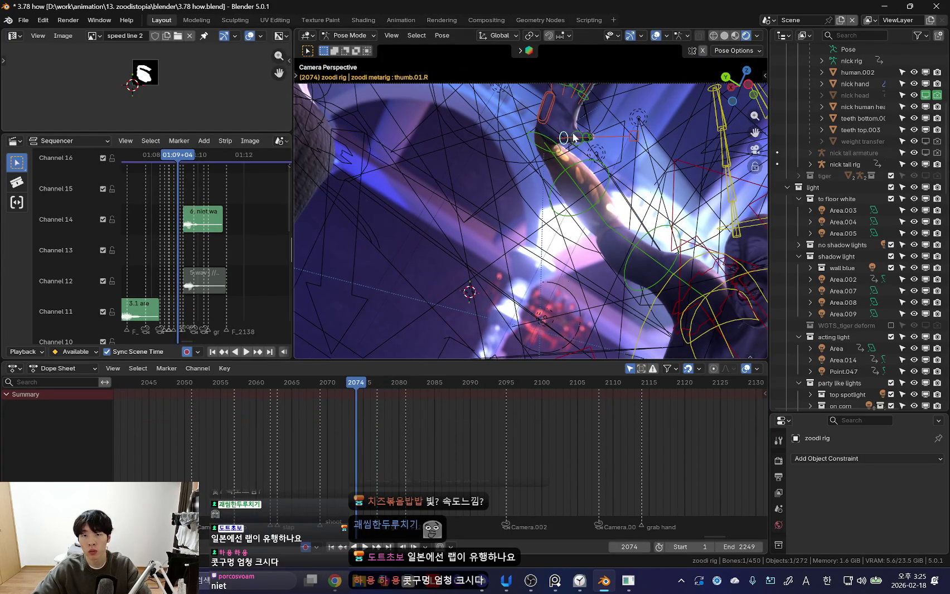
key("a")
- Key the right hand's thumb and finger bones at frame 2074
left_click(564, 134)
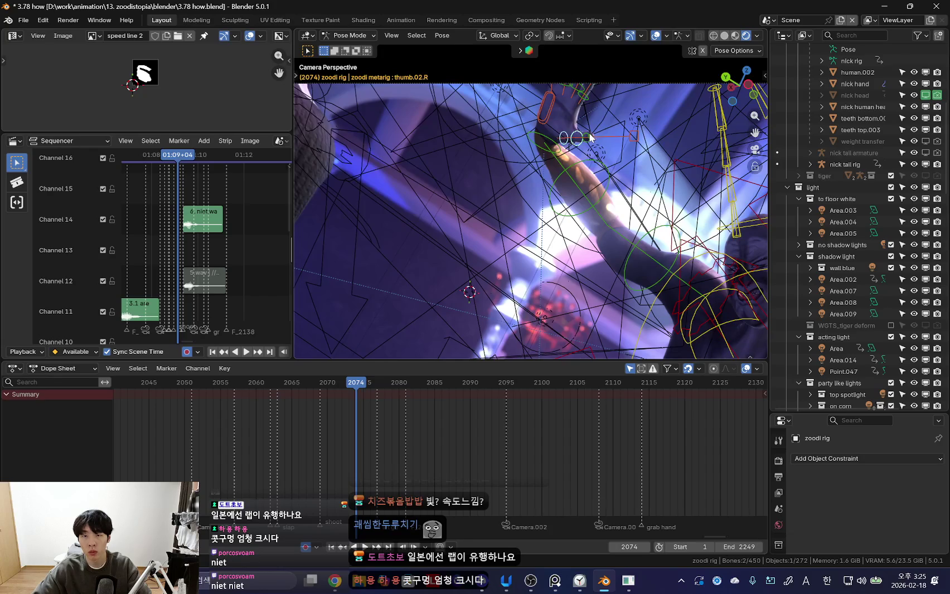
mouse_move(600, 99)
middle_mouse_down()
mouse_move(536, 160)
mouse_move(507, 140)
middle_mouse_up()
key("l")
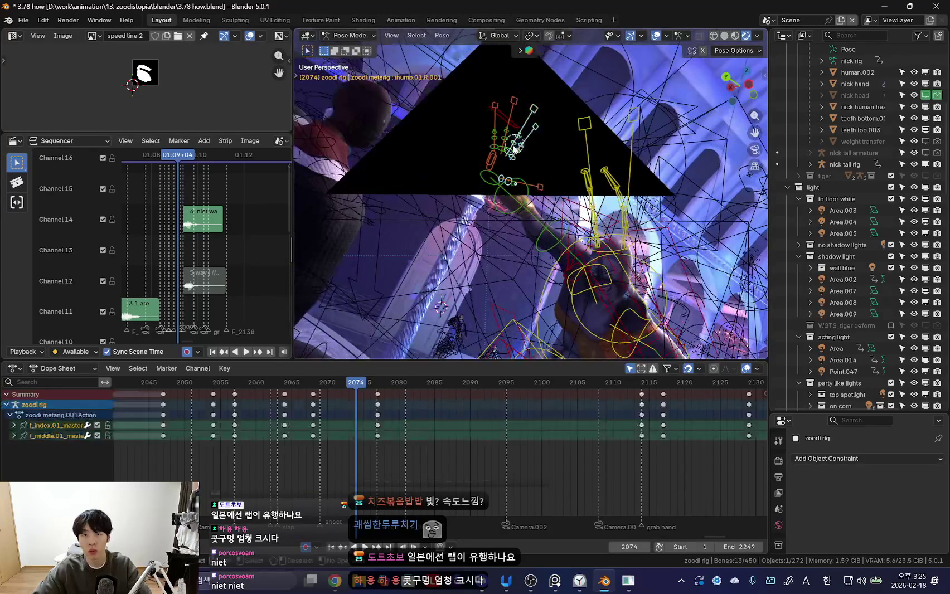
key("k")
left_click(505, 138)
- Review the hand through the scene camera, stopping at frame 2076
key("shift+alt+z")
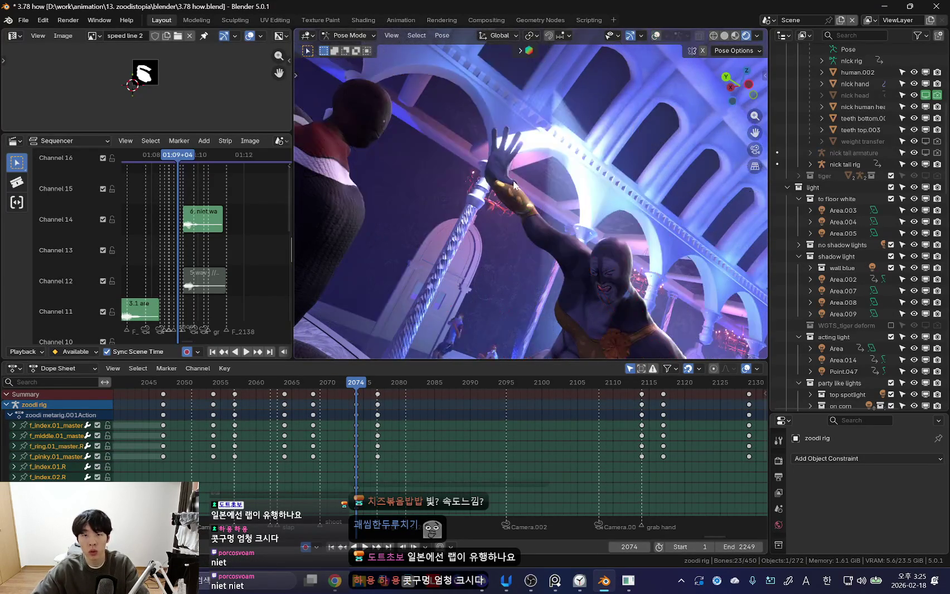
key("KP_0")
key("shift+ctrl+space")
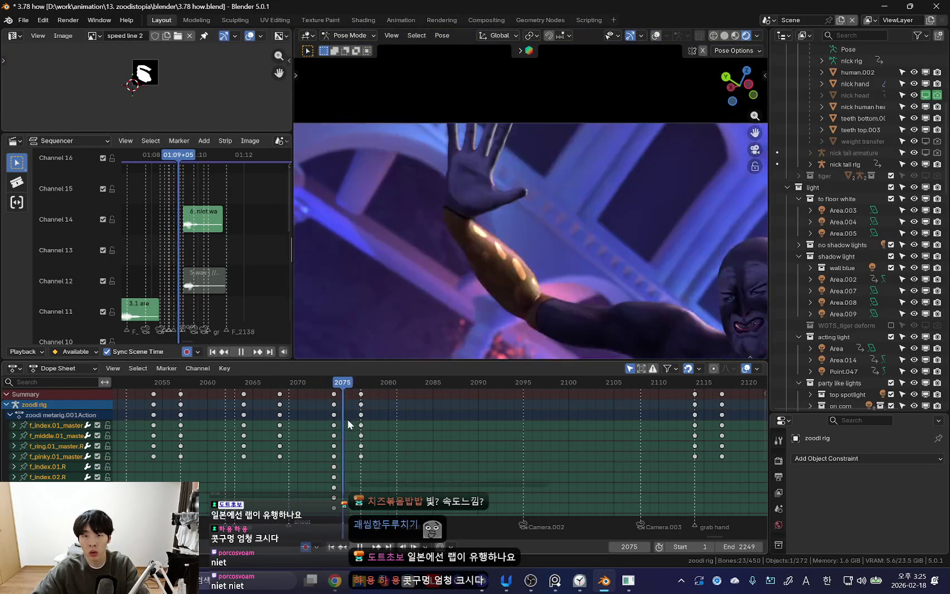
key("shift+ctrl+space")
key("shift+alt+z")
- Bend the index finger joints down to fingertip bone f_index.03.R at frame 2076
left_click(429, 207)
key("r")
left_click(555, 176)
key("shift+alt+z")
key("shift+alt+z")
key("shift+alt+z")
left_click(475, 166)
key("shift+alt+z")
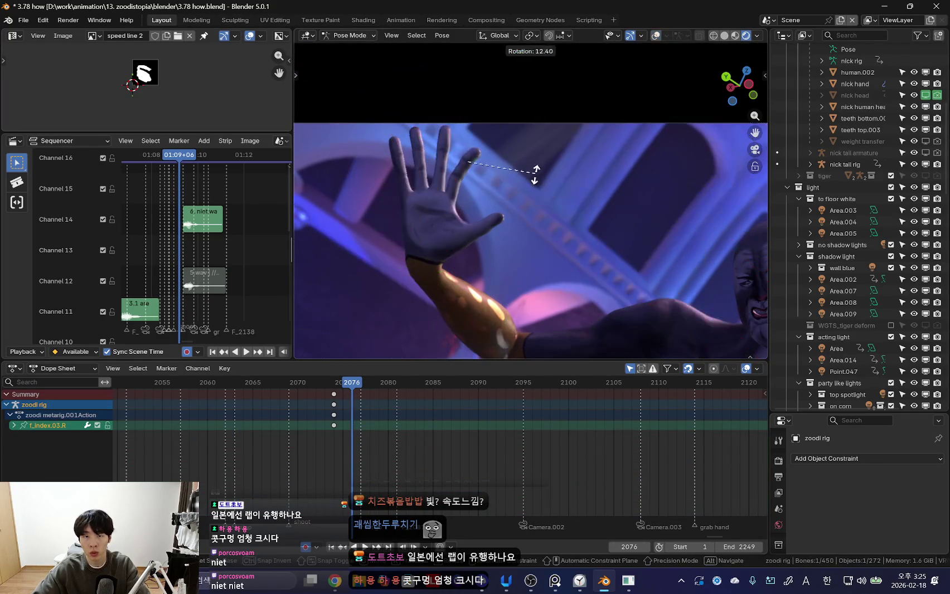
key("shift+alt+z")
left_click(444, 188)
key("shift+alt+z")
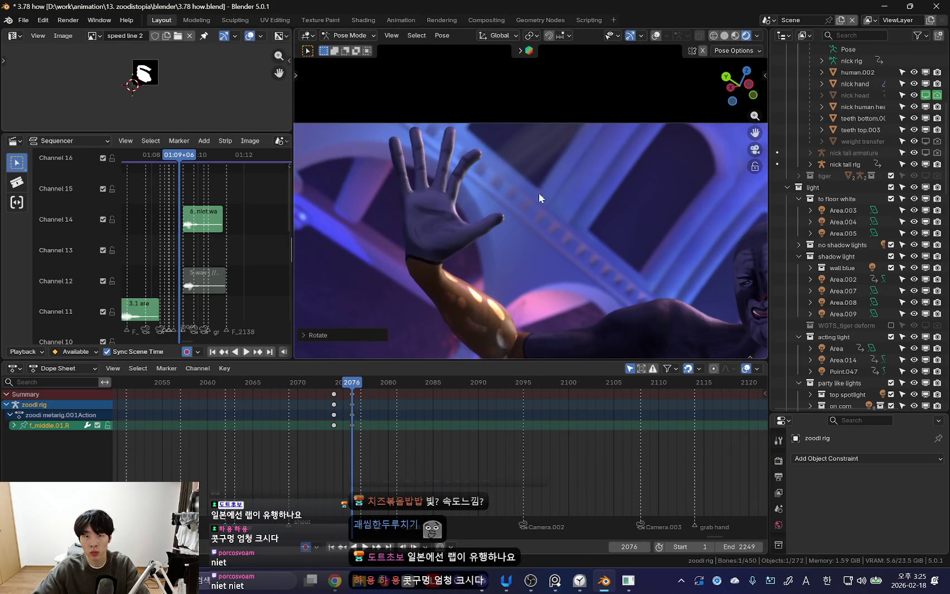
- Bend the middle finger's second joint at frame 2076
key("shift+alt+z")
key("bracketright")
key("shift+alt+z")
key("r")
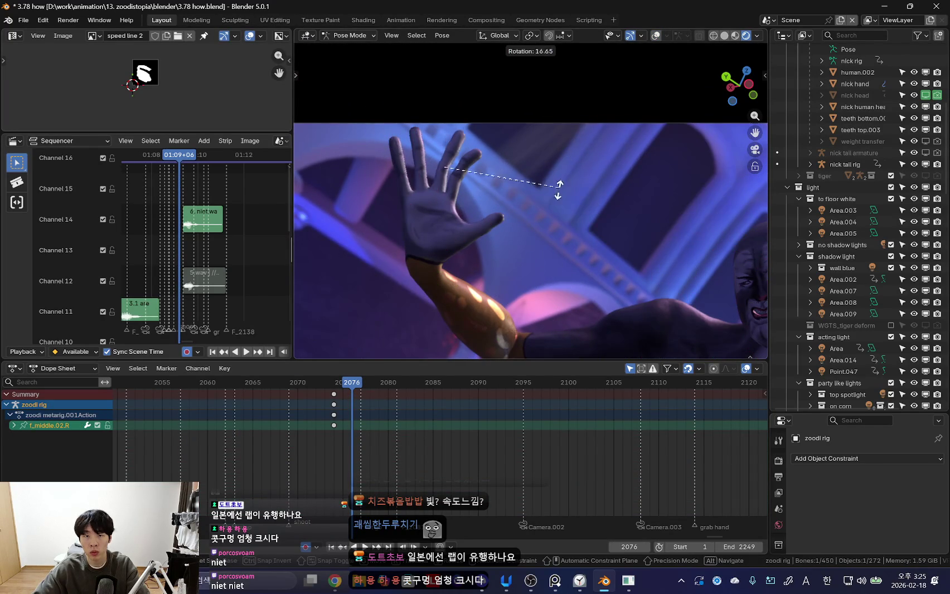
left_click(465, 158)
key("shift+alt+z")
- Bend the ring finger joints from f_ring.01.R to fingertip f_ring.03.R
key("shift+alt+z")
key("r")
left_click(577, 168)
key("shift+alt+z")
left_click(425, 176)
key("shift+alt+z")
key("r")
left_click(558, 194)
key("shift+alt+z")
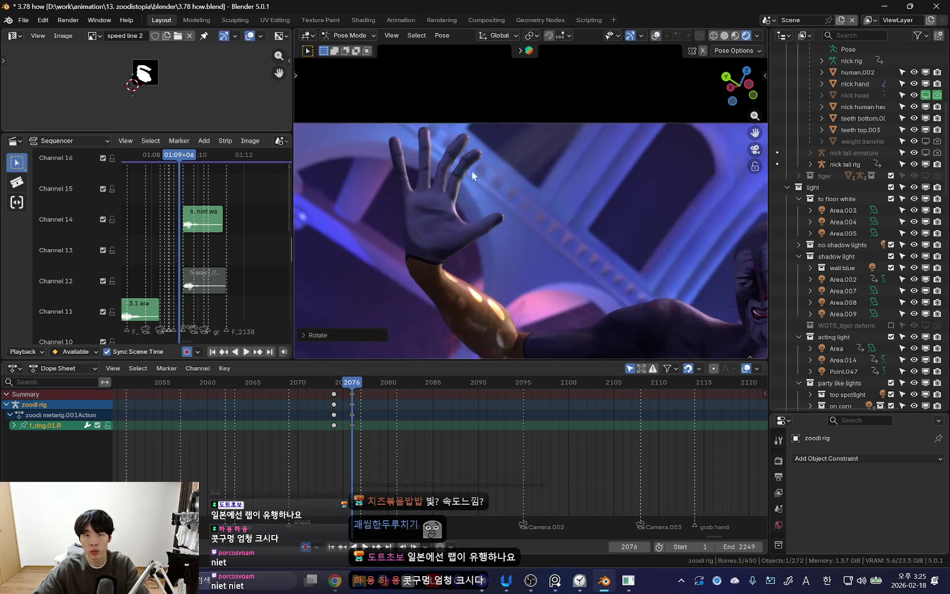
key("r")
left_click(484, 162)
left_click(441, 153)
key("r")
left_click(524, 208)
- Bend all three pinky finger joints
key("r")
left_click(422, 171)
key("r")
left_click(414, 156)
key("r")
left_click(578, 174)
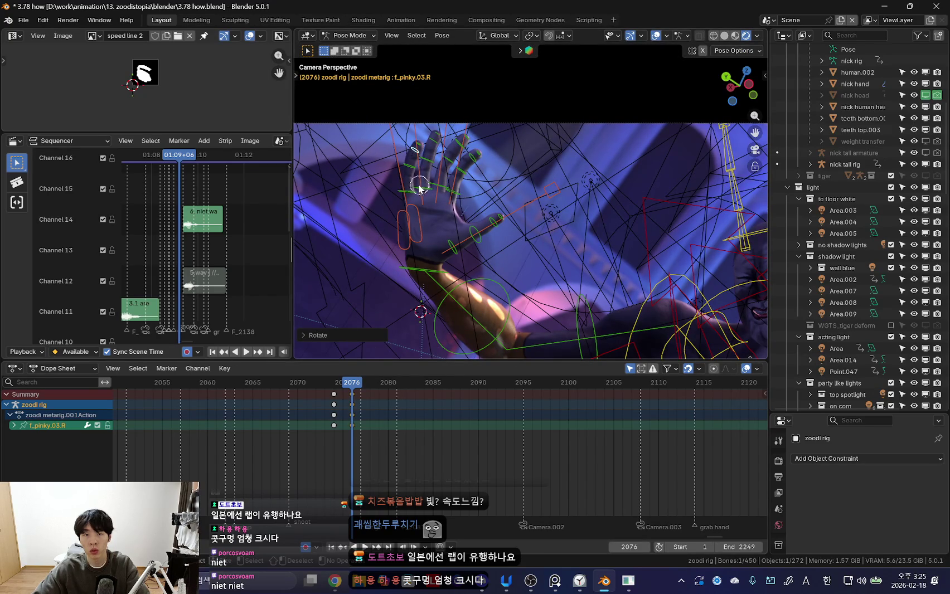
- Duplicate the finger keys to frame 2080 and play back the hand
key("l")
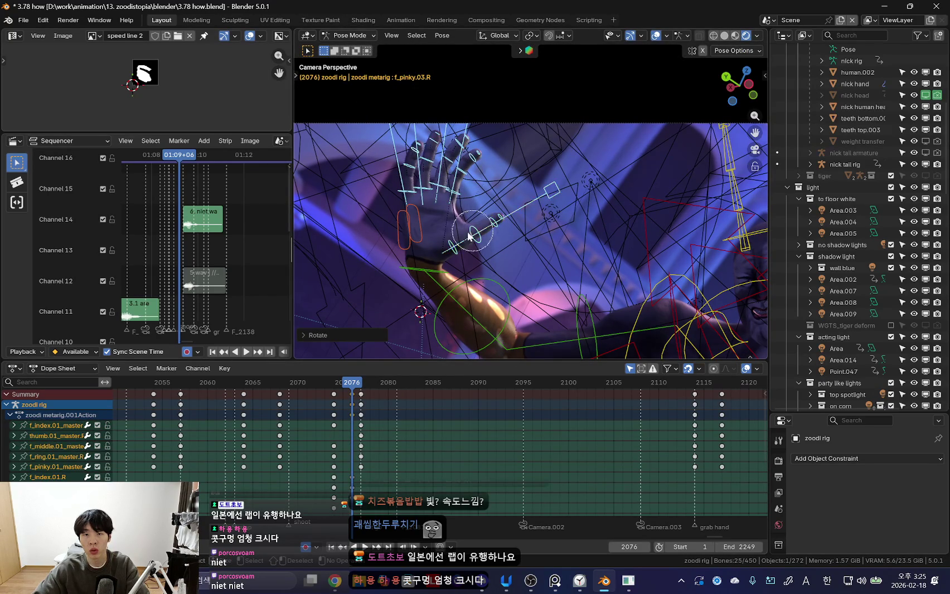
middle_click_drag(384, 129, 475, 111)
middle_click_drag(543, 211, 439, 155)
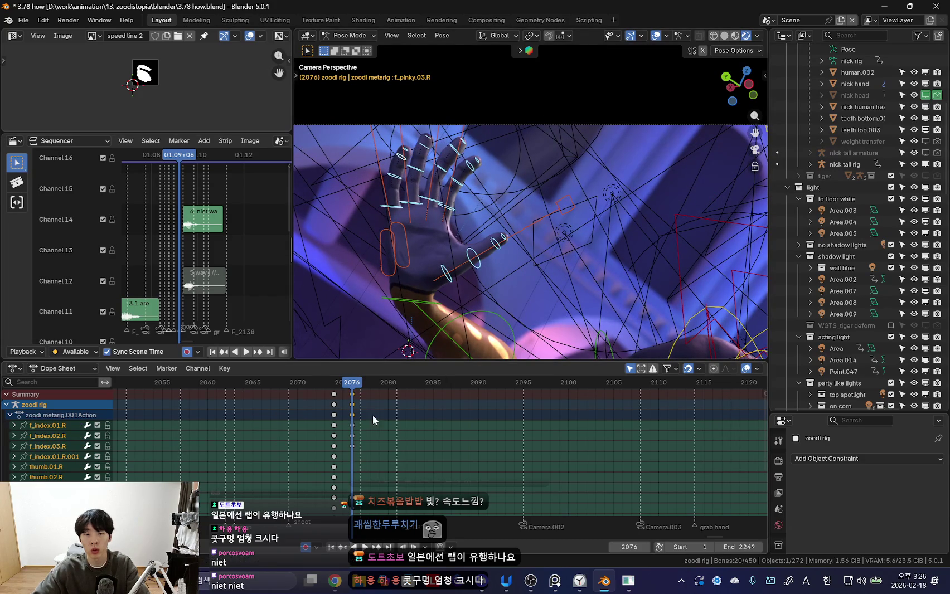
key("shift+d")
left_click(393, 403)
key("Home")
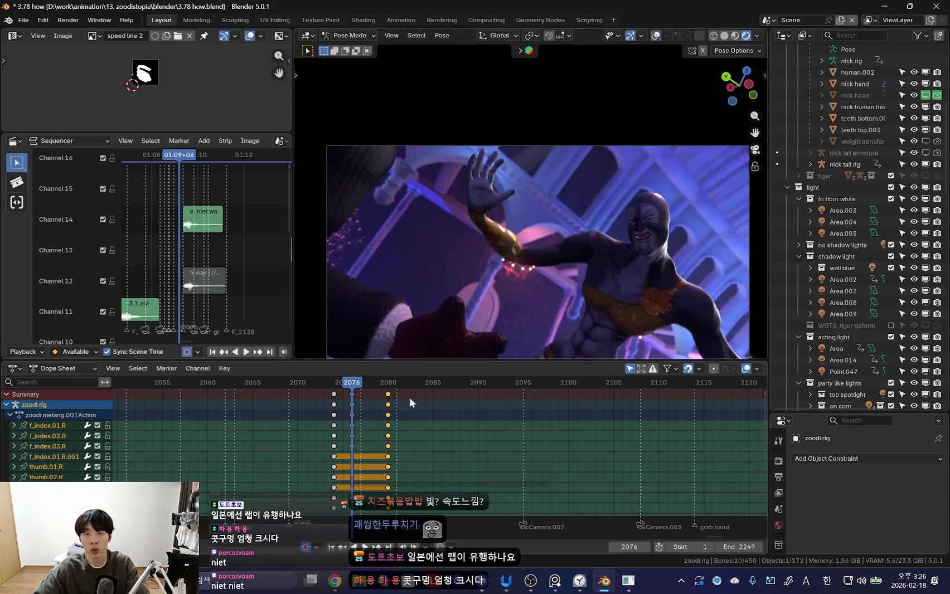
key("space")
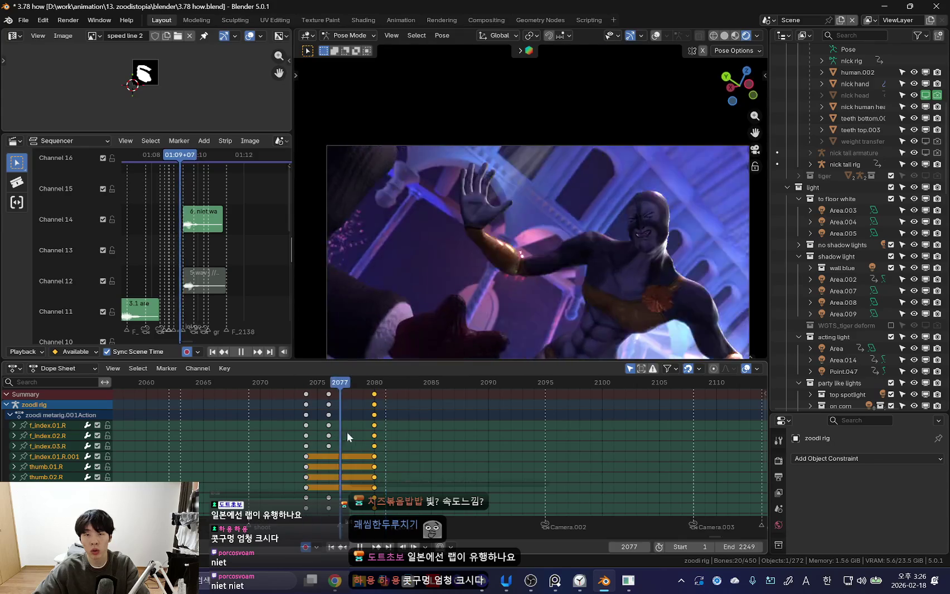
scroll(440, 329, "down", 3)
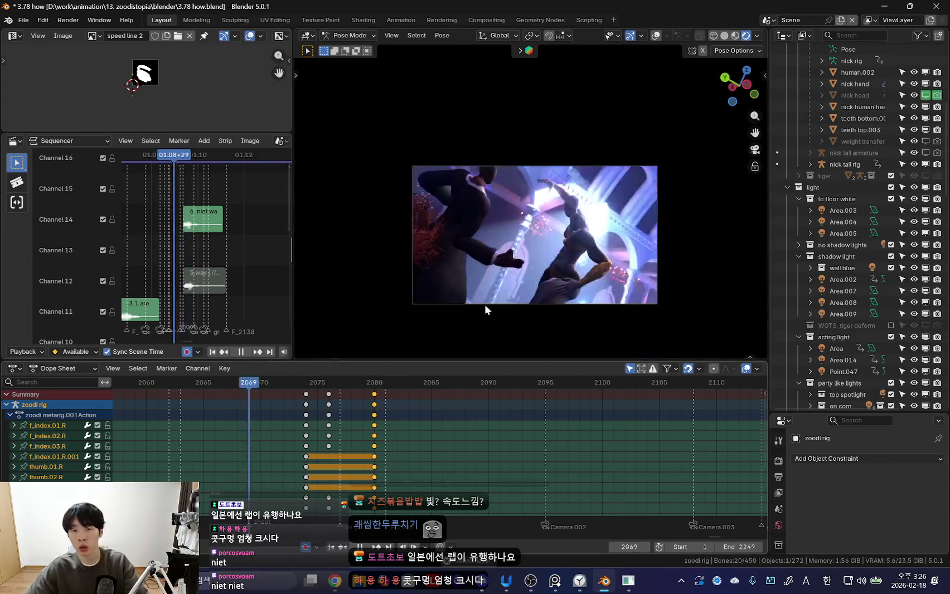
scroll(480, 332, "up", 3)
scroll(358, 439, "up", 2)
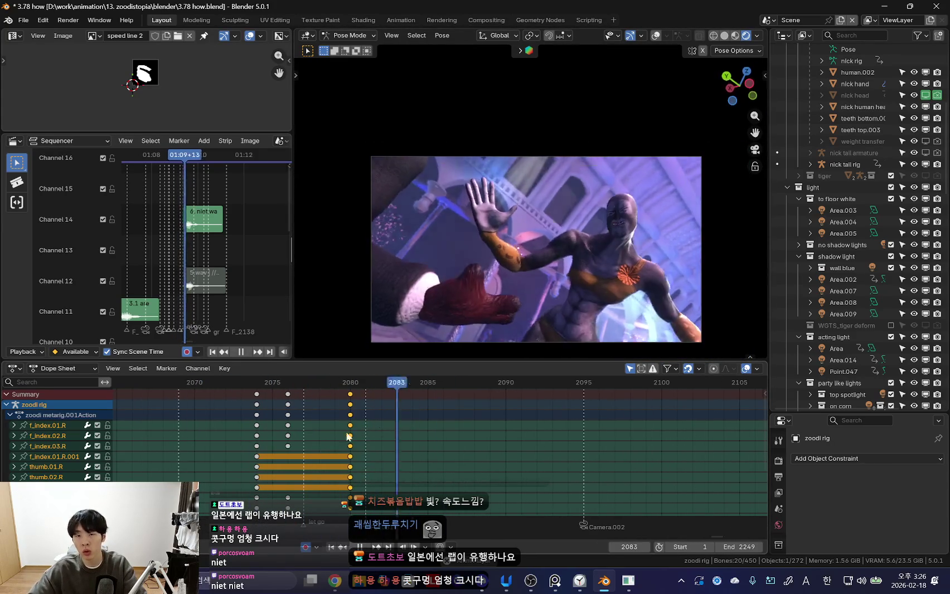
scroll(475, 420, "down", 2)
scroll(419, 426, "down", 2)
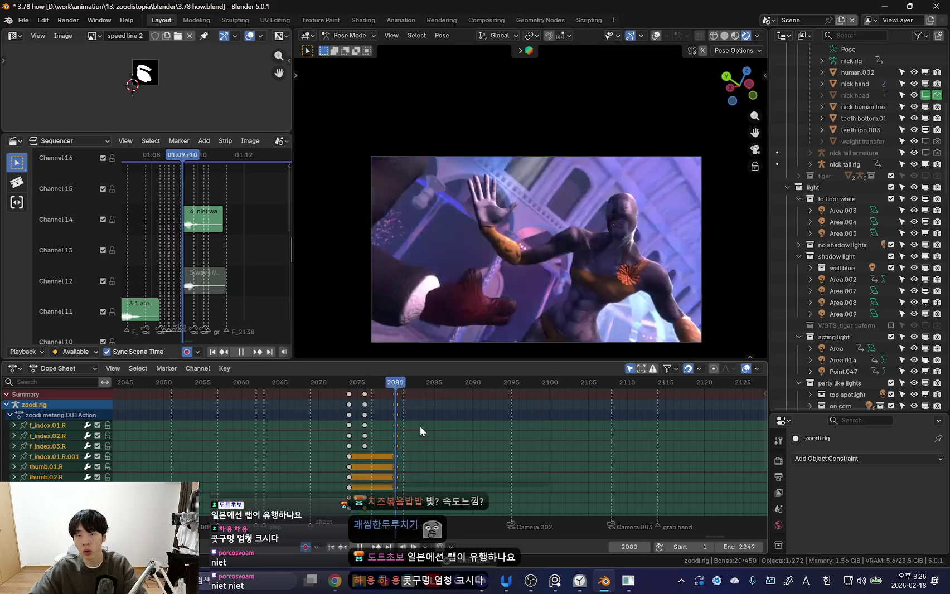
scroll(407, 444, "up", 2)
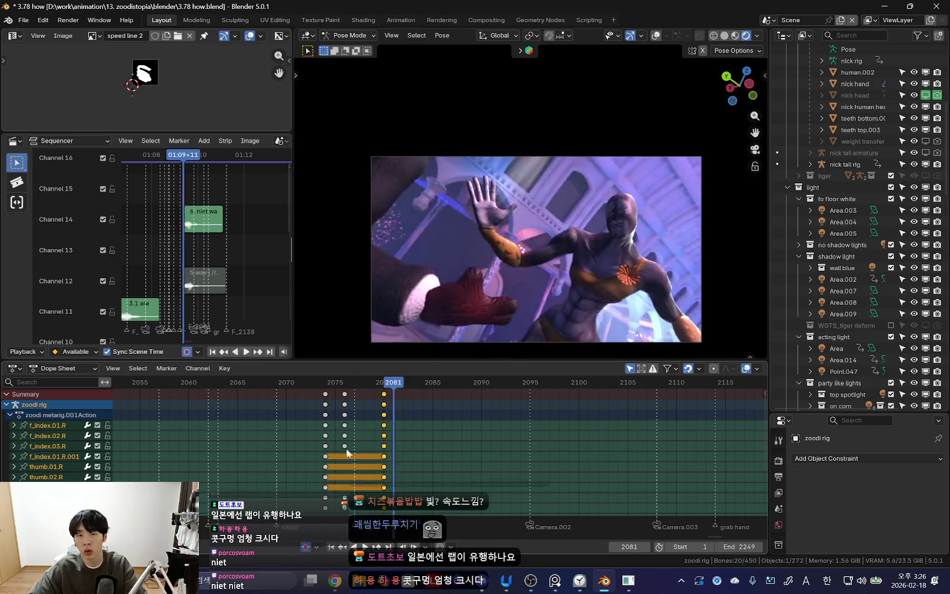
scroll(389, 449, "up", 3)
left_click(389, 449)
key("space")
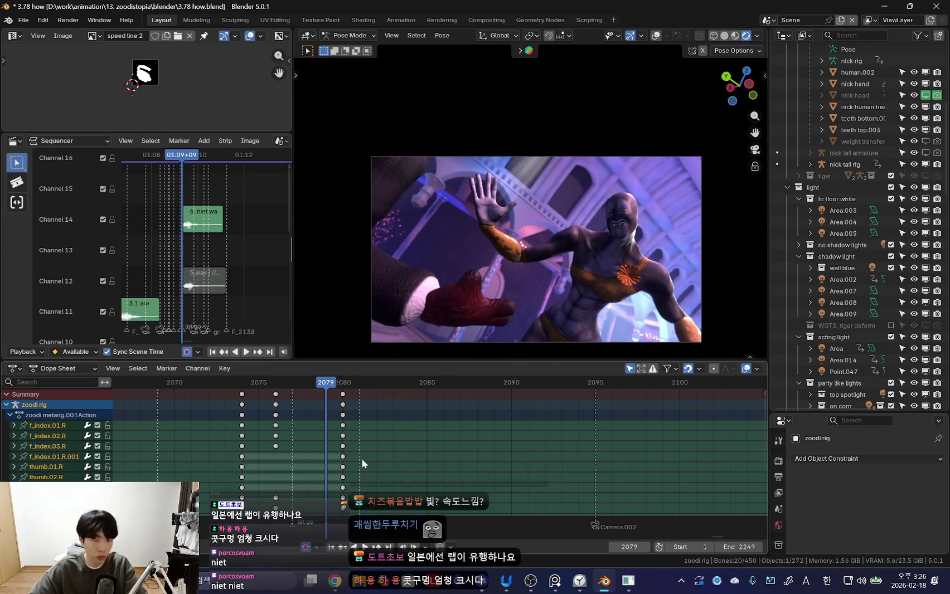
key("shift+alt+z")
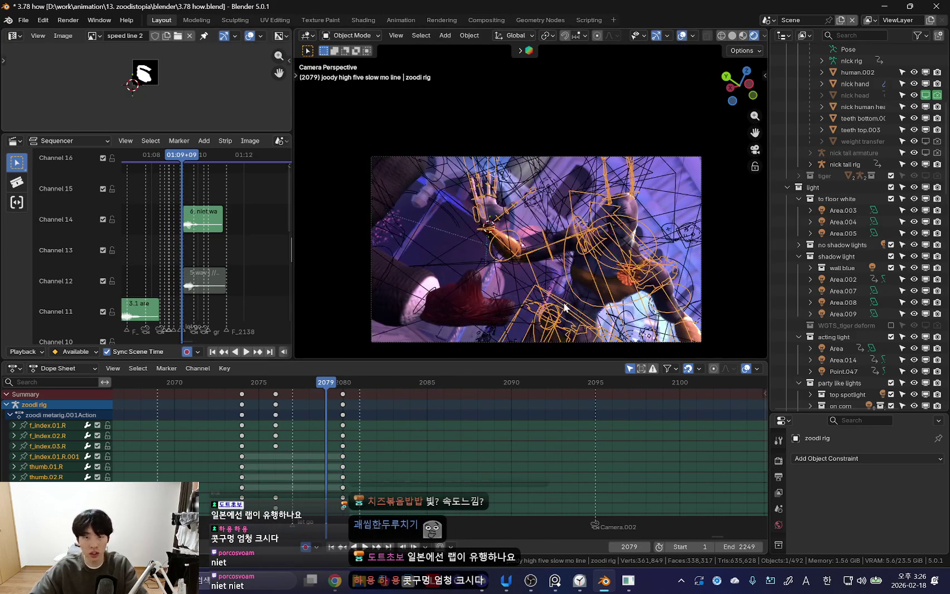
scroll(392, 442, "down", 3)
key("shift+alt+z")
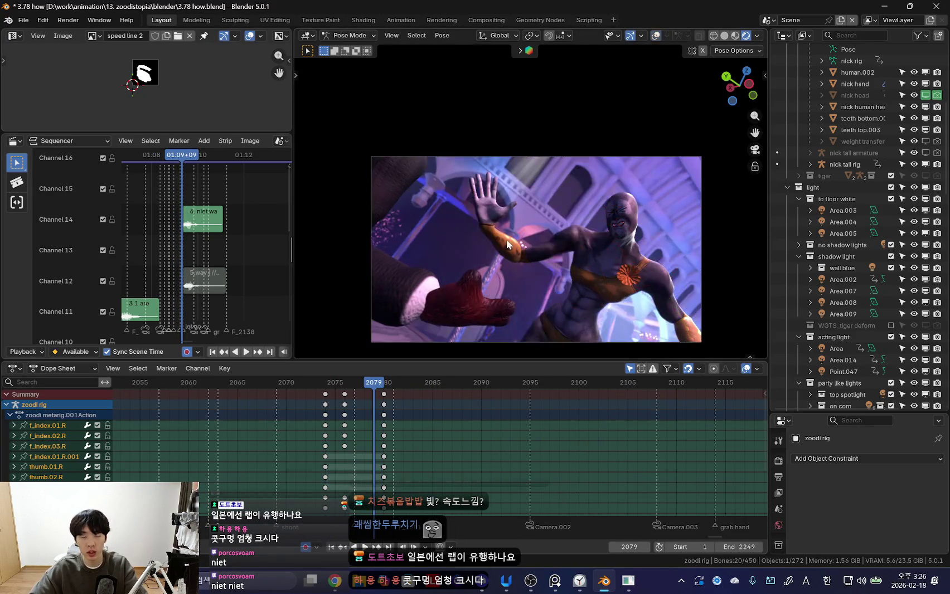
- Hide the Fingers (Detail) rig layer, select all bones, and jump to frame 2116
key("n")
key("shift+alt+z")
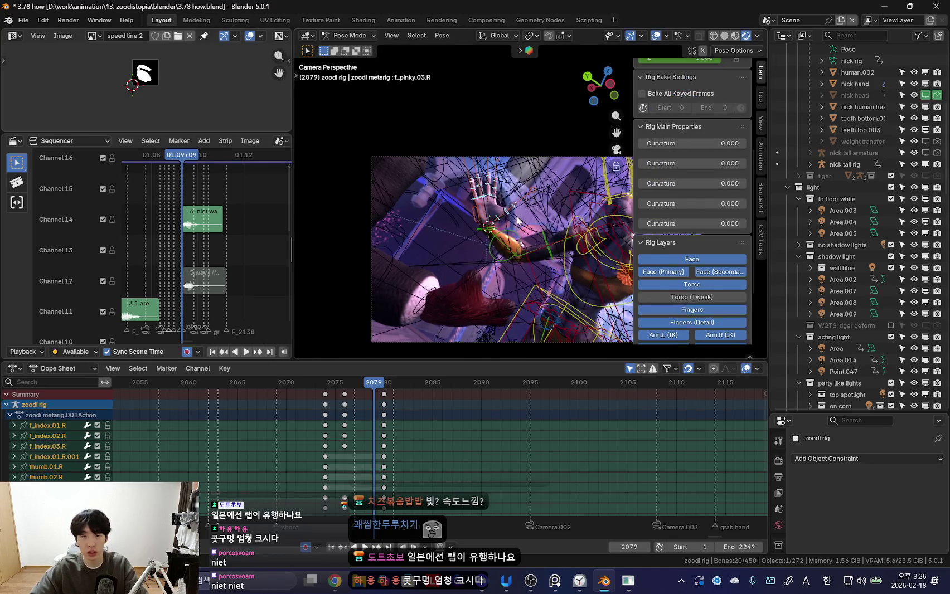
key("alt+a")
scroll(716, 254, "down", 1)
left_click(704, 243)
middle_click_drag(570, 264, 528, 268, "shift")
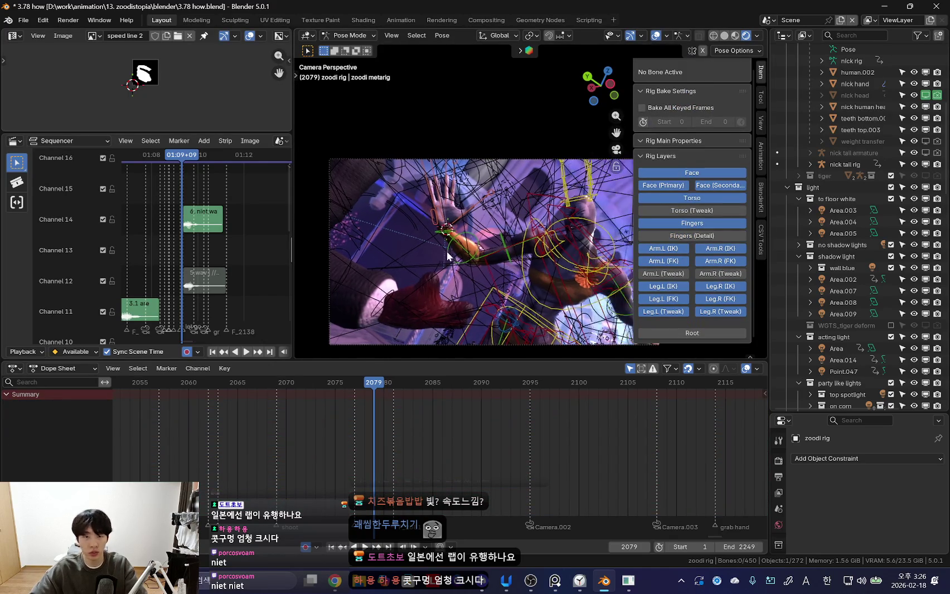
key("a")
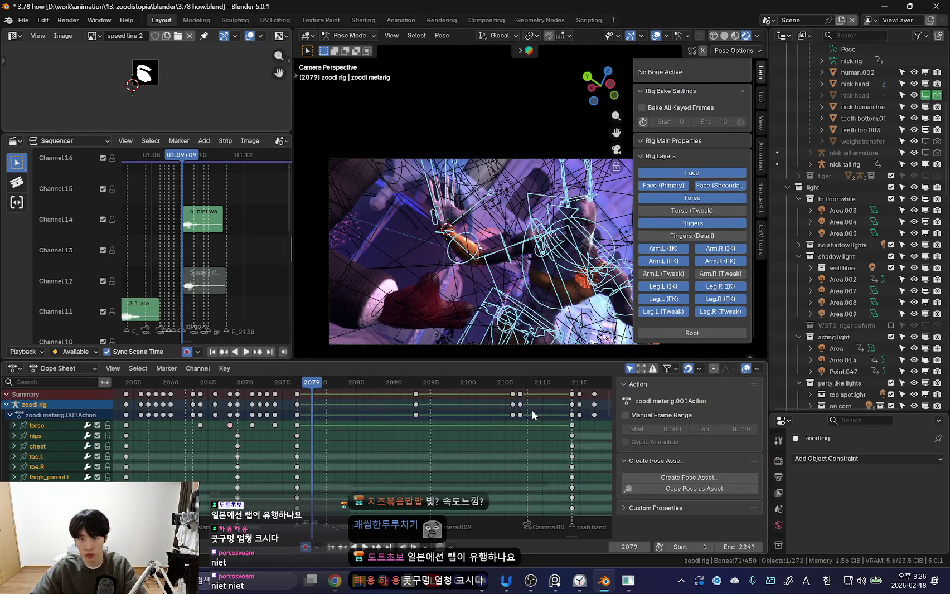
scroll(525, 410, "down", 3)
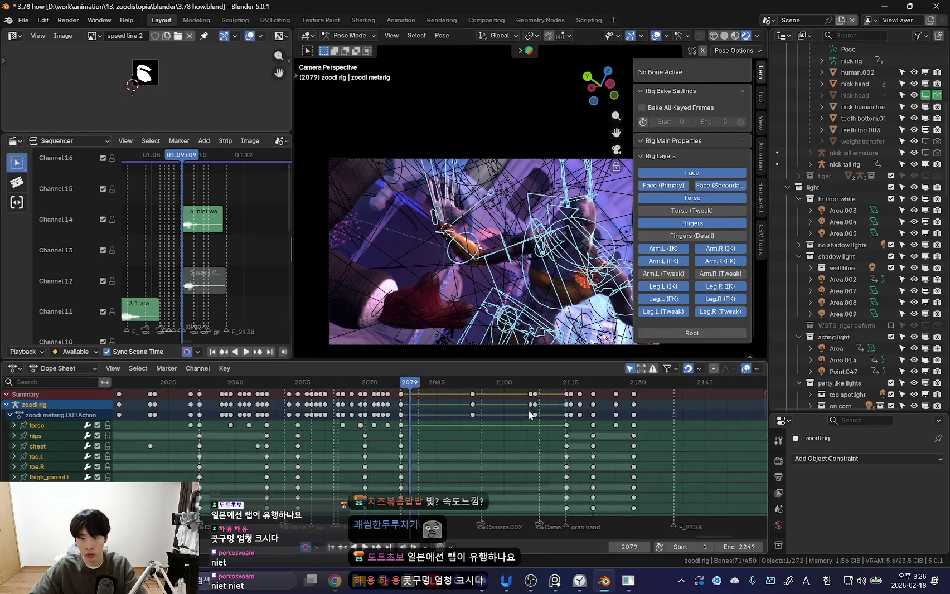
left_click(538, 382)
key("shift+alt+z")
key("n")
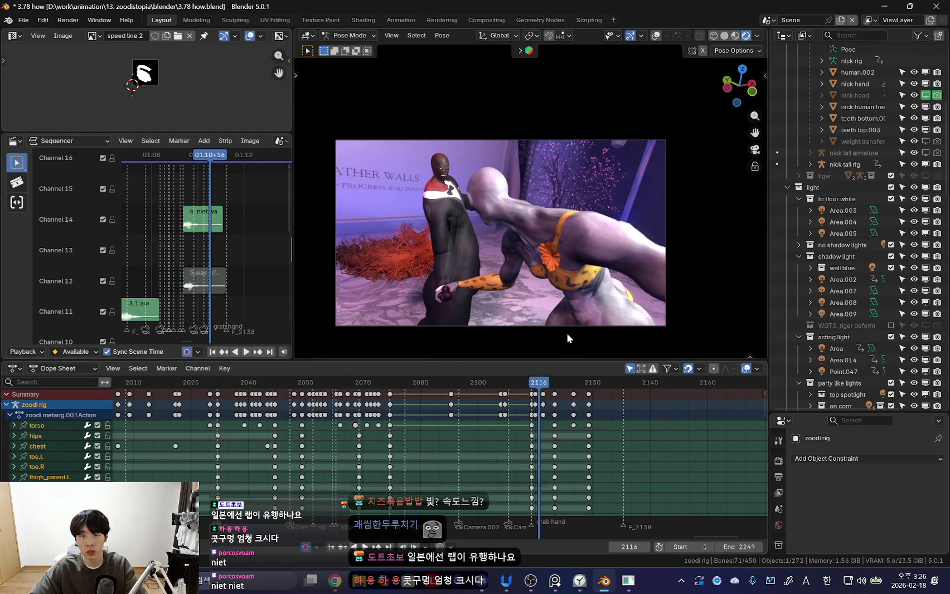
- Play the grab-hand moment, orbit around both characters, and settle on frame 2114
scroll(588, 274, "up", 2)
scroll(587, 274, "up", 3)
scroll(594, 312, "down", 3)
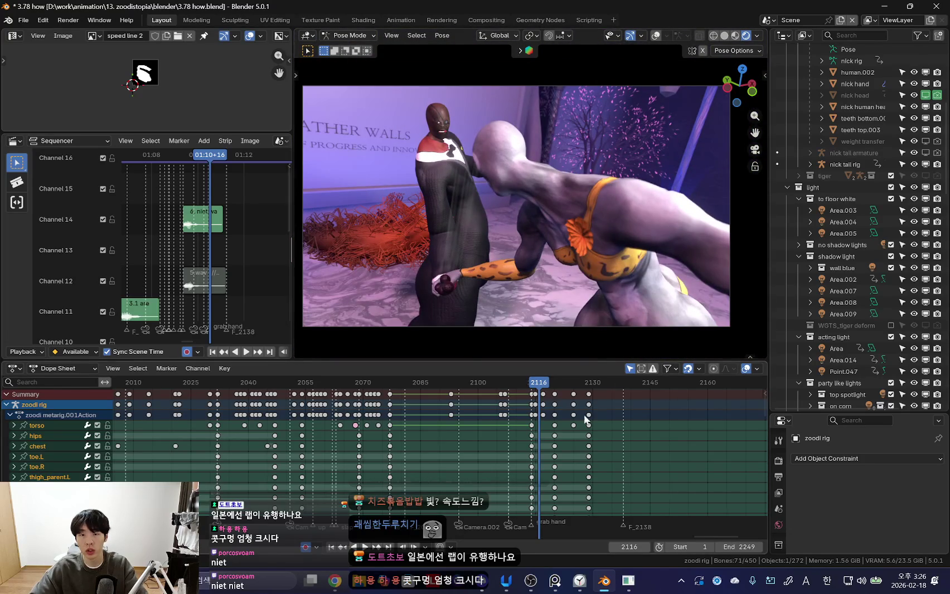
scroll(595, 392, "up", 2)
key("space")
mouse_move(480, 345)
middle_mouse_down()
mouse_move(597, 254)
mouse_move(477, 257)
middle_mouse_up()
key("Escape")
key("Left")
key("Left")
key("Left")
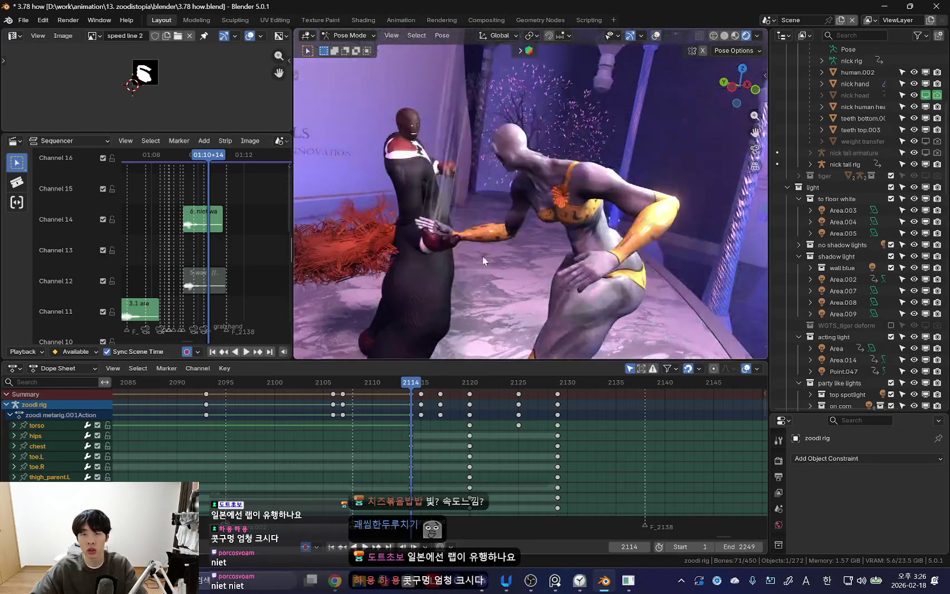
- At frame 2115, rotate the chest toward the other character in camera view
key("shift+alt+z")
key("shift+ctrl+space")
left_click_drag(354, 422, 440, 430)
key("KP_0")
key("shift+alt+z")
key("r")
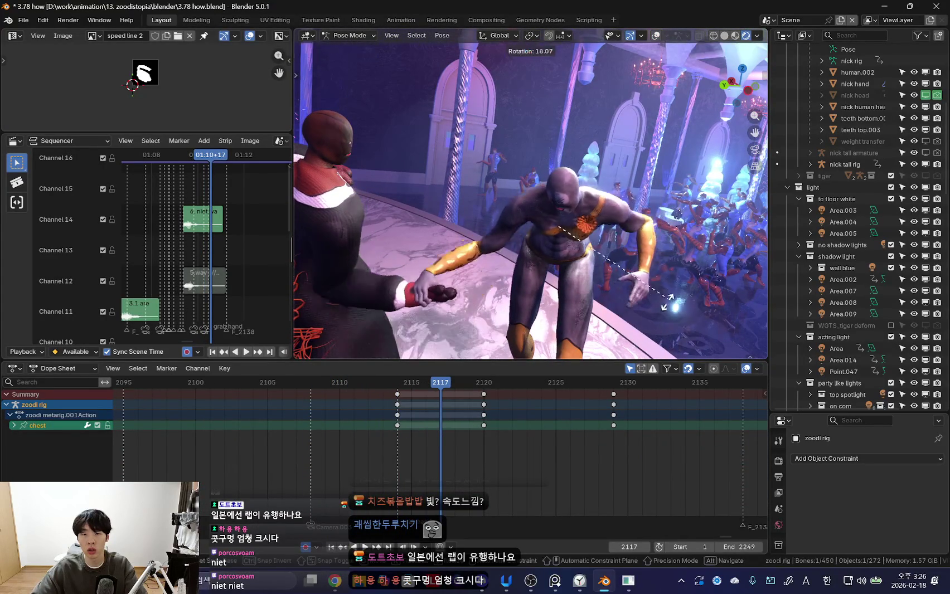
left_click(669, 301)
- Review the chest change by scrubbing frames 2114–2117 and selecting the 2117 keys
key("shift+ctrl+space")
mouse_move(397, 426)
left_mouse_down()
mouse_move(215, 428)
mouse_move(350, 437)
mouse_move(177, 430)
mouse_move(444, 431)
left_mouse_up()
right_click(442, 427)
key("space")
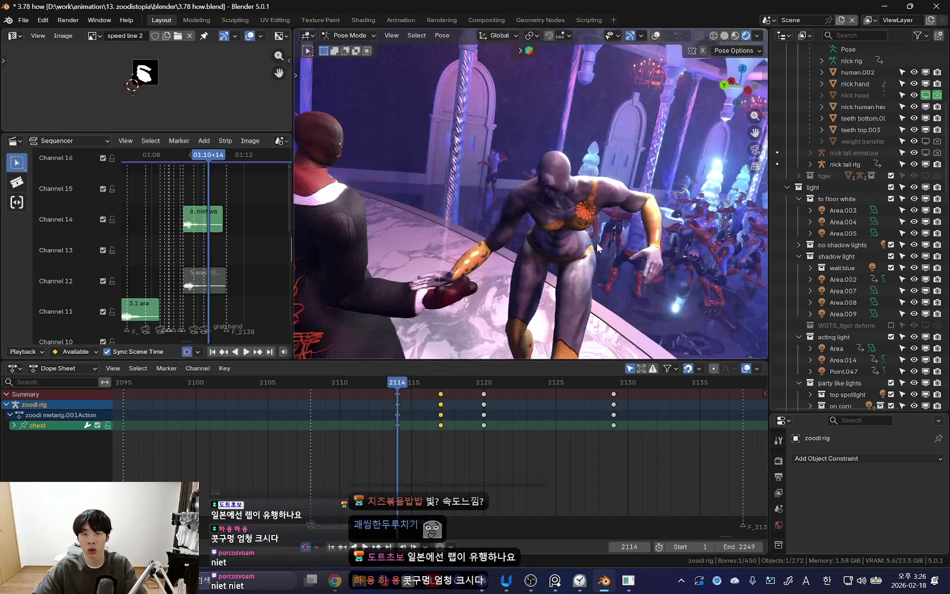
key("space")
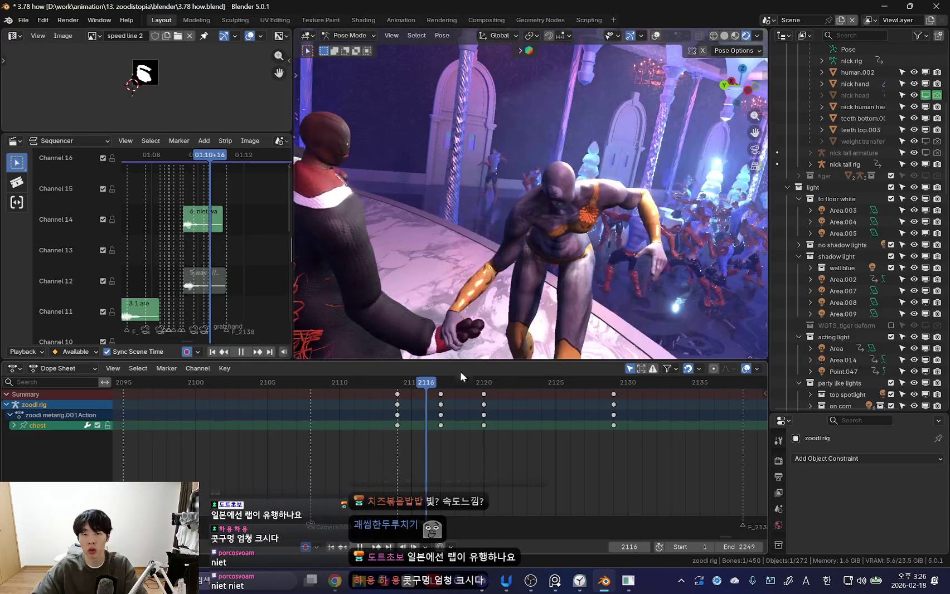
left_click_drag(397, 428, 442, 415)
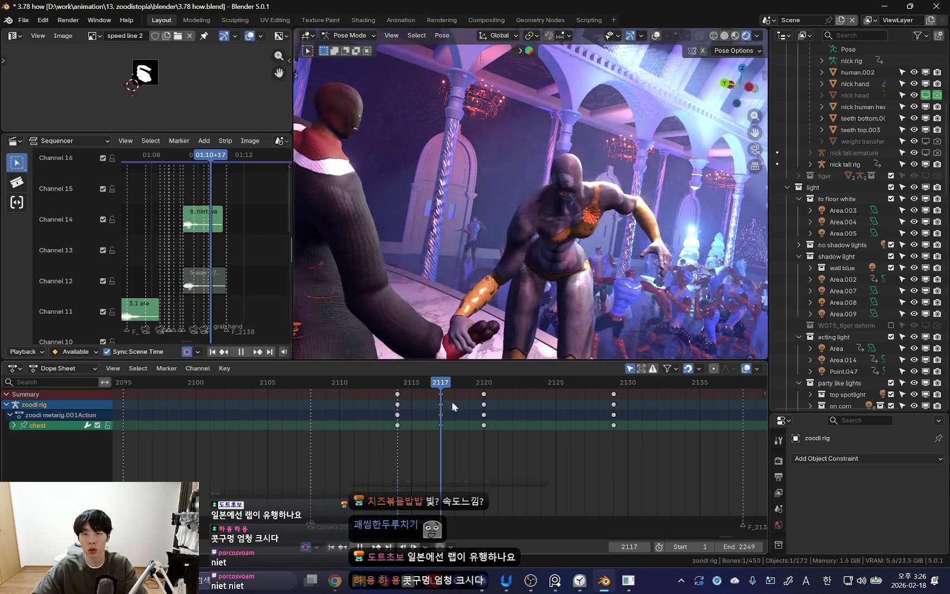
key("space")
key("space")
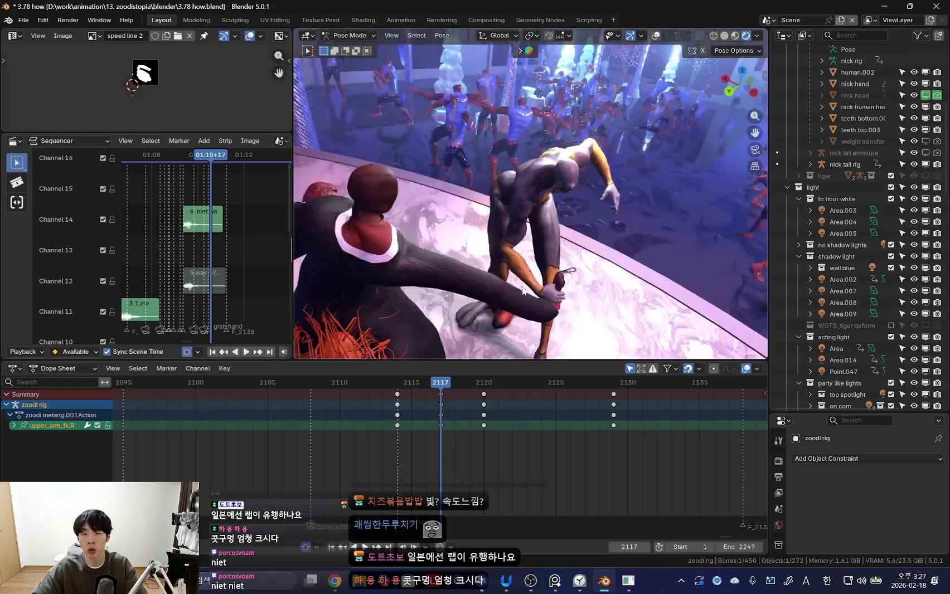
key("space")
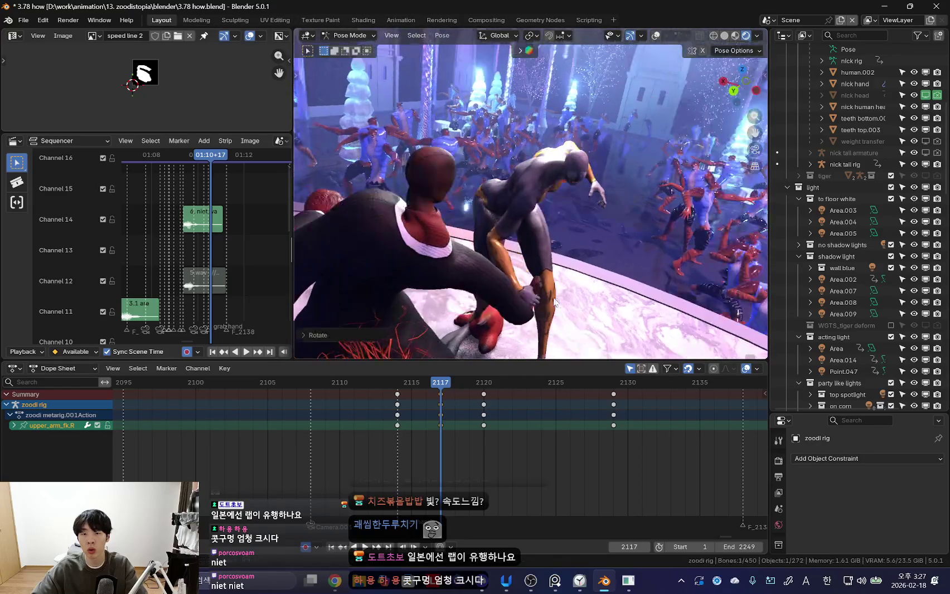
mouse_move(425, 430)
left_mouse_down()
mouse_move(363, 422)
mouse_move(446, 422)
left_mouse_up()
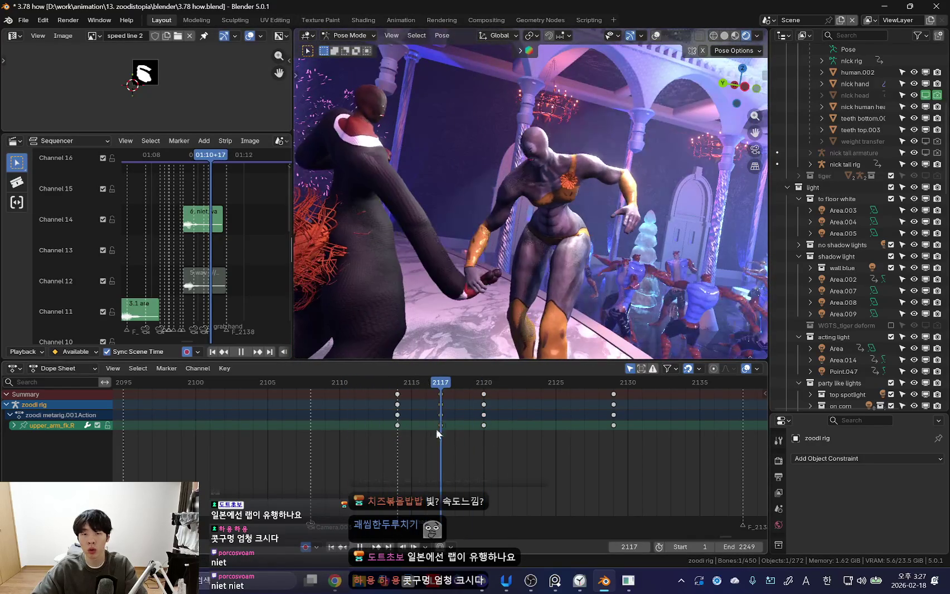
- Select the right hand control and step to its keys at frame 2117
left_click(478, 272)
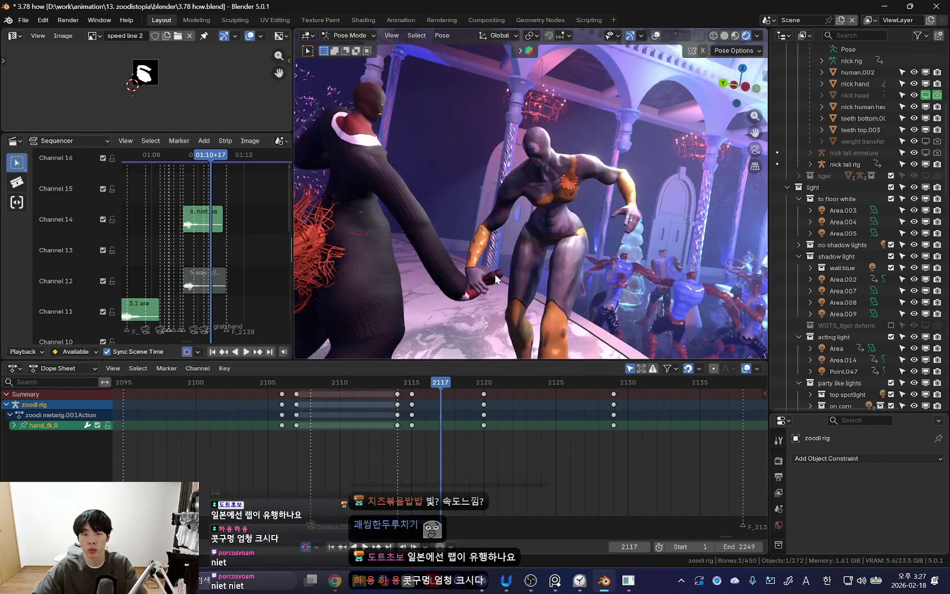
key("r")
key("r")
key("space")
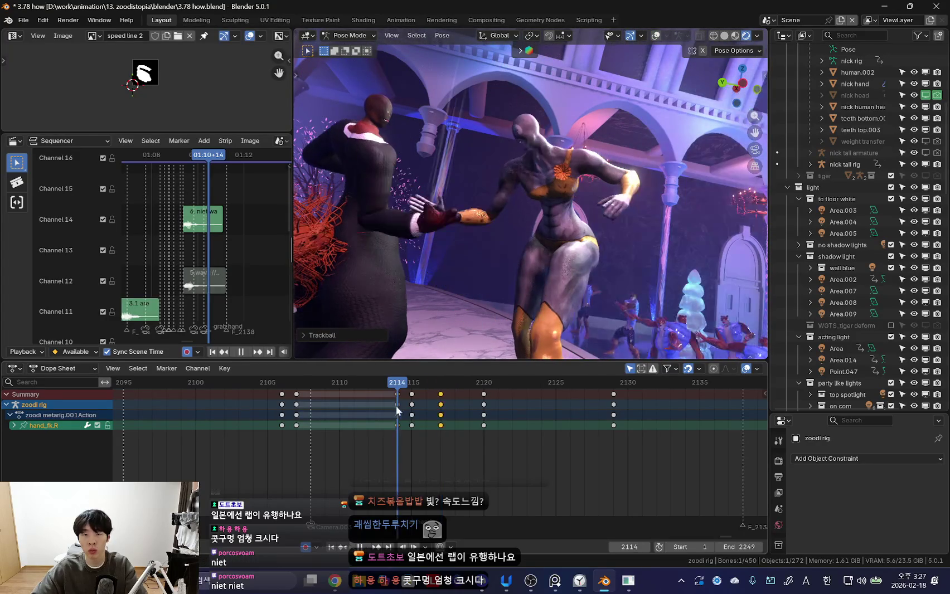
left_click(442, 425)
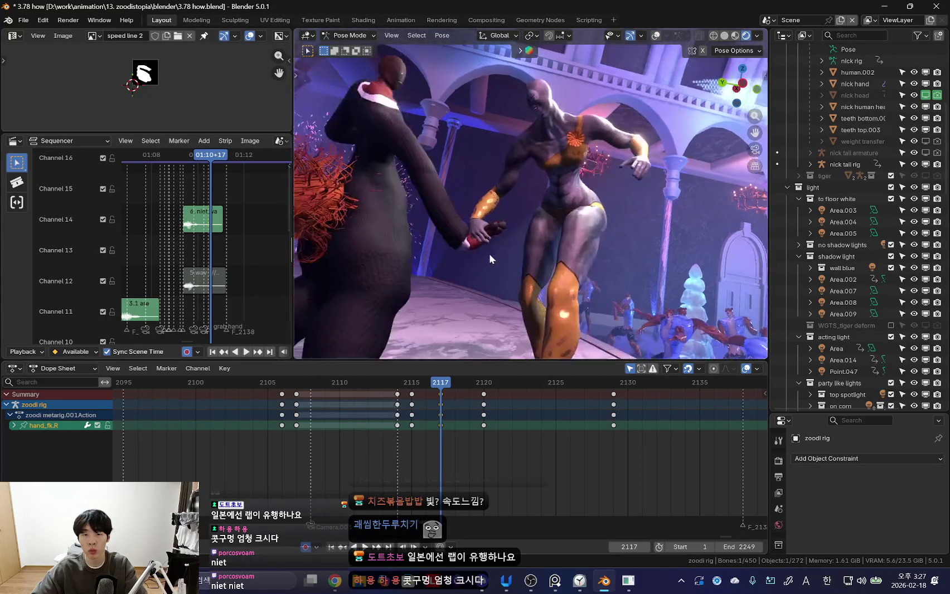
key("space")
key("Right")
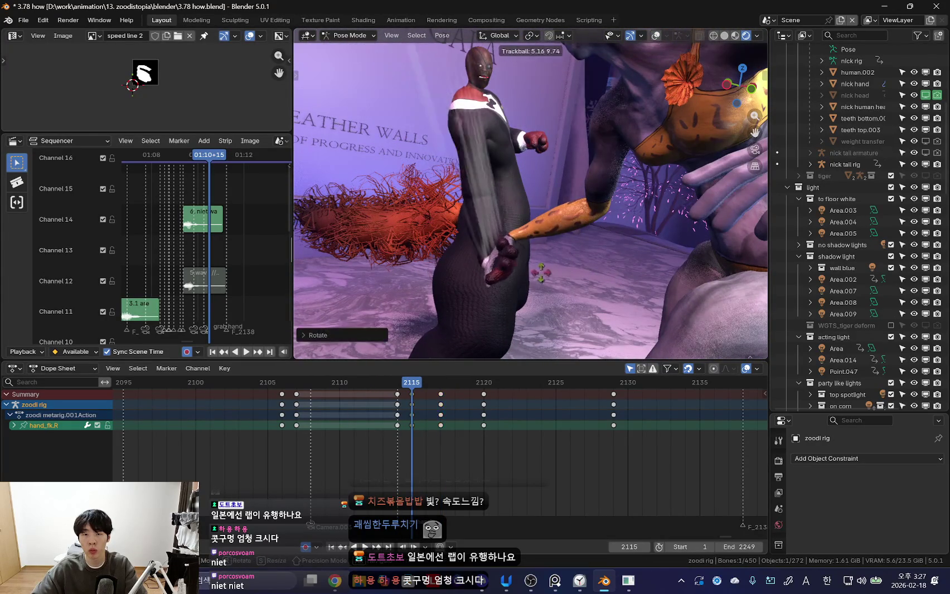
key("Right")
key("Right")
- Rotate the right hand into the clasp at frame 2120 and replay the motion
key("space")
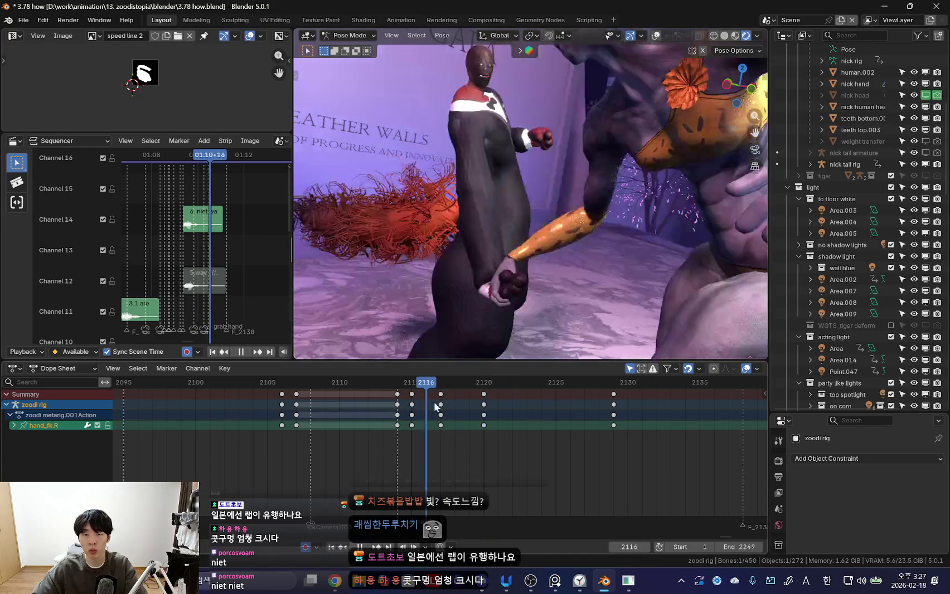
key("space")
key("r")
key("r")
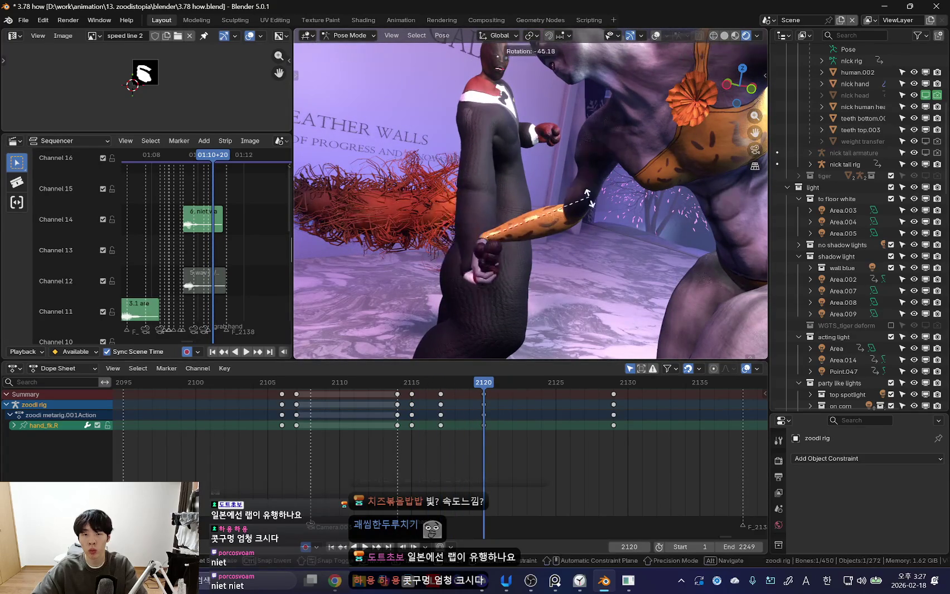
left_click(622, 256)
left_click(604, 287)
key("space")
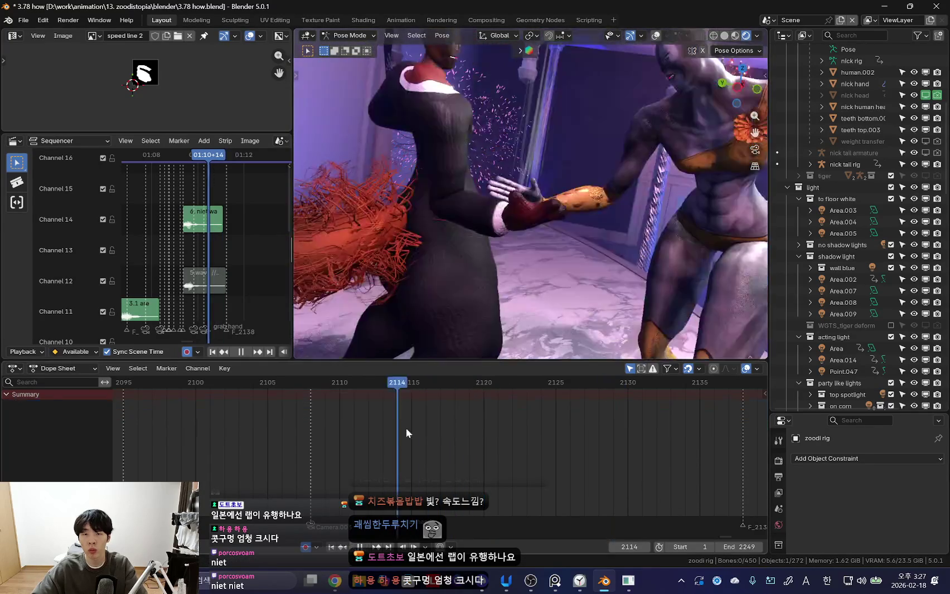
- Confirm the adjusted hips rotation and key the pose at frame 2117
key("space")
left_click(580, 231)
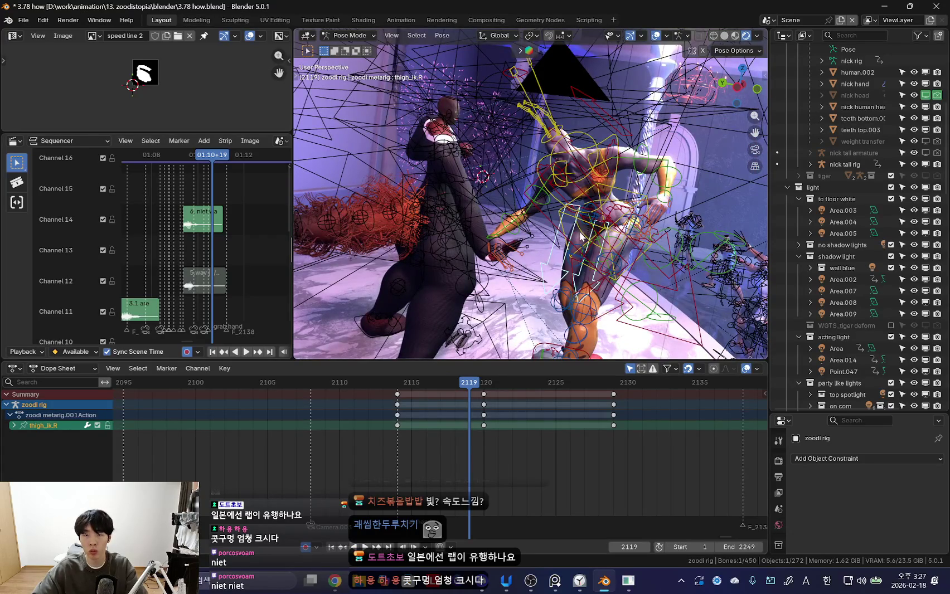
key("space")
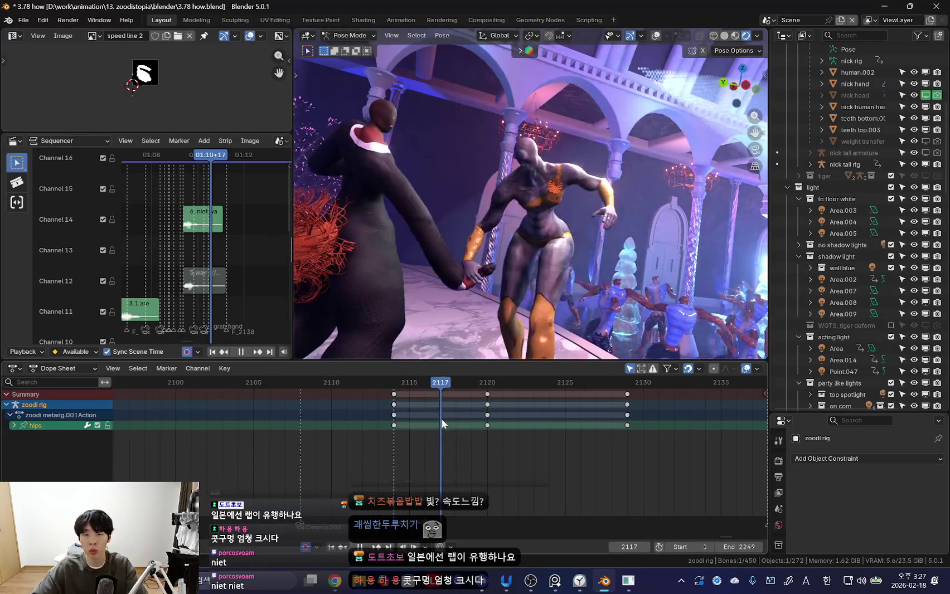
left_click(660, 223)
key("space")
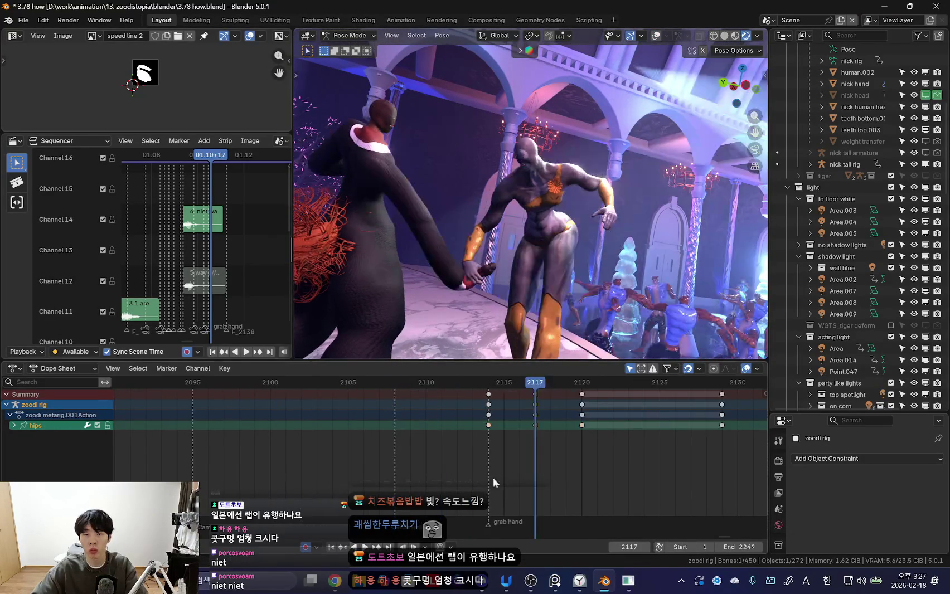
- Shift the following body keys one frame later and play back the retimed motion
key("space")
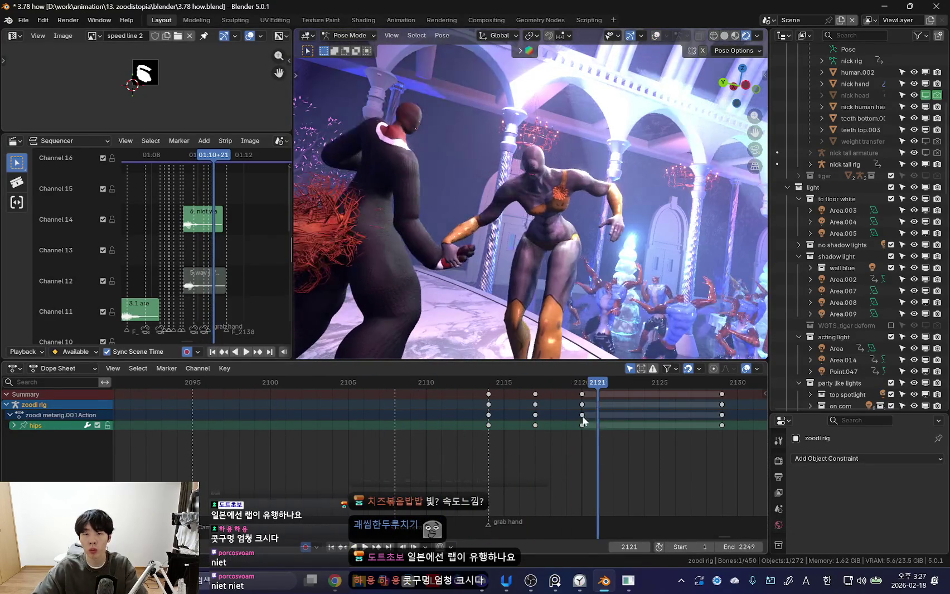
left_click(663, 416)
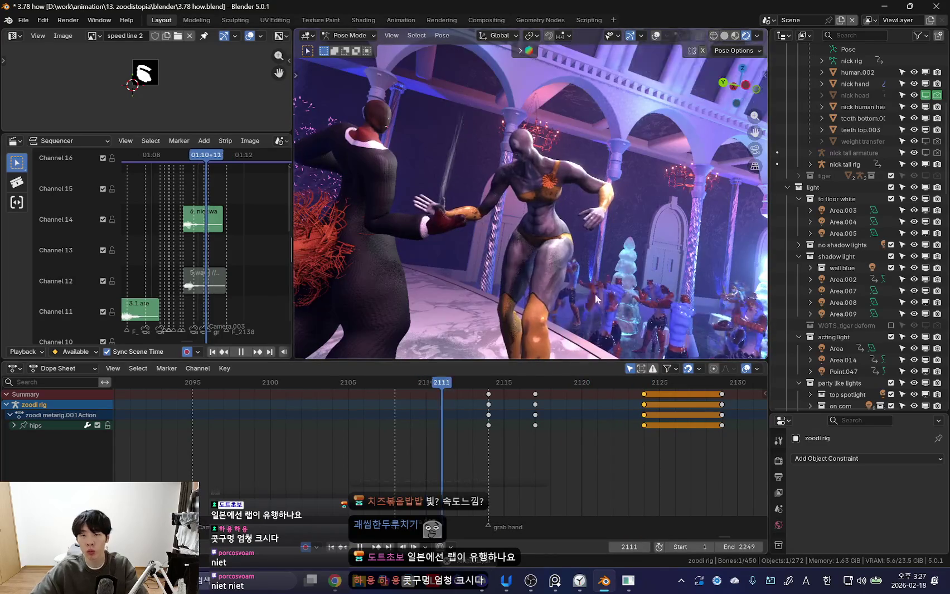
key("space")
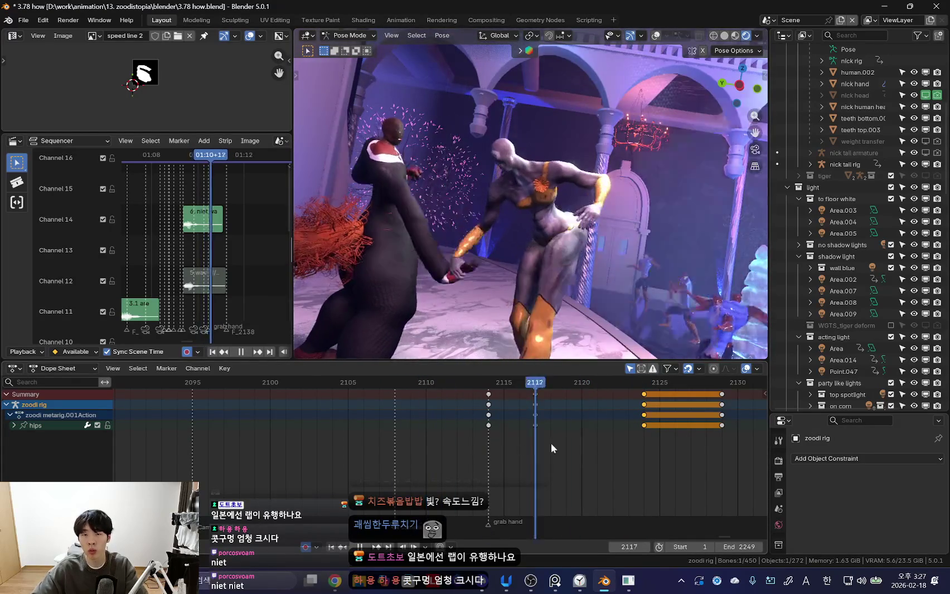
key("space")
- Review the animation with rig bones shown, then hidden, stopping at frame 2122
key("shift+alt+z")
key("space")
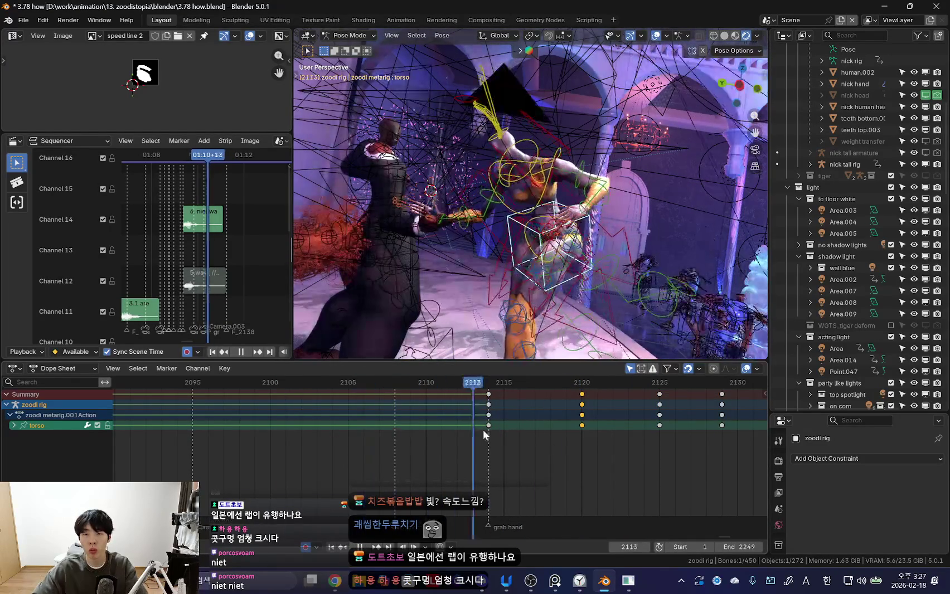
key("shift+alt+z")
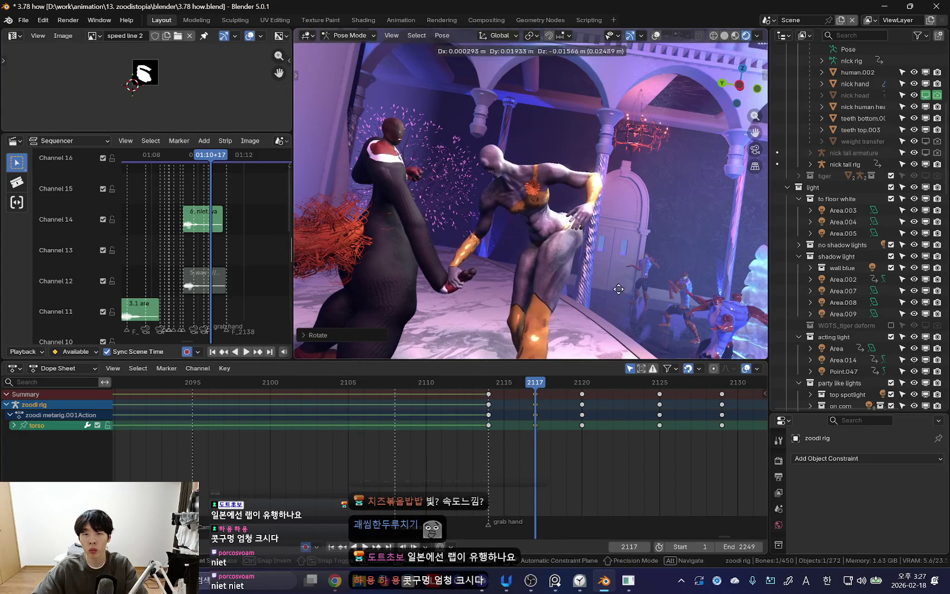
key("space")
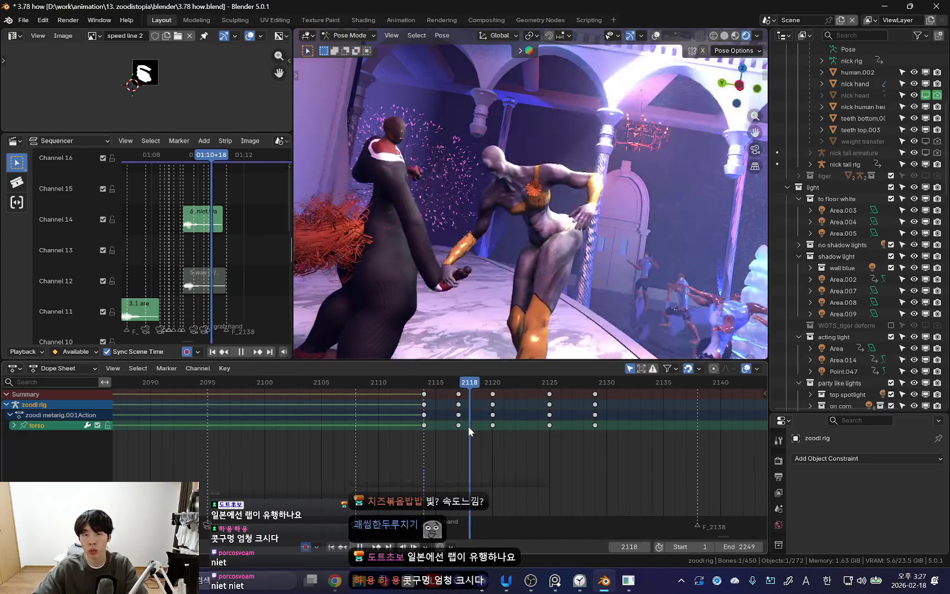
key("space")
- Delete the stray torso keyframes and review the grab through the scene camera
key("g")
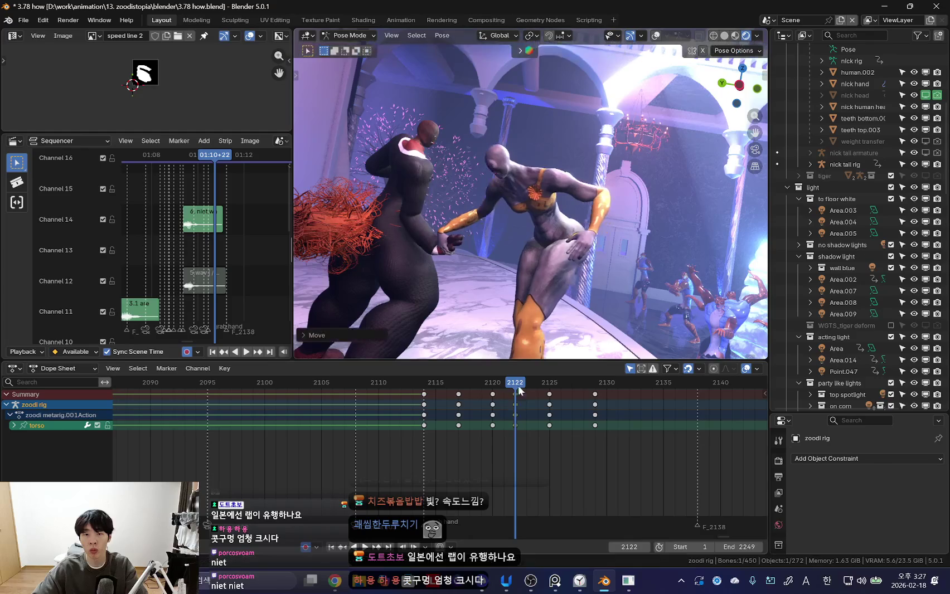
left_click(493, 396)
key("space")
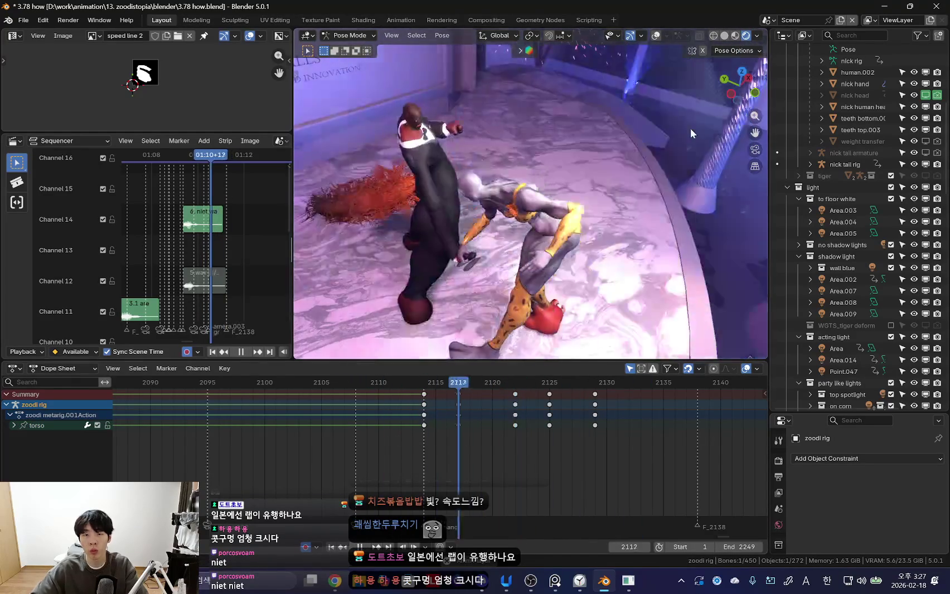
key("space")
key("KP_0")
key("space")
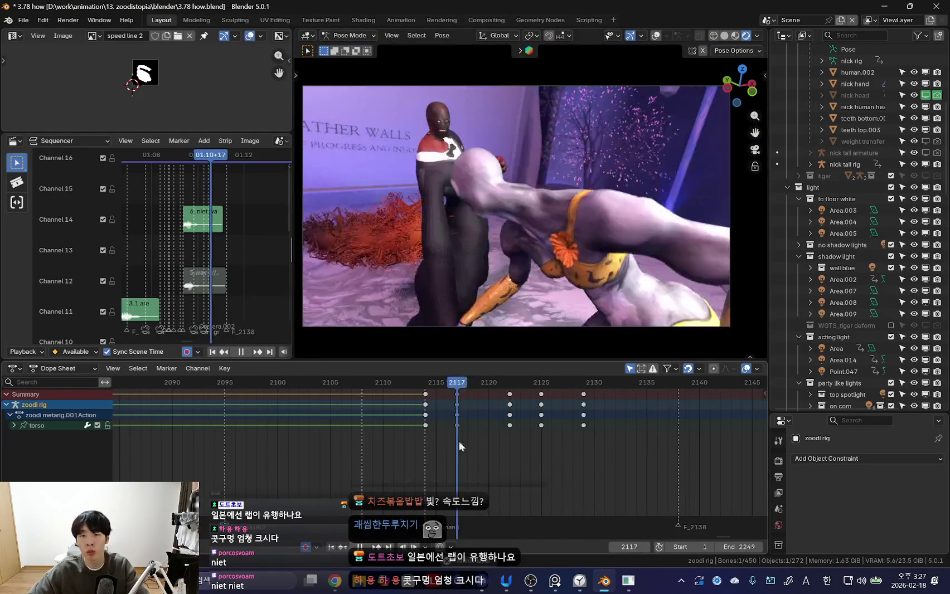
- Rotate the left shoulder and key its pose at frame 2117
key("space")
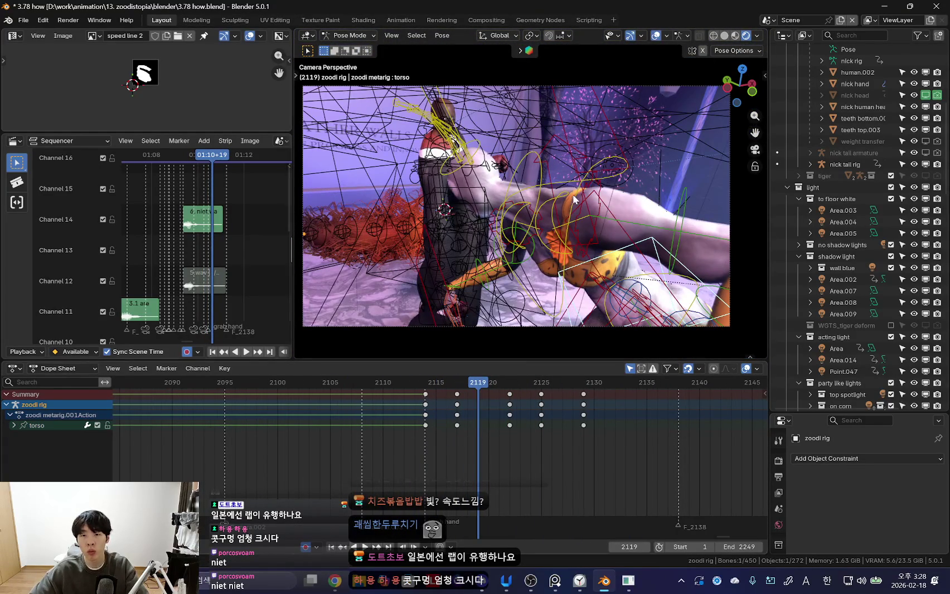
left_click(574, 199)
key("Down")
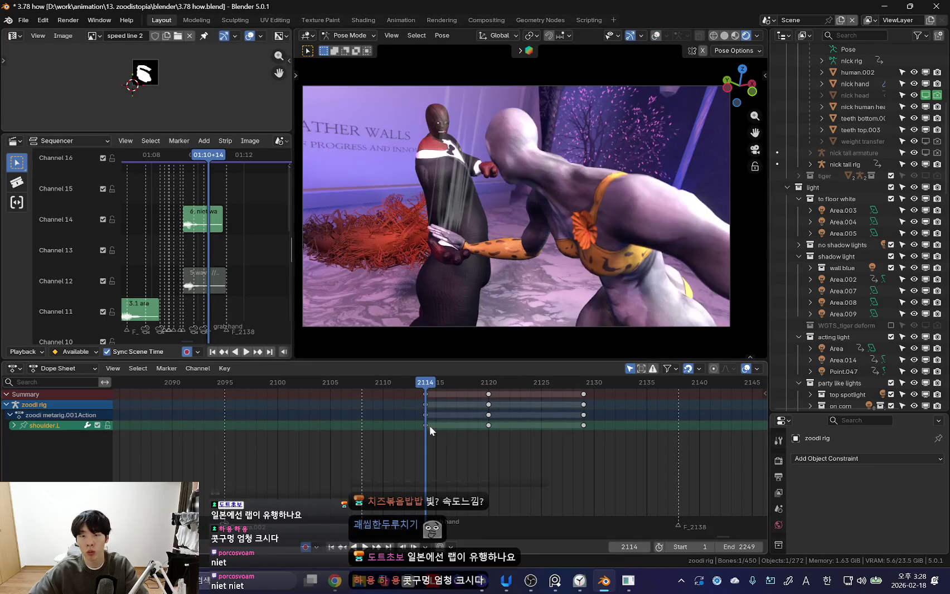
key("space")
left_click(682, 209)
key("space")
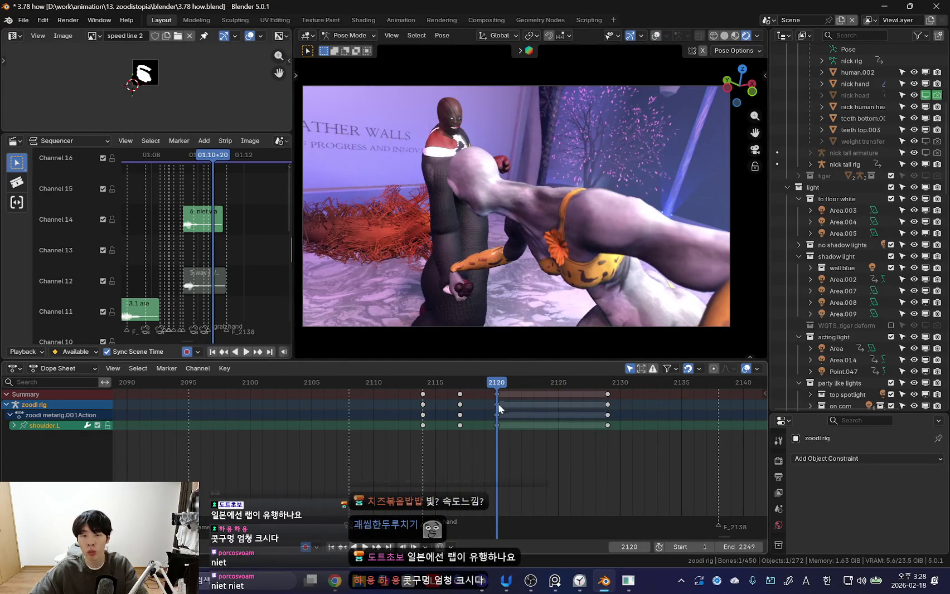
- Shift the frame-2120 keys to 2125 and delete the held keys around 2126–2129
left_click_drag(499, 405, 554, 416)
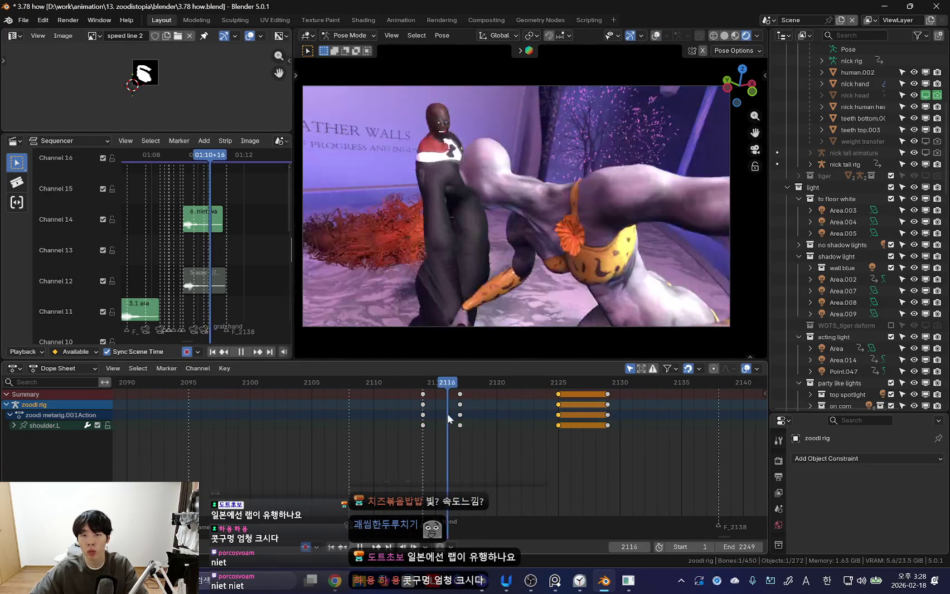
key("space")
key("Right")
key("Right")
key("Right")
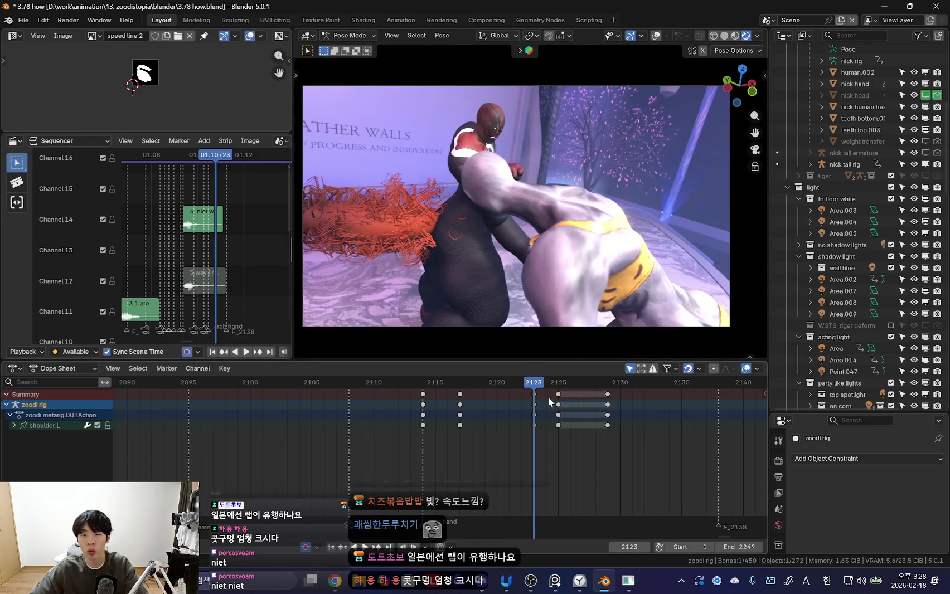
left_click(556, 398)
key("space")
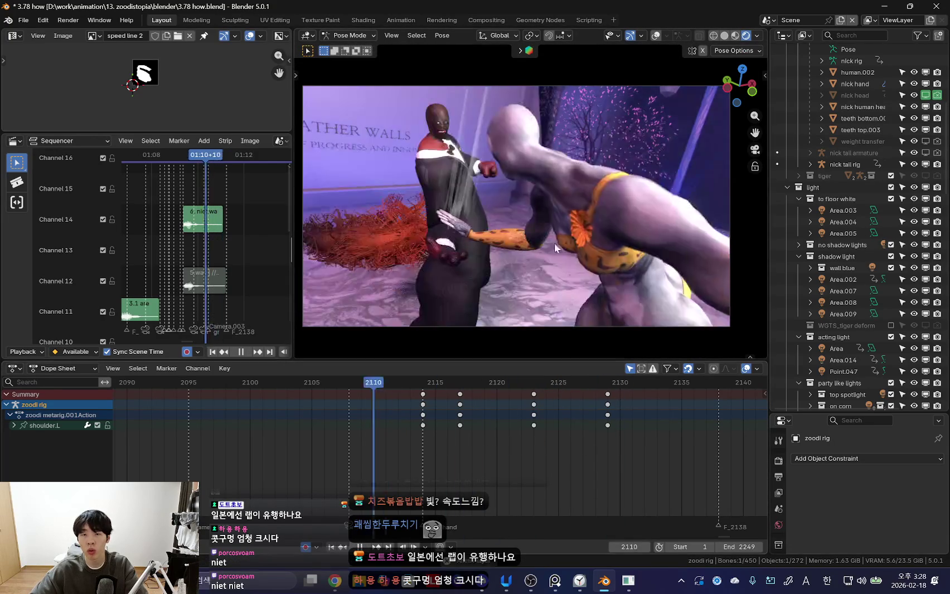
scroll(482, 428, "down", 2)
key("space")
- Select the neck bone and move its yellow keys to frame 2124
key("shift+alt+z")
left_click(558, 197)
key("shift+alt+z")
key("space")
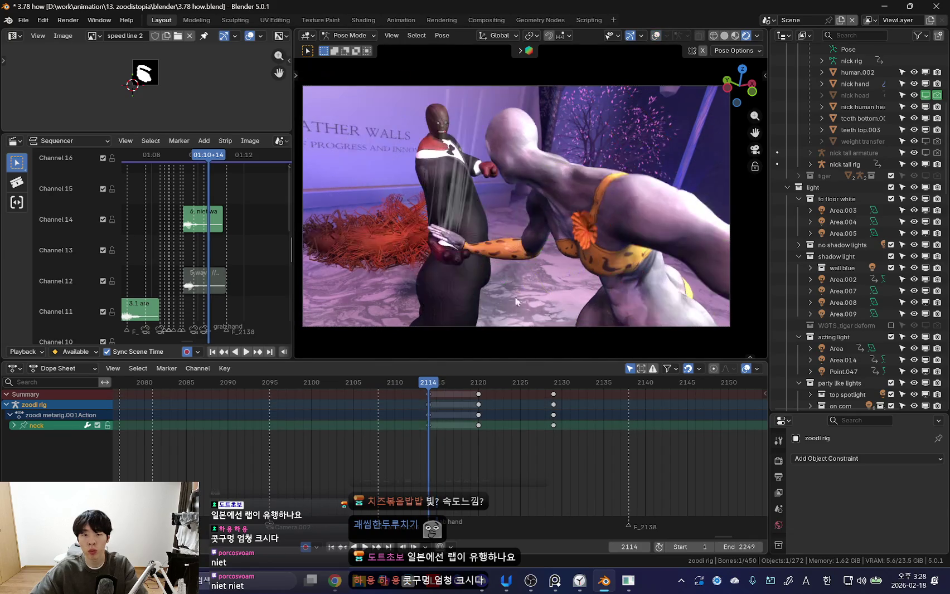
key("space")
key("space")
key("space")
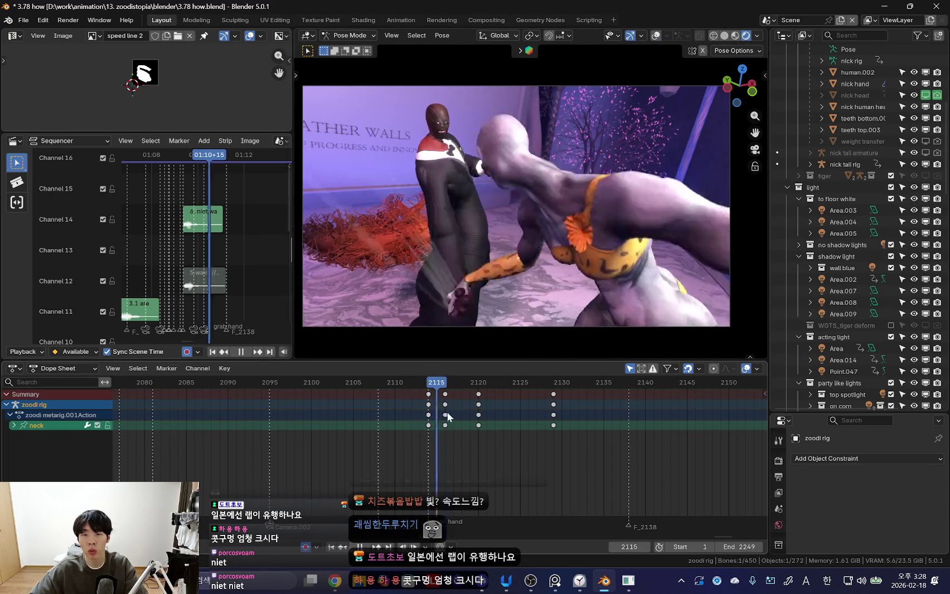
left_click(527, 405)
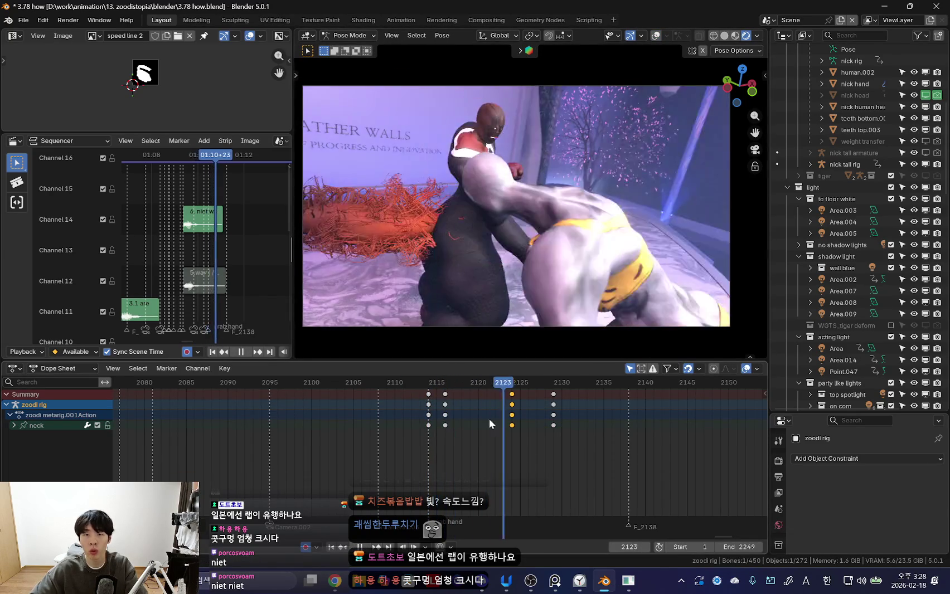
- Rotate the right arm into the grab and key its pose at frame 2121
key("Escape")
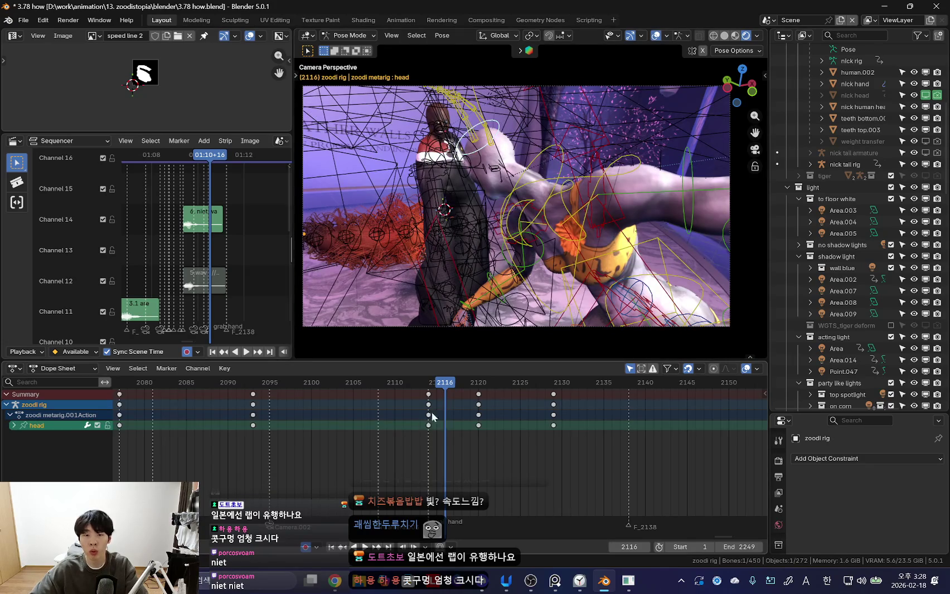
key("shift+alt+z")
key("Right")
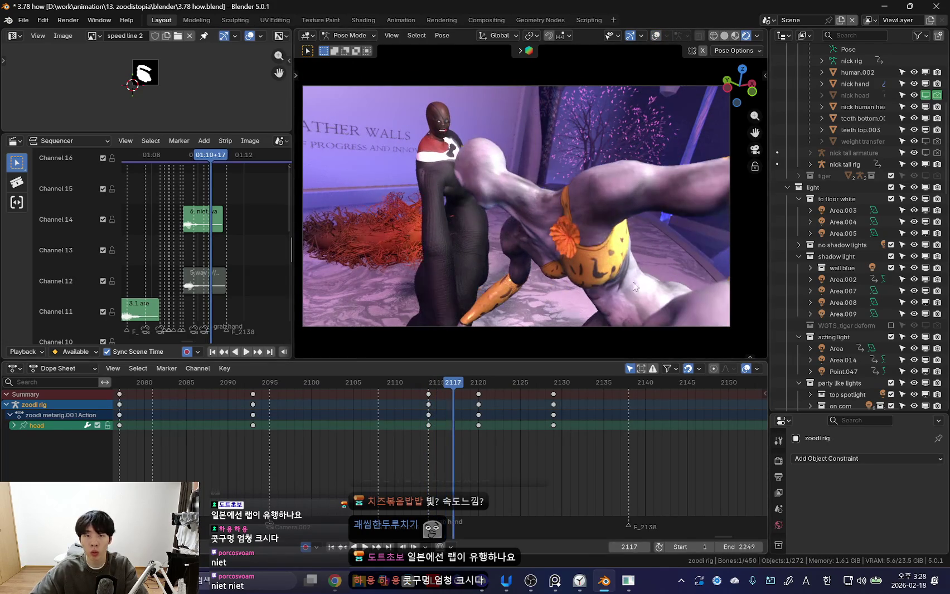
mouse_move(431, 458)
left_mouse_down()
mouse_move(413, 427)
mouse_move(473, 431)
mouse_move(432, 409)
mouse_move(454, 417)
mouse_move(425, 427)
mouse_move(451, 430)
mouse_move(503, 415)
left_mouse_up()
left_click_drag(420, 414, 487, 419)
key("r")
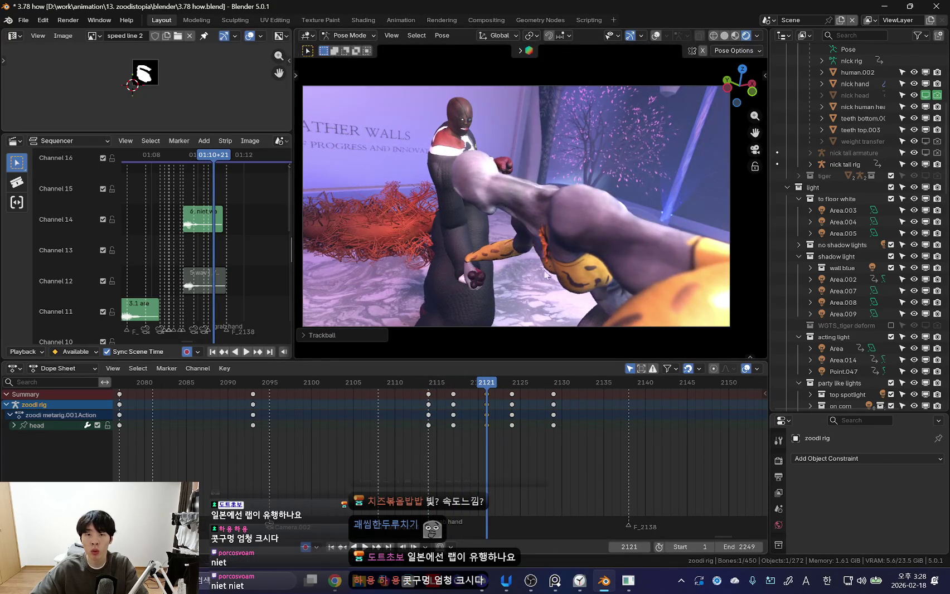
left_click(544, 251)
key("i")
key("space")
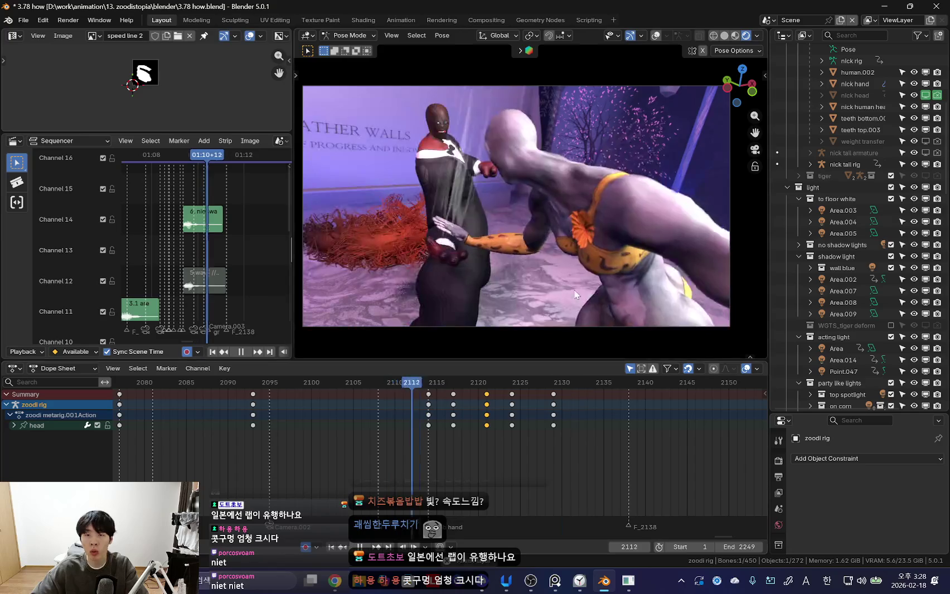
- Select the right forearm and play the grab backwards from frame 2117 to 2115
scroll(435, 424, "down", 3)
scroll(551, 443, "up", 3)
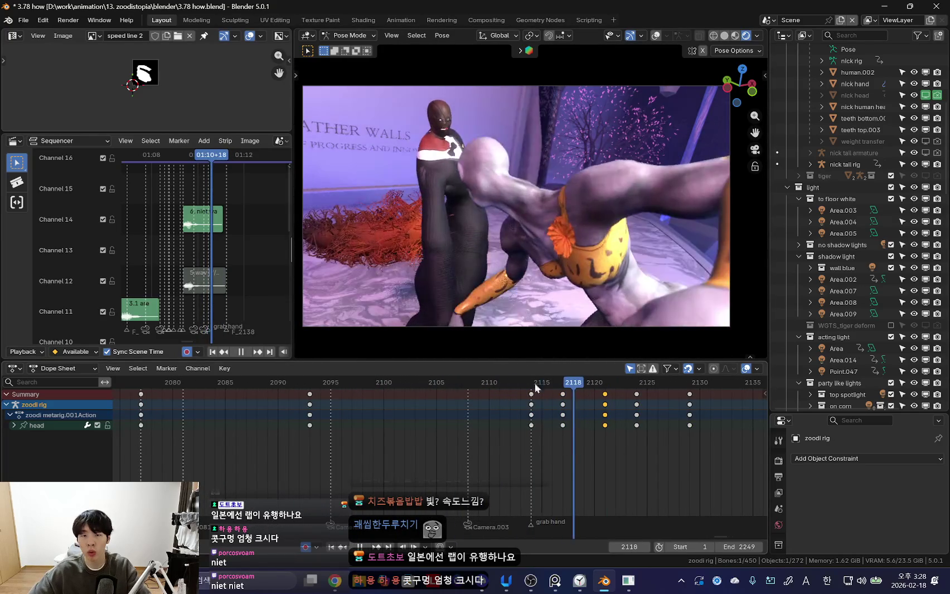
key("space")
left_click(503, 279)
key("Left")
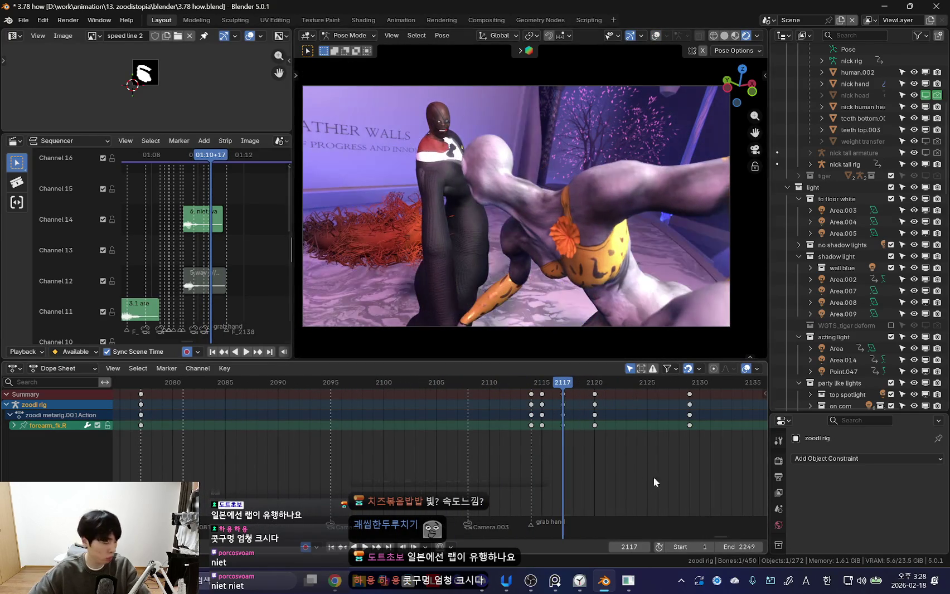
scroll(643, 466, "up", 2)
key("shift+ctrl+space")
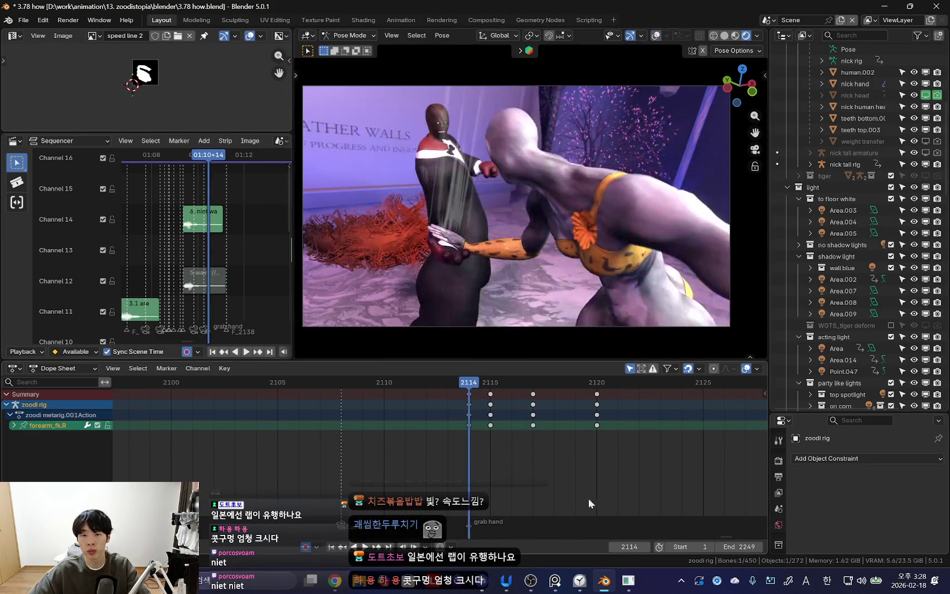
left_click(580, 583)
left_click(482, 455)
scroll(481, 456, "up", 1)
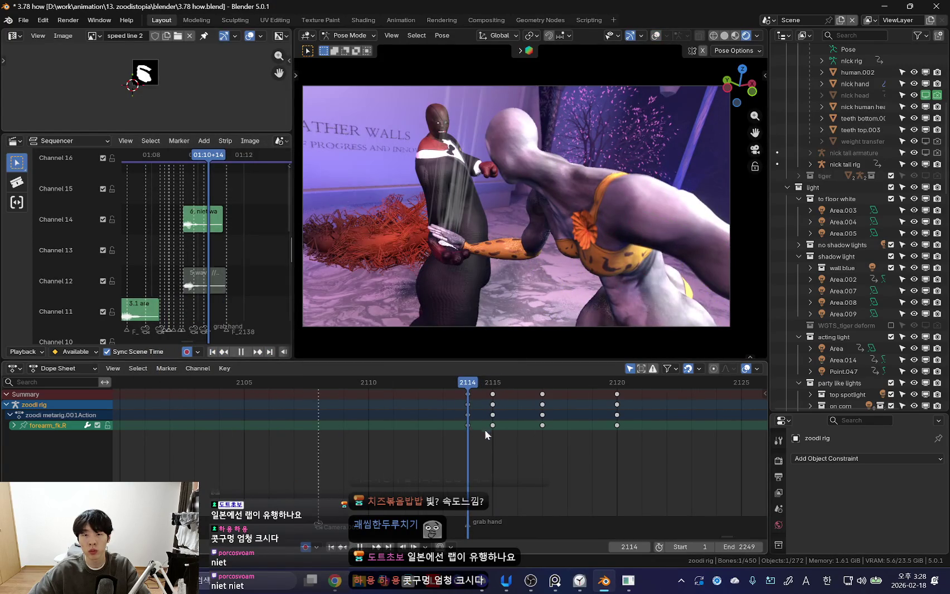
key("space")
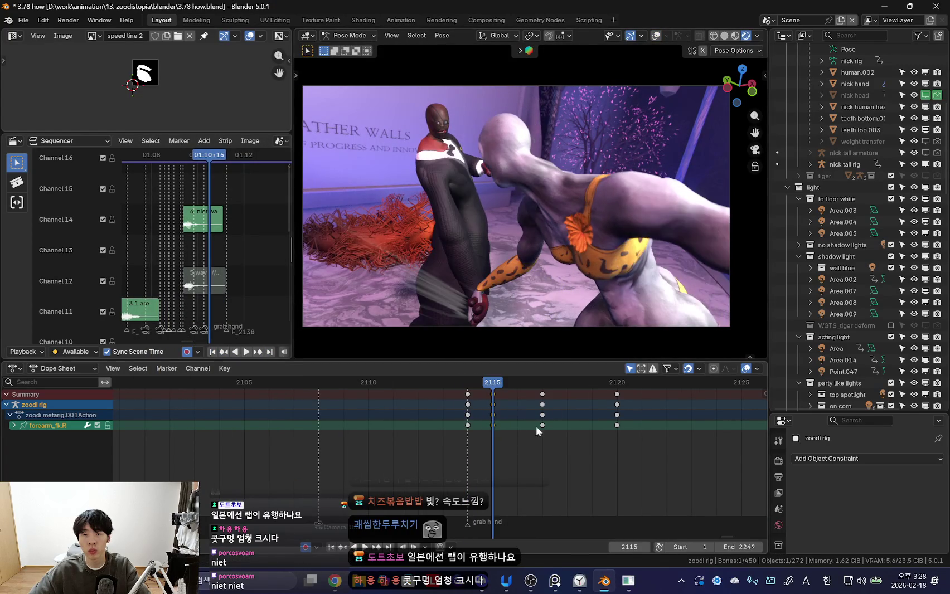
- Select the right upper arm and replay the grab with rig overlays hidden
key("space")
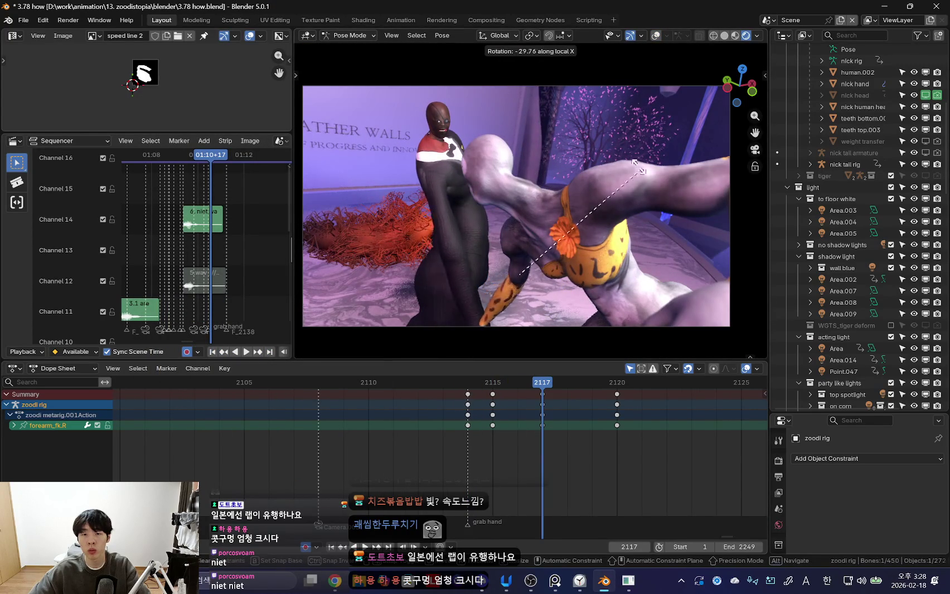
left_click(536, 271)
key("shift+alt+z")
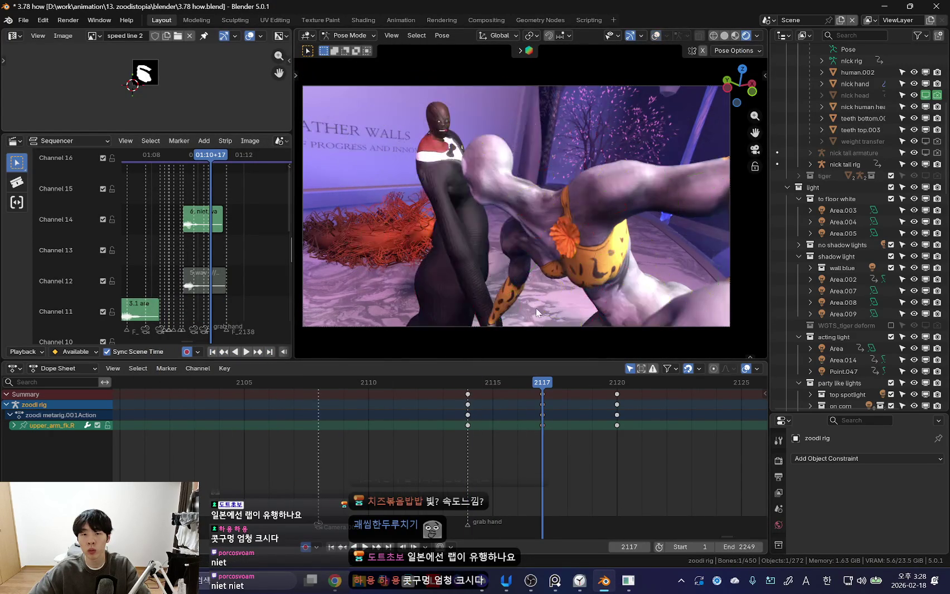
key("space")
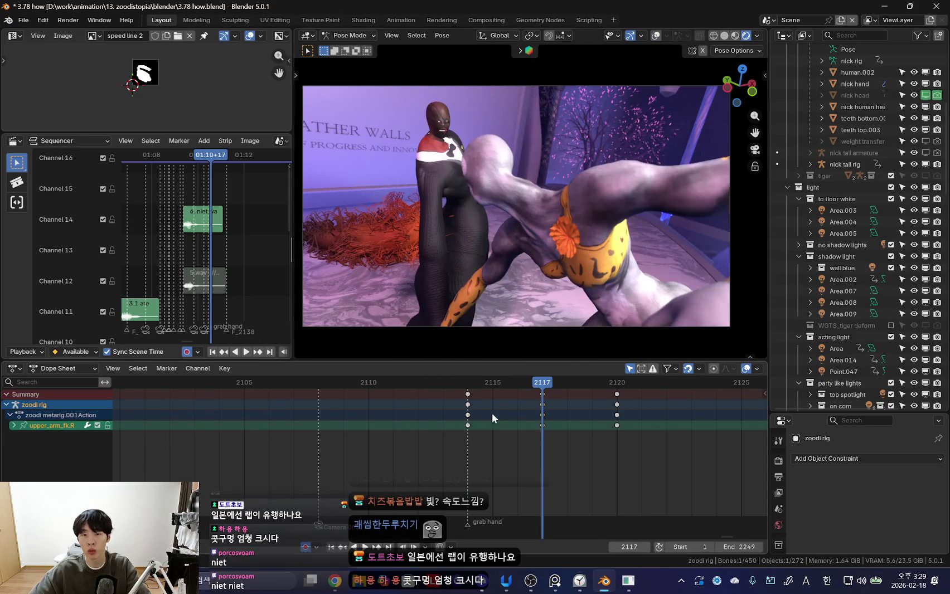
key("space")
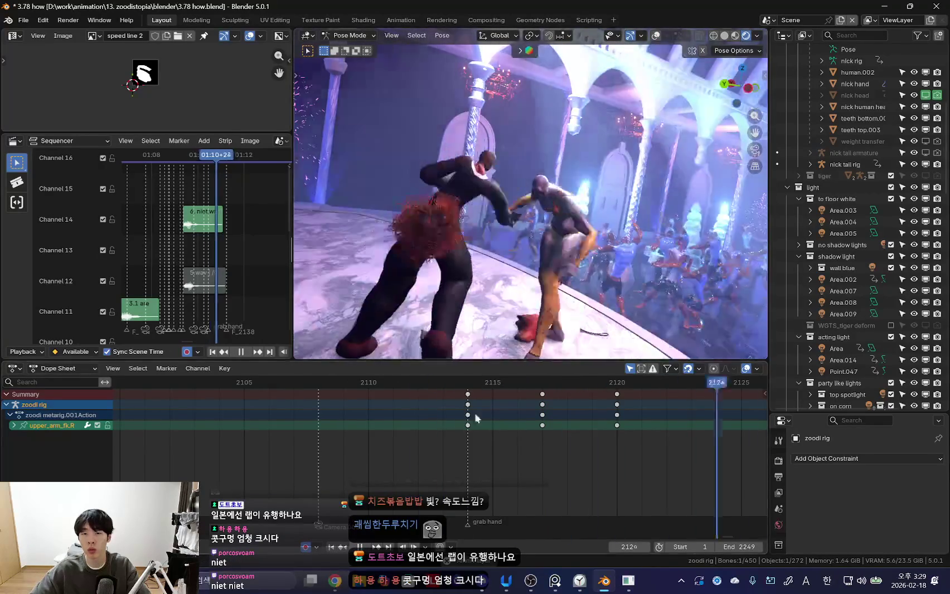
- Select every bone and key the whole pose at frame 2124
key("space")
key("space")
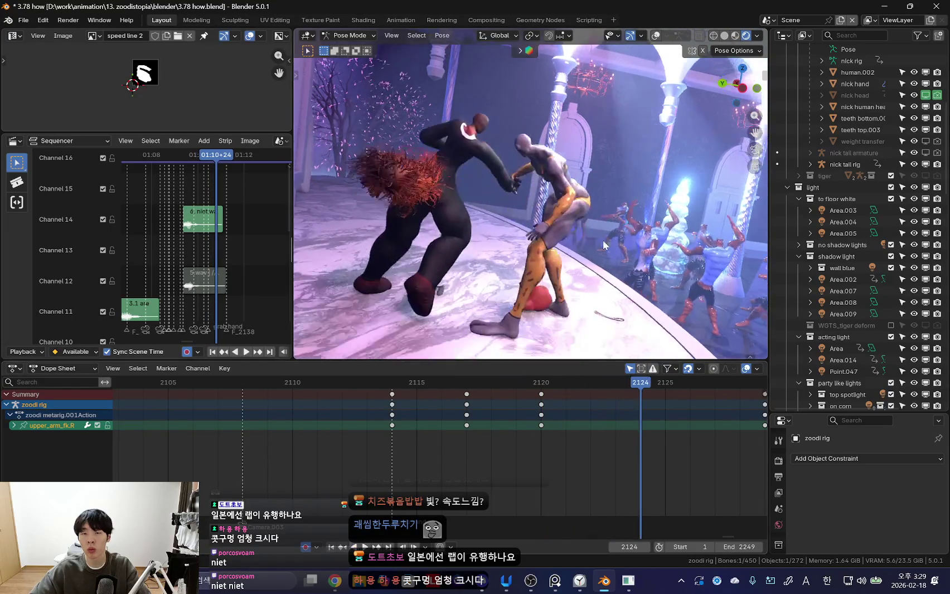
key("shift+alt+z")
key("shift+alt+z")
key("a")
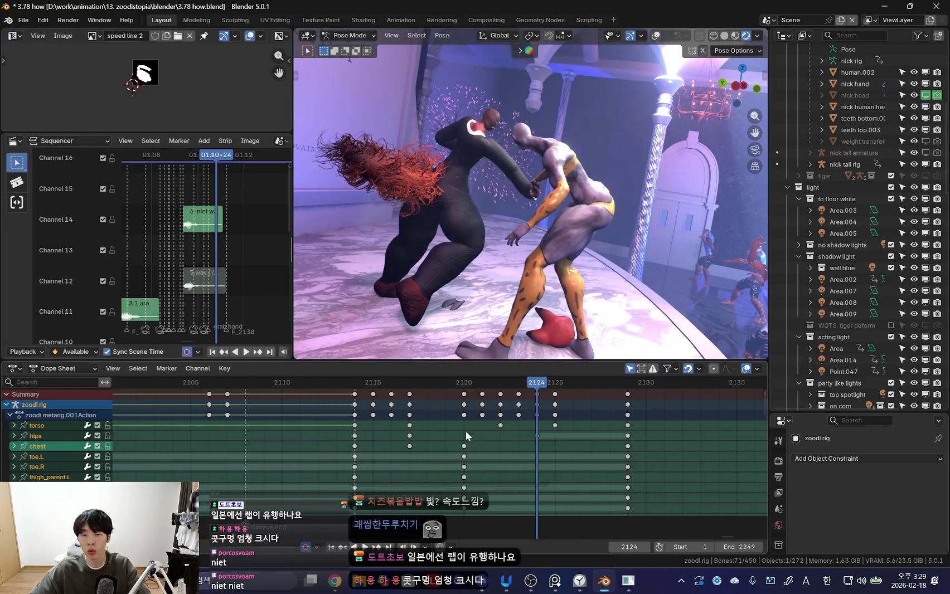
key("k")
left_click(582, 195)
key("space")
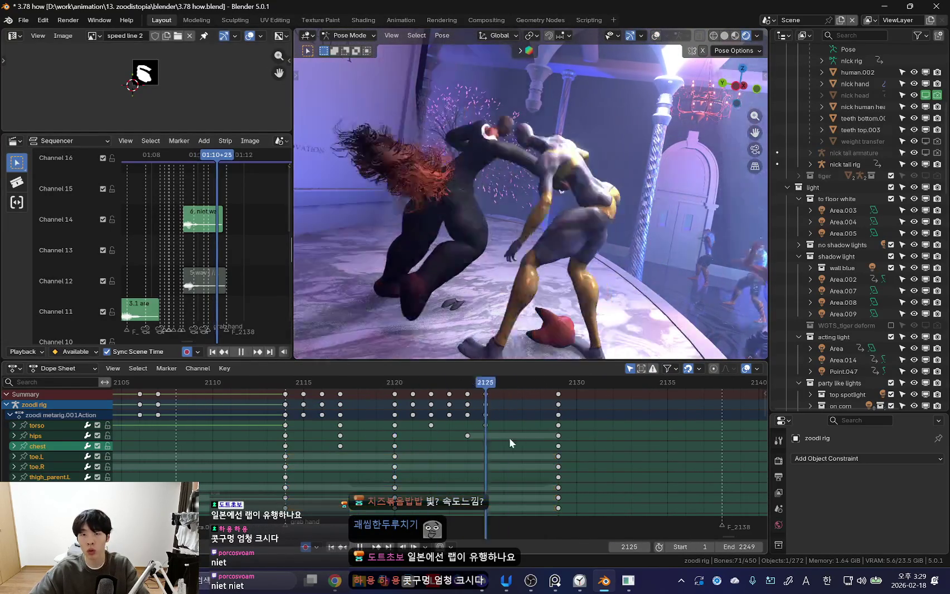
- Push the final column of keyframes later to frame 2133 and review the timing
scroll(591, 427, "down", 2)
key("space")
left_click_drag(527, 405, 580, 404)
left_click_drag(378, 433, 380, 440)
left_click(536, 424)
key("space")
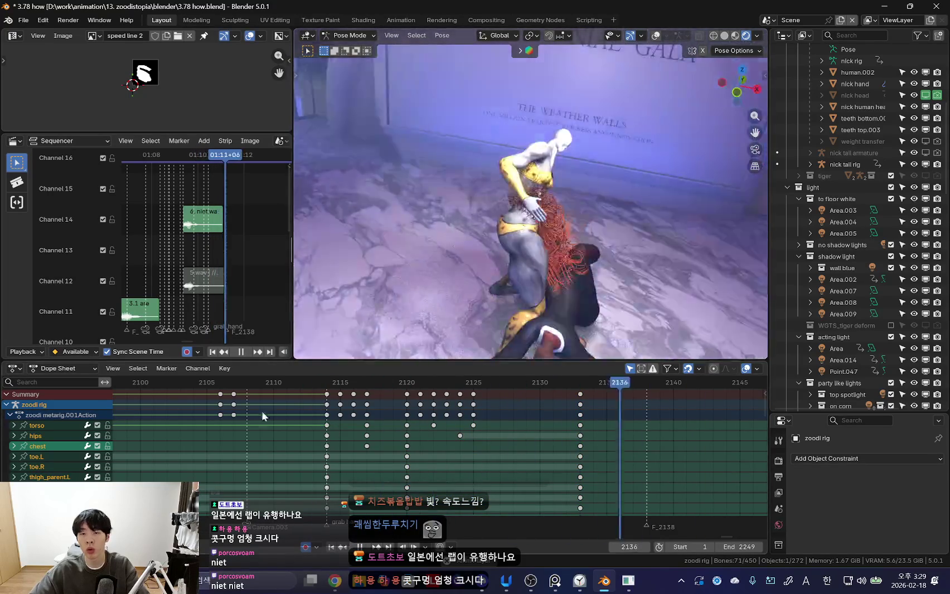
key("space")
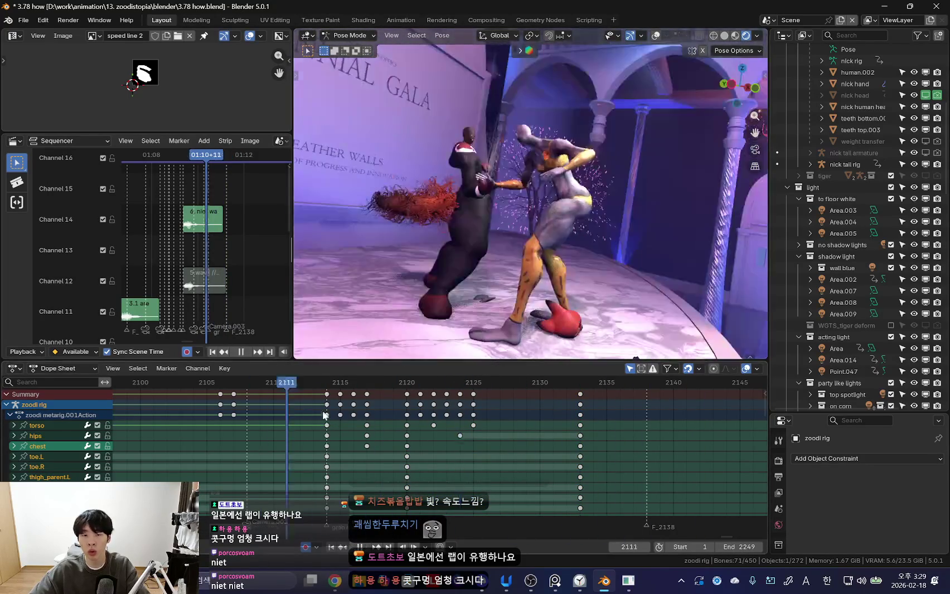
- Shift the foot_ik.L keys six frames later and check the foot timing
left_click_drag(305, 407, 406, 430)
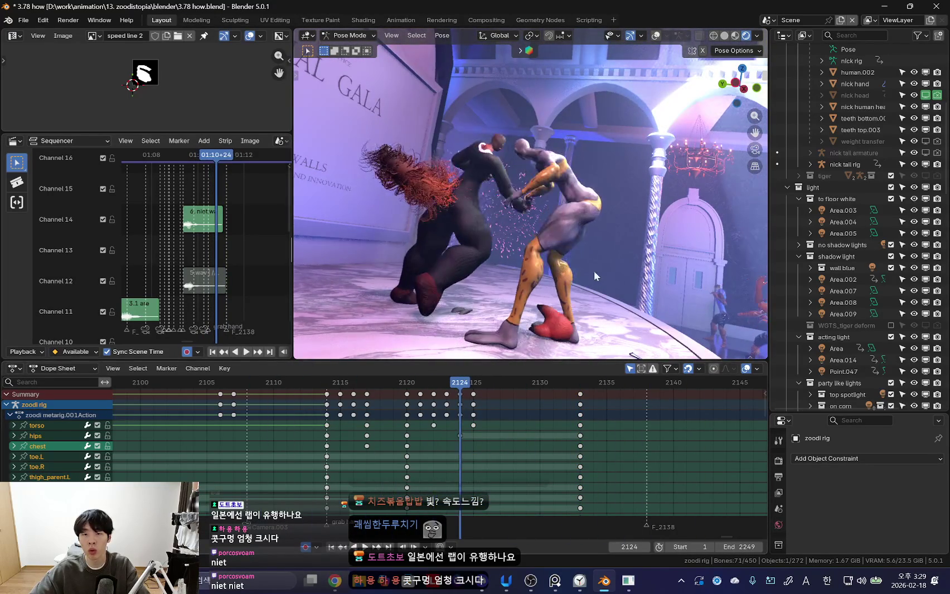
key("shift+alt+z")
left_click(519, 337)
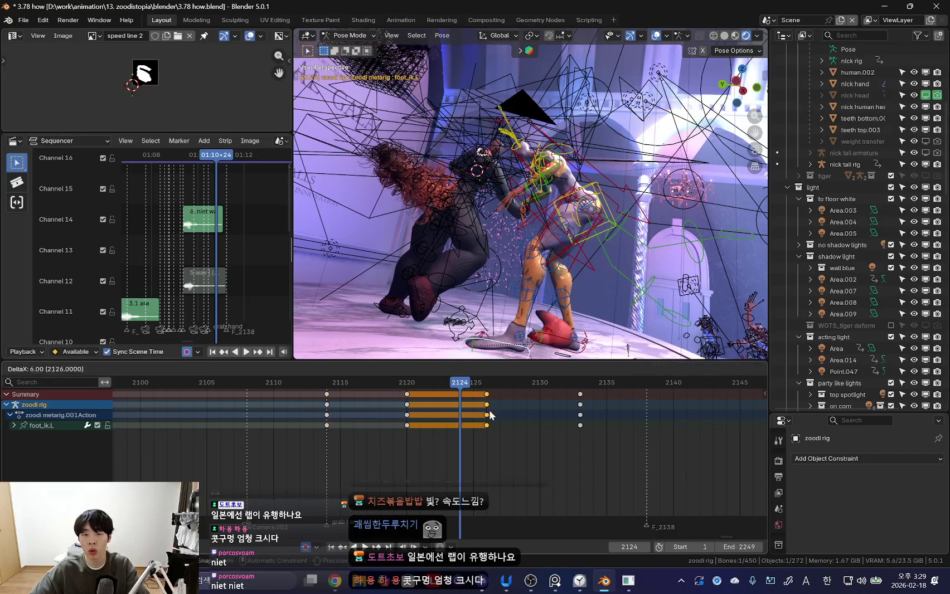
left_click(491, 415)
key("space")
key("space")
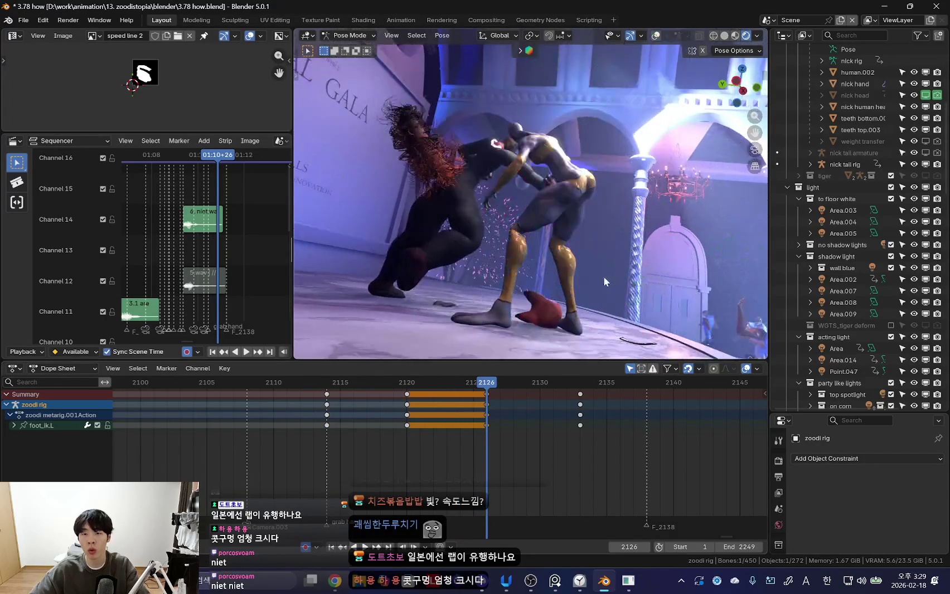
middle_click_drag(607, 276, 569, 352)
left_click_drag(445, 414, 390, 426)
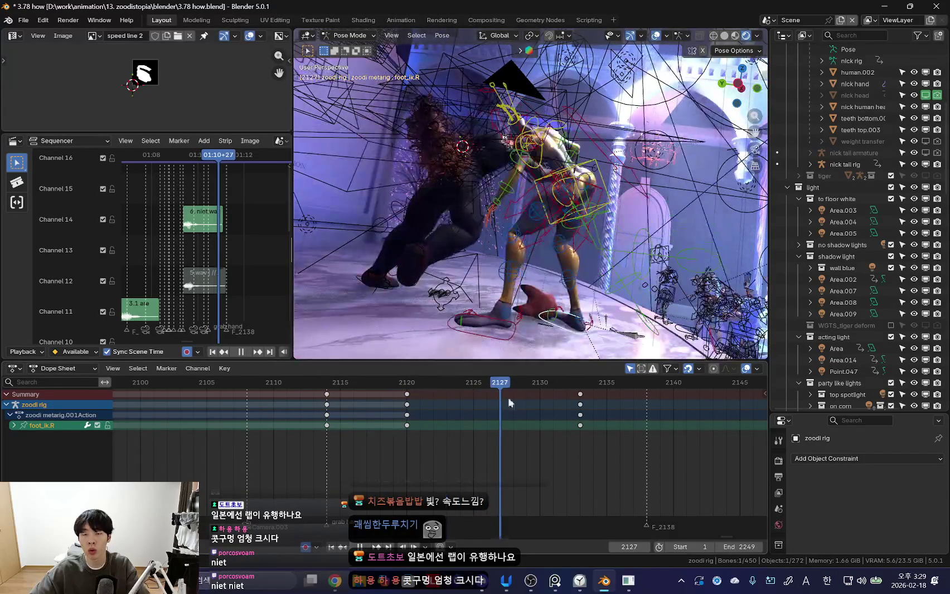
key("shift+alt+z")
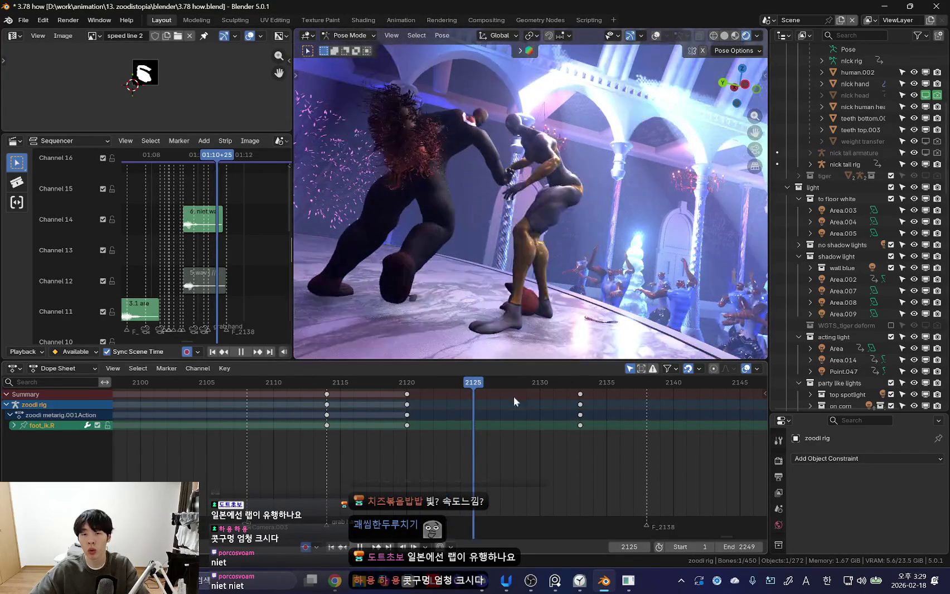
key("space")
- Rotate the torso about -2.65° at frame 2125 and key it
middle_click_drag(580, 312, 610, 328)
key("Down")
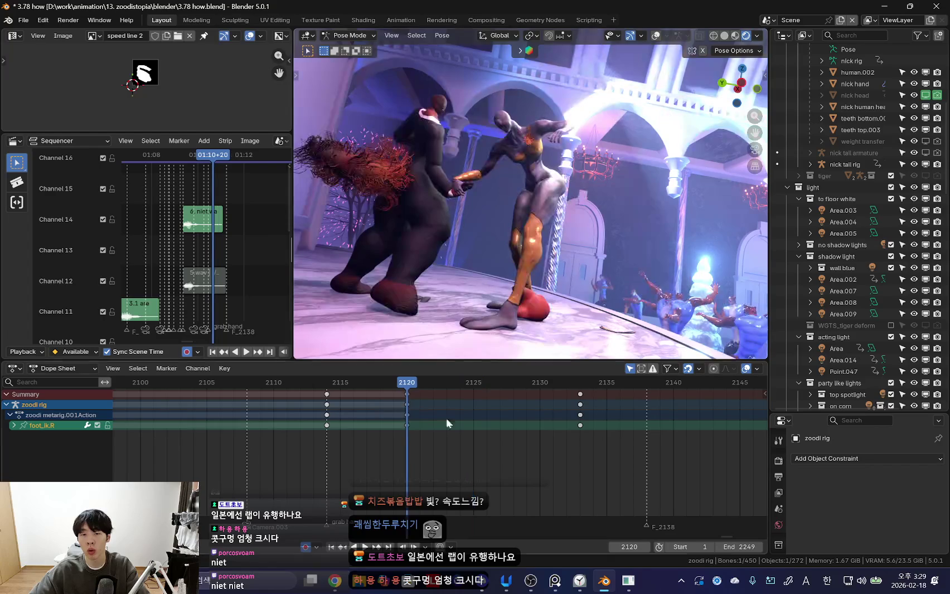
left_click_drag(449, 420, 471, 424)
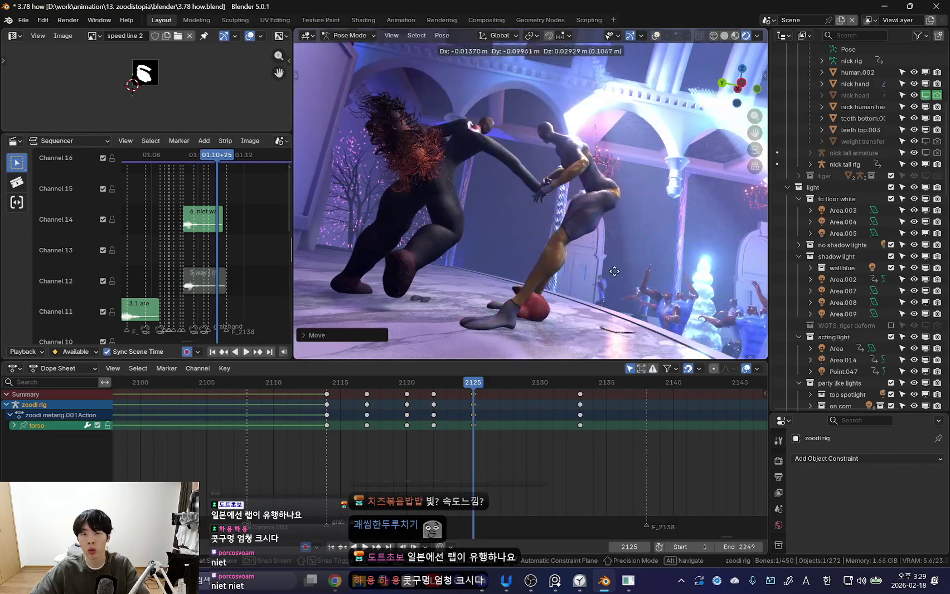
mouse_move(580, 275)
middle_mouse_down()
mouse_move(625, 273)
mouse_move(534, 364)
middle_mouse_up()
key("r")
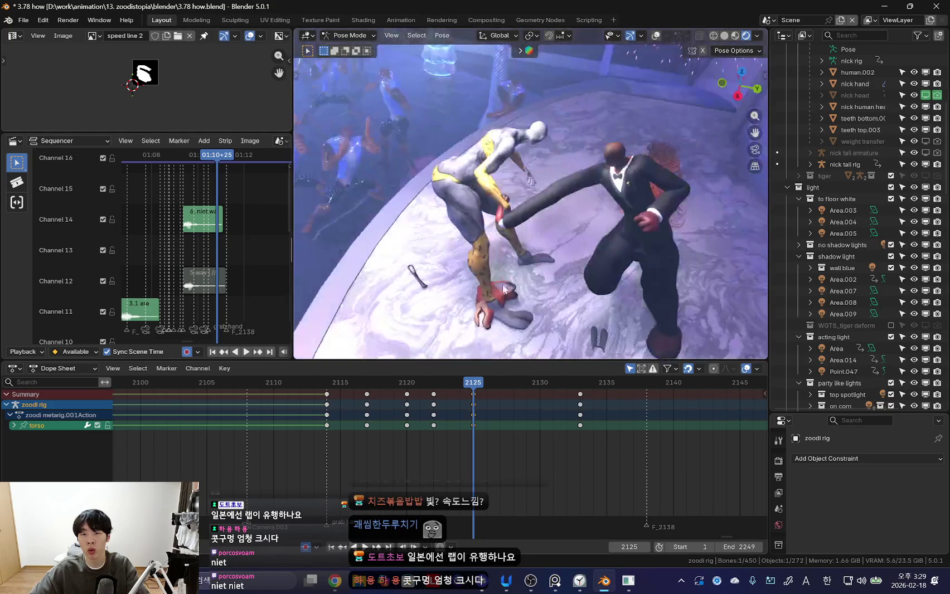
key("space")
key("ctrl+k")
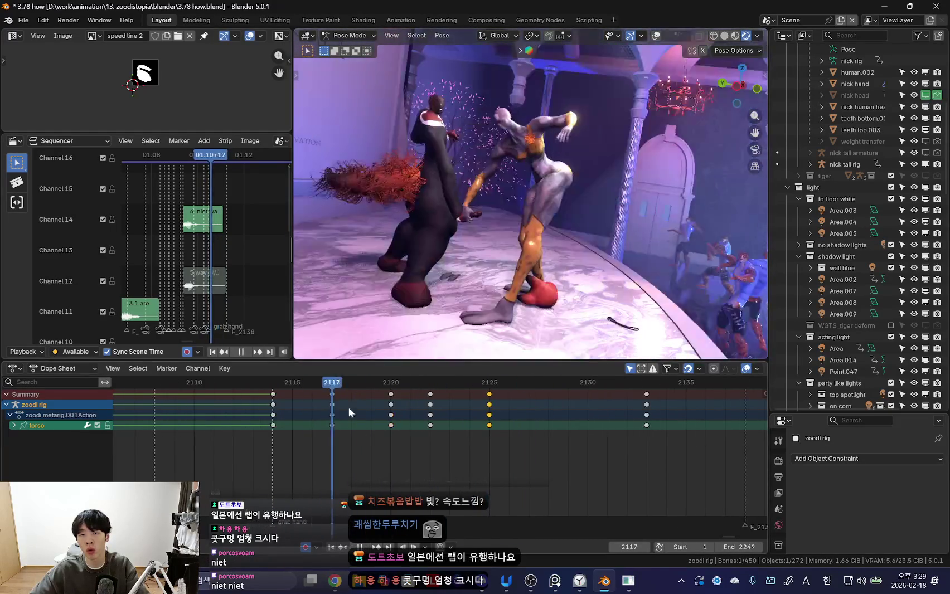
scroll(423, 426, "up", 2)
key("space")
key("space")
left_click_drag(428, 427, 411, 433)
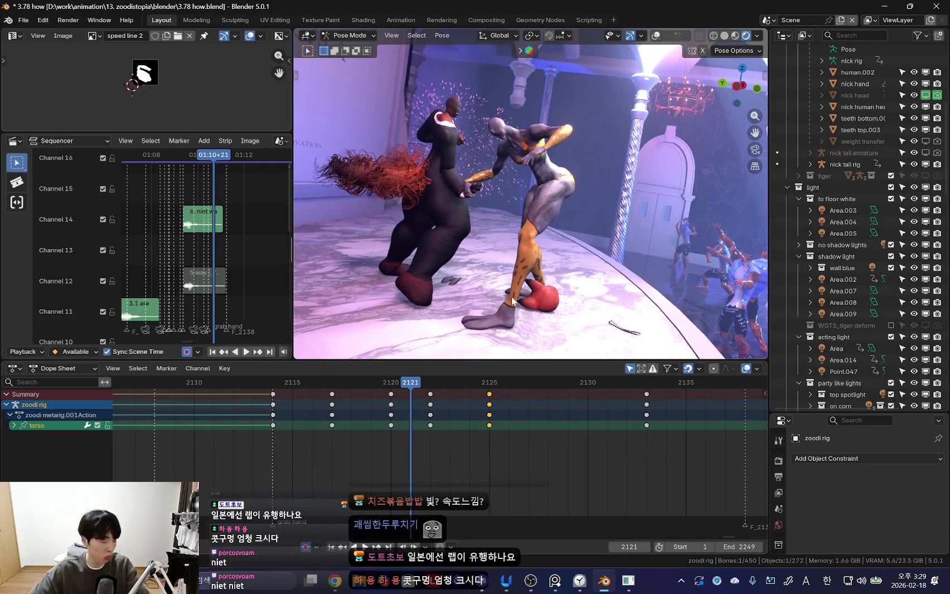
- At frame 2124, rotate the right forearm toward the other character's hand
key("shift+alt+z")
middle_click_drag(506, 308, 481, 204)
key("shift+alt+z")
left_click_drag(419, 424, 469, 390)
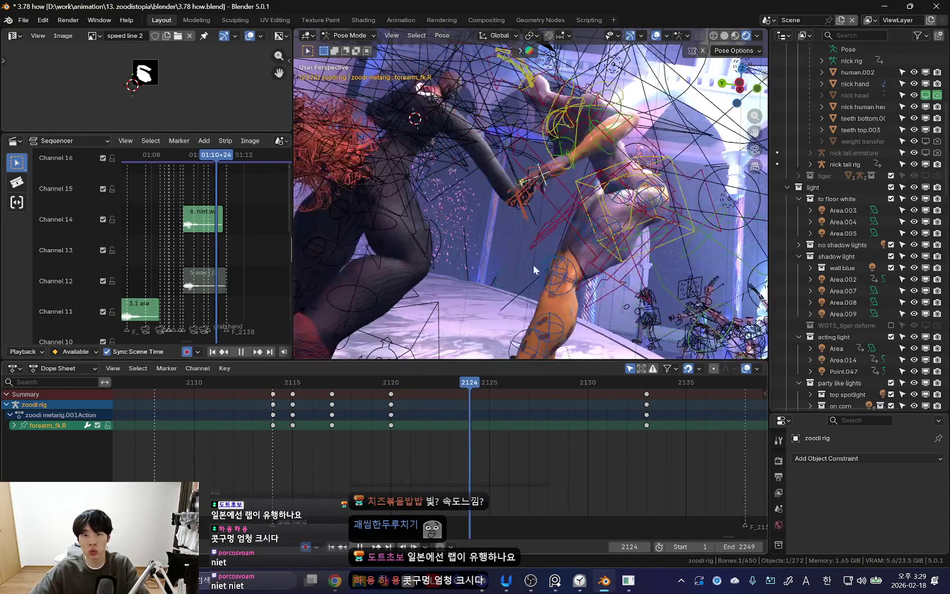
key("r")
left_click(612, 106)
- Select and rotate the right upper arm, orbiting to judge its angle
key("shift+alt+z")
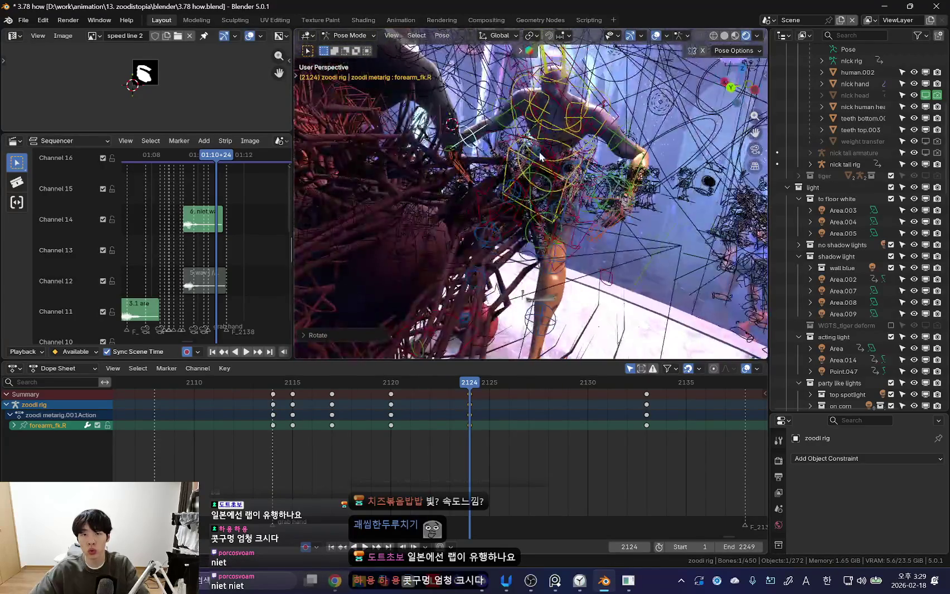
middle_click_drag(612, 106, 469, 168)
key("shift+alt+z")
key("shift+alt+z")
left_click(477, 153)
key("shift+alt+z")
key("r")
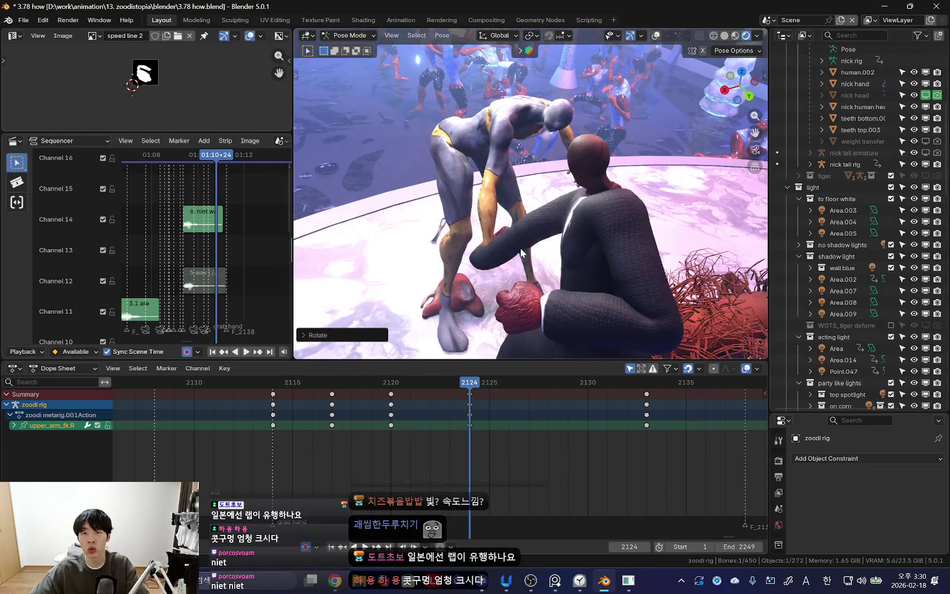
key("shift+alt+z")
middle_click_drag(580, 247, 549, 179)
key("shift+alt+z")
middle_click_drag(542, 116, 618, 141)
- Rotate the right shoulder, then trackball-rotate the right upper arm FK bone
left_click(544, 111)
key("shift+alt+z")
key("shift+alt+z")
key("r")
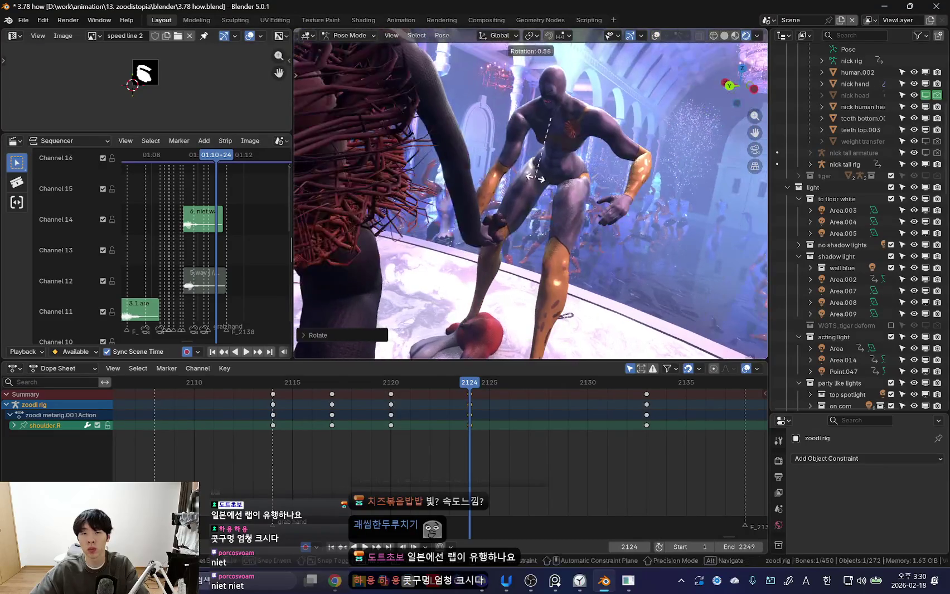
middle_click_drag(566, 301, 552, 209)
key("shift+alt+z")
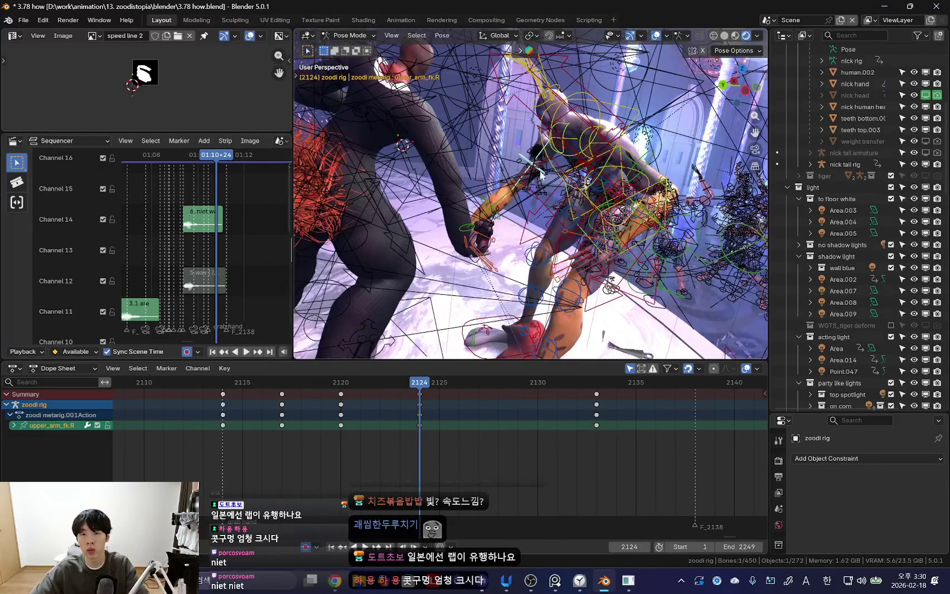
left_click(530, 159)
key("shift+alt+z")
key("r")
key("r")
key("r")
left_click(598, 233)
- Check the arm's reach and key the arm pose at frame 2124
key("shift+alt+z")
middle_click_drag(599, 233, 591, 184)
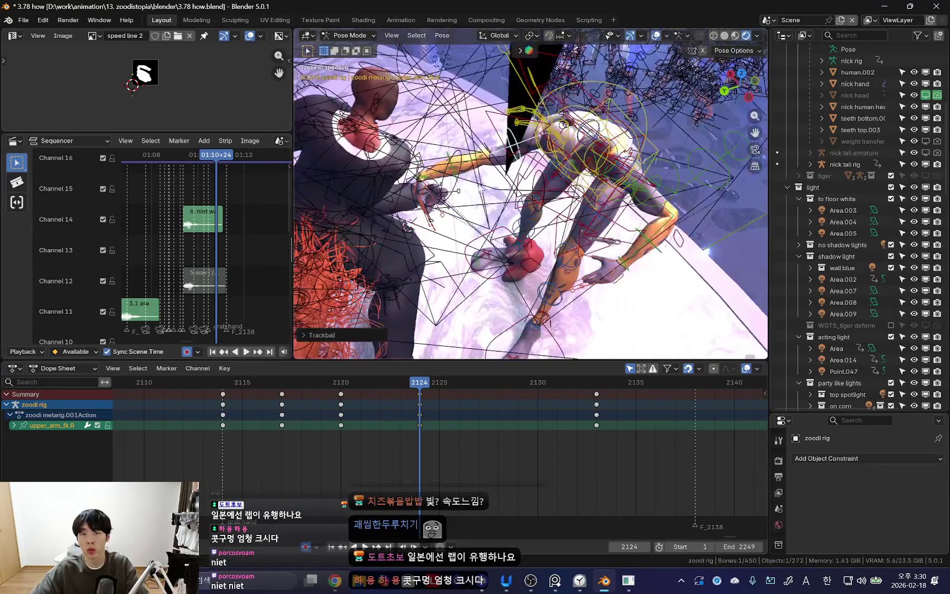
key("i")
key("shift+alt+z")
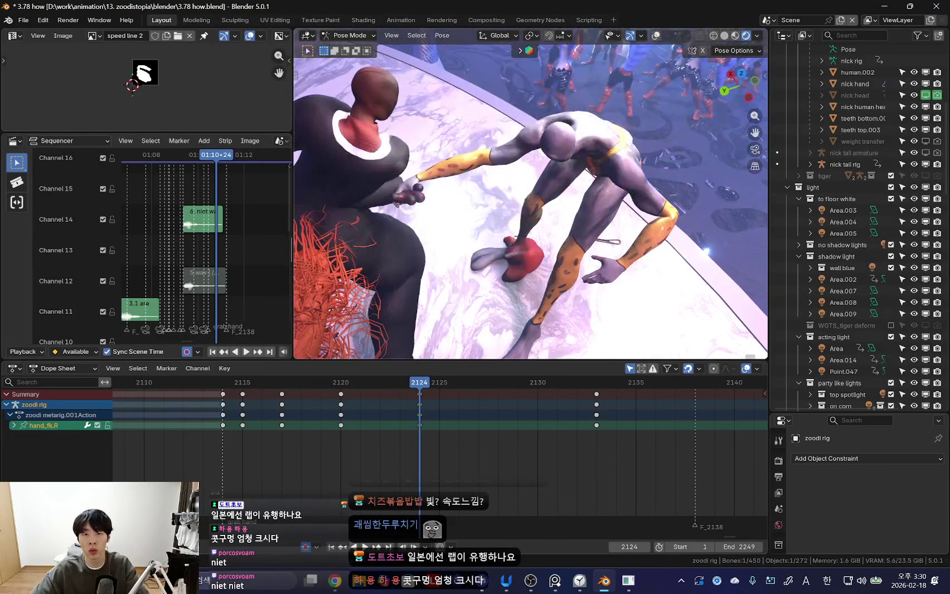
- Rotate the right forearm again so the grip meets the other hand
middle_click_drag(508, 219, 480, 212)
key("shift+alt+z")
left_click(450, 209)
key("shift+alt+z")
key("r")
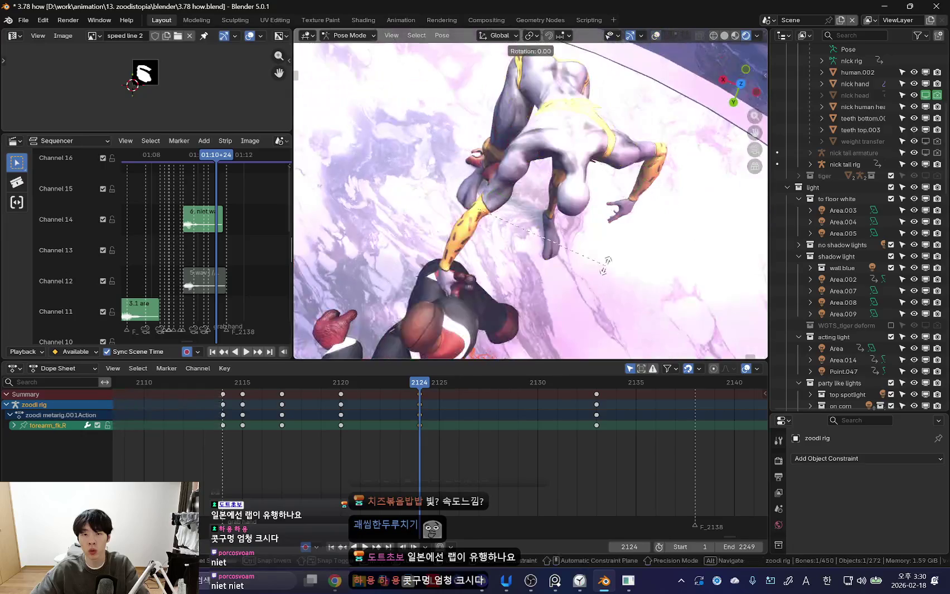
left_click(591, 158)
key("shift+alt+z")
key("shift+alt+z")
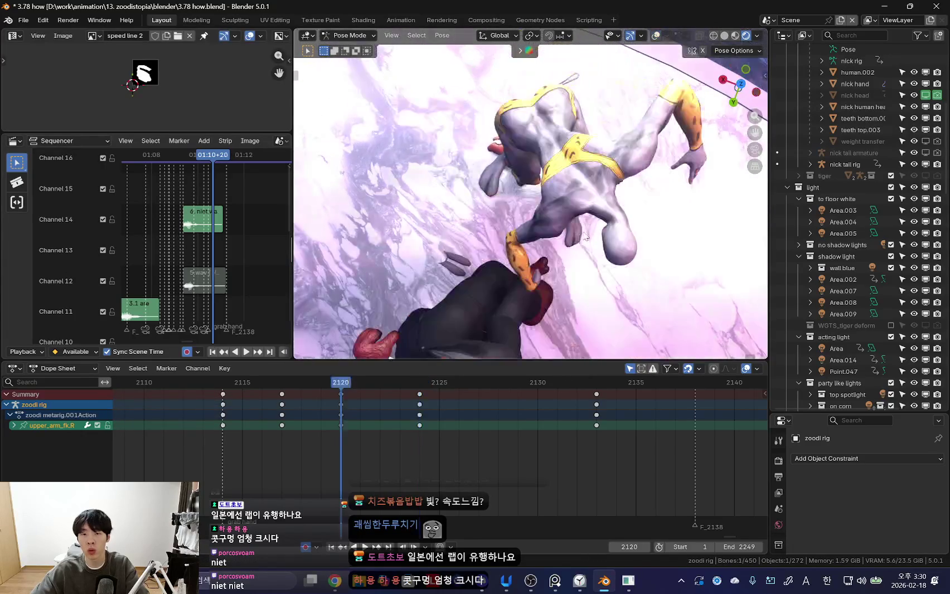
mouse_move(591, 158)
middle_mouse_down()
mouse_move(561, 215)
mouse_move(402, 423)
middle_mouse_up()
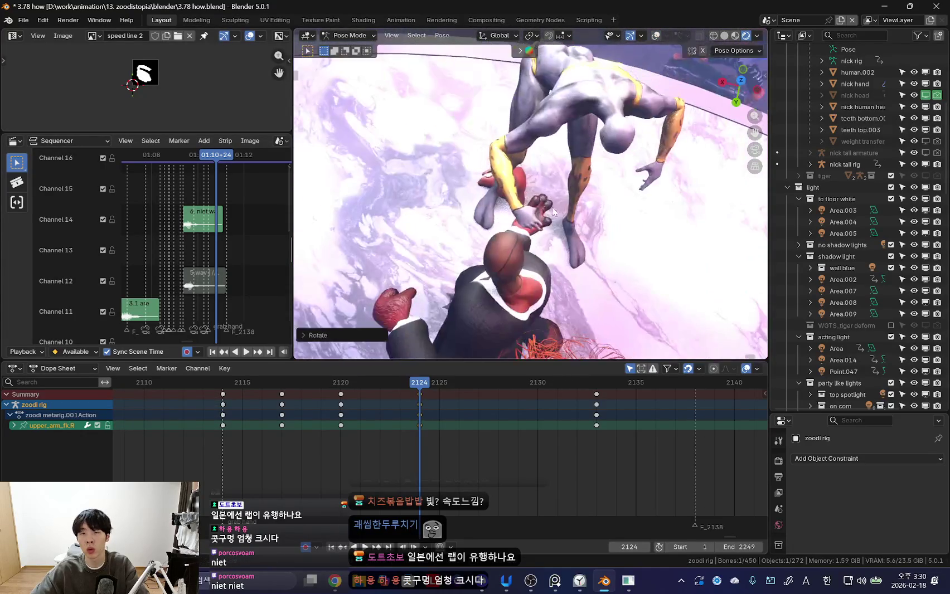
- Play back the grab and inspect it from around the characters
key("space")
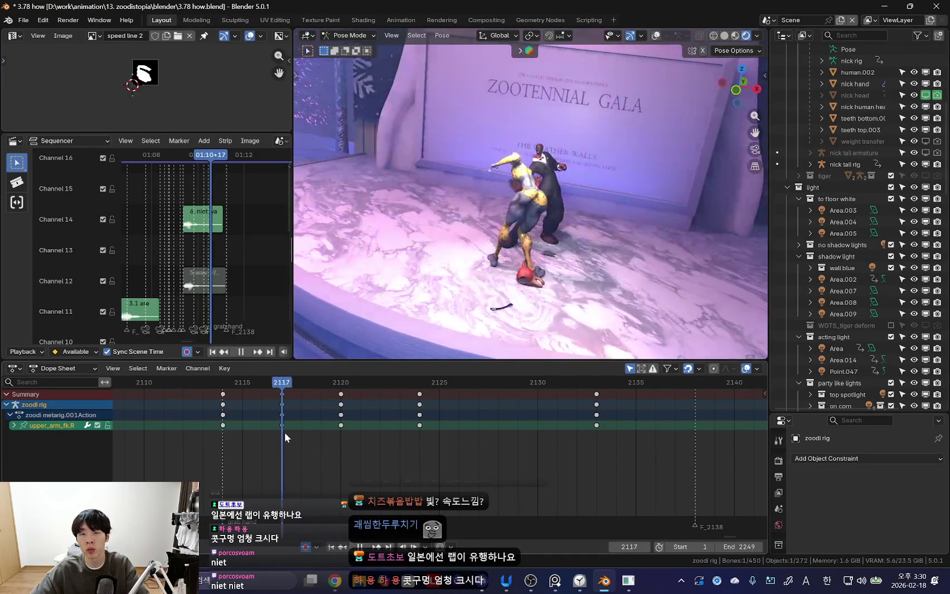
key("space")
middle_click_drag(555, 216, 542, 194)
left_click(542, 194)
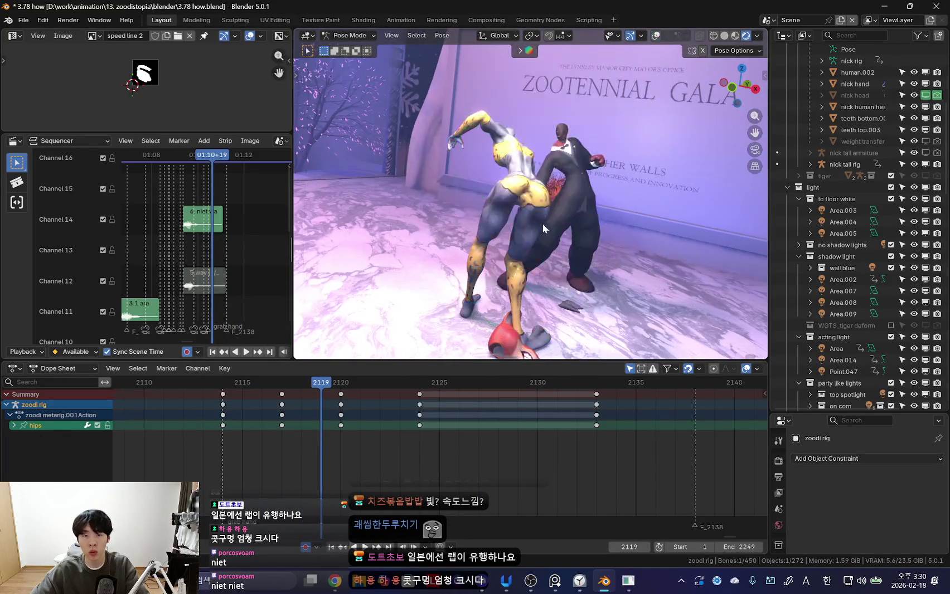
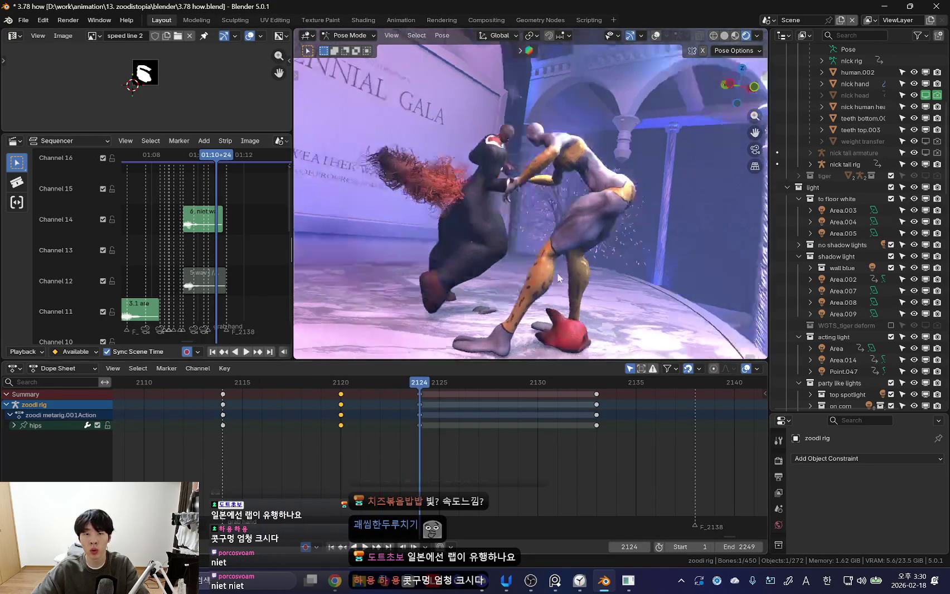
- Scrub back to frame 2121, confirm the bone rotation, and play forward to 2133
left_click(426, 417)
mouse_move(427, 417)
left_mouse_down()
mouse_move(350, 398)
mouse_move(420, 426)
left_mouse_up()
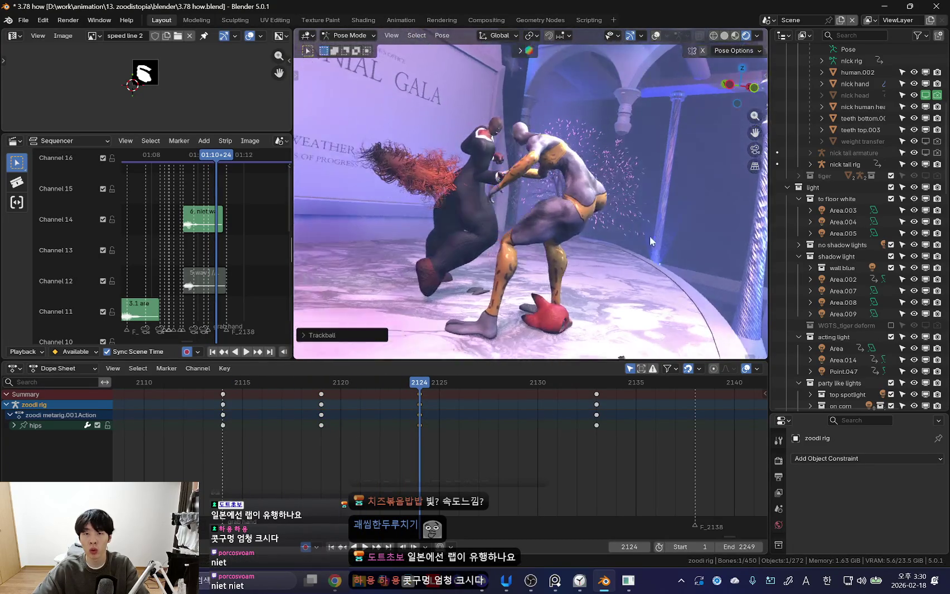
left_click(647, 270)
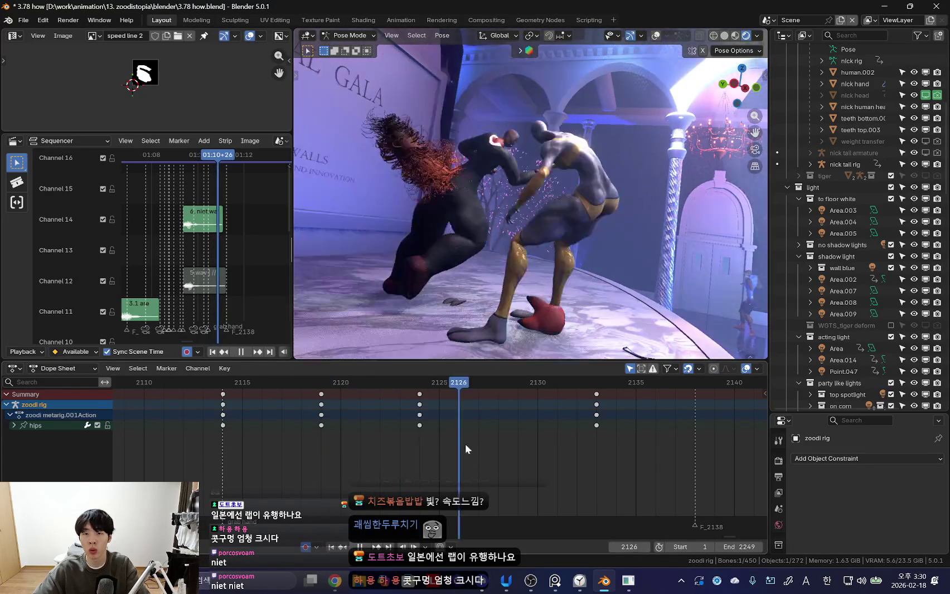
key("space")
- Rotate zoodi's right foot control and torso, and key the pose at frame 2133
key("shift+alt+z")
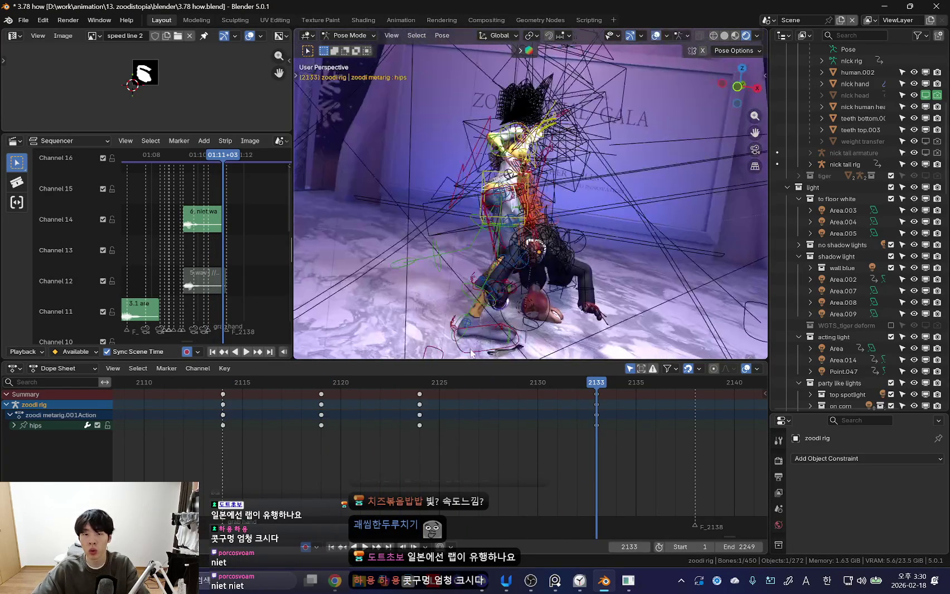
left_click(495, 335)
key("shift+alt+z")
key("r")
left_click(622, 262)
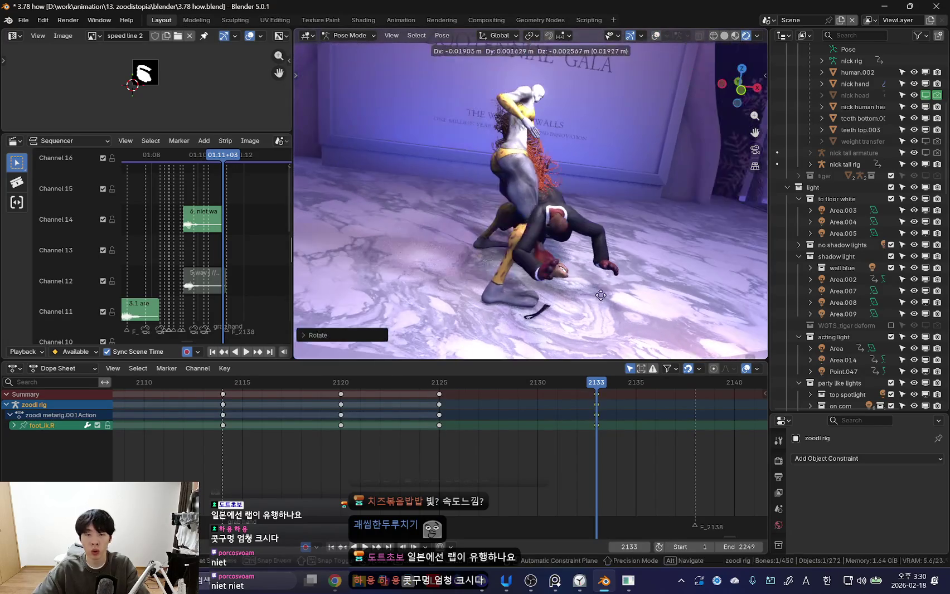
key("shift+alt+z")
left_click(503, 212)
key("i")
key("shift+alt+z")
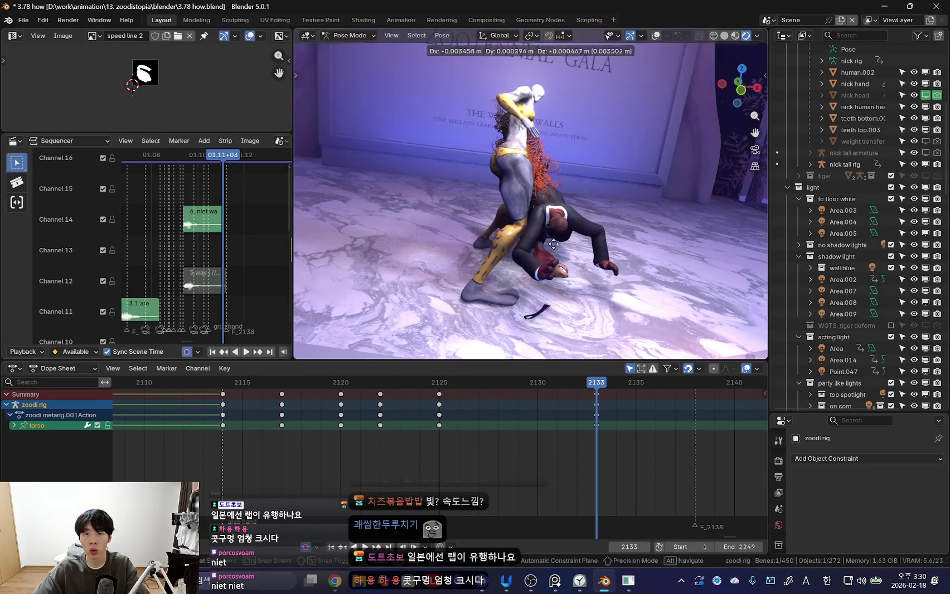
- Re-rotate zoodi's right foot control at frame 2128
key("Down")
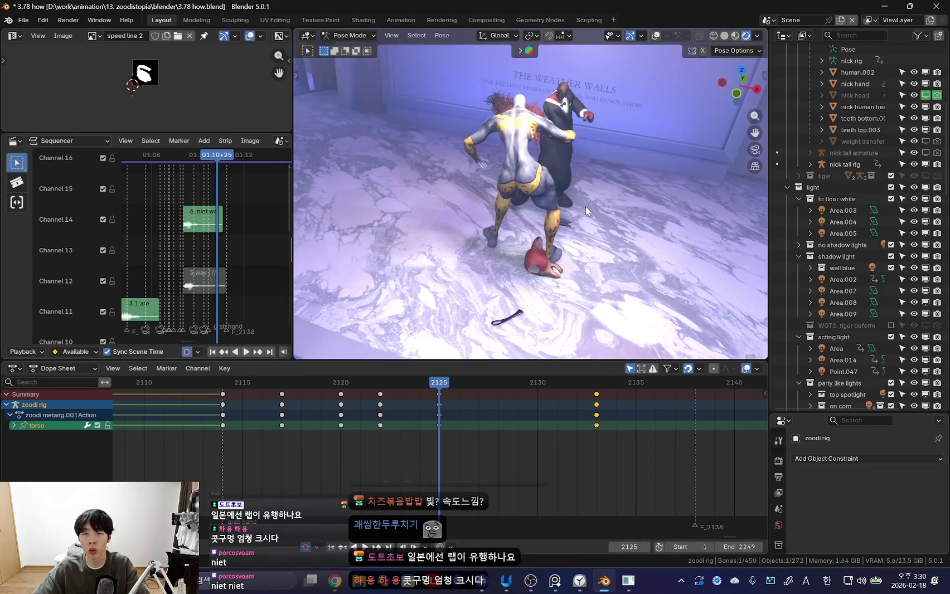
key("Up")
middle_click_drag(473, 335, 558, 251)
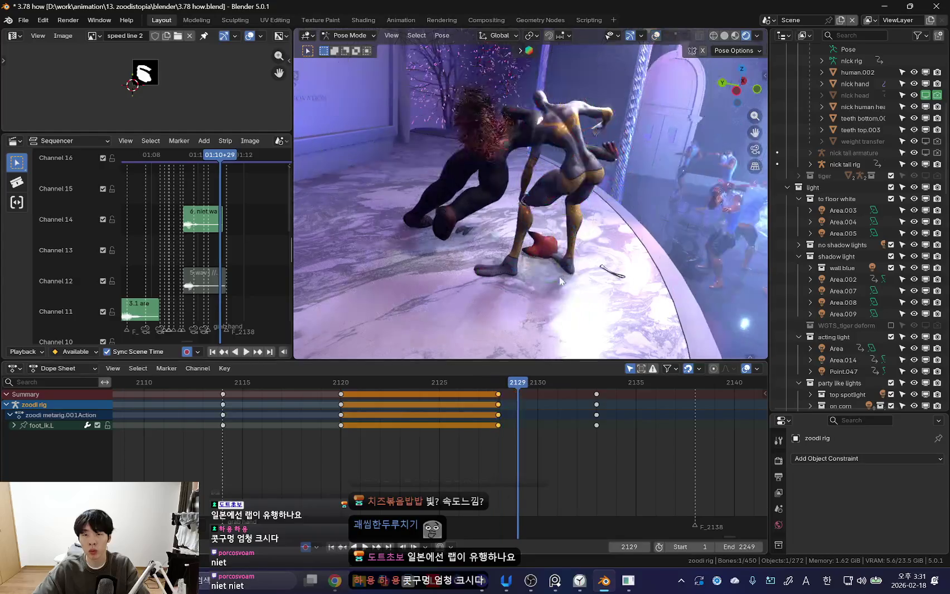
key("shift+alt+z")
left_click(502, 268)
left_click_drag(518, 382, 444, 382)
key("shift+alt+z")
middle_click_drag(569, 297, 593, 293)
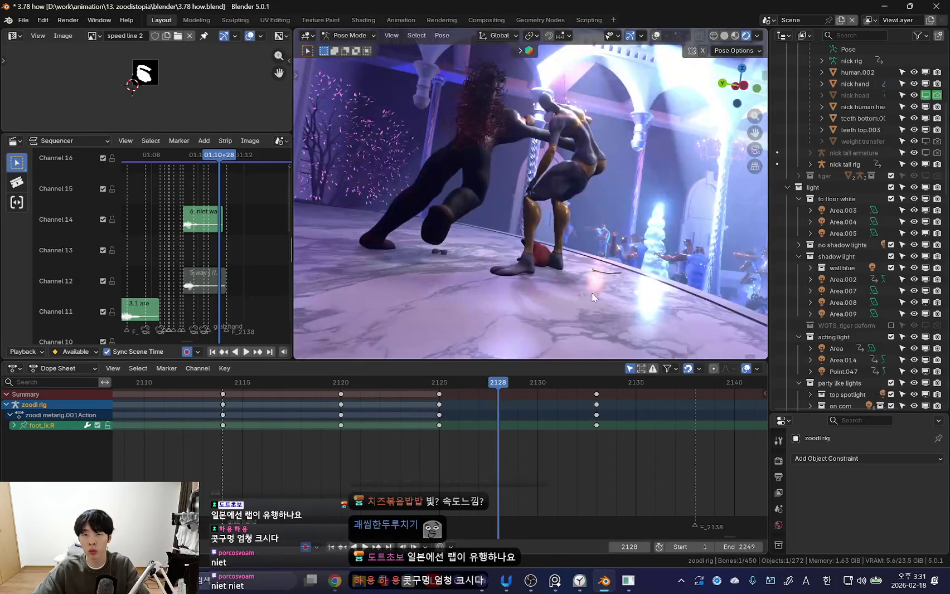
key("r")
left_click(595, 254)
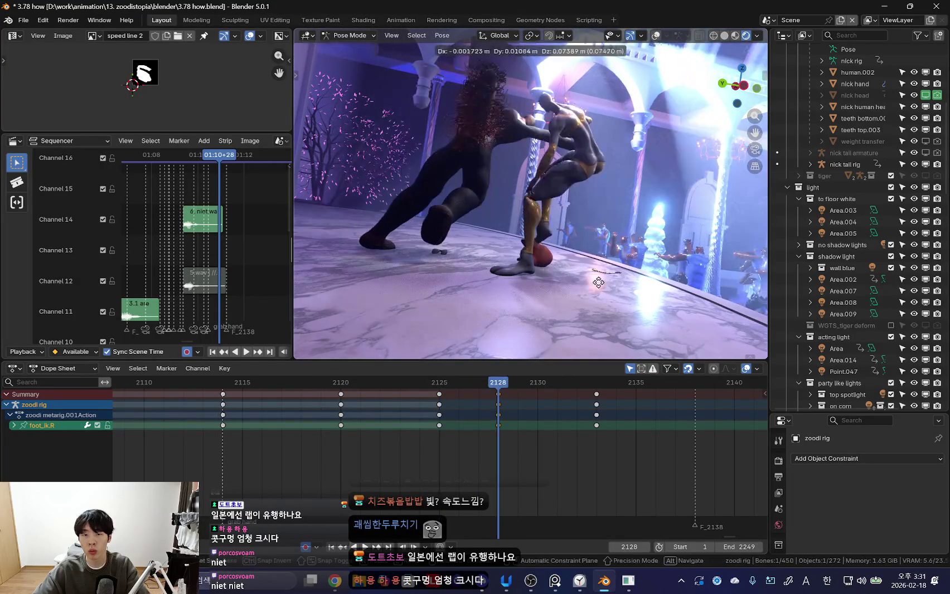
- Move the final foot keys to 2131 and stretch the 2120–2131 foot keys to slow the move
key("space")
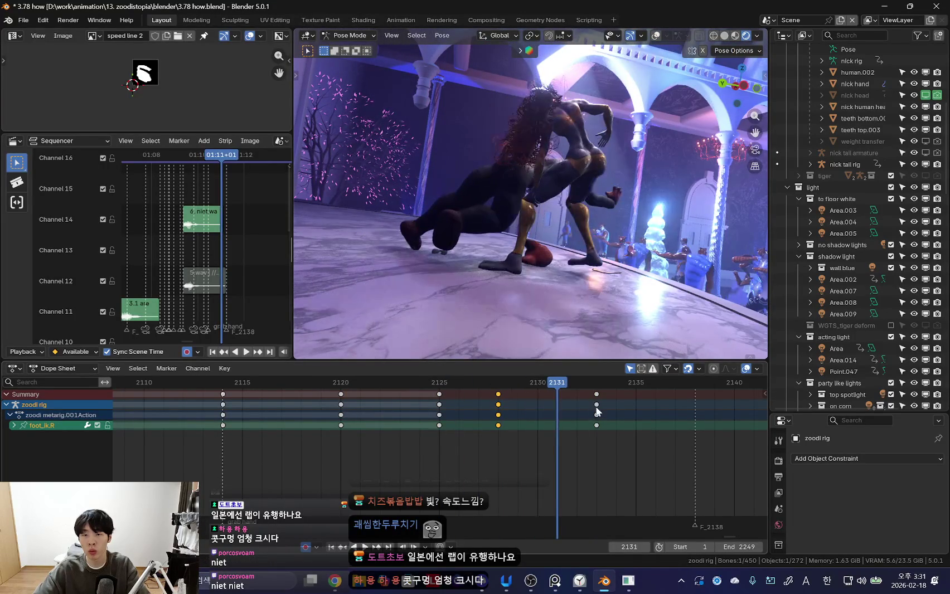
left_click_drag(597, 415, 556, 416)
key("Escape")
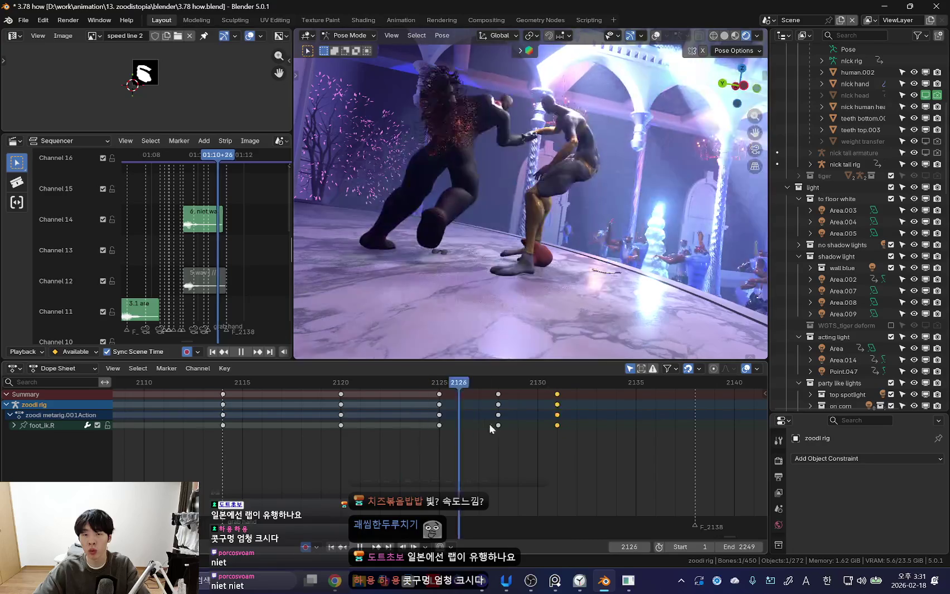
left_click_drag(607, 390, 335, 430)
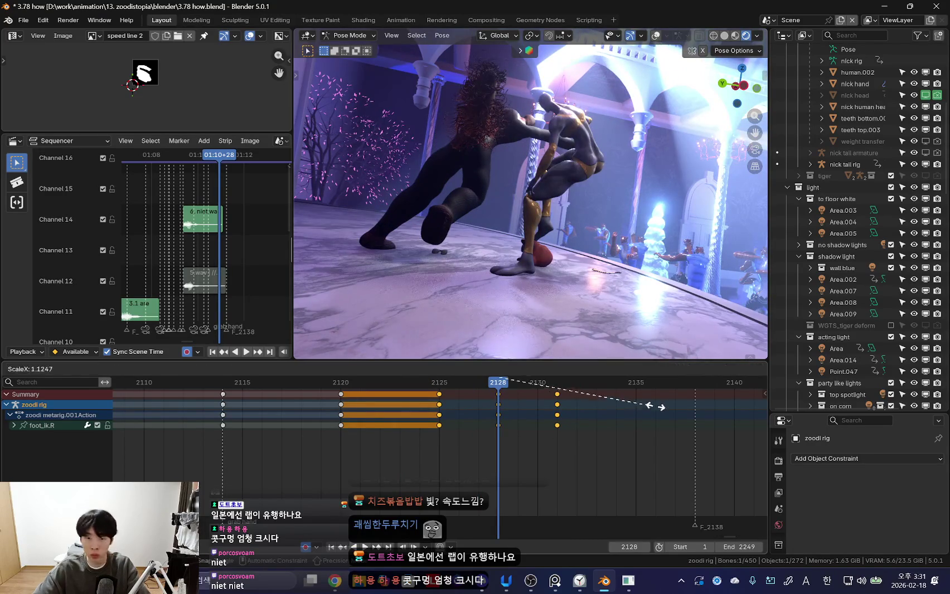
key("ctrl+z")
key("space")
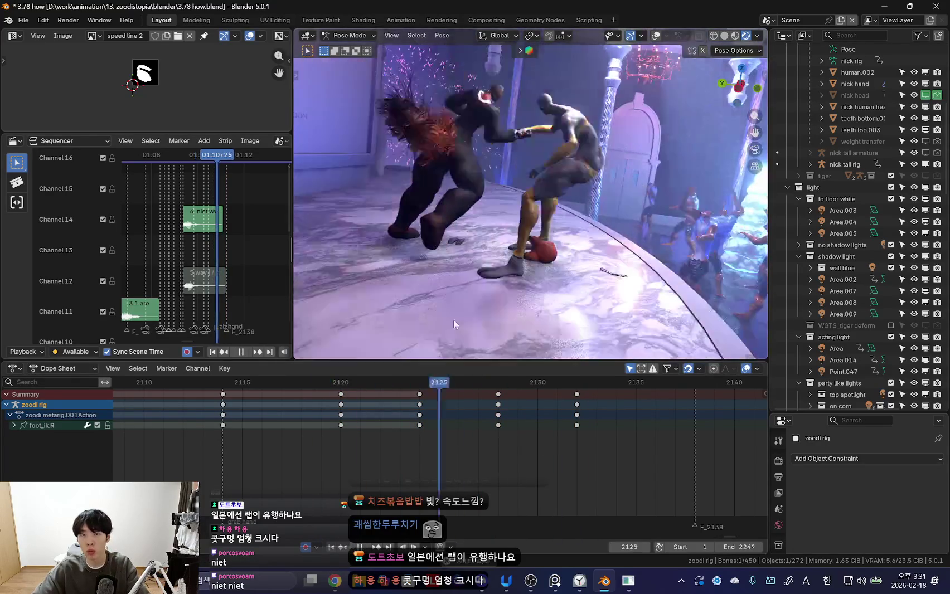
key("Escape")
- Toggle the camera view, undo the last change, and select zoodi's torso control
key("KP_0")
key("ctrl+z")
key("KP_0")
key("shift+alt+z")
left_click(377, 440)
key("space")
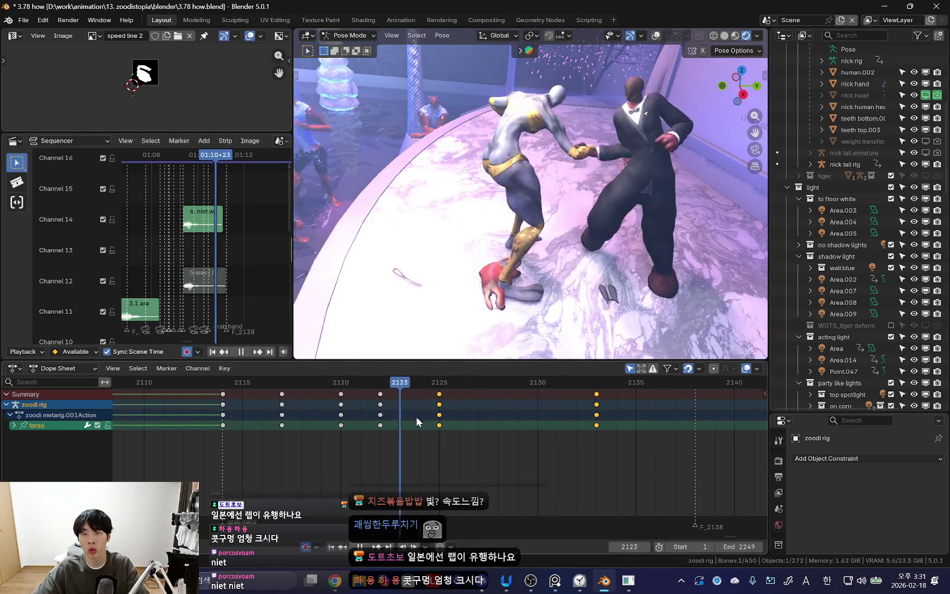
- Clear the key selection and step the playhead to frame 2127
key("space")
left_click(429, 437)
key("space")
left_click_drag(431, 433, 479, 446)
- Nudge zoodi's torso pose at frame 2127 by moving and rotating the bone
middle_click_drag(487, 286, 491, 262)
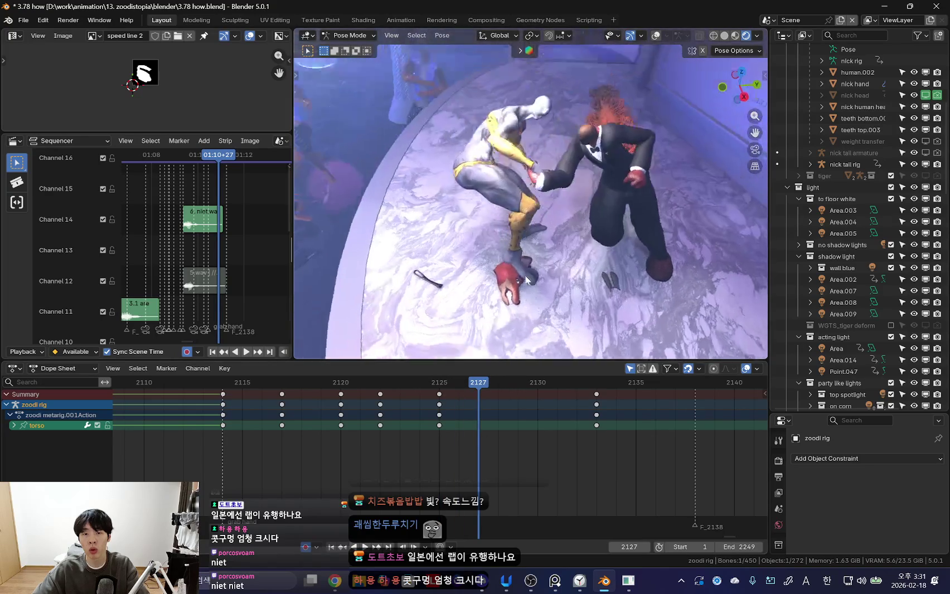
left_click(495, 446)
key("g")
left_click(474, 191)
mouse_move(473, 187)
middle_mouse_down()
mouse_move(580, 191)
mouse_move(502, 234)
middle_mouse_up()
key("r")
key("r")
- Rotate and key zoodi's torso pose at frame 2133
key("space")
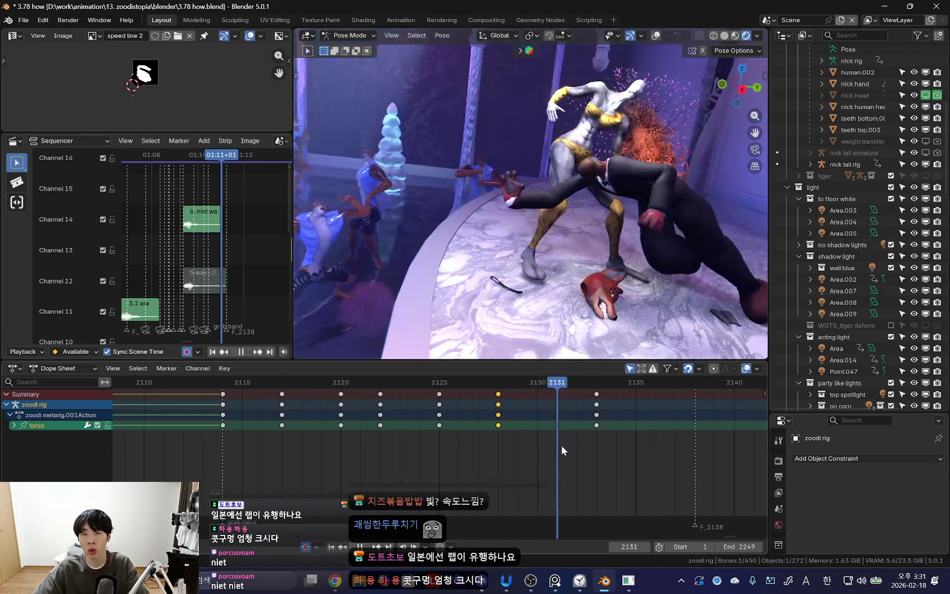
key("space")
key("r")
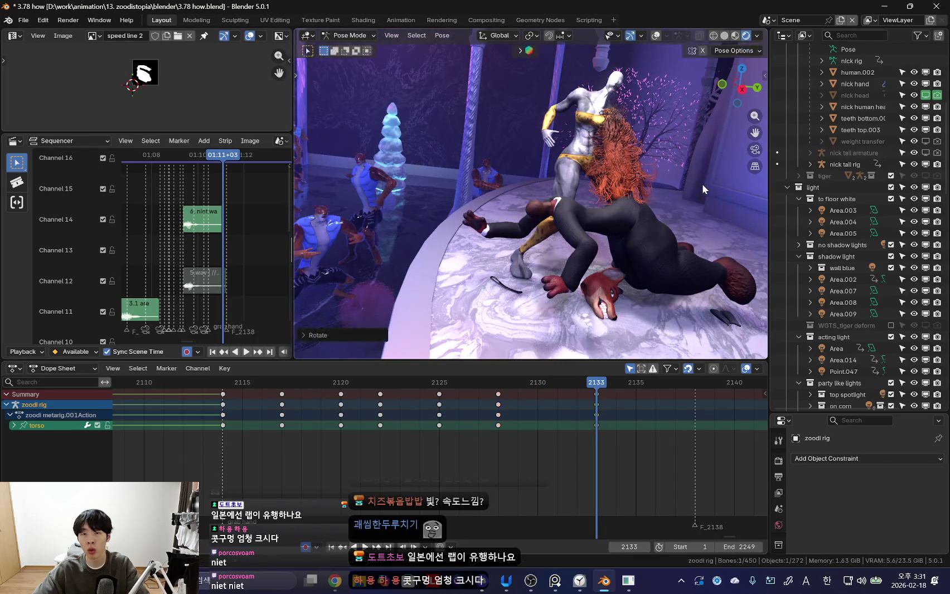
left_click(443, 205)
key("space")
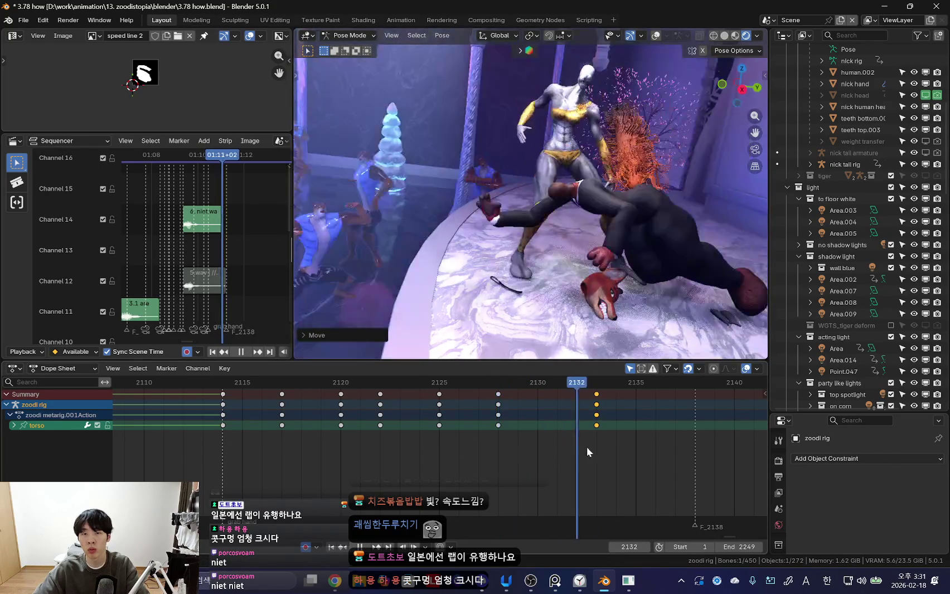
key("space")
key("space")
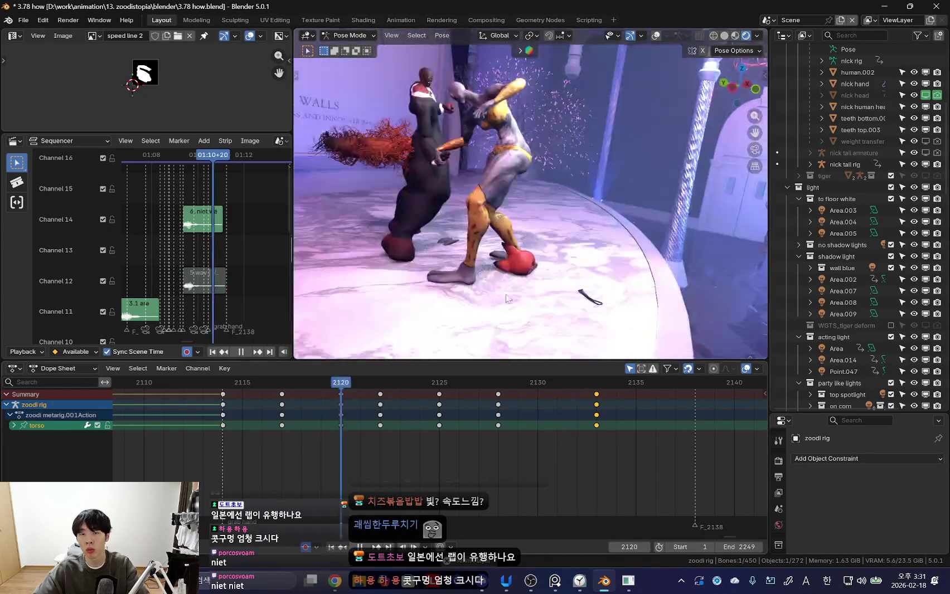
- Shift the torso keys at 2125 and 2128 two frames later, to 2127 and 2130
mouse_move(382, 434)
left_mouse_down()
mouse_move(345, 435)
mouse_move(396, 427)
left_mouse_up()
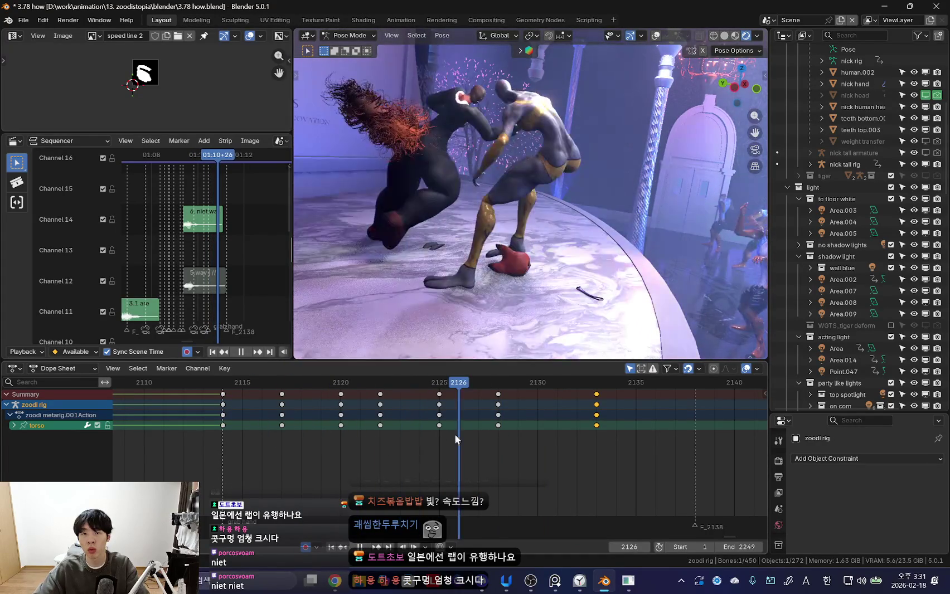
mouse_move(396, 427)
left_mouse_down()
mouse_move(429, 450)
mouse_move(505, 390)
left_mouse_up()
key("g")
left_click(489, 412)
key("space")
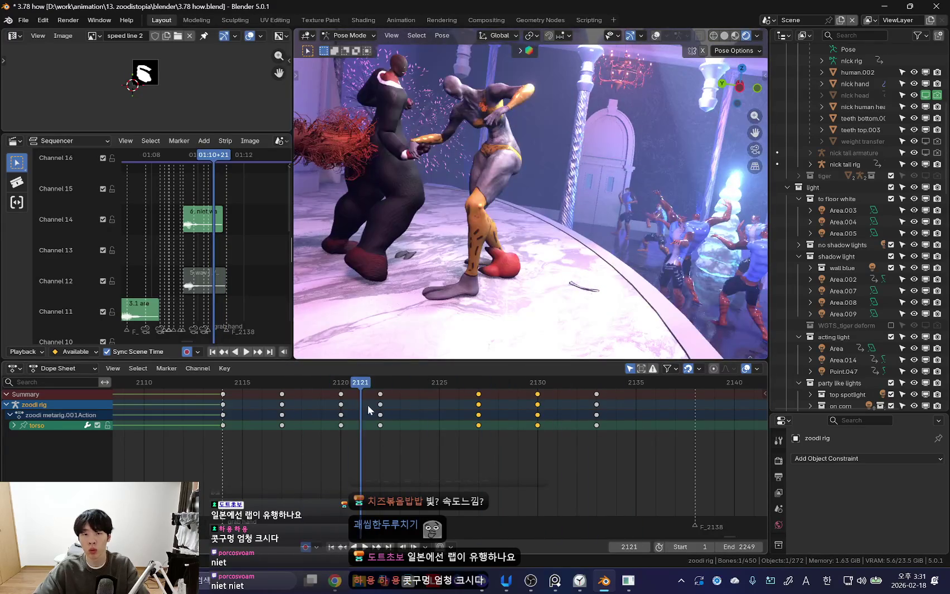
key("Escape")
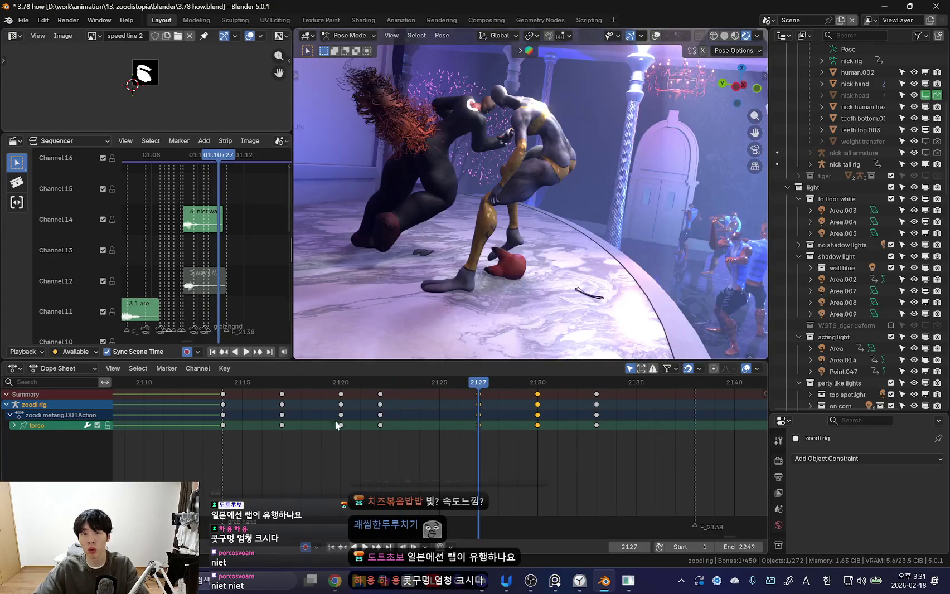
key("space")
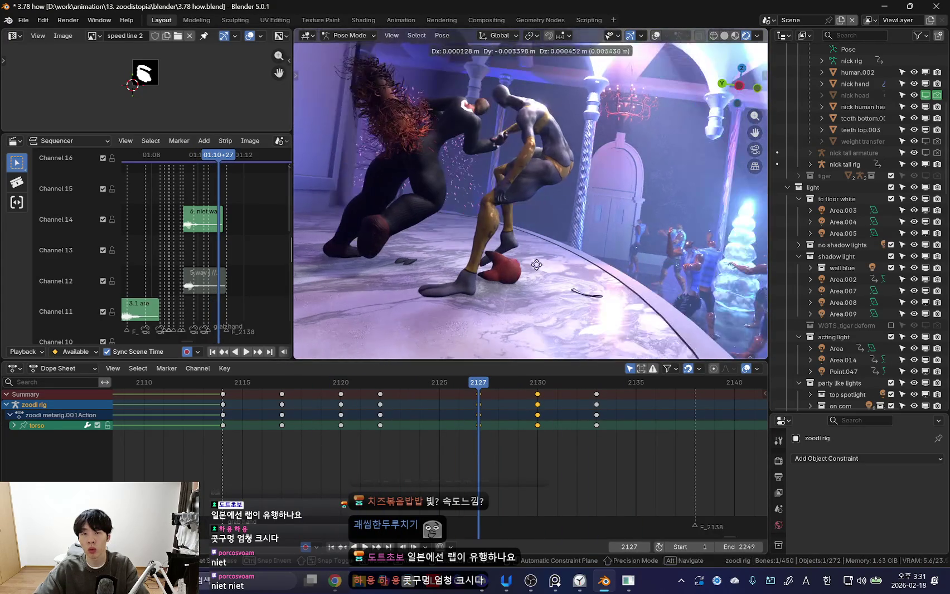
key("space")
key("space")
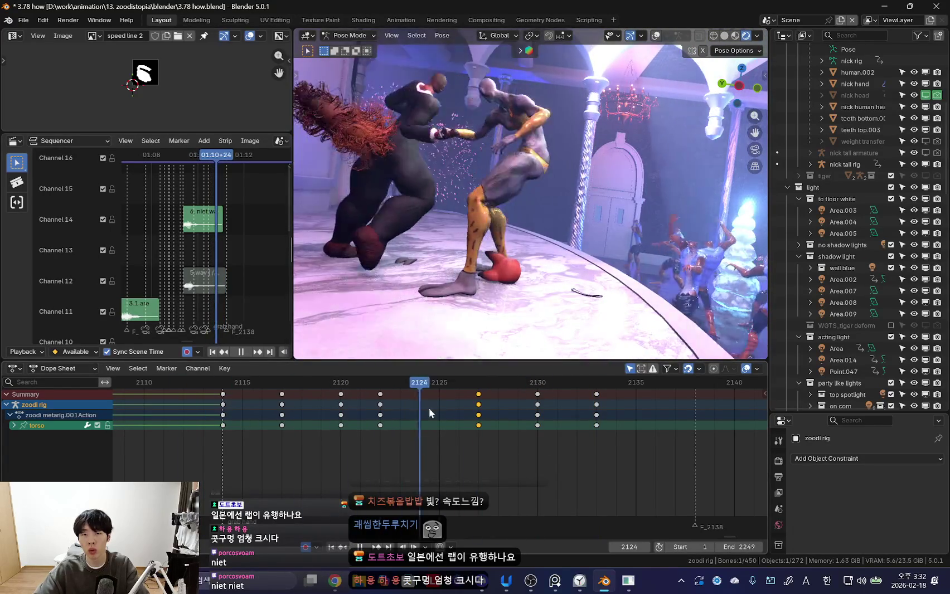
key("space")
- Shift zoodi's right foot keys (2120–2132) three frames earlier and replay
left_click(446, 301)
key("Down")
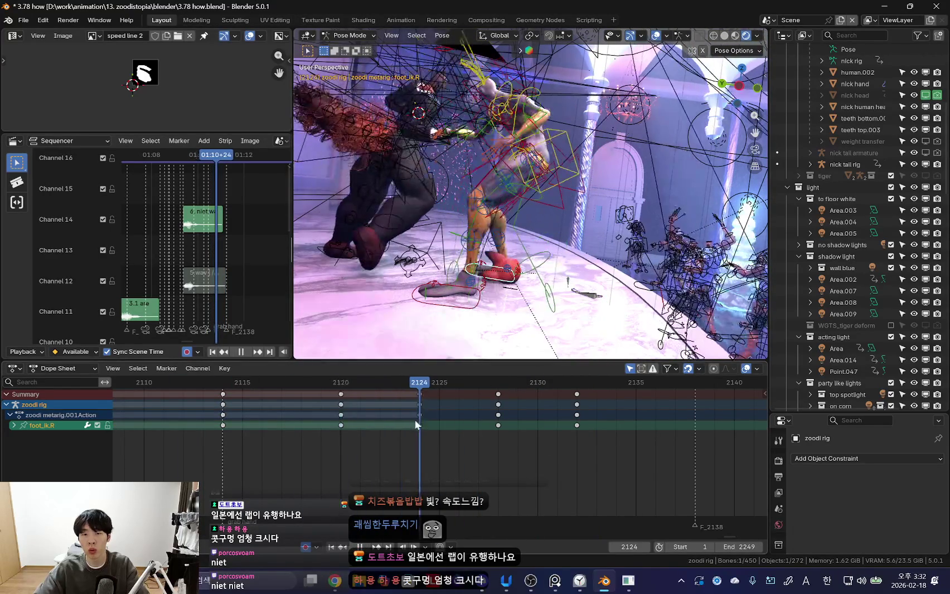
left_click_drag(315, 398, 598, 411)
key("g")
left_click(553, 425)
key("space")
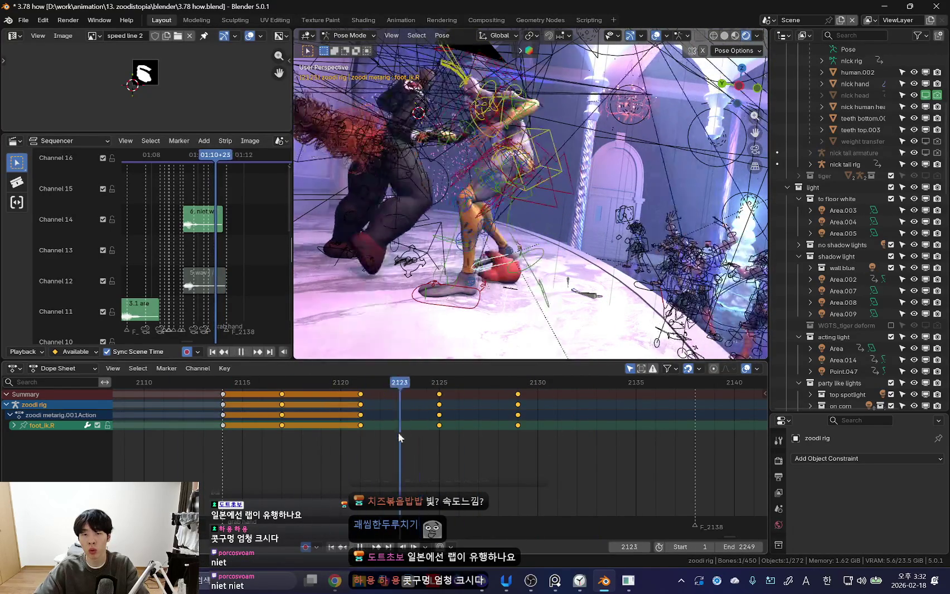
key("shift+alt+z")
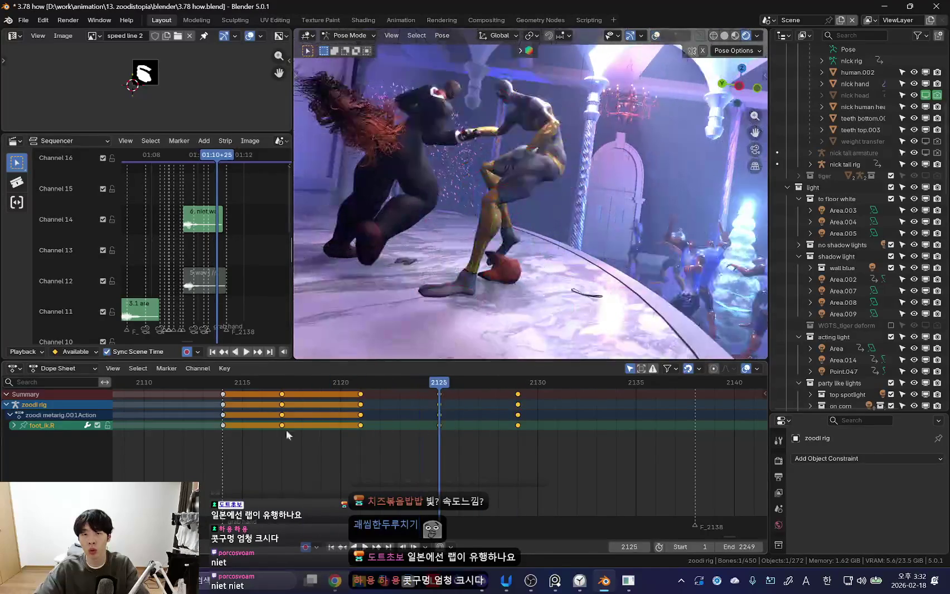
key("space")
- Rotate zoodi's right forearm control at frame 2133
left_click_drag(358, 446, 517, 446)
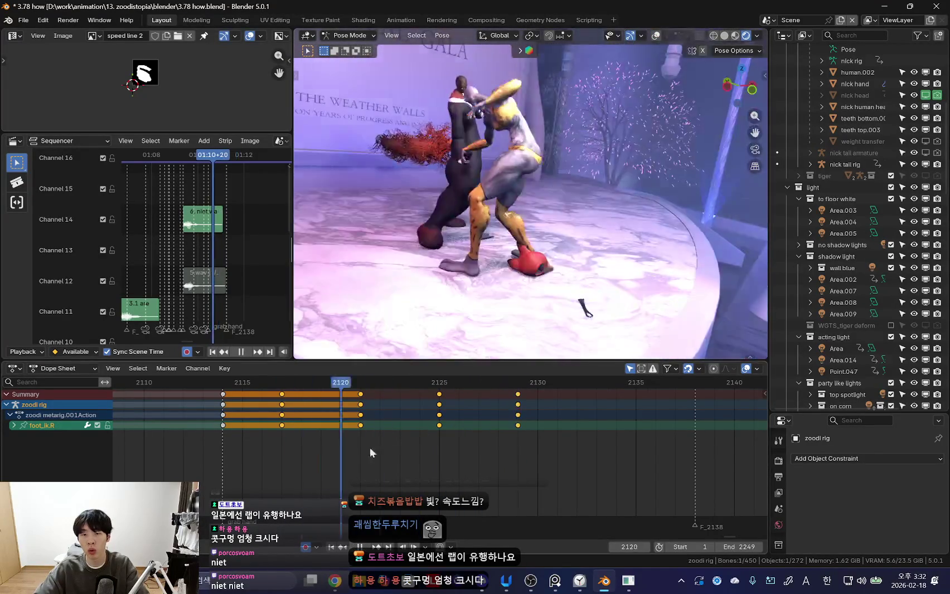
mouse_move(526, 287)
middle_mouse_down()
mouse_move(486, 204)
mouse_move(538, 156)
mouse_move(556, 146)
mouse_move(668, 184)
mouse_move(561, 240)
middle_mouse_up()
scroll(486, 205, "up", 3)
key("shift+alt+z")
left_click(556, 146)
key("shift+alt+z")
key("Up")
key("r")
left_click(561, 241)
- Rotate zoodi's right upper arm and key the arm pose at frame 2133
key("shift+alt+z")
left_click(481, 181)
key("shift+alt+z")
mouse_move(481, 181)
middle_mouse_down()
mouse_move(557, 167)
mouse_move(490, 184)
mouse_move(622, 251)
mouse_move(591, 273)
mouse_move(501, 235)
mouse_move(557, 251)
middle_mouse_up()
key("r")
key("r")
left_click(491, 184)
key("i")
key("Down")
key("Up")
key("r")
left_click(491, 223)
- Review the punch up to frame 2127, then leave Pose Mode and select the nick rig
key("shift+ctrl+space")
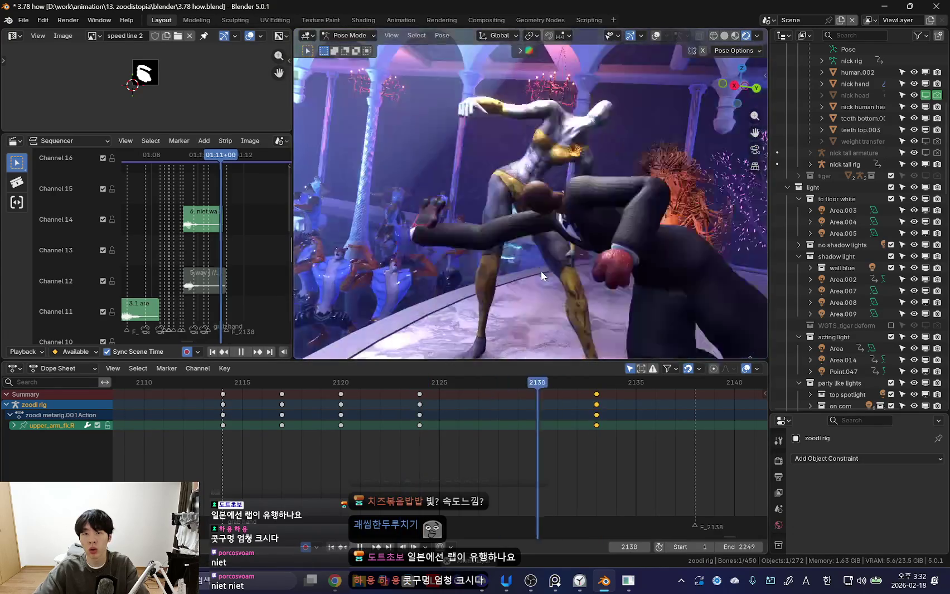
key("space")
key("space")
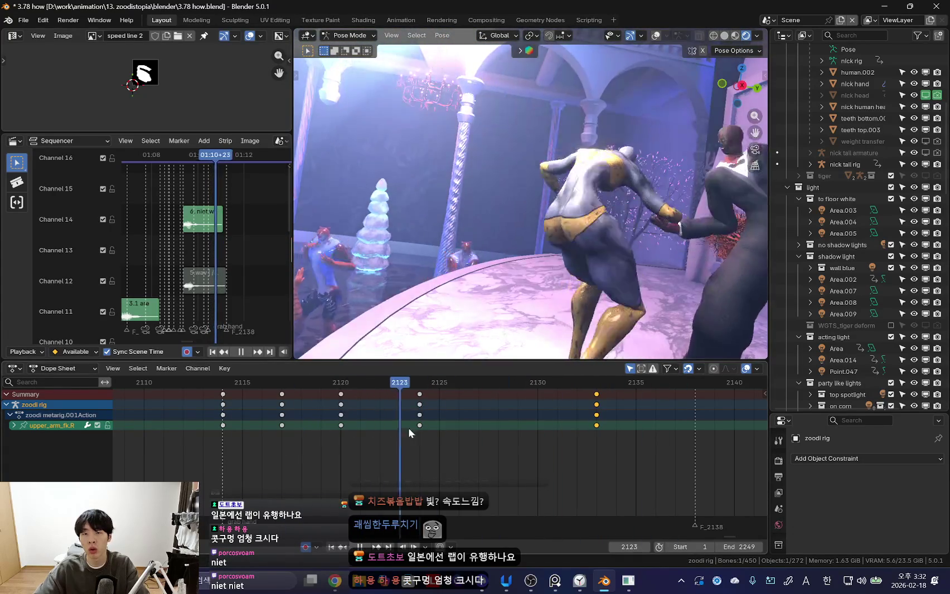
key("space")
key("shift+alt+z")
mouse_move(561, 248)
middle_mouse_down()
mouse_move(555, 220)
mouse_move(489, 220)
mouse_move(469, 165)
middle_mouse_up()
key("shift+alt+z")
key("shift+alt+z")
key("shift+alt+z")
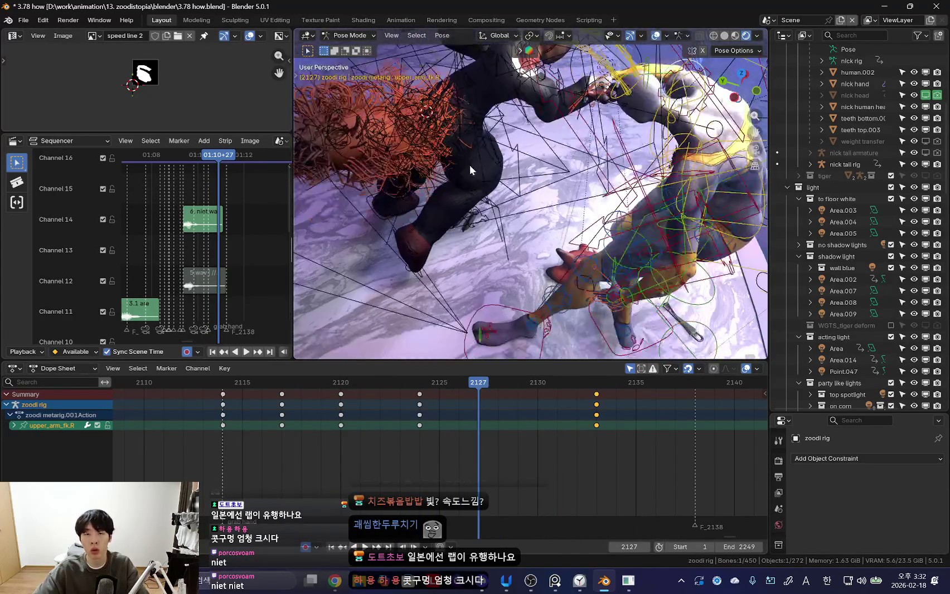
key("ctrl+Tab")
left_click(469, 165)
- Enter Pose Mode on nick and view the scene camera at frame 2117
key("ctrl+Tab")
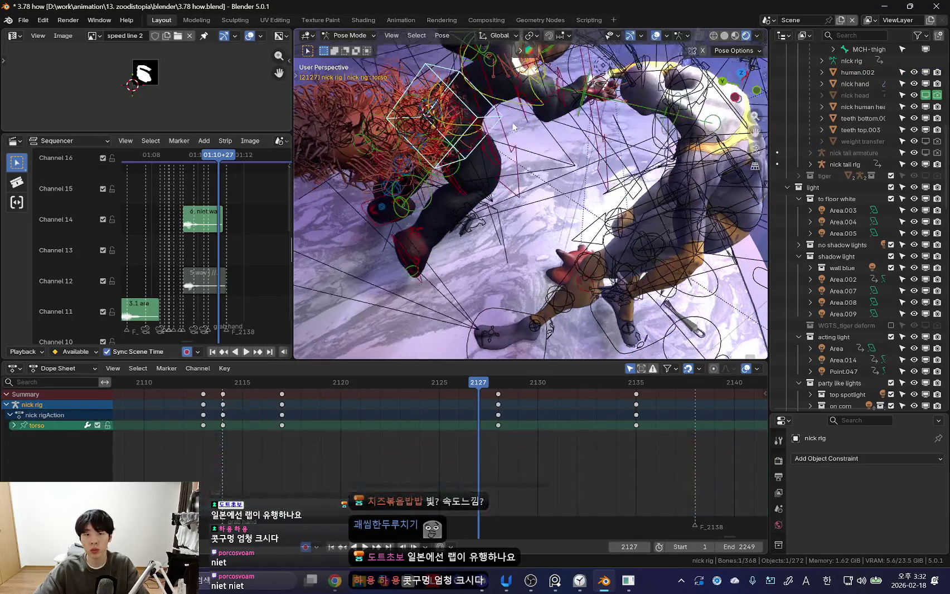
scroll(262, 432, "down", 10, "alt")
key("KP_0")
key("shift+alt+z")
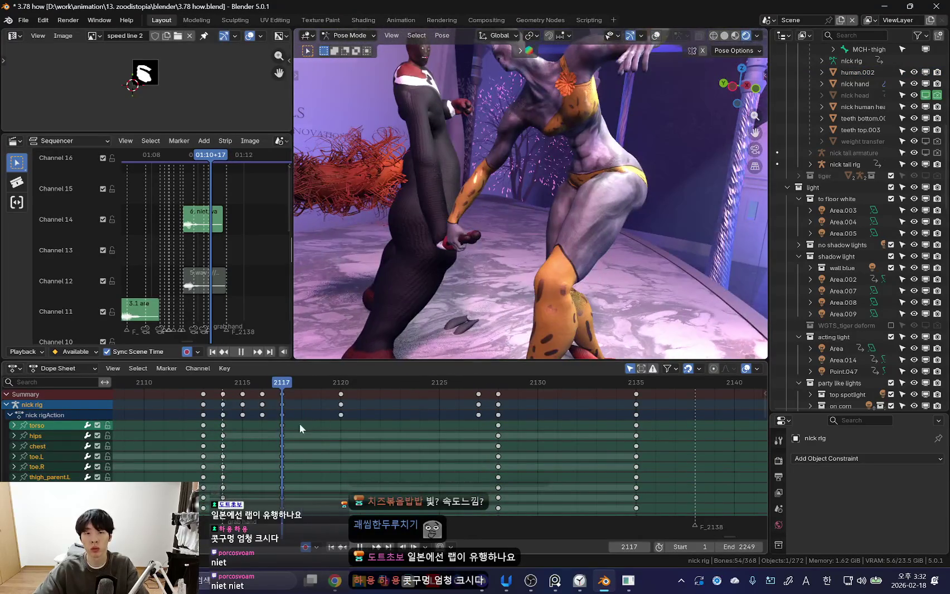
scroll(383, 372, "up", 3, "alt")
scroll(228, 435, "down", 5, "alt")
scroll(388, 264, "up", 1, "alt")
key("shift+alt+z")
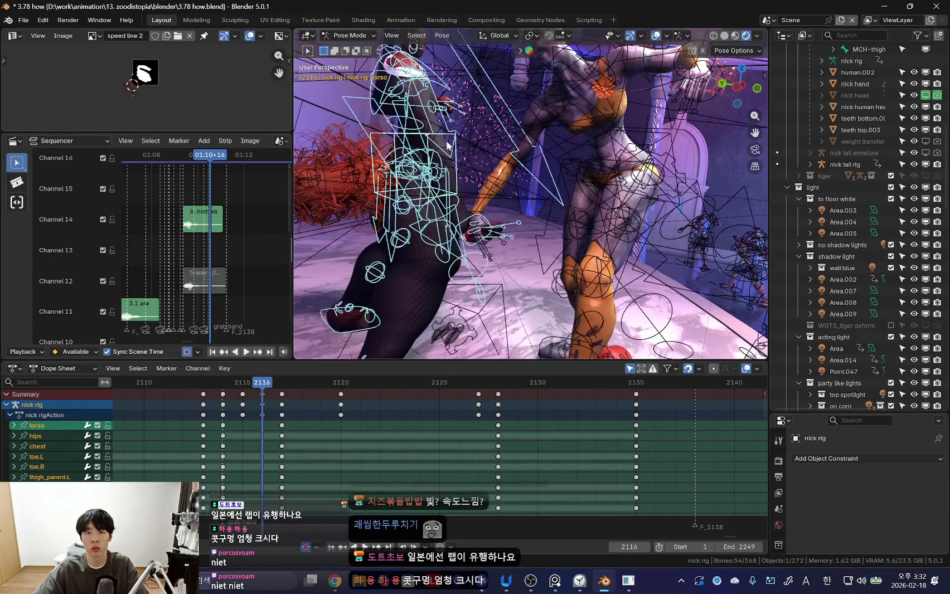
- Select nick's torso bone and return to a clean camera view
left_click(389, 259)
key("shift+alt+z")
middle_click_drag(388, 259, 456, 154)
key("shift+alt+z")
key("KP_0")
key("shift+alt+z")
scroll(279, 390, "down", 3, "alt")
scroll(262, 421, "up", 3, "alt")
scroll(220, 420, "down", 2, "alt")
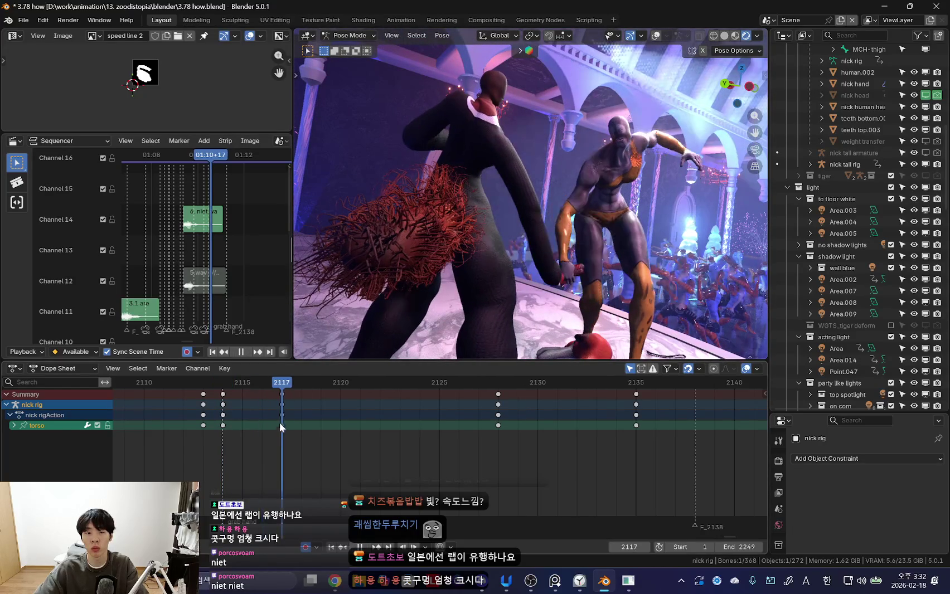
- Move nick's torso keys from frame 2117 to 2116
key("Escape")
left_click(281, 425)
key("g")
left_click(247, 425)
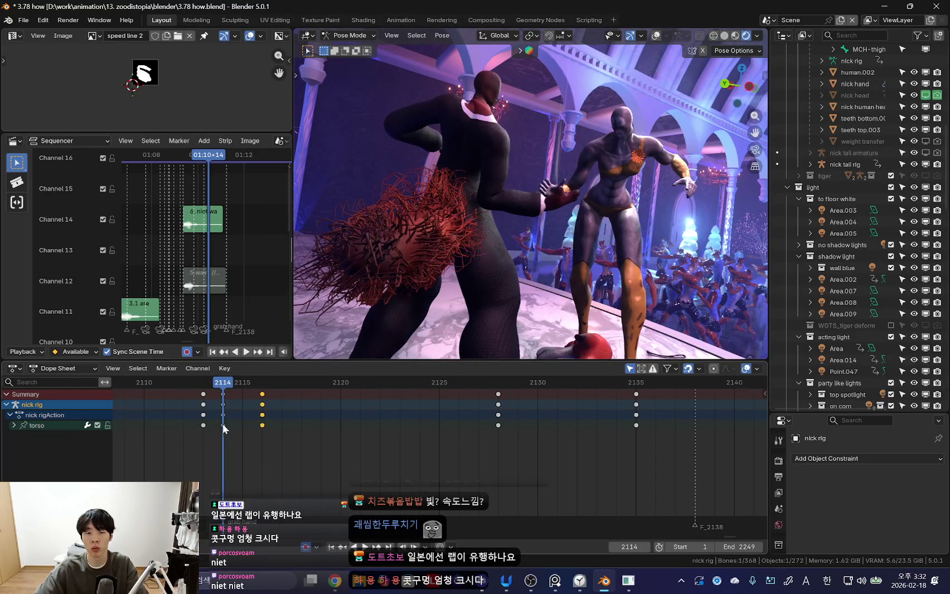
key("space")
key("space")
- Re-pose nick at frame 2120 by moving and rotating a bone
key("g")
left_click(453, 275)
key("g")
left_click(502, 246)
key("g")
key("Escape")
key("r")
left_click(491, 292)
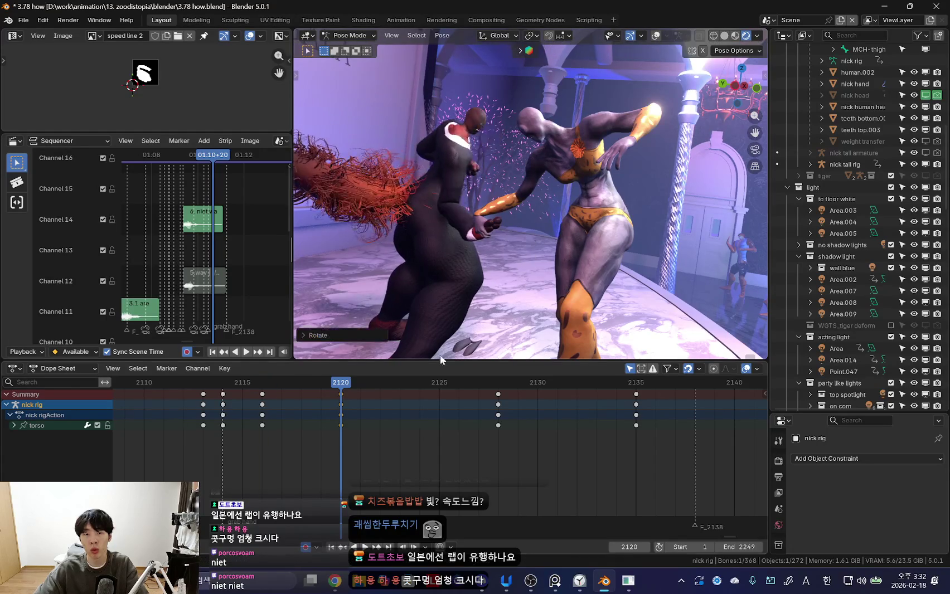
key("space")
- Shift nick's torso pose at frame 2126, then review the fight timing
left_click(423, 471)
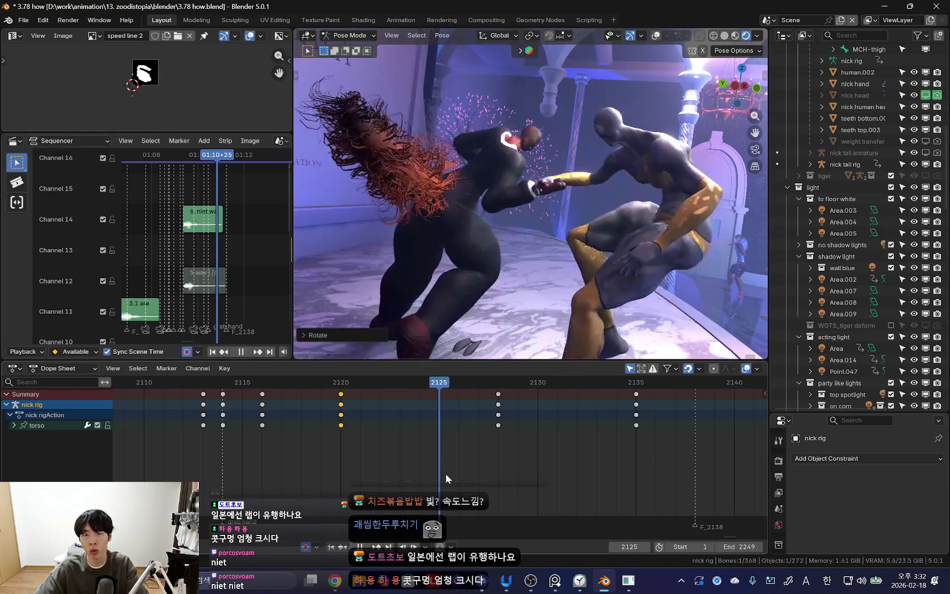
key("space")
middle_click_drag(503, 335, 584, 230)
key("g")
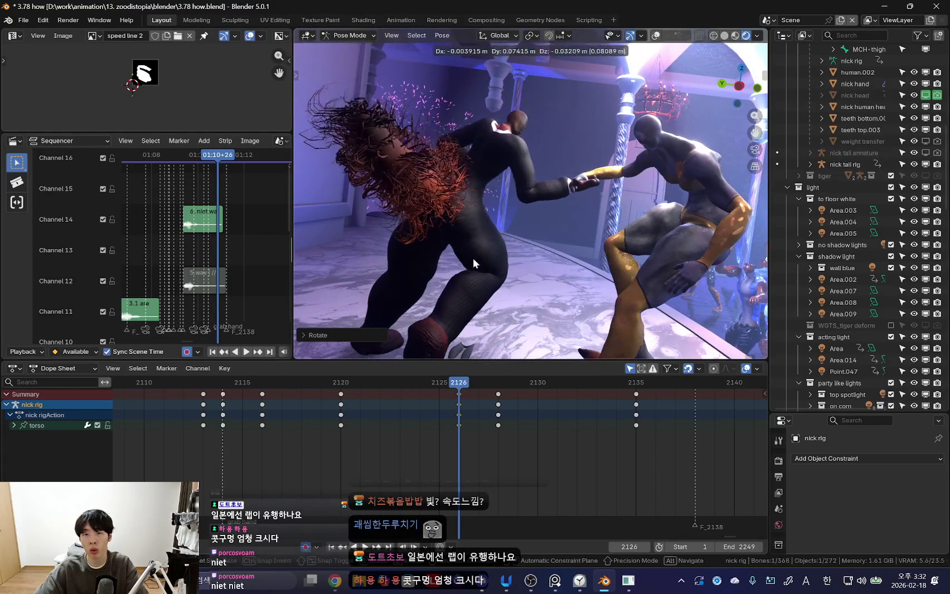
left_click(529, 227)
mouse_move(293, 455)
left_mouse_down()
mouse_move(498, 405)
mouse_move(488, 398)
mouse_move(595, 435)
left_mouse_up()
key("b")
key("space")
key("space")
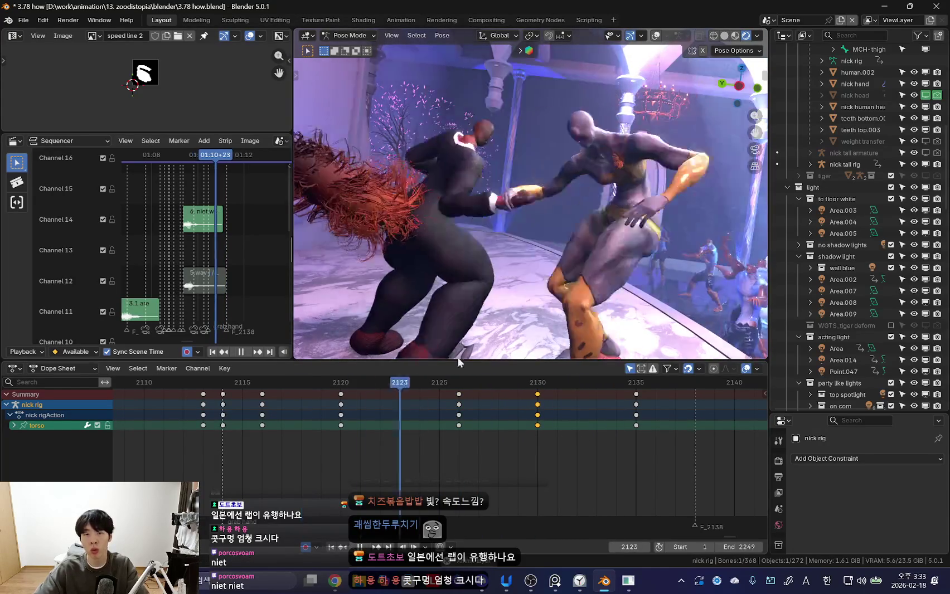
key("shift+ctrl+space")
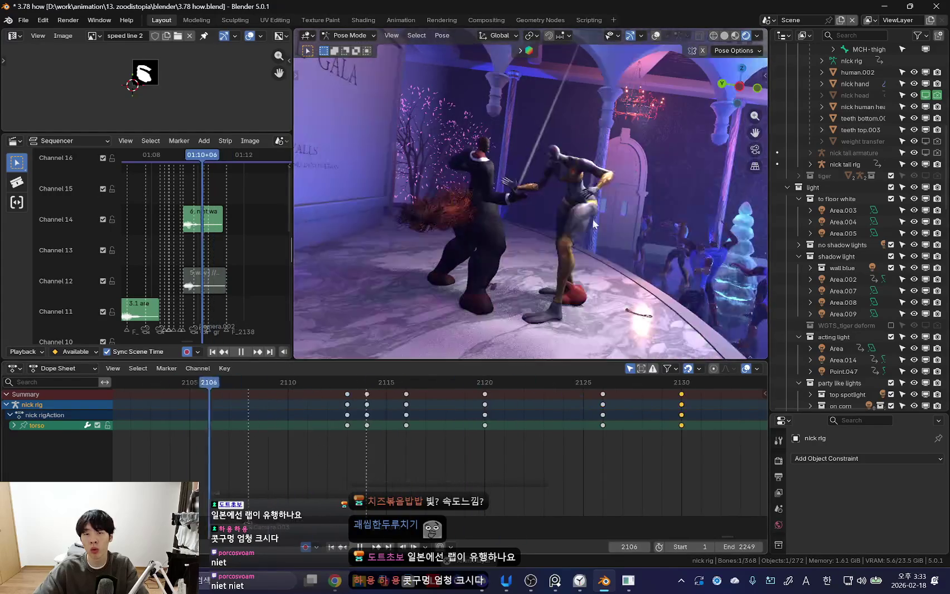
- Stop the camera preview at frame 2119, select nick's chest bone, and scrub to frame 2114
scroll(249, 459, "up", 3, "ctrl")
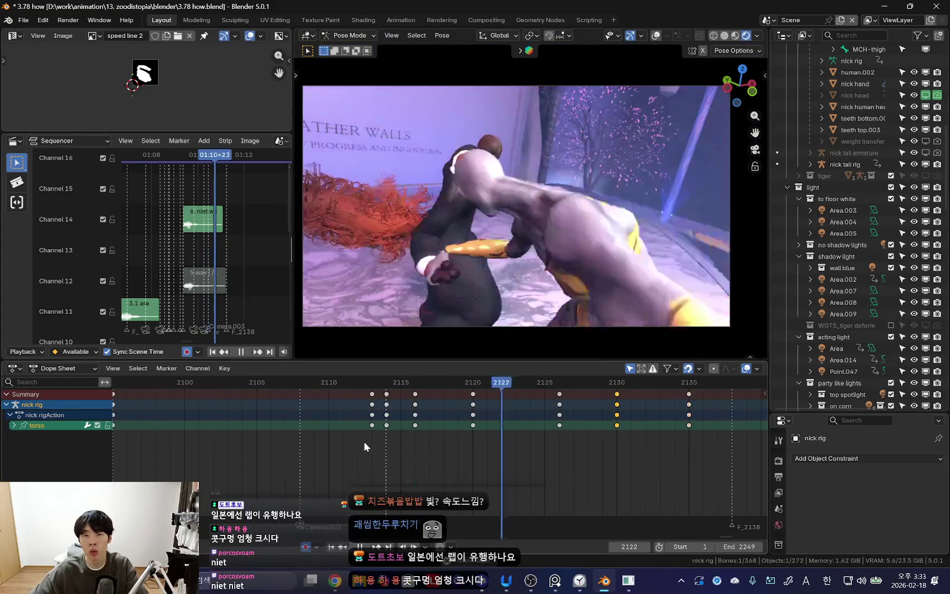
scroll(395, 439, "down", 2)
scroll(423, 451, "up", 2)
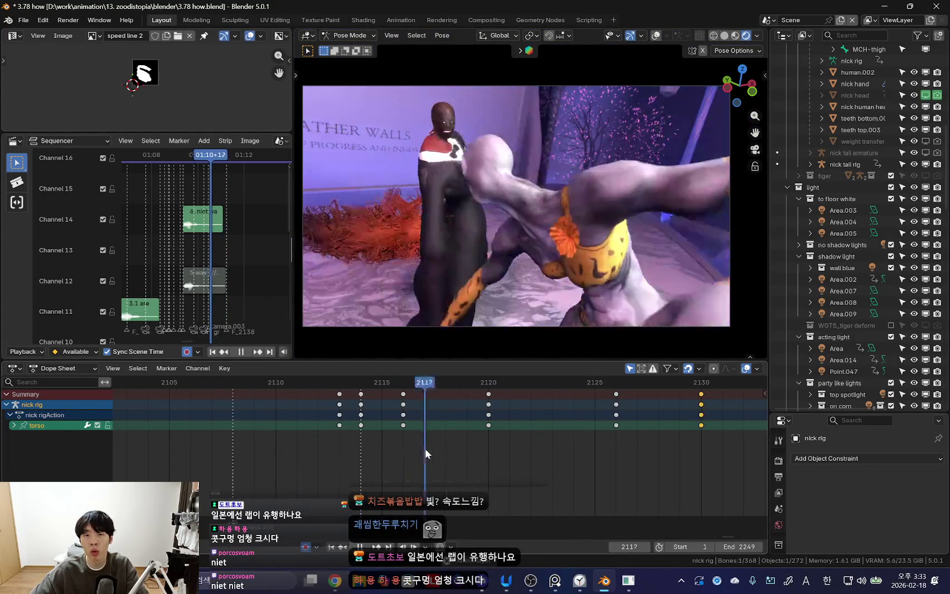
key("space")
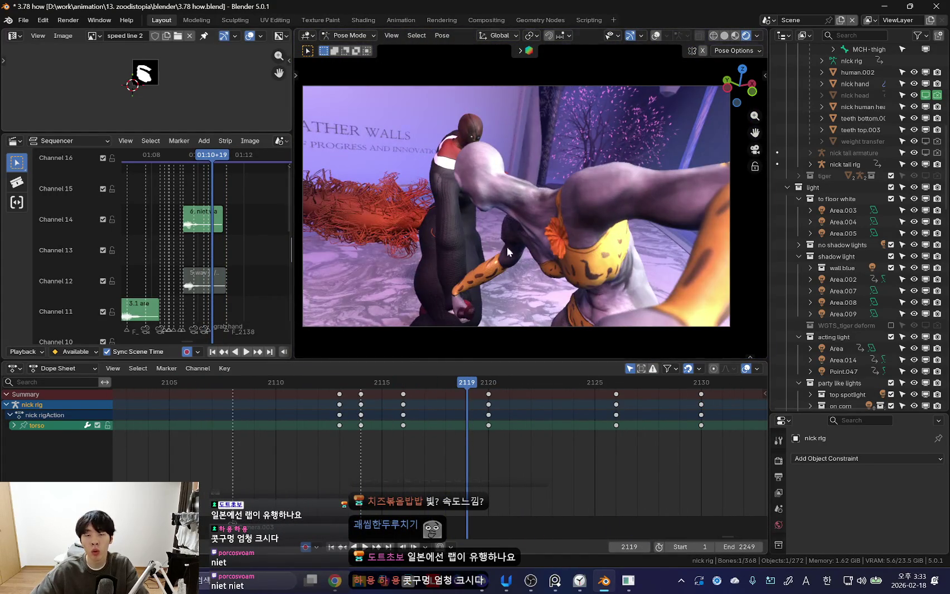
middle_click_drag(529, 223, 494, 190)
left_click(494, 190)
left_click_drag(337, 401, 394, 420)
- Rotate nick's chest bone at frame 2116 with the overlays hidden
key("shift+alt+z")
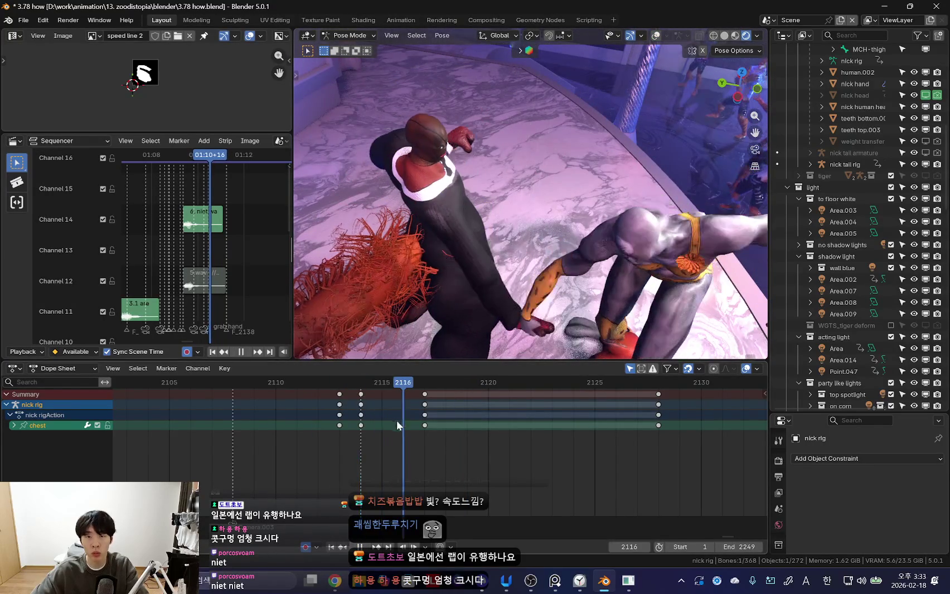
middle_click_drag(479, 284, 549, 270)
key("r")
left_click(553, 274)
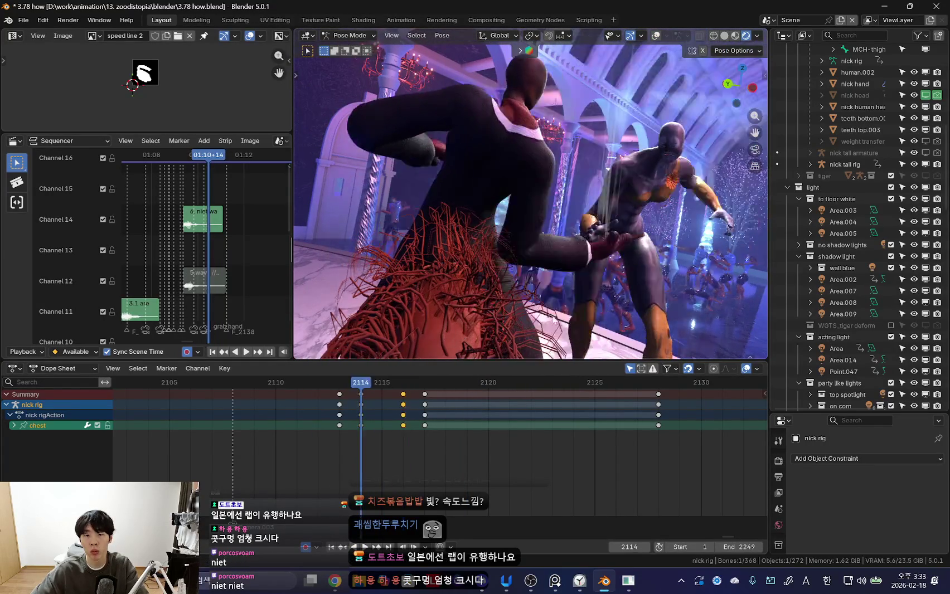
- Move the chest's 2117 key to frame 2120 and twist the chest there
left_click_drag(361, 406, 489, 405)
left_click_drag(432, 423, 489, 423)
mouse_move(512, 336)
middle_mouse_down()
mouse_move(592, 254)
mouse_move(600, 226)
middle_mouse_up()
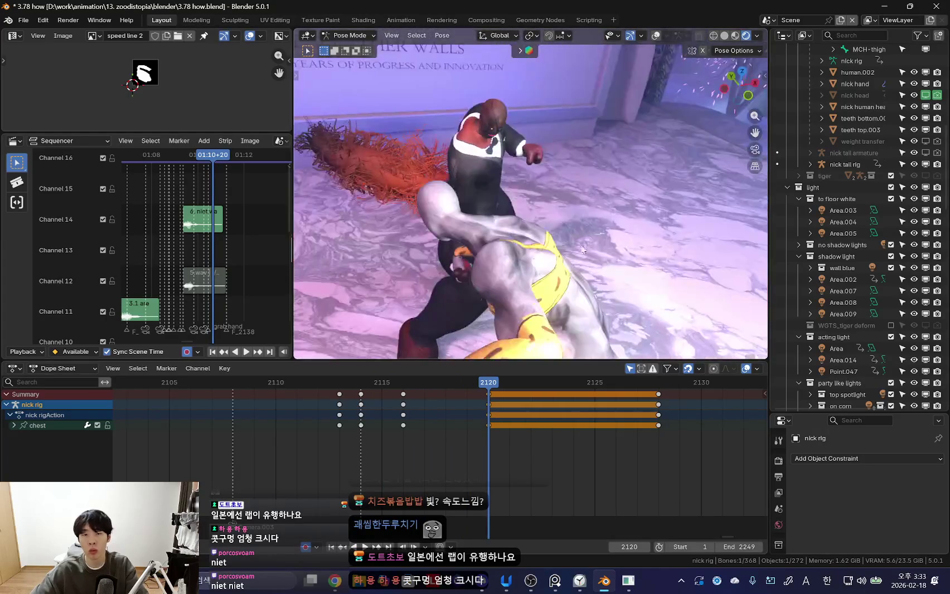
key("r")
key("r")
left_click(660, 163)
- Preview the shot in camera view, stopping at frame 2126, then select nick's right foot control
key("KP_0")
left_click(339, 441)
key("space")
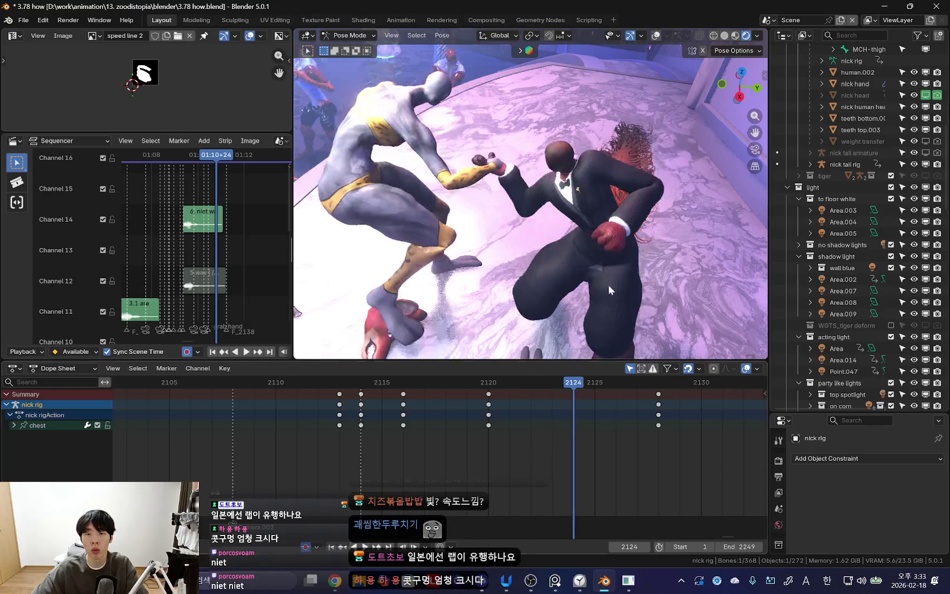
left_click(636, 239)
key("space")
key("space")
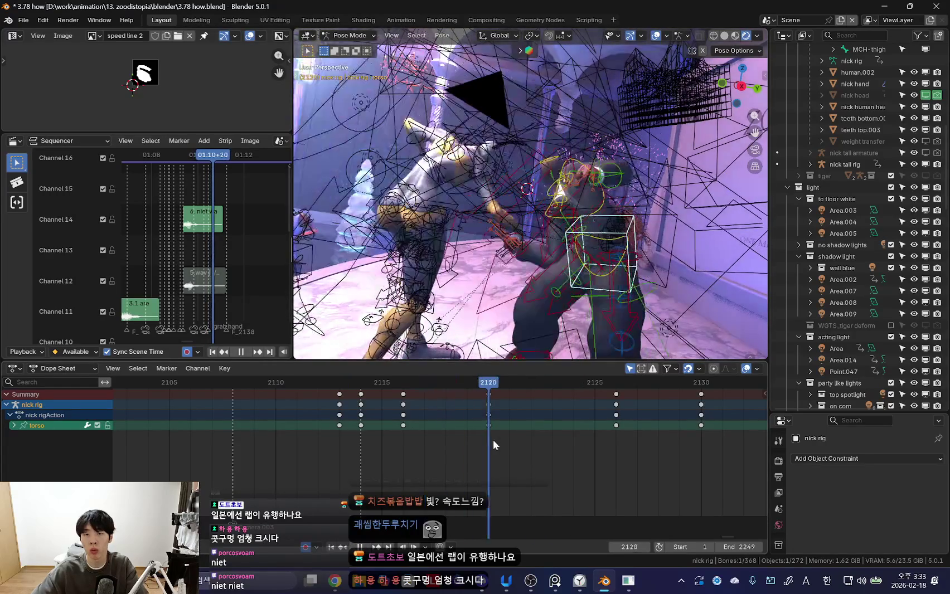
key("KP_0")
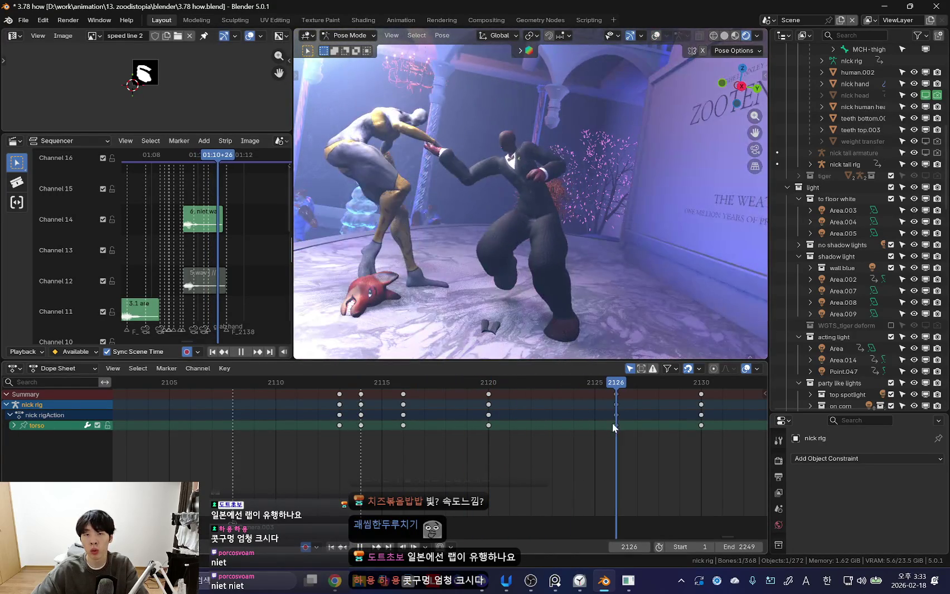
key("space")
key("KP_0")
left_click(520, 296)
- Shift nick's right-foot keys from frames 2114–2128 seven frames later
scroll(556, 420, "down", 2)
left_click_drag(350, 407, 552, 429)
left_click_drag(629, 413, 632, 416)
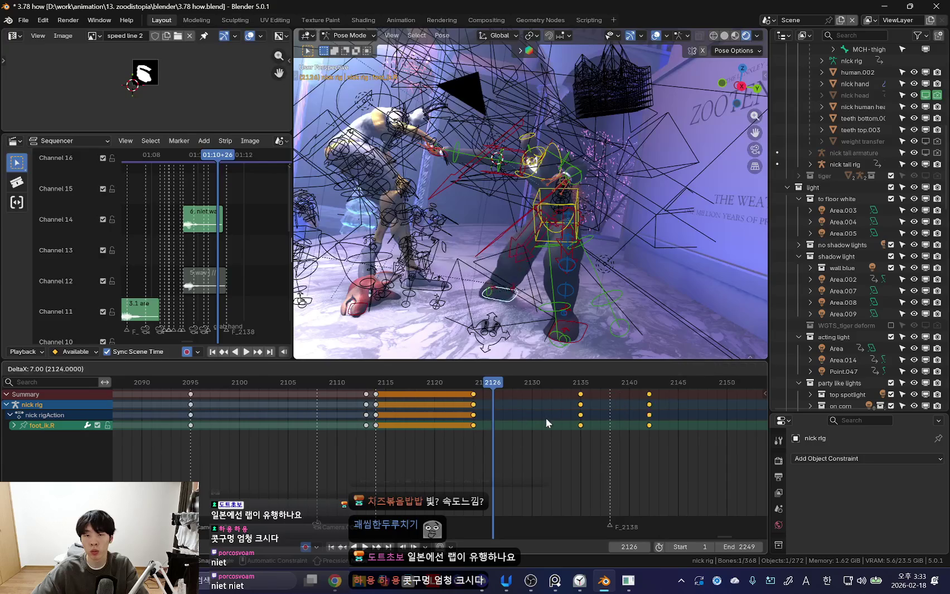
key("g")
left_click(557, 431)
- Preview the shot in a clean camera view, stopping at frame 2123
scroll(558, 431, "down", 2)
key("space")
key("shift+alt+z")
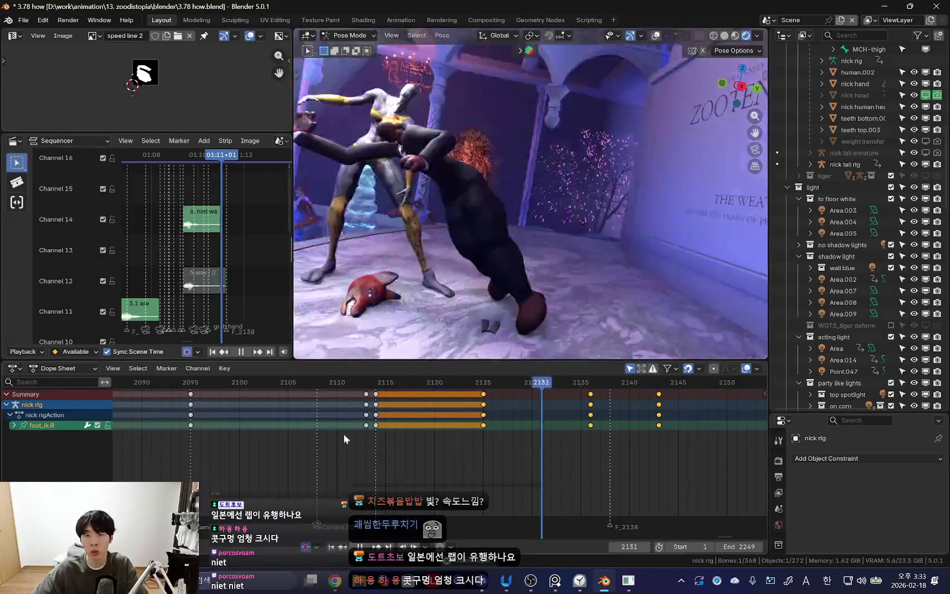
key("KP_0")
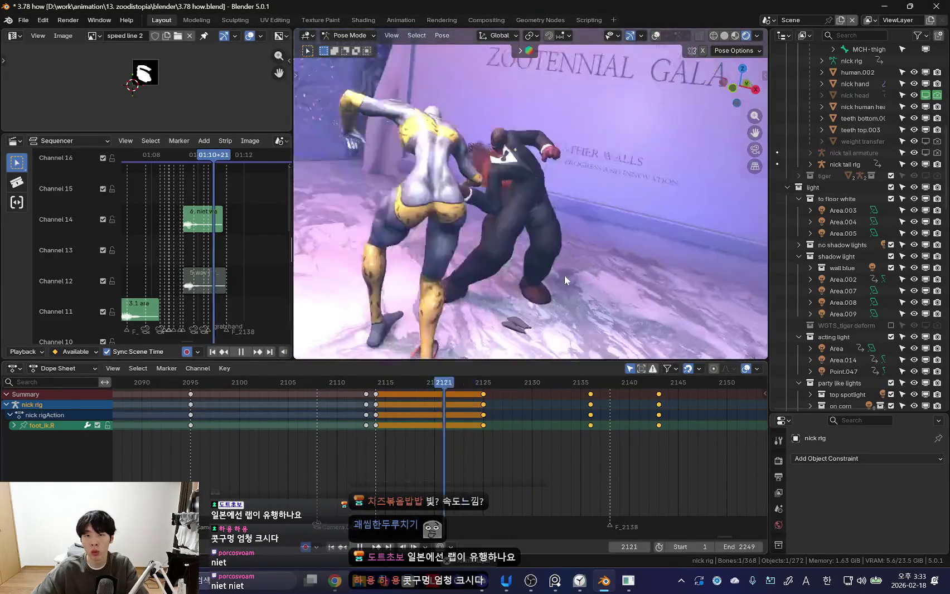
key("space")
key("shift+alt+z")
key("KP_0")
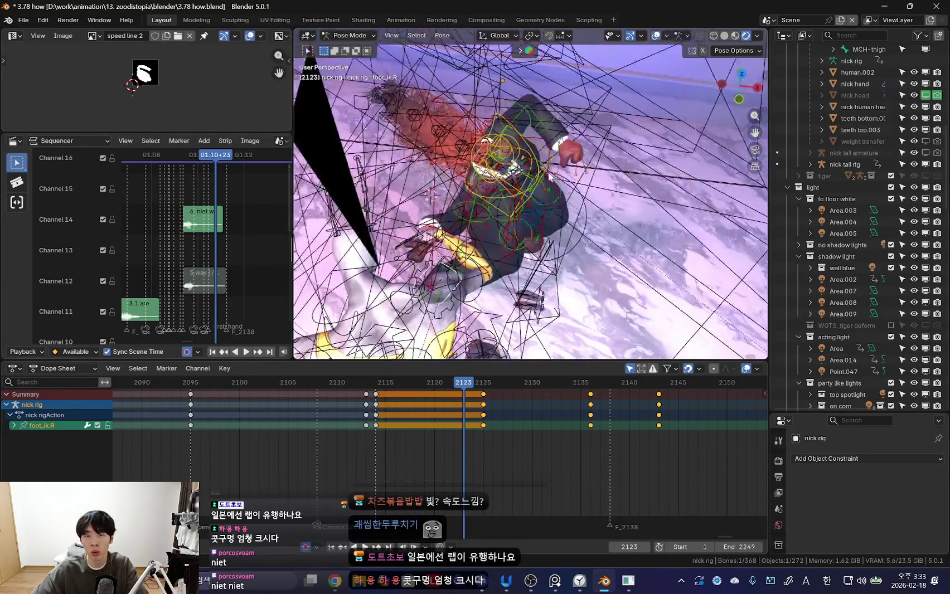
- Select nick's chest bone and replay the shot, stopping around frames 2125–2127
left_click(523, 147)
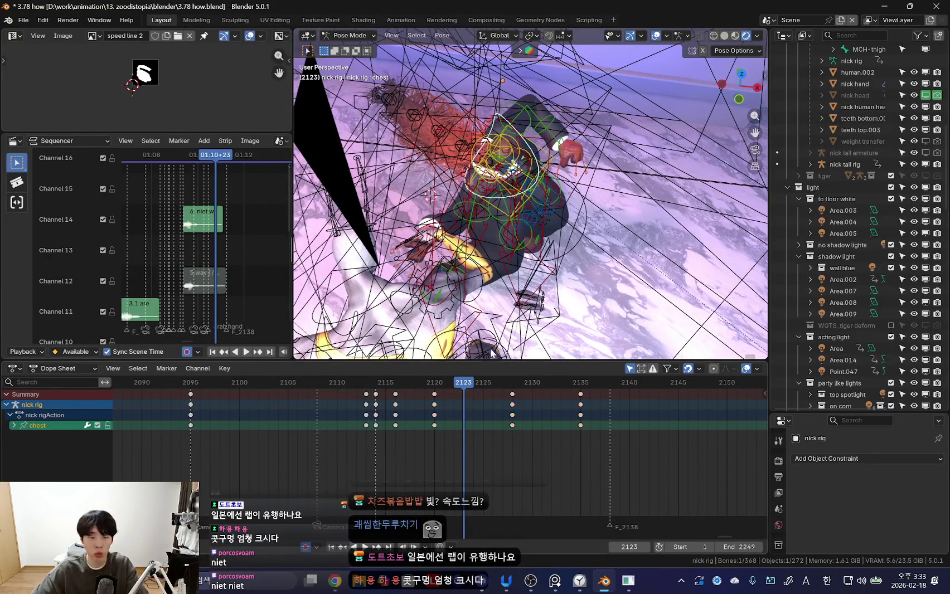
key("shift+alt+z")
key("KP_0")
key("space")
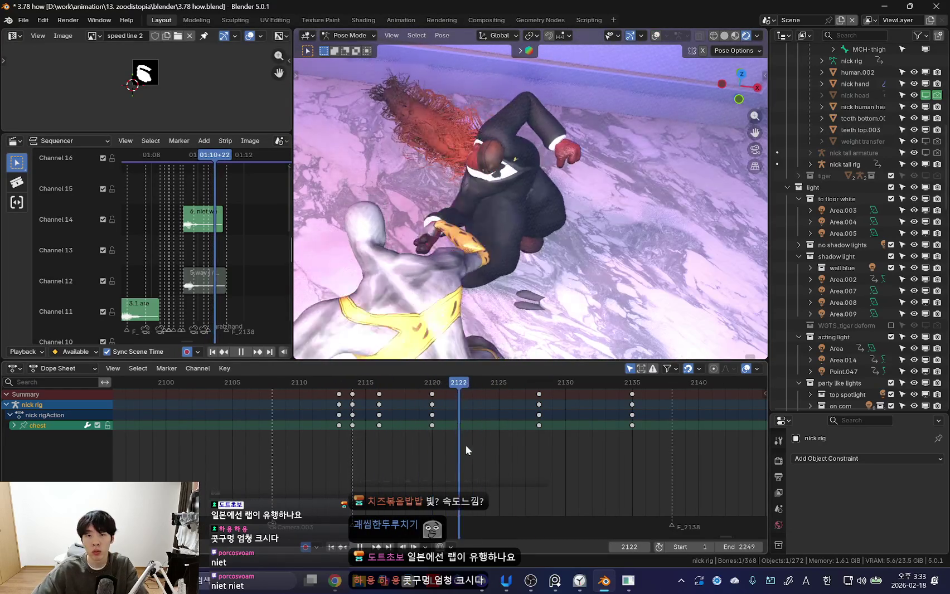
key("space")
key("space")
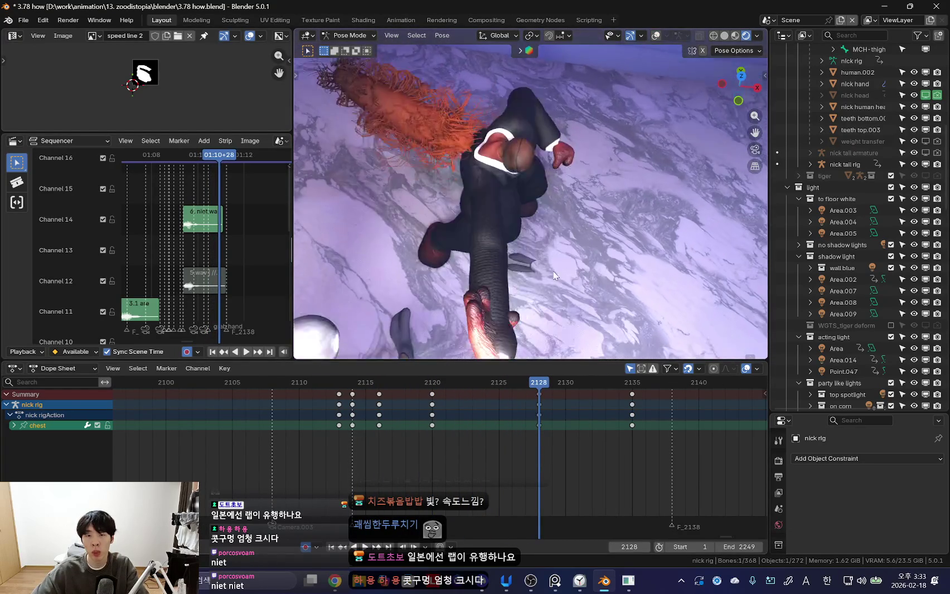
key("space")
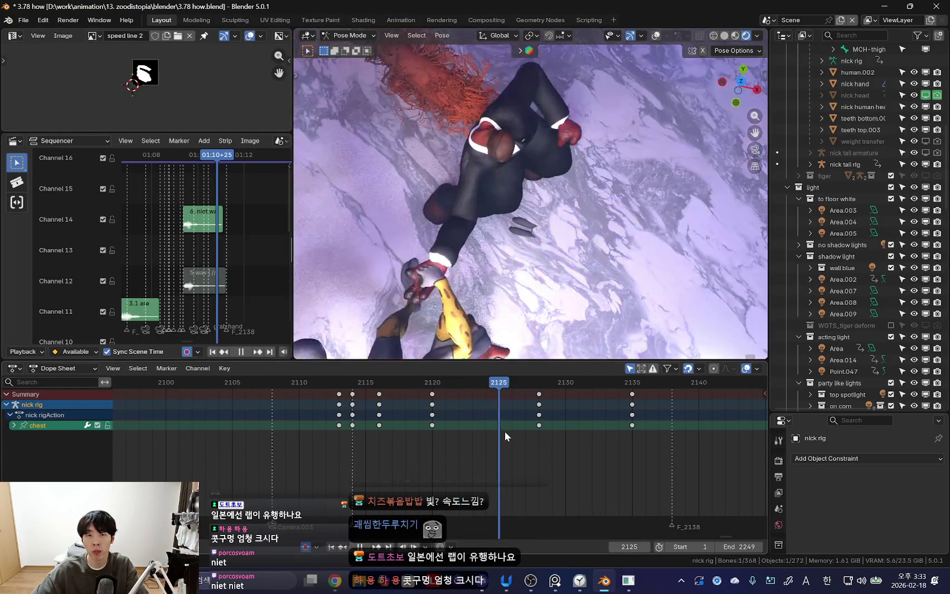
key("space")
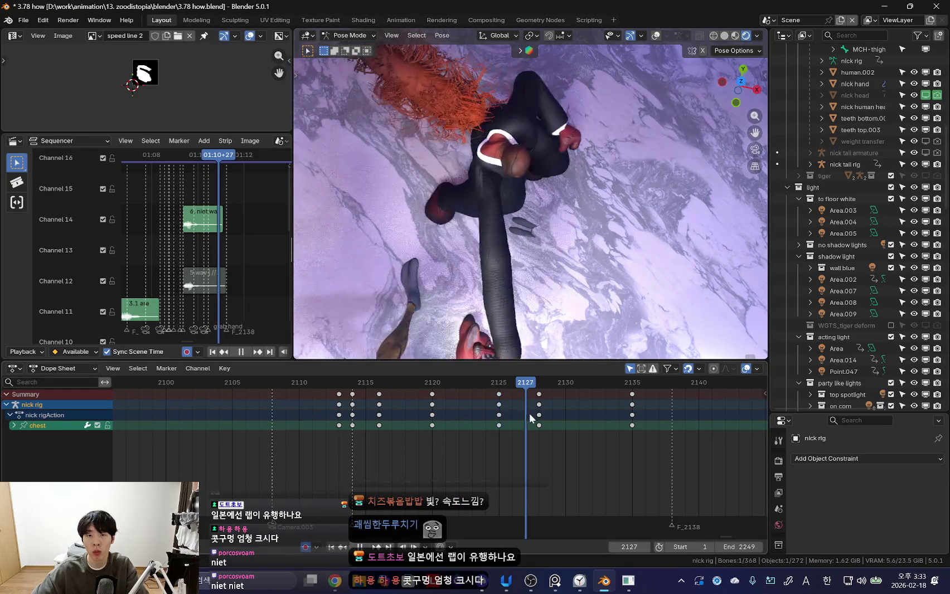
key("space")
- Rotate nick's arm at frame 2127, then select his right shoulder bone
key("r")
left_click(676, 242)
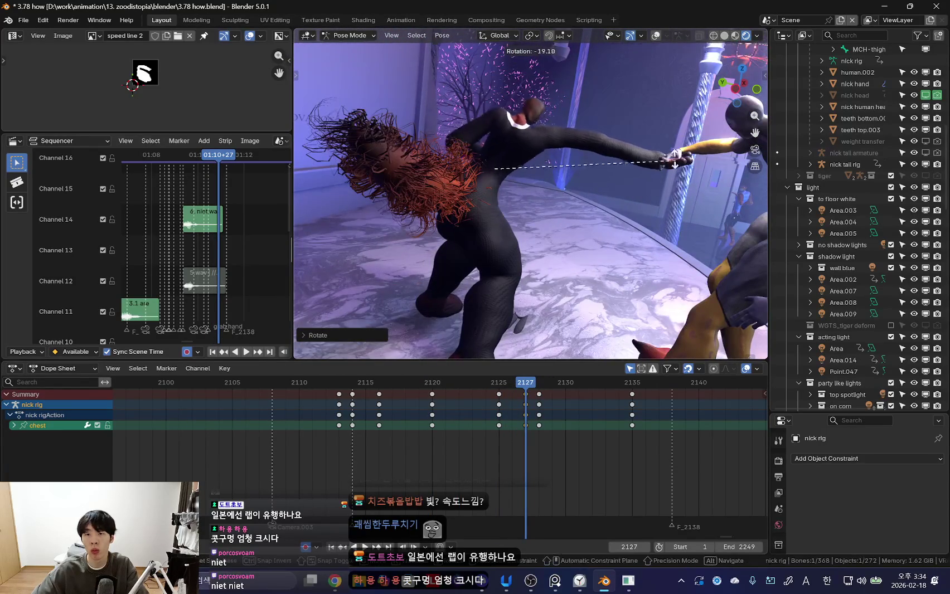
scroll(626, 165, "up", 3)
key("shift+alt+z")
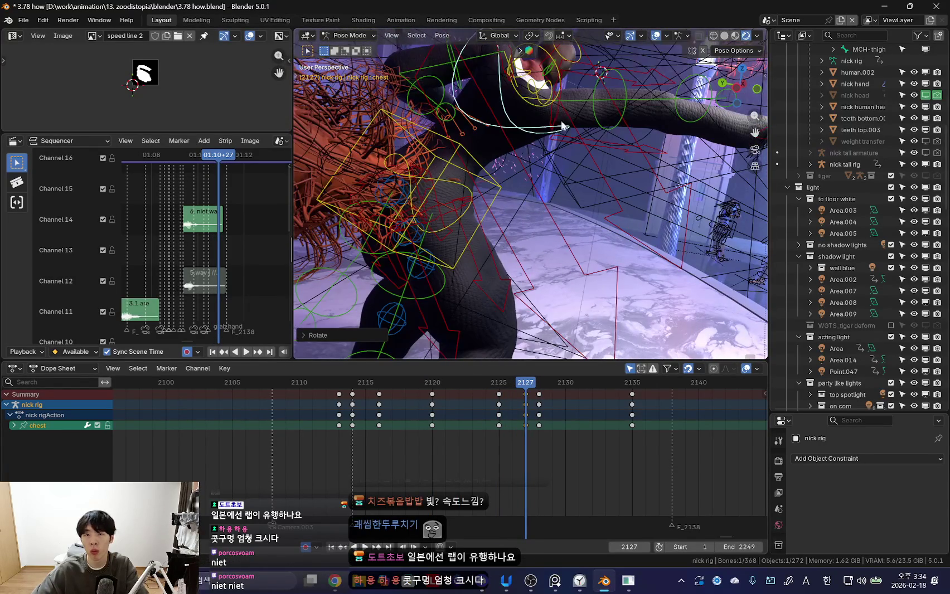
left_click(554, 90)
key("shift+alt+z")
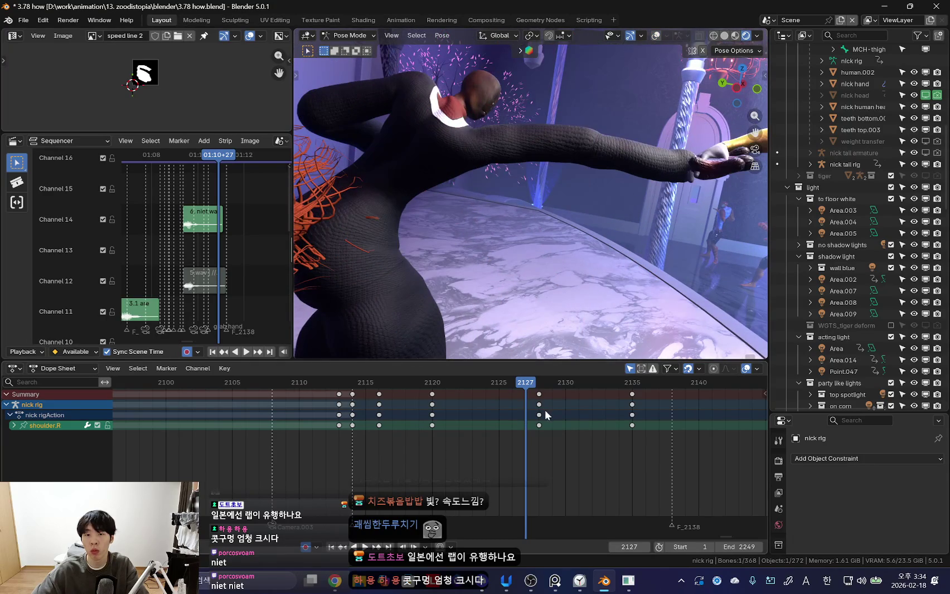
- Rotate nick's right arm bone at frame 2127, undoing a trial key move to 2126
left_click(539, 414)
key("g")
left_click(540, 418)
key("ctrl+z")
key("r")
left_click(652, 153)
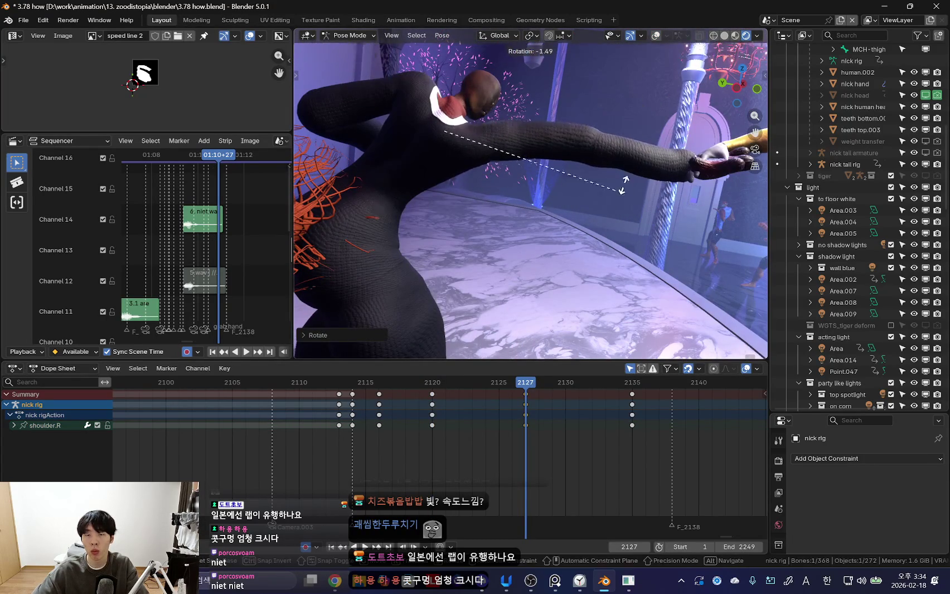
key("shift+alt+z")
key("alt+a")
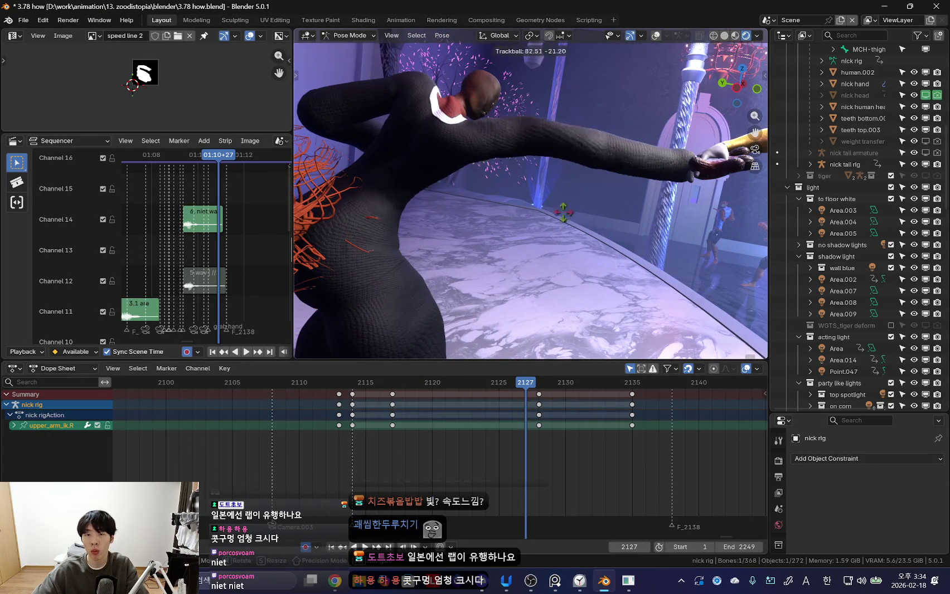
- Review playback and delete the extra keyframes at frame 2128
key("space")
mouse_move(518, 425)
left_mouse_down()
mouse_move(479, 433)
mouse_move(529, 429)
left_mouse_up()
left_click(539, 406)
key("Delete")
key("shift+alt+z")
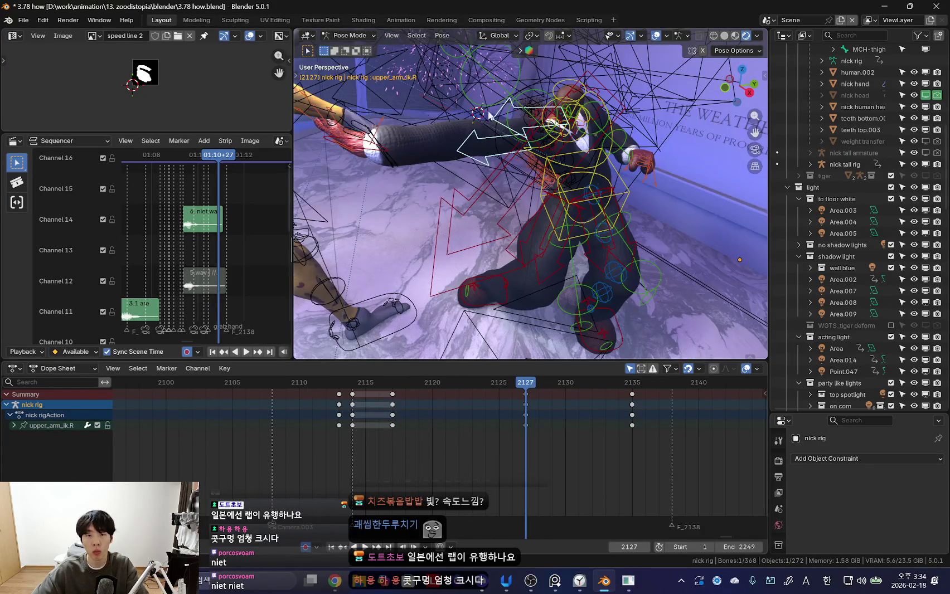
- Check nick's right forearm FK bone in the sidebar, select the frame 2127 keys, and loop playback
left_click(529, 127)
key("n")
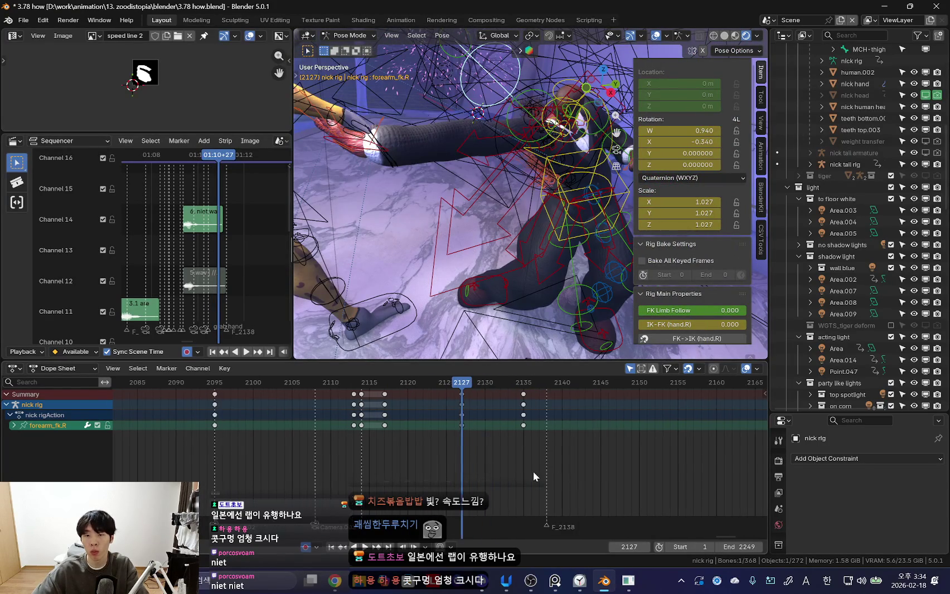
scroll(681, 316, "down", 5)
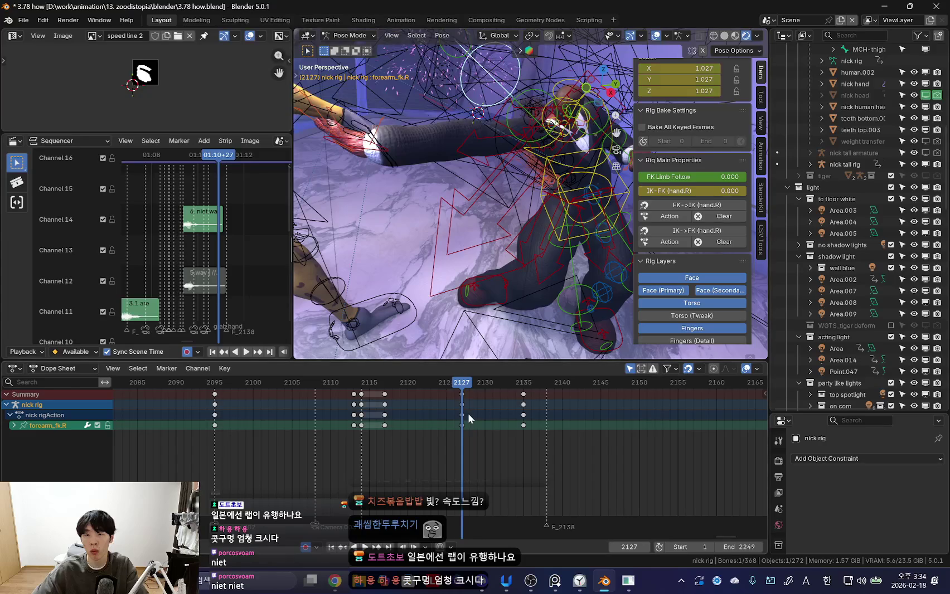
key("space")
middle_click_drag(477, 218, 644, 234)
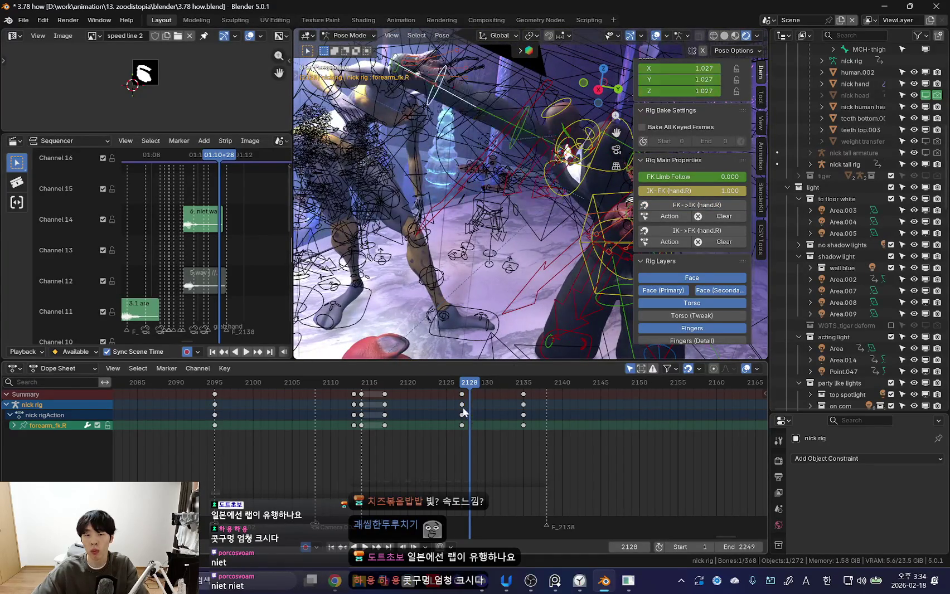
key("Left")
left_click(706, 205)
key("n")
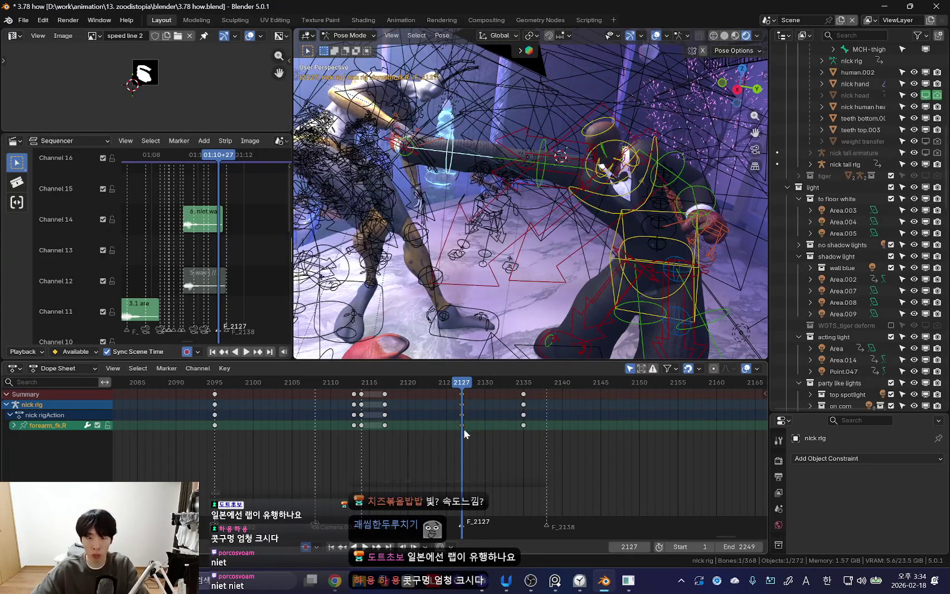
left_click(462, 425)
key("space")
key("shift+alt+z")
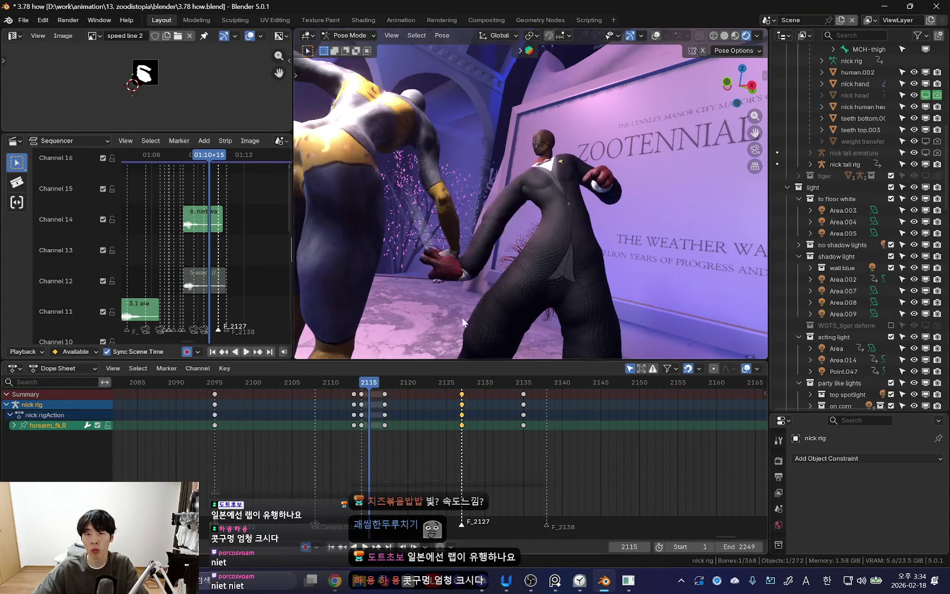
- Key nick's pose at frame 2115 and play on from there
key("space")
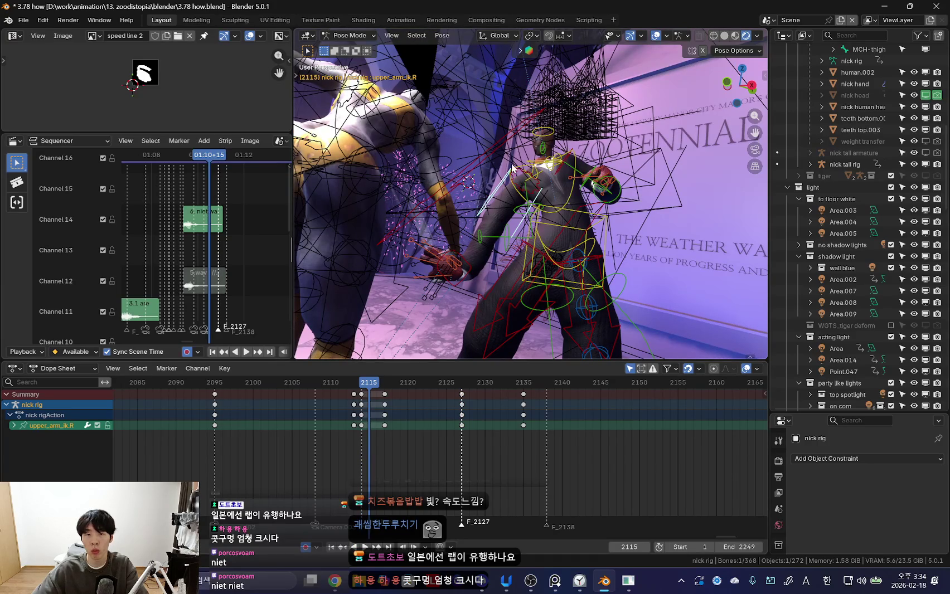
scroll(437, 393, "up", 2)
key("i")
key("space")
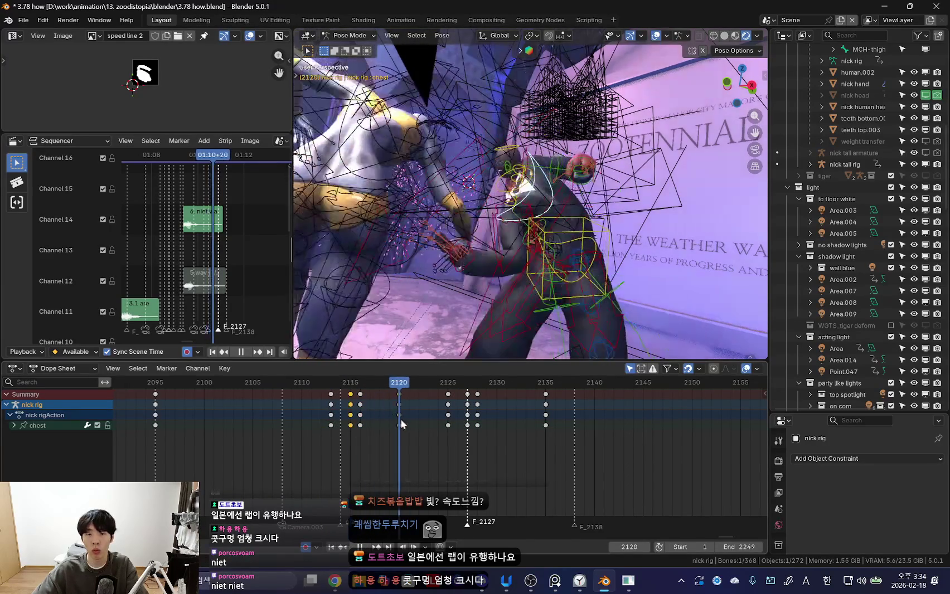
- Try a rotated pose keyed at frame 2122, then delete the 2122 keys
key("space")
key("shift+alt+z")
key("r")
key("r")
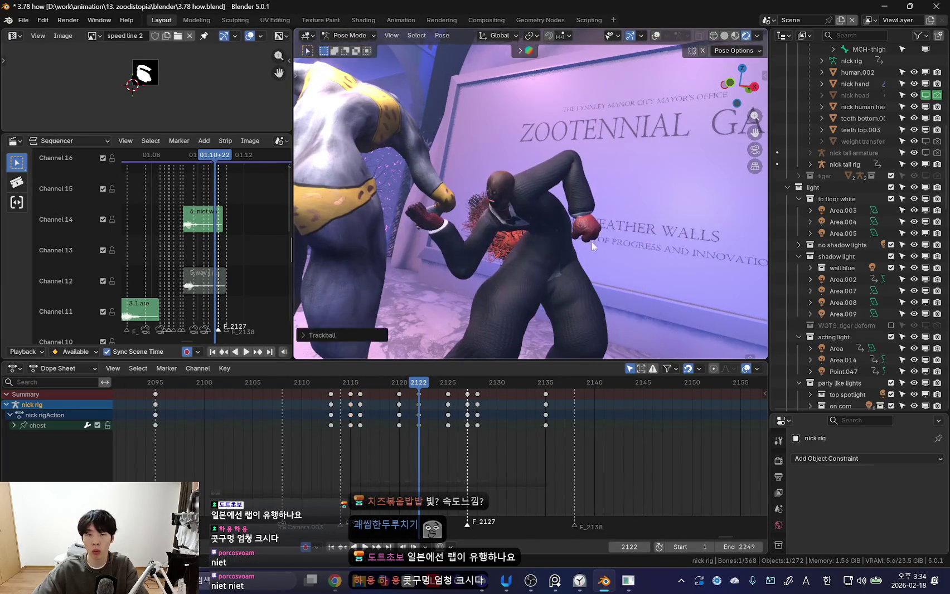
key("i")
key("space")
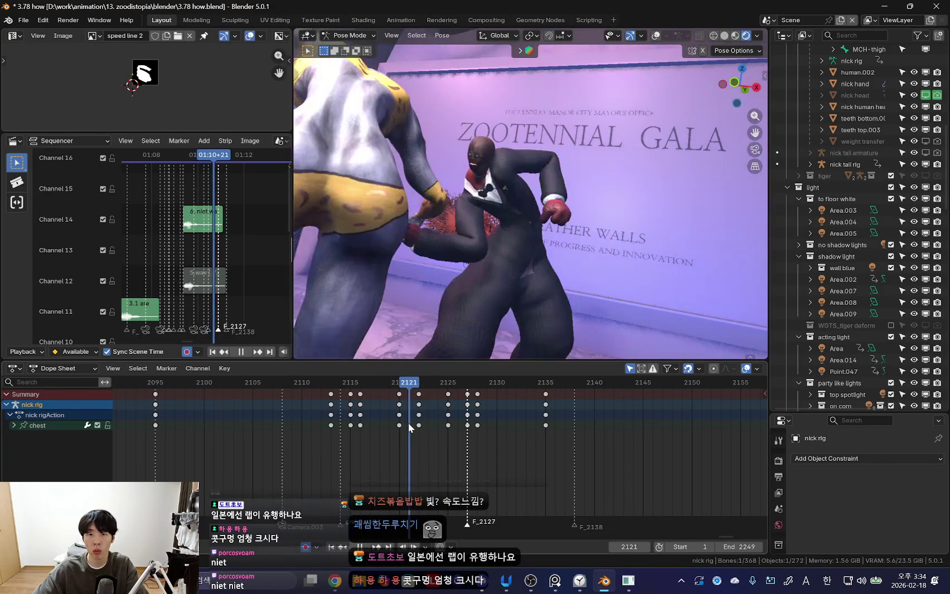
key("x")
left_click(422, 411)
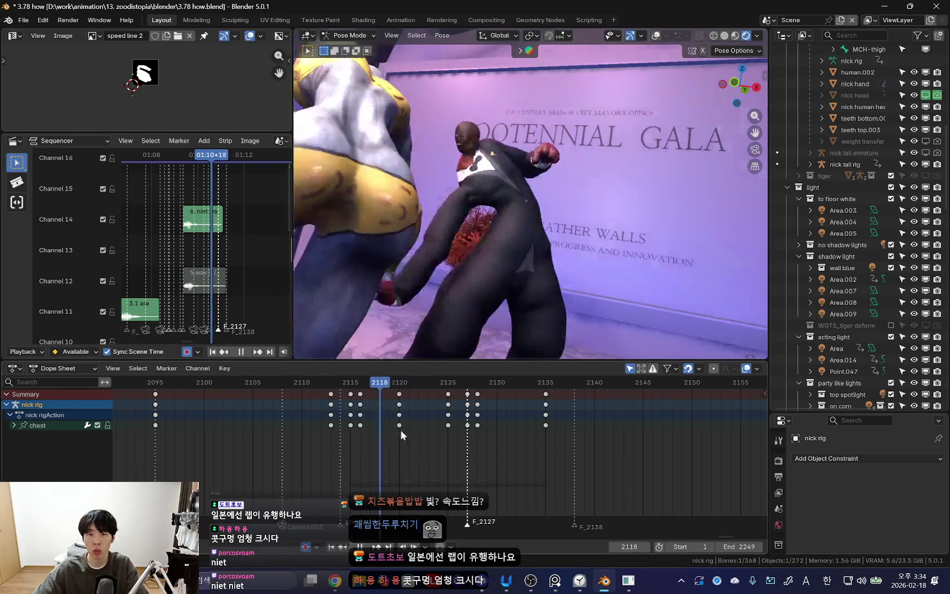
- Swing nick's right upper arm with a large rotation around frame 2125
key("space")
left_click(480, 184)
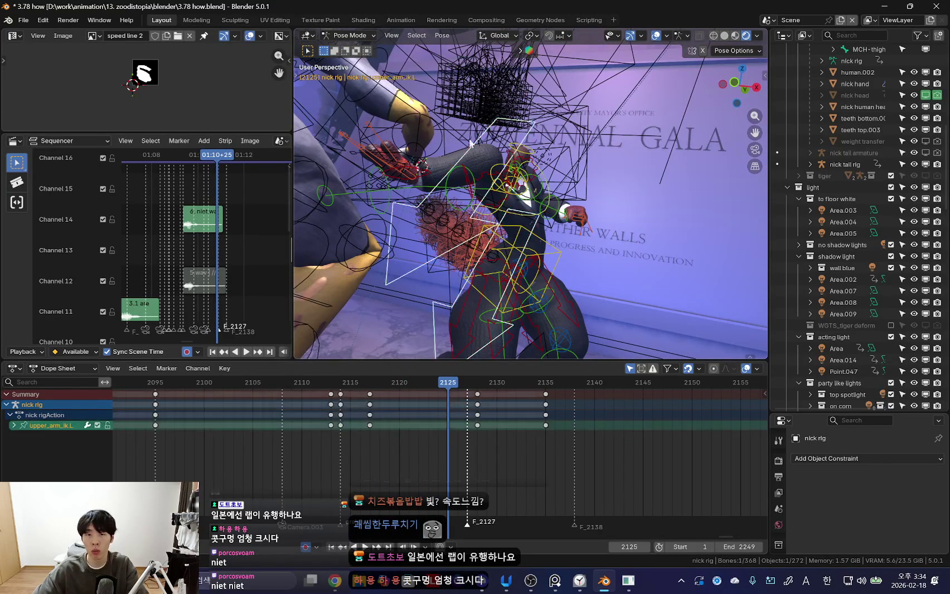
middle_click_drag(479, 184, 428, 192)
left_click(533, 169)
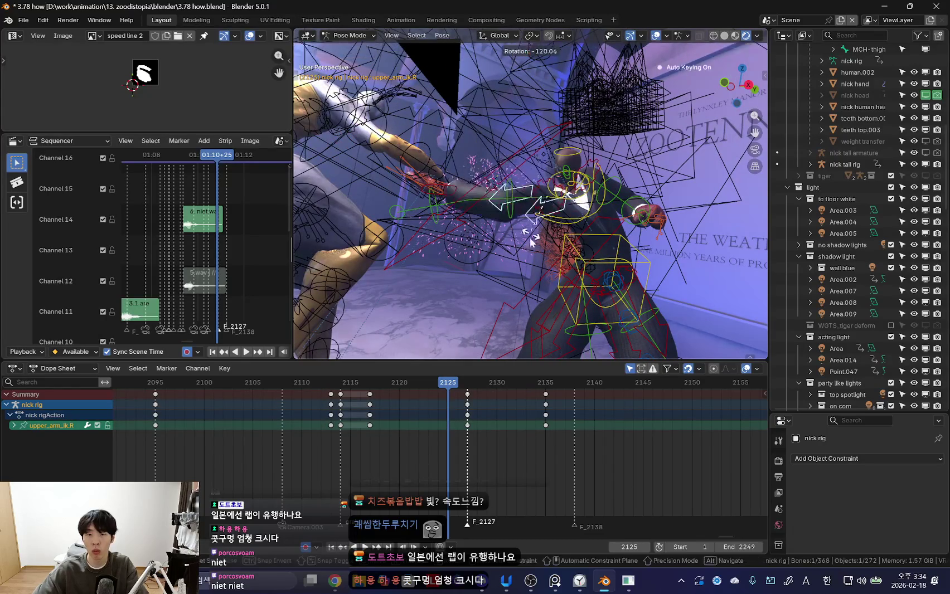
left_click(531, 229)
key("shift+alt+z")
mouse_move(447, 414)
left_mouse_down()
mouse_move(381, 416)
mouse_move(419, 424)
left_mouse_up()
left_click(511, 304)
- Review the arm swing across frames 2124–2127, then select the zoodi rig for posing
key("ctrl+shift+space")
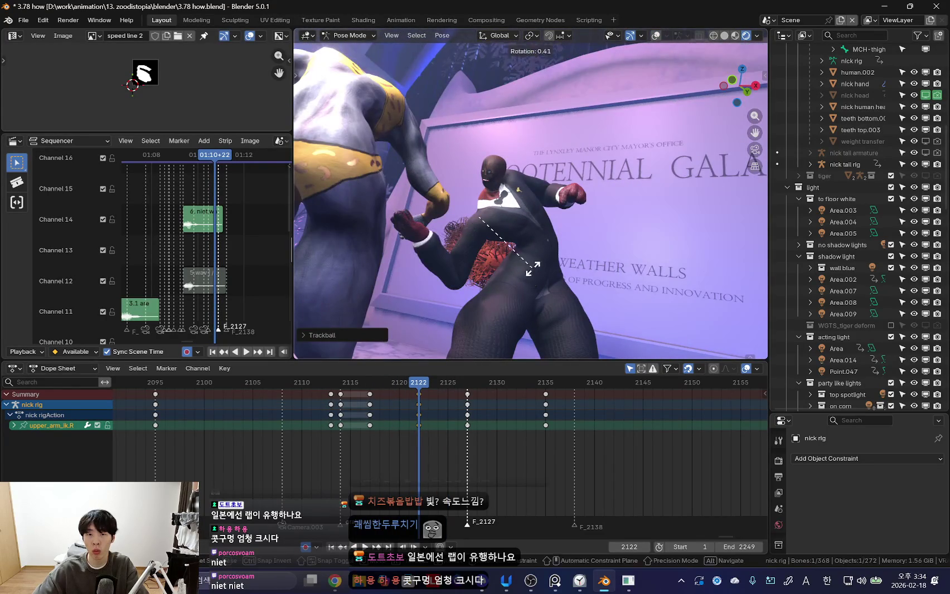
left_click_drag(381, 435, 467, 427)
key("space")
key("Left")
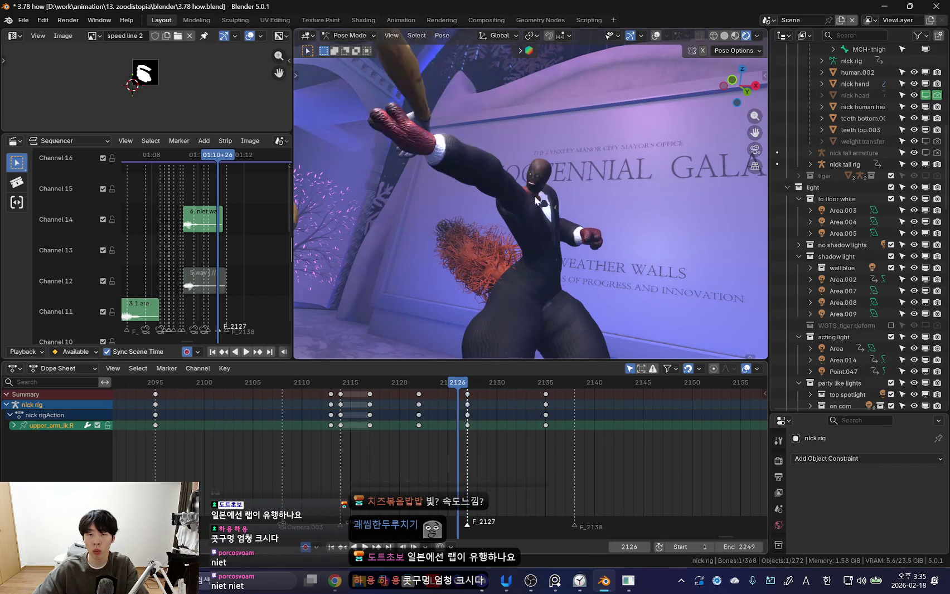
mouse_move(467, 391)
left_mouse_down()
mouse_move(432, 418)
mouse_move(468, 428)
left_mouse_up()
key("space")
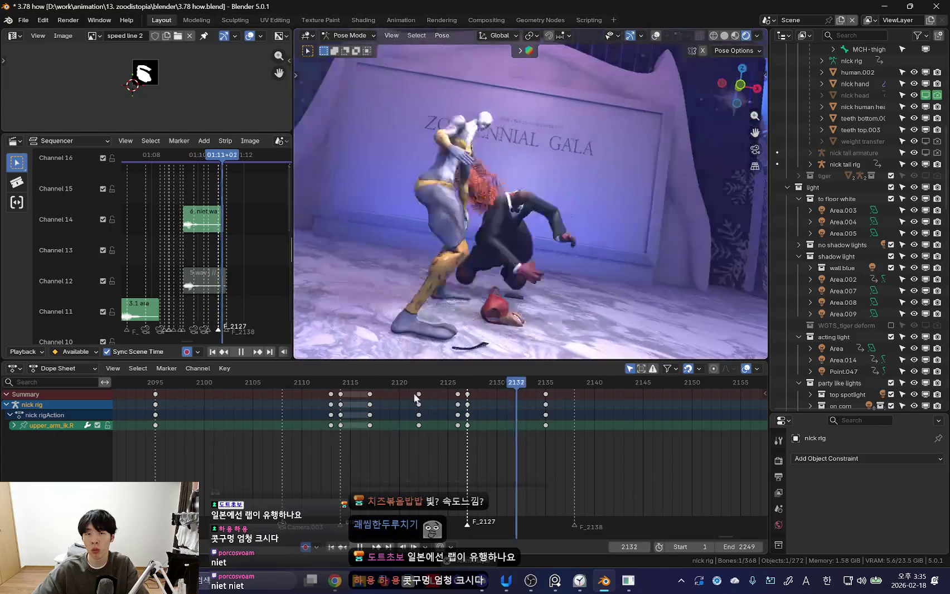
key("Escape")
left_click(475, 280)
key("ctrl+Tab")
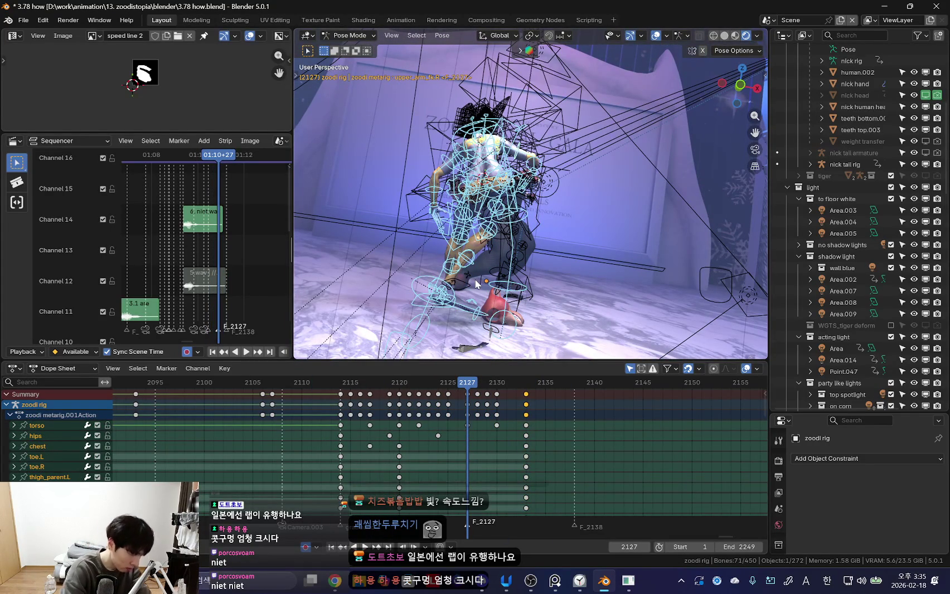
- Orbit above the characters and play back zoodi's keyed fight motion
middle_click_drag(475, 280, 523, 455)
scroll(523, 455, "up", 2)
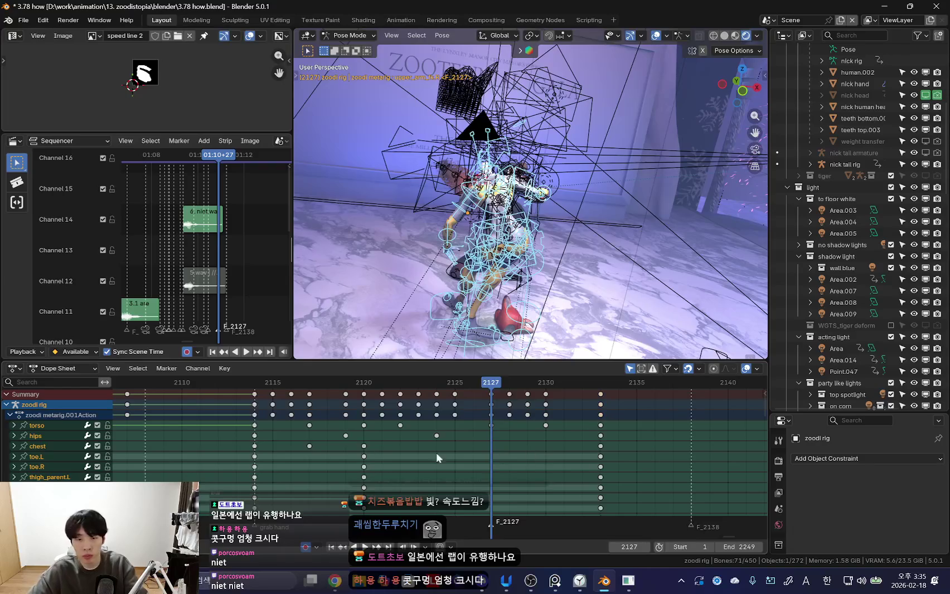
key("space")
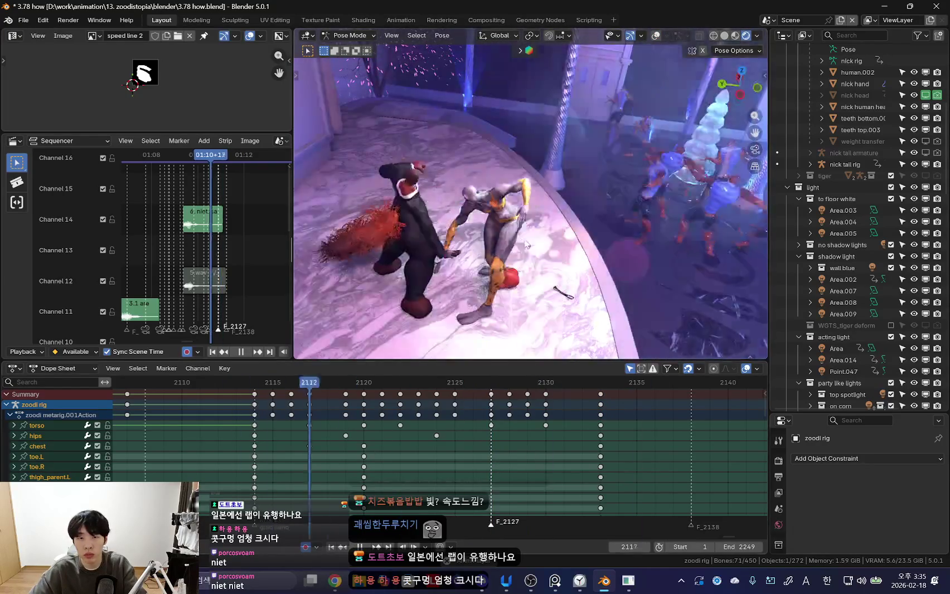
scroll(263, 420, "down", 2)
- Play the fight shot through the scene camera from frame 2112, then stop
key("Escape")
key("KP_0")
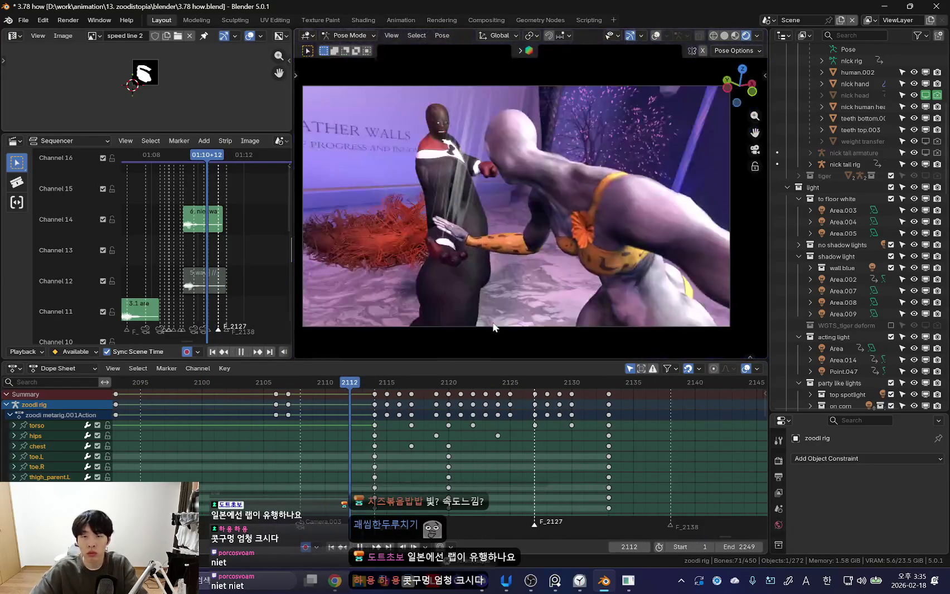
key("space")
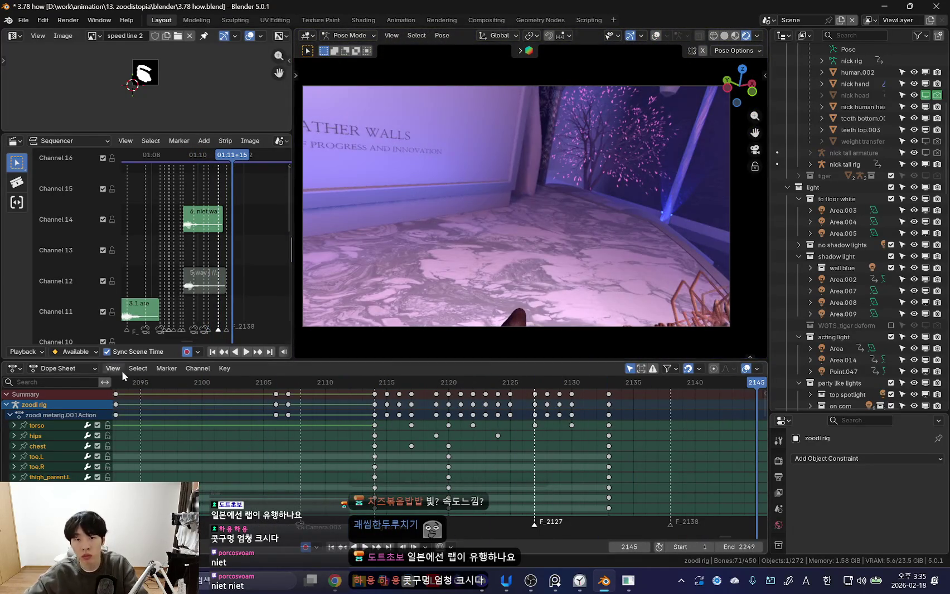
key("space")
scroll(463, 474, "down", 3)
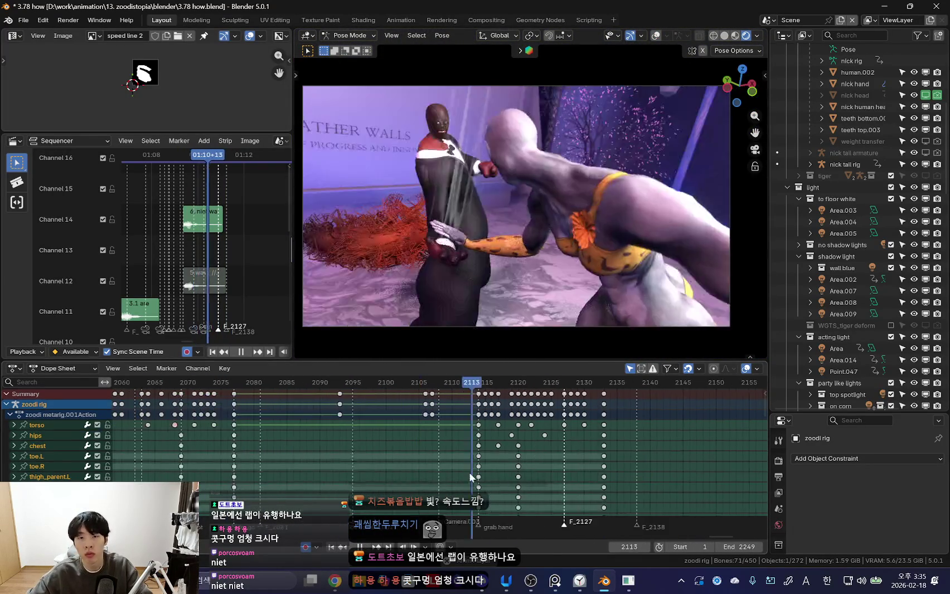
scroll(409, 423, "down", 3)
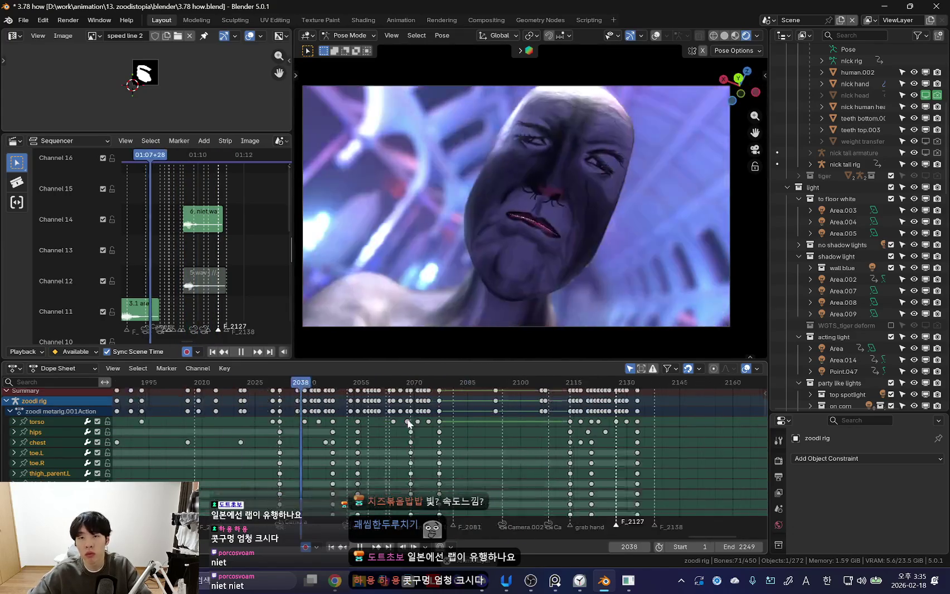
scroll(409, 424, "up", 1, "ctrl")
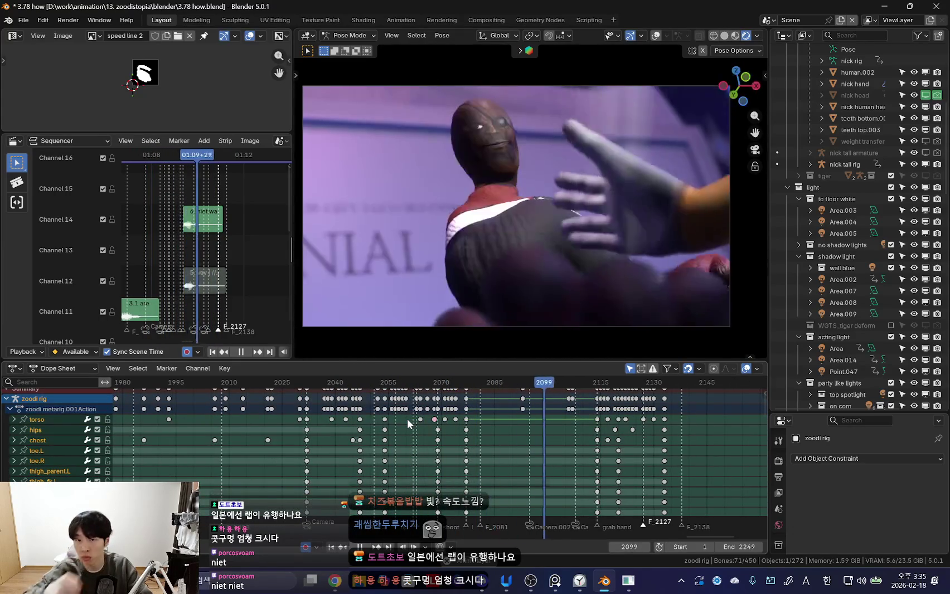
scroll(386, 452, "down", 4)
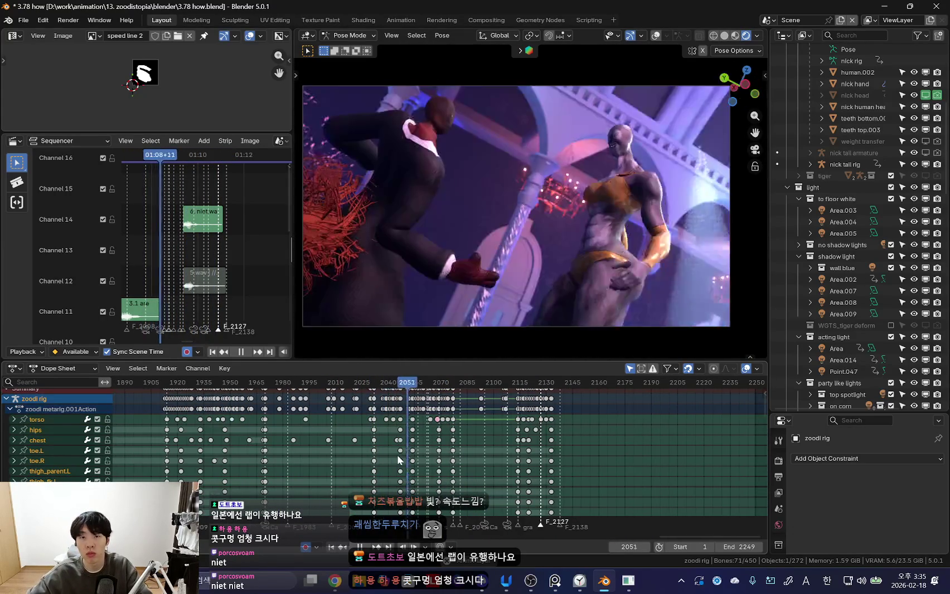
scroll(369, 461, "down", 4)
scroll(369, 458, "down", 3)
scroll(349, 444, "down", 2)
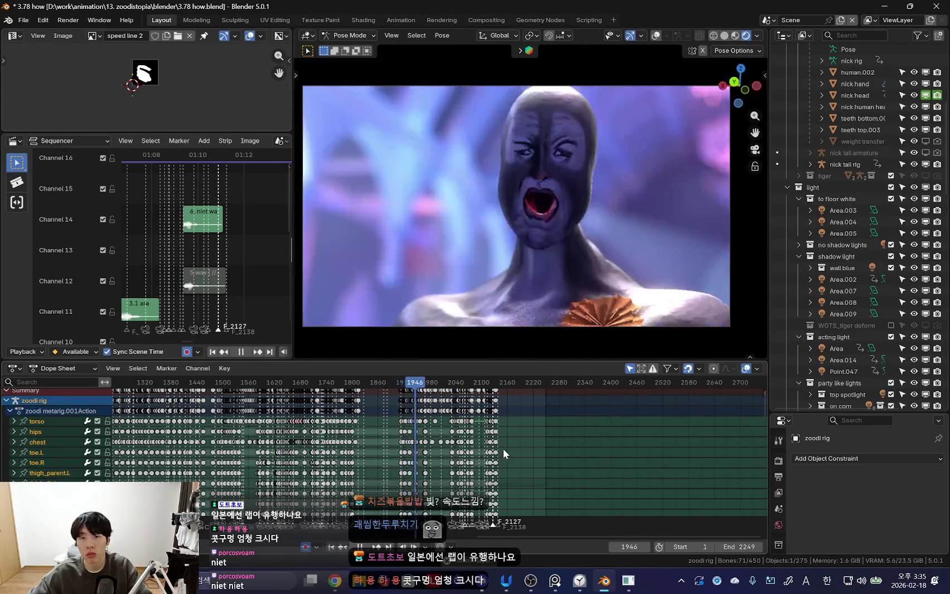
scroll(504, 448, "down", 2)
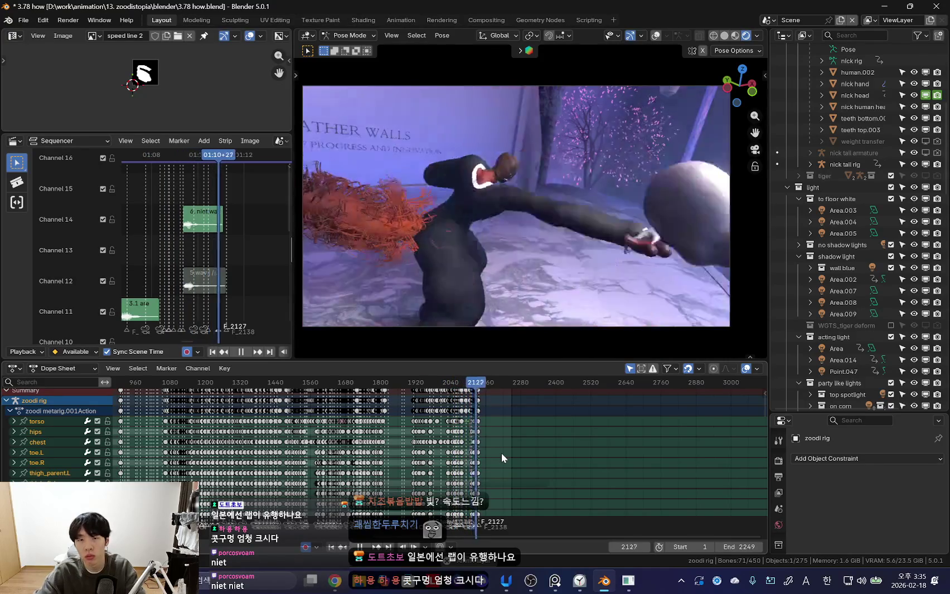
key("space")
- Set the current frame to 2127 and orbit out of the camera view
scroll(506, 450, "up", 3)
scroll(485, 440, "up", 5)
scroll(469, 426, "up", 4)
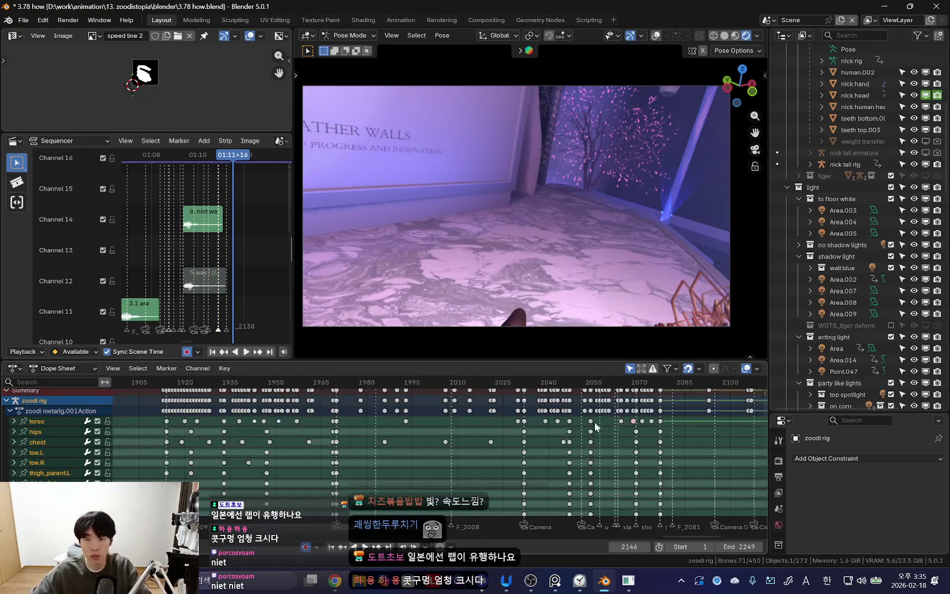
scroll(486, 433, "up", 3)
left_click(658, 382)
mouse_move(681, 295)
middle_mouse_down()
mouse_move(519, 380)
mouse_move(601, 279)
middle_mouse_up()
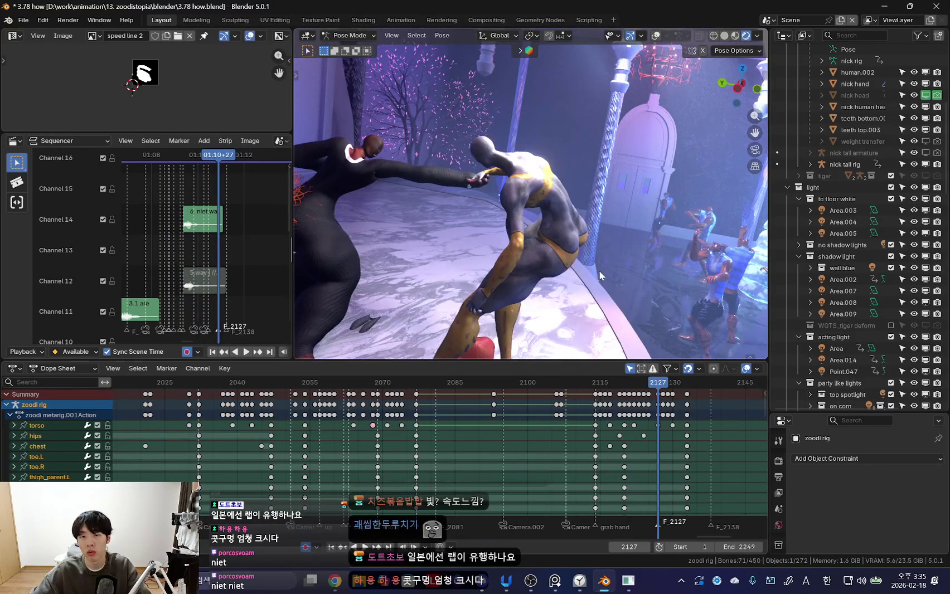
- Select zoodi's torso control and play the fight, stopping at the 2133 keyframe
key("shift+alt+z")
left_click(602, 276)
left_click(601, 246)
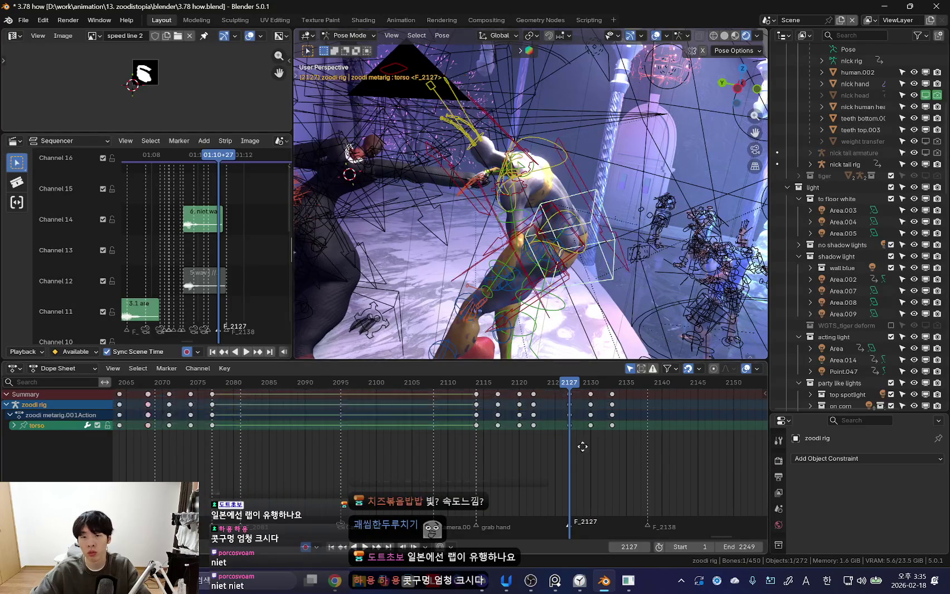
key("space")
key("shift+alt+z")
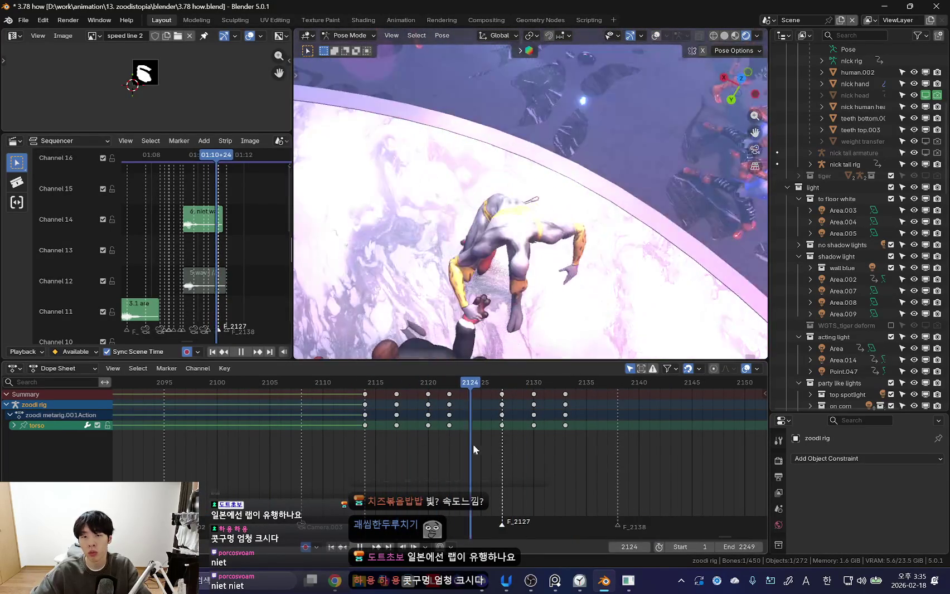
key("space")
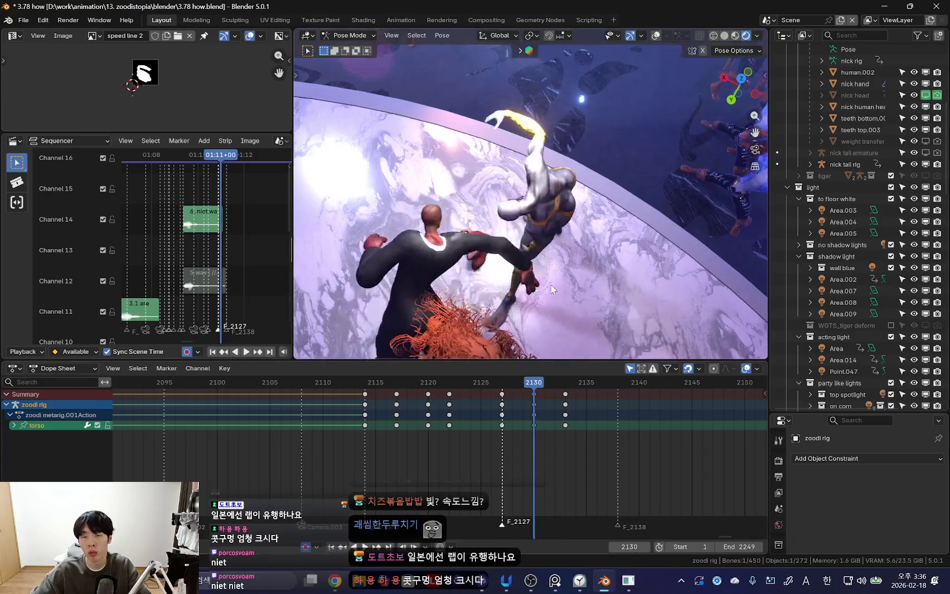
key("Up")
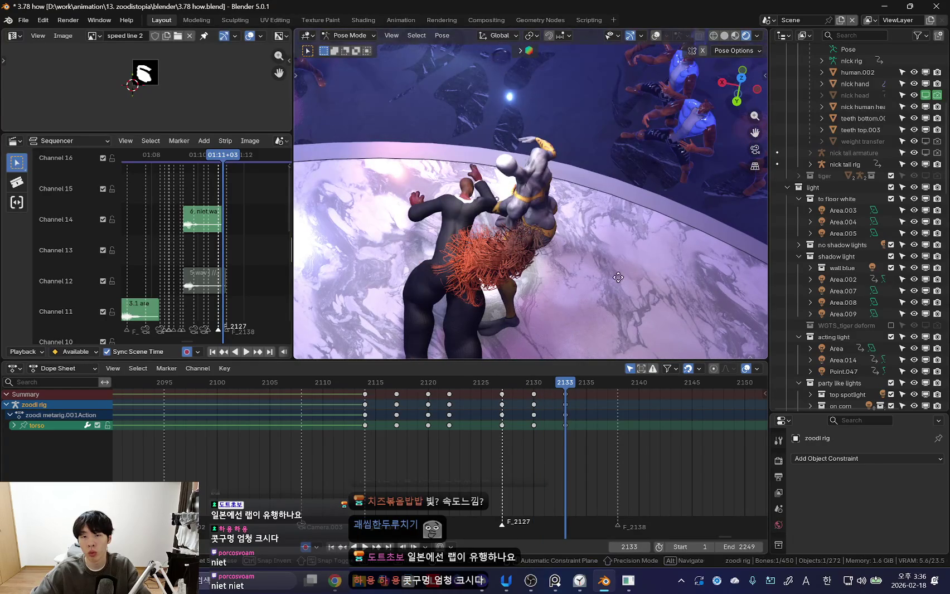
- Rotate the torso, key it at 2133, and shift the new torso keys to frame 2138
key("r")
key("r")
left_click(620, 282)
middle_click_drag(621, 282, 592, 283)
key("i")
key("Down")
key("Down")
key("space")
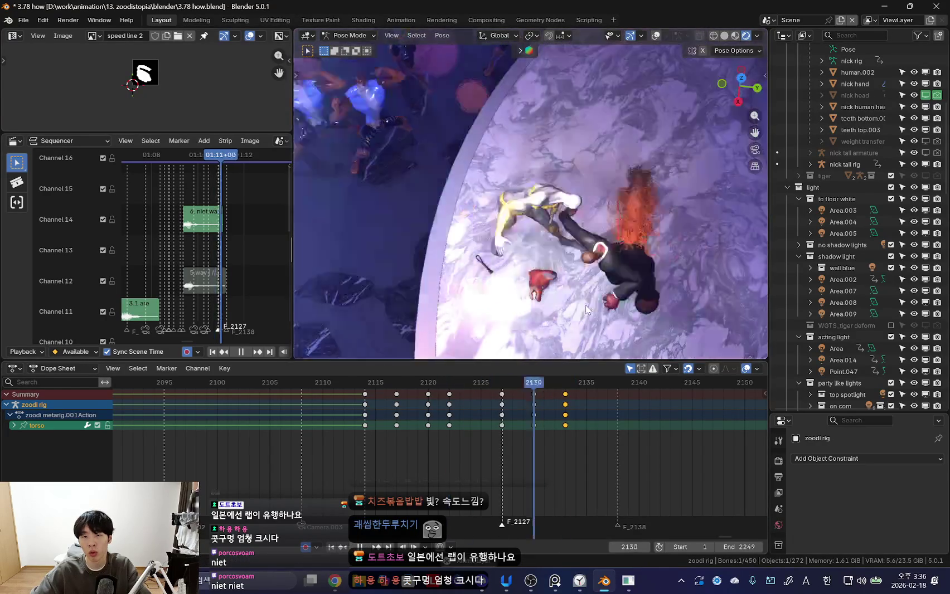
middle_click_drag(586, 305, 550, 424)
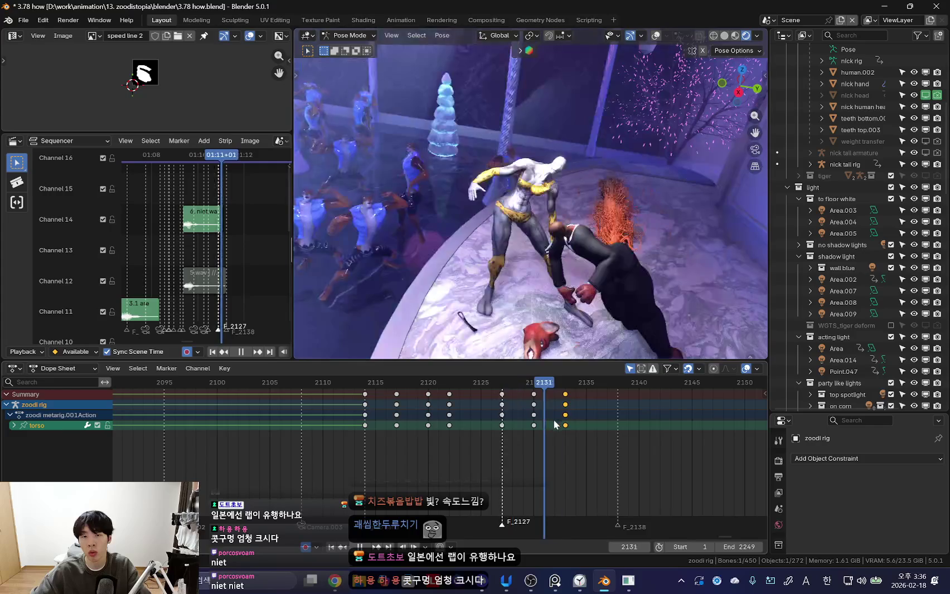
left_click_drag(565, 425, 618, 425)
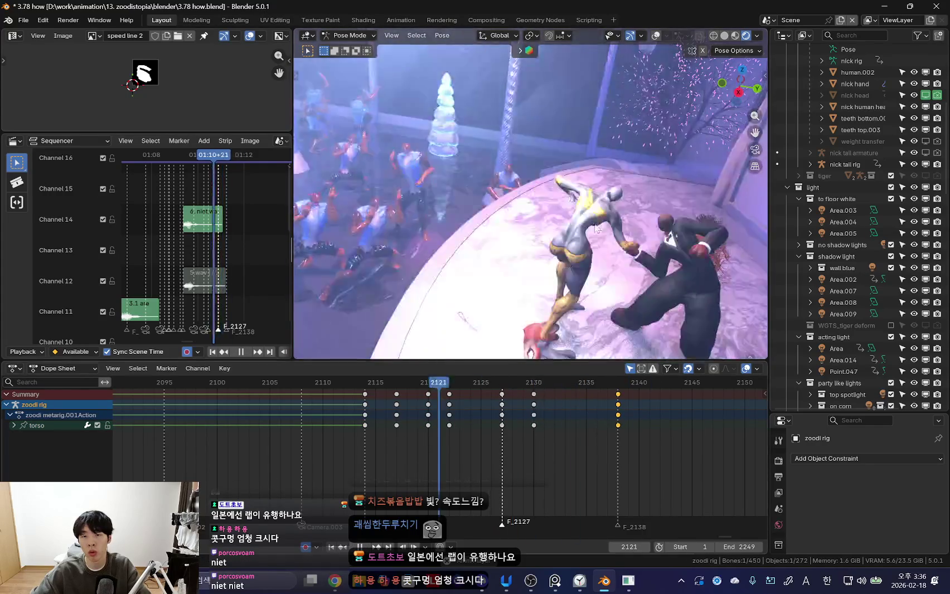
- Adjust zoodi's torso at frame 2127 and key the new pose, then review it
left_click_drag(438, 433, 533, 442)
key("Escape")
mouse_move(432, 427)
left_mouse_down()
mouse_move(516, 422)
mouse_move(429, 426)
mouse_move(524, 445)
left_mouse_up()
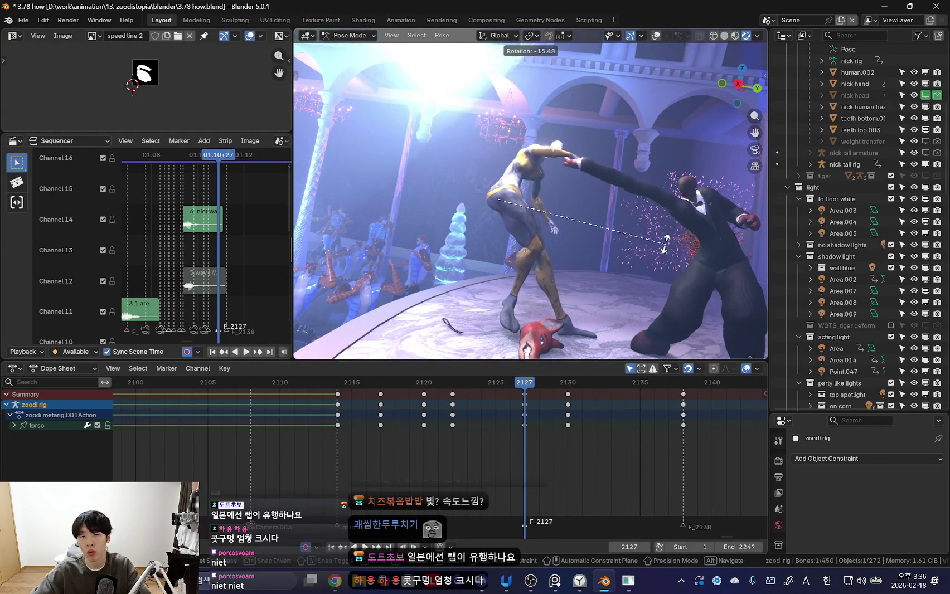
key("g")
key("i")
key("space")
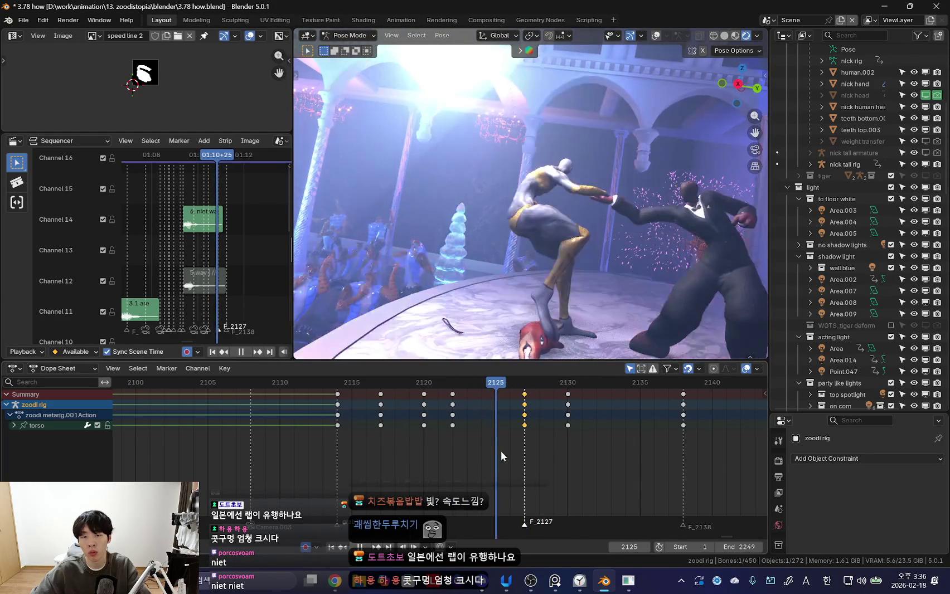
key("space")
- Key zoodi's right foot IK control at frame 2129
left_click(515, 299)
left_click_drag(438, 435, 554, 429)
key("i")
key("space")
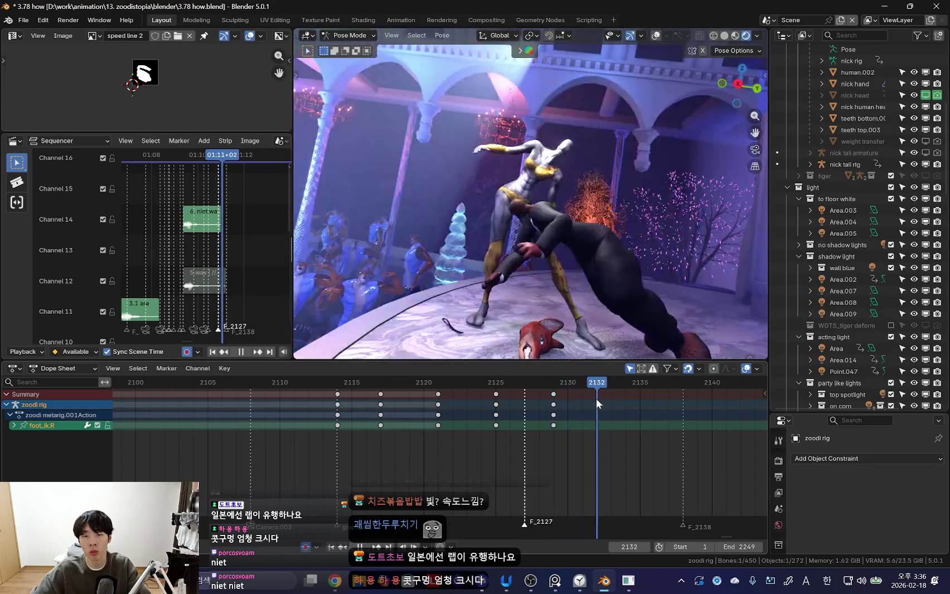
- Move zoodi's torso at frame 2130 and key the pose
key("space")
key("shift+ctrl+space")
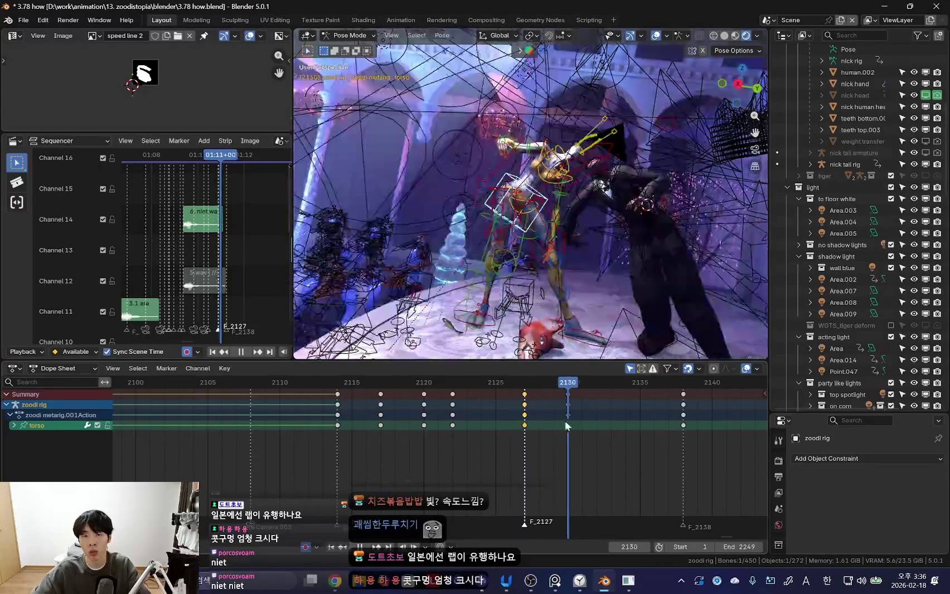
key("space")
key("g")
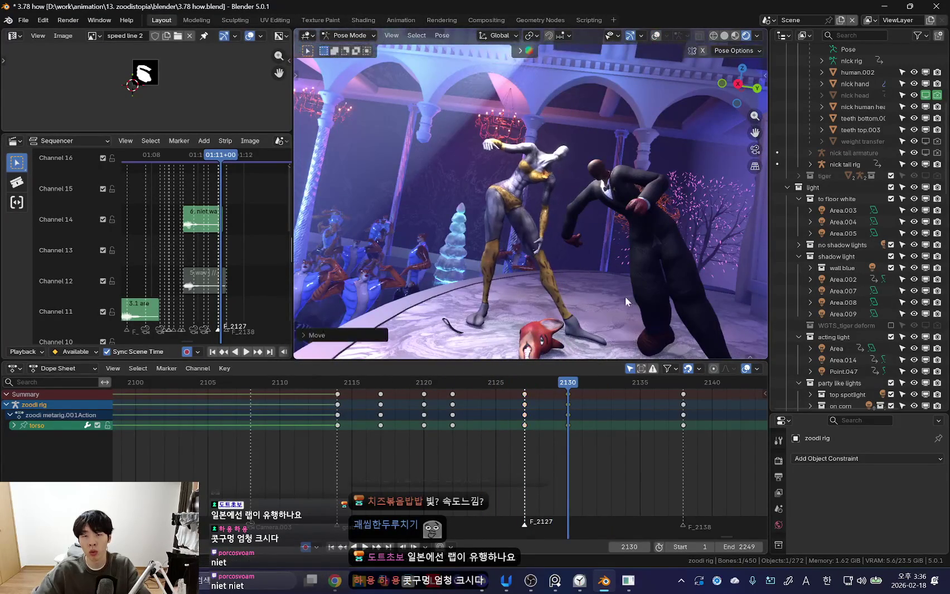
key("i")
key("space")
key("Escape")
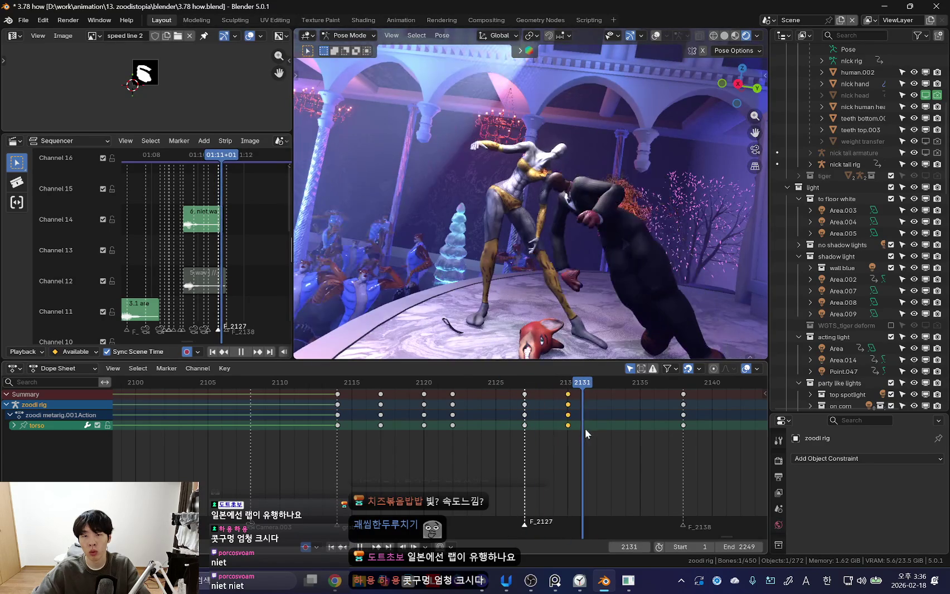
- Rotate the torso at frame 2133 and key it
key("r")
key("Right")
key("Right")
key("Right")
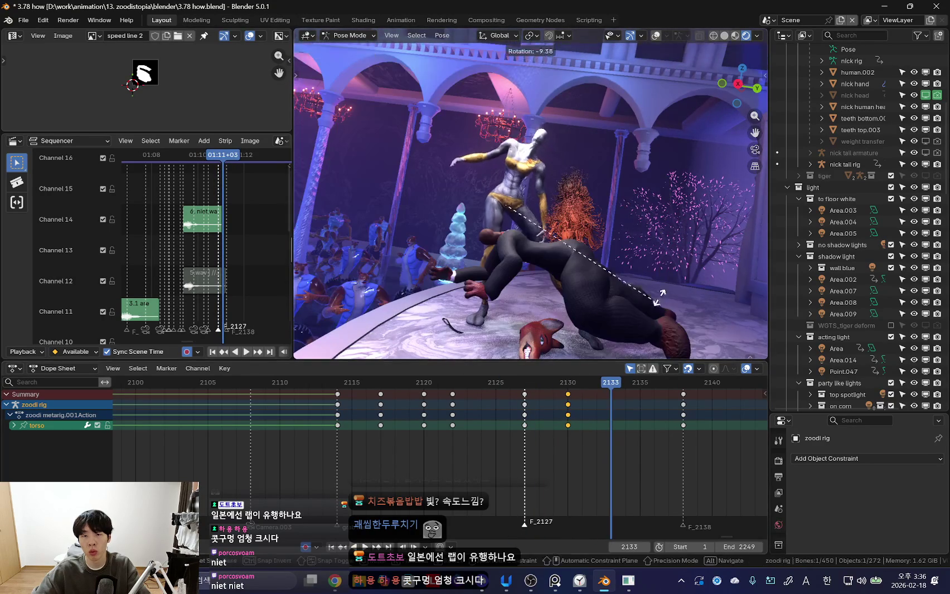
left_click(618, 286)
key("i")
key("space")
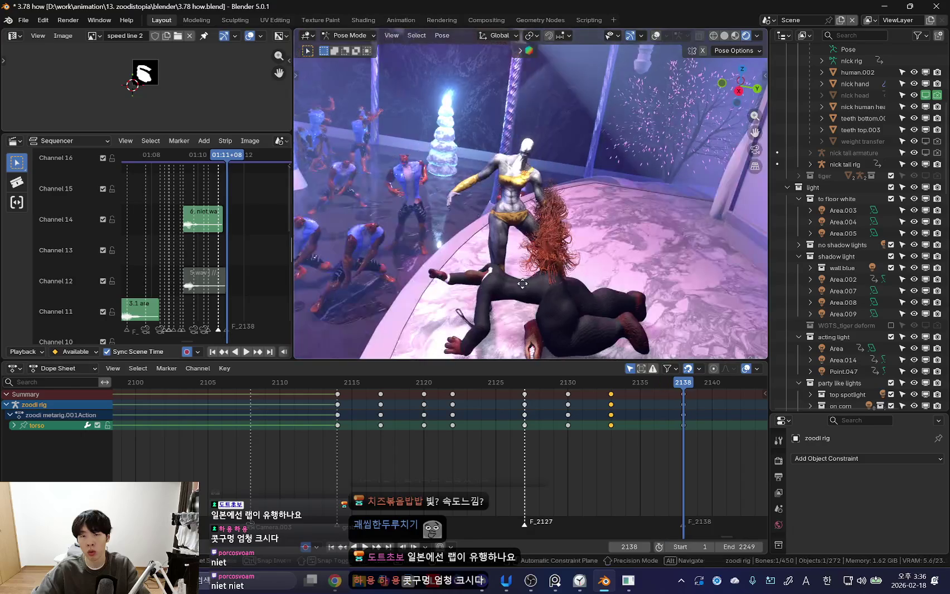
- Rotate the torso about the Z axis and key it at frame 2138
key("r")
key("z")
left_click(624, 272)
key("i")
key("space")
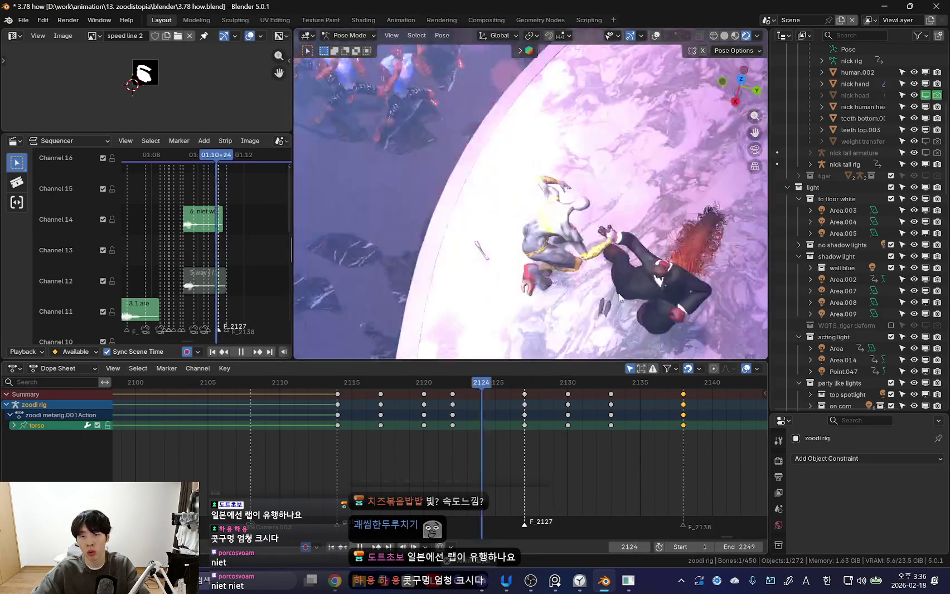
key("space")
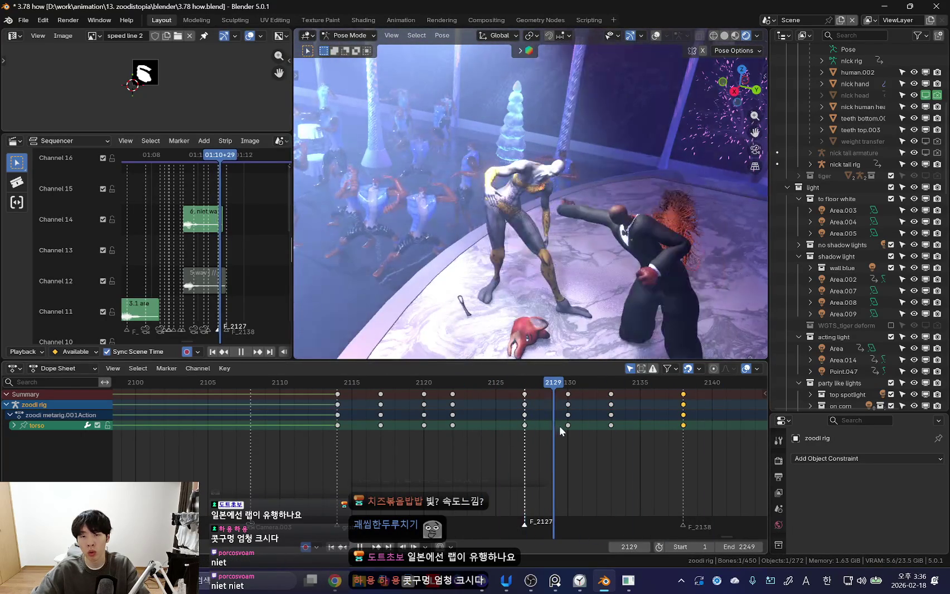
- Reposition zoodi's right foot and key it at frame 2129
key("shift+alt+z")
key("shift+alt+z")
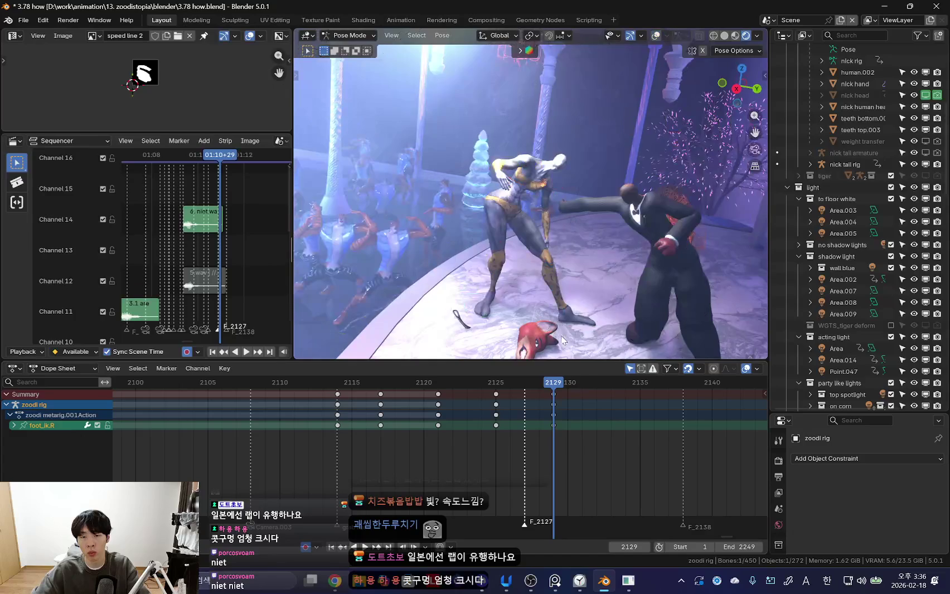
left_click(539, 334)
key("i")
key("space")
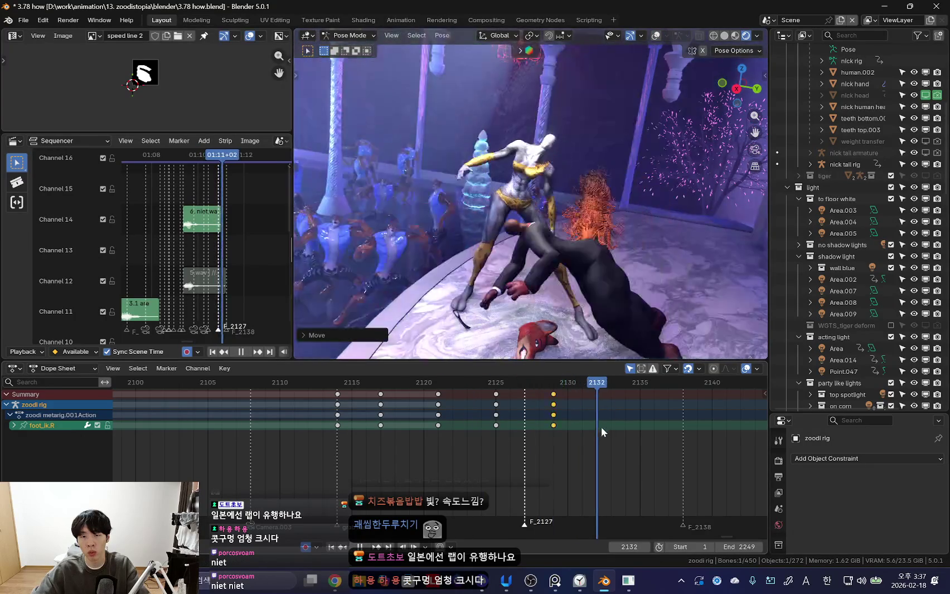
key("space")
key("shift+alt+z")
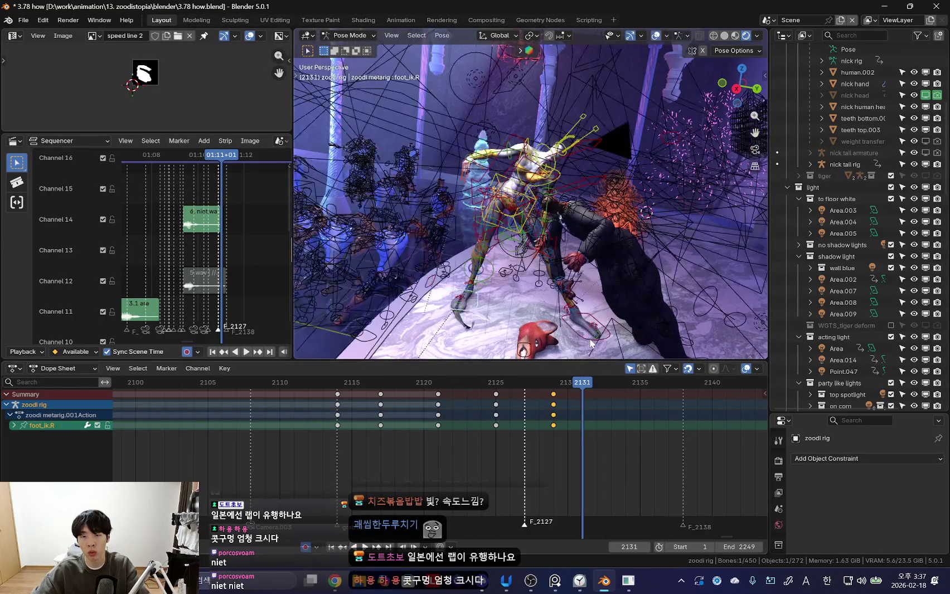
key("space")
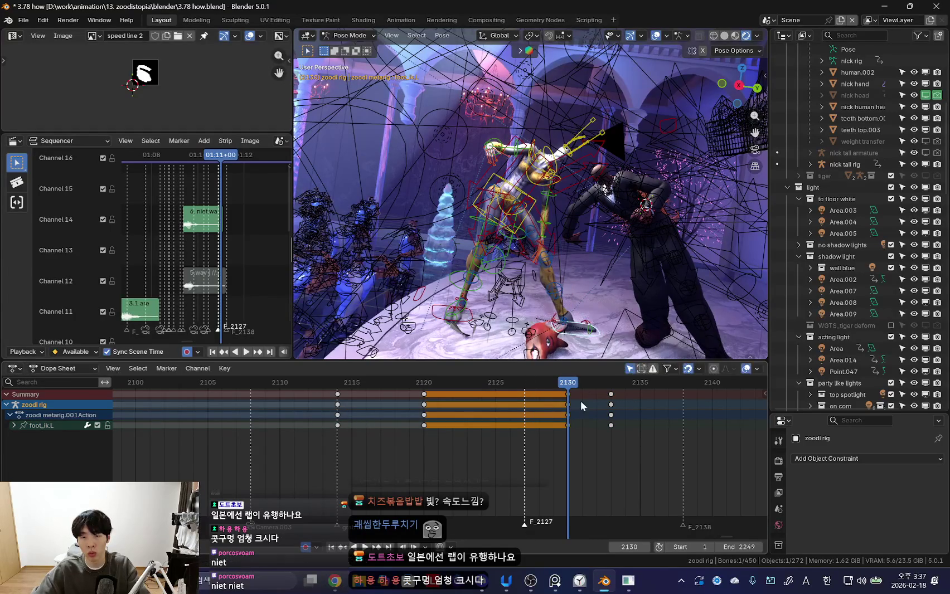
- Move the left foot, shift the foot keys two frames later, and switch to solid shading
key("g")
left_click(626, 310)
key("shift+alt+z")
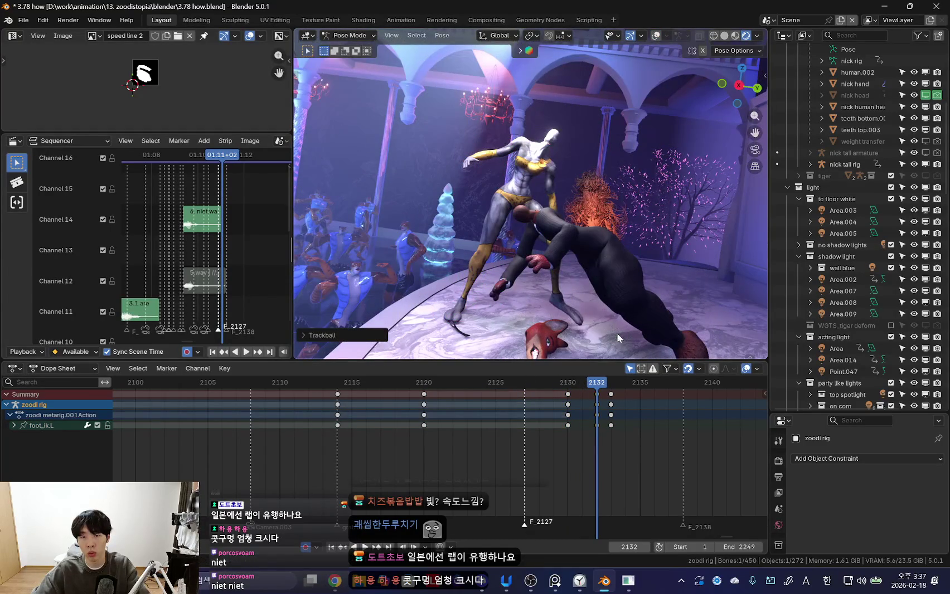
key("ctrl+z")
left_click(676, 415)
key("space")
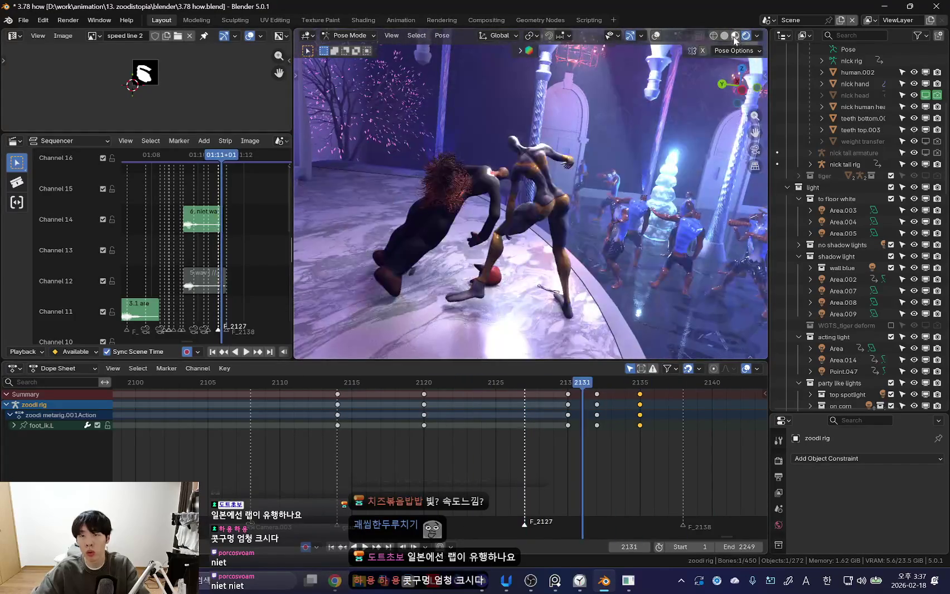
left_click(724, 36)
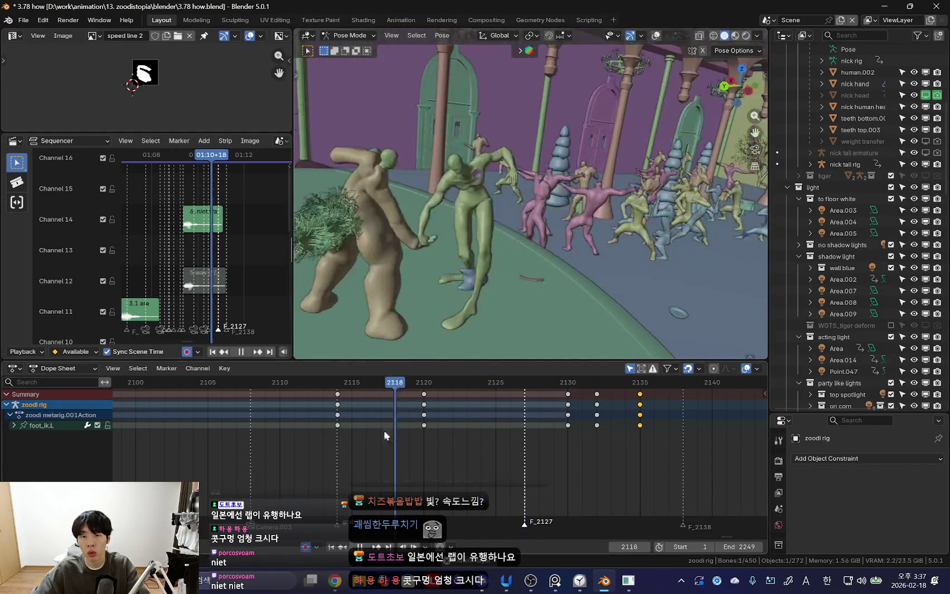
- Scrub the timeline between frames 2120 and 2132, settling on frame 2128
left_click_drag(356, 451, 538, 430)
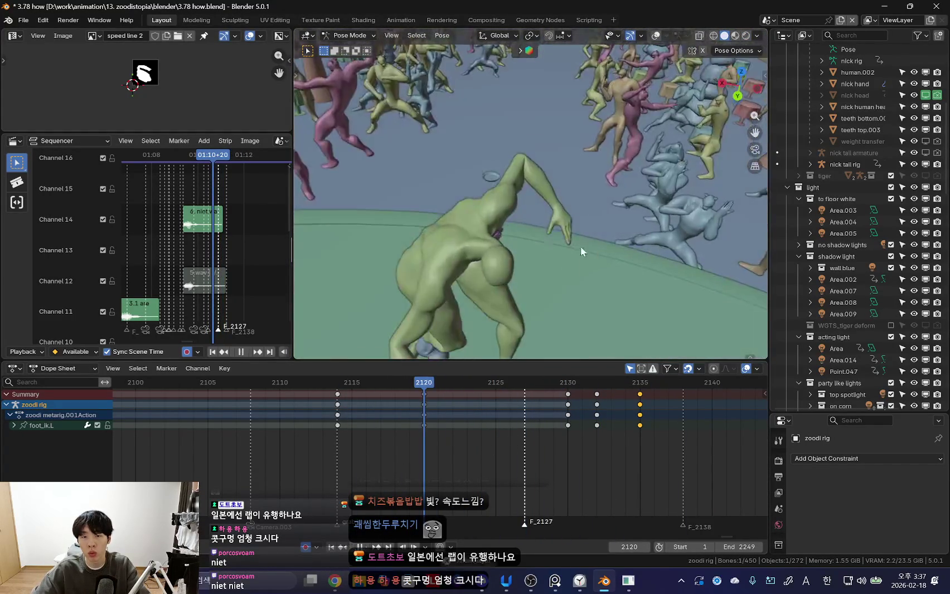
left_click_drag(450, 463, 597, 460)
left_click(351, 383)
left_click(424, 439)
left_click_drag(495, 441, 538, 438)
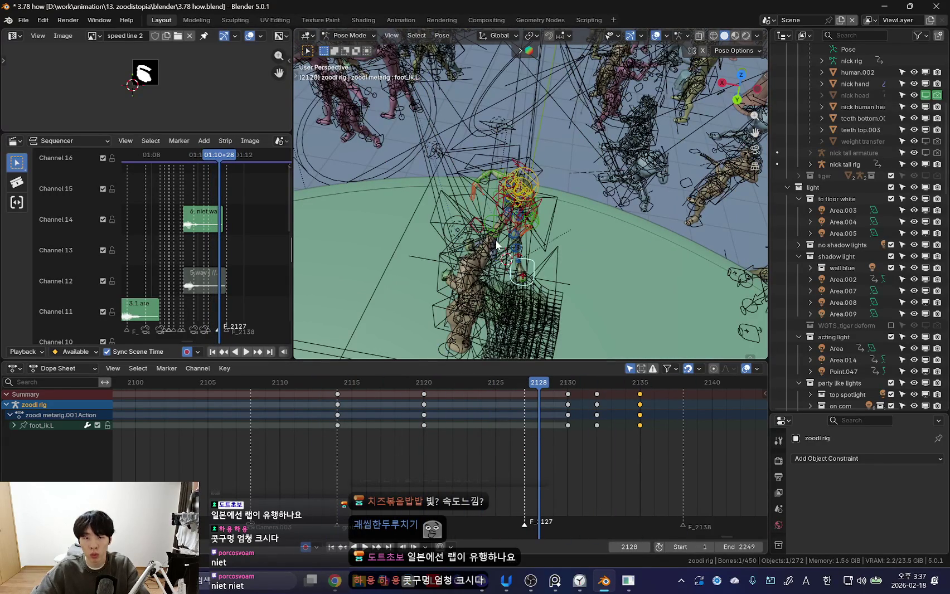
- Rotate nick's right upper arm at frame 2128 and check it through frames 2128–2134
left_click(496, 244)
key("KP_Decimal")
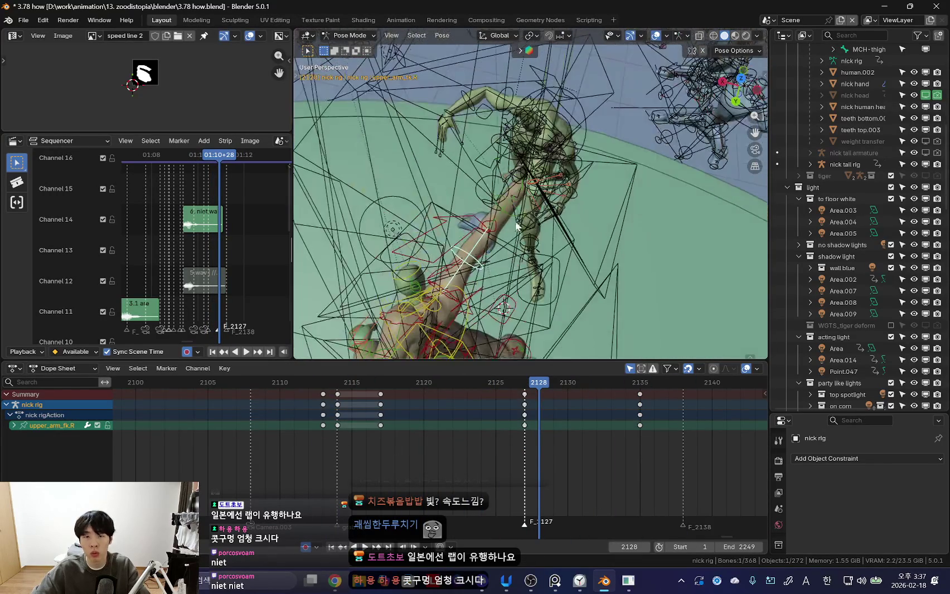
key("shift+alt+z")
key("r")
left_click(501, 232)
mouse_move(501, 231)
middle_mouse_down()
mouse_move(575, 253)
mouse_move(650, 175)
mouse_move(725, 207)
middle_mouse_up()
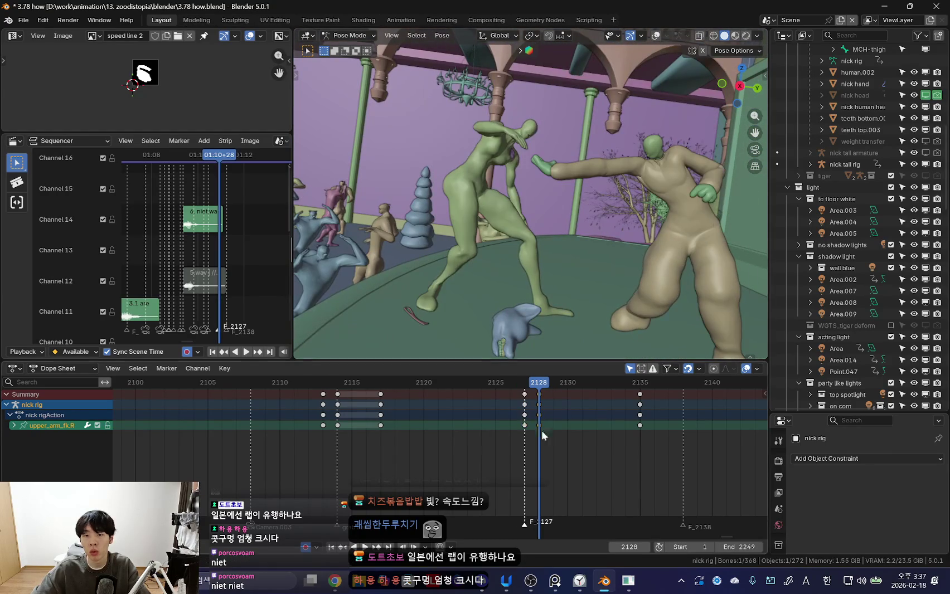
mouse_move(540, 419)
left_mouse_down()
mouse_move(607, 420)
mouse_move(523, 430)
mouse_move(639, 433)
left_mouse_up()
mouse_move(647, 335)
middle_mouse_down()
mouse_move(671, 295)
mouse_move(562, 260)
mouse_move(557, 234)
middle_mouse_up()
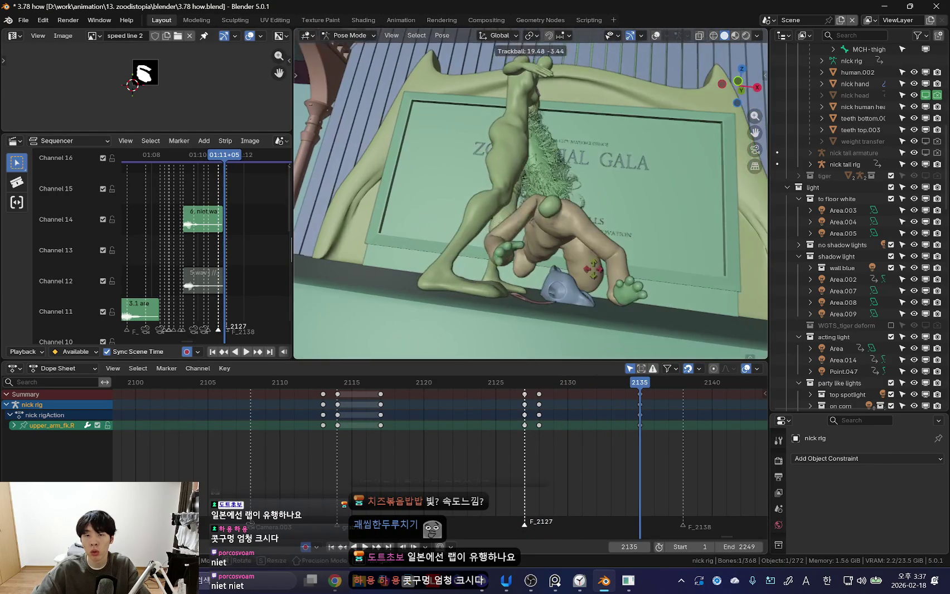
key("r")
key("r")
left_click(556, 230)
- Select nick's right shoulder and head bones and rotate the head
left_click(548, 211)
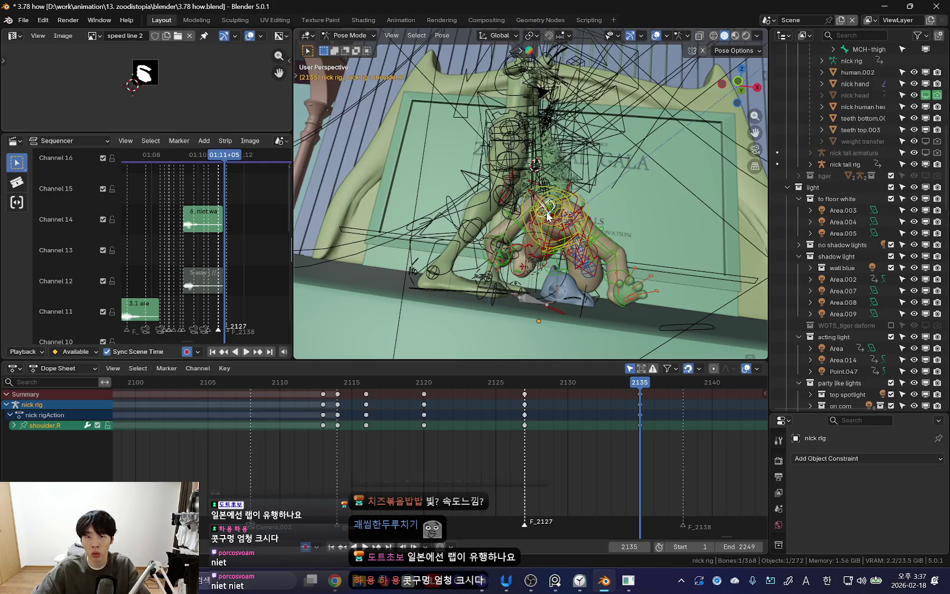
key("shift+alt+z")
key("shift+alt+z")
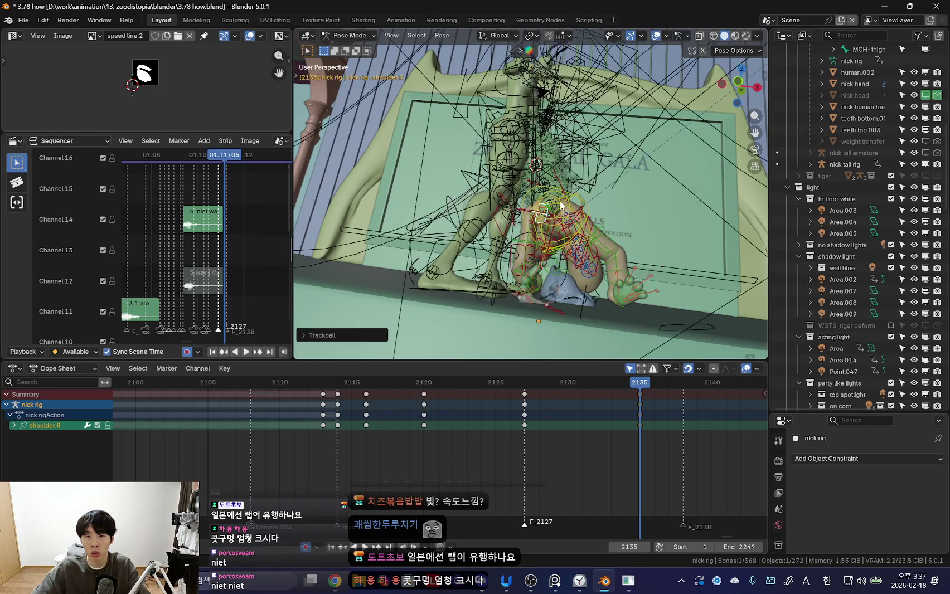
left_click(558, 209)
key("shift+alt+z")
key("r")
- Rotate upper_arm_fk.R around global X and key the arm at frame 2135
key("shift+alt+z")
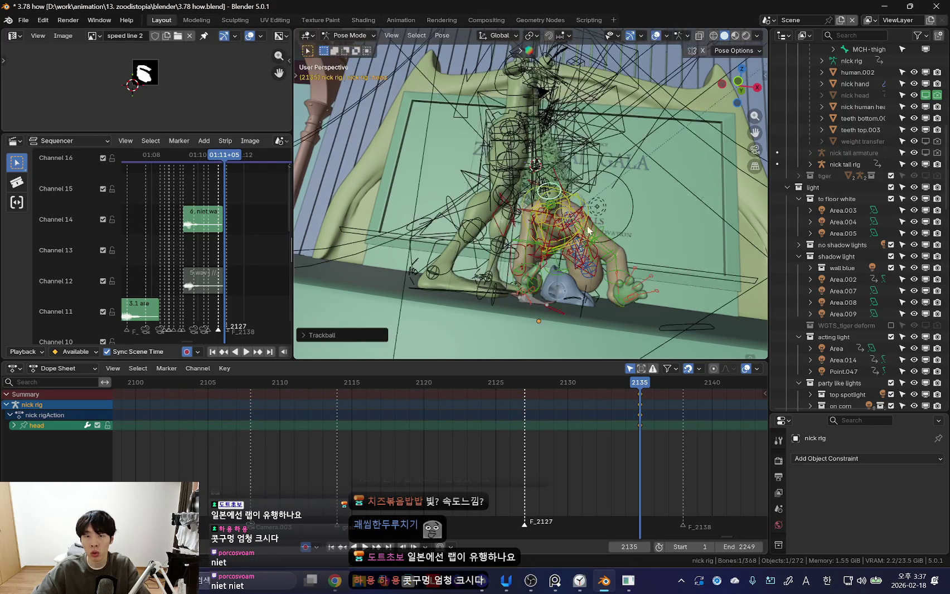
left_click(536, 258)
key("shift+alt+z")
key("r")
left_click(501, 289)
key("shift+alt+z")
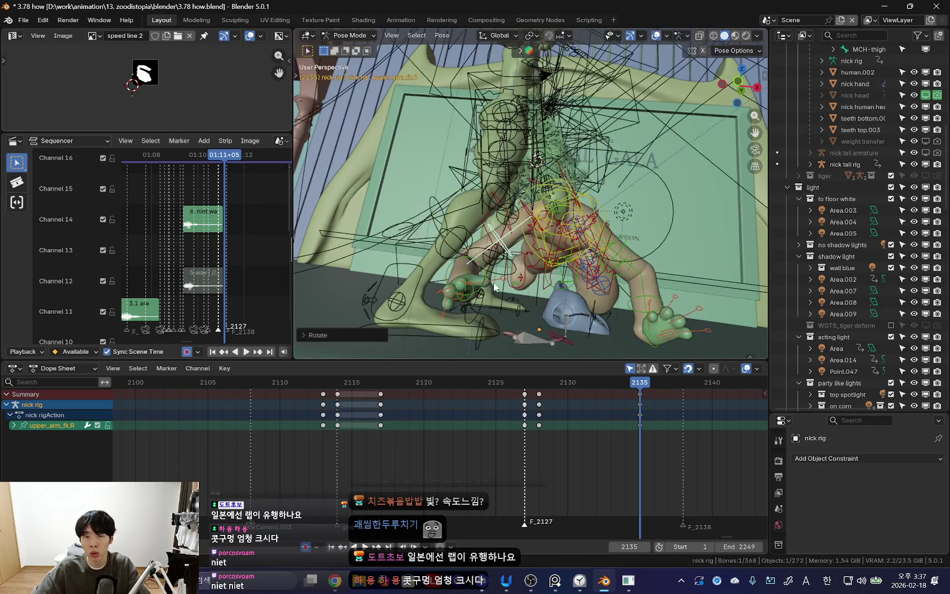
key("shift+alt+z")
key("r")
key("x")
key("i")
key("space")
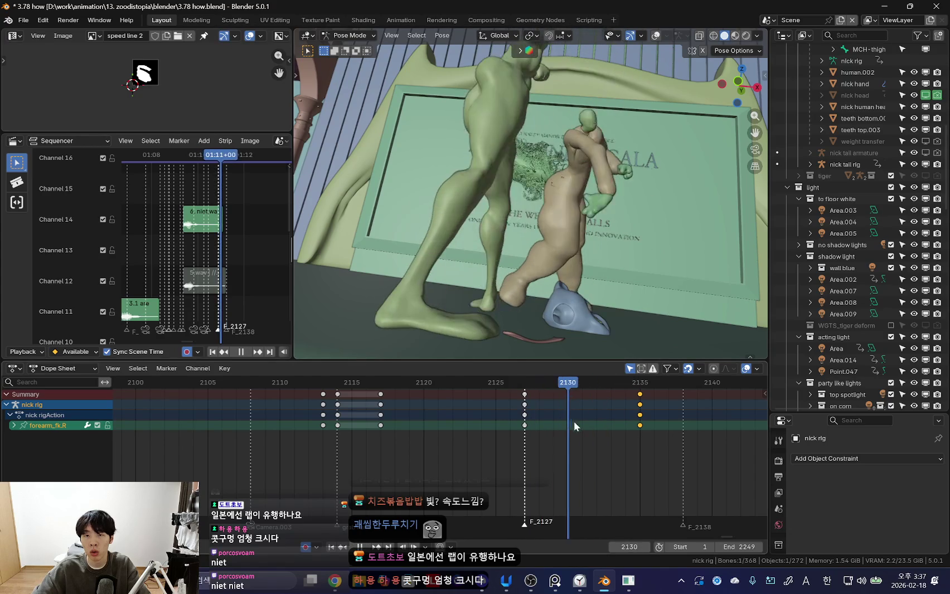
- Play back and scrub frames 2118–2126 to review nick's arm motion
key("space")
key("shift+alt+z")
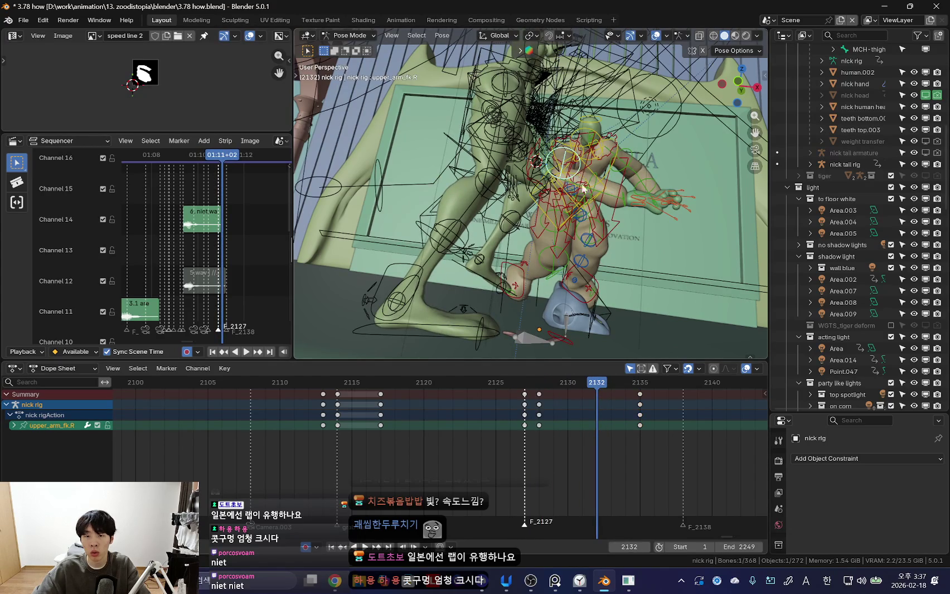
key("shift+alt+z")
key("shift+ctrl+space")
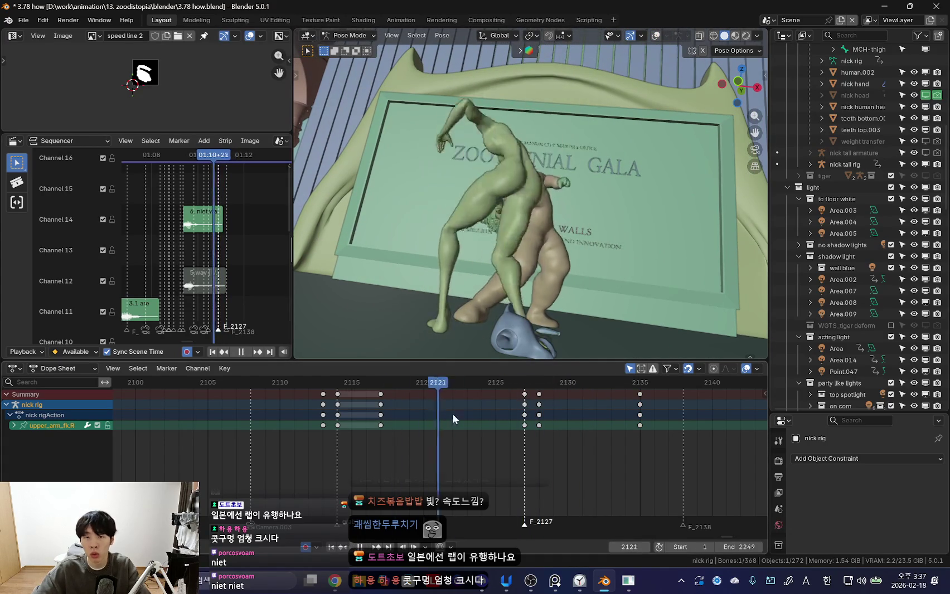
key("space")
middle_click_drag(593, 232, 550, 287)
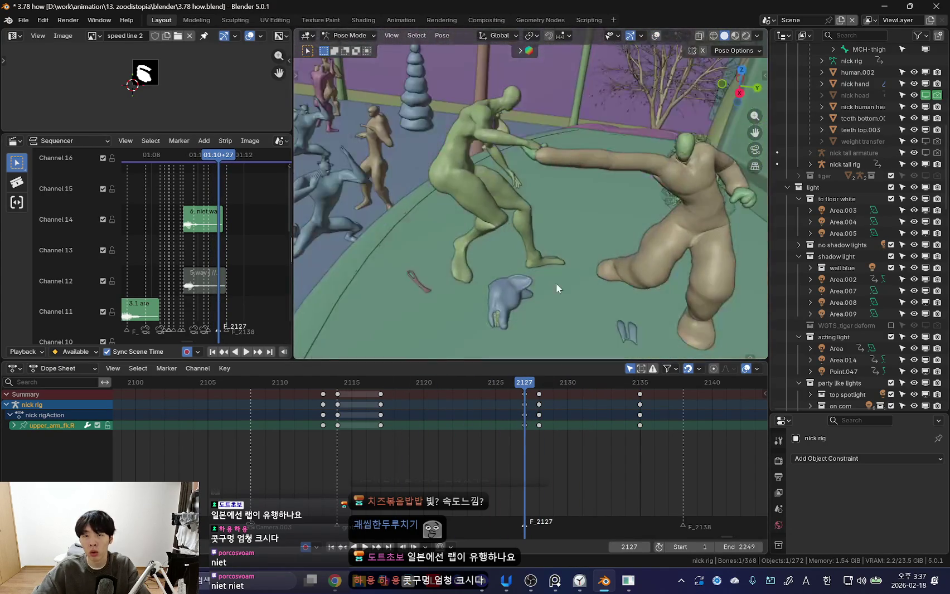
left_click_drag(398, 410, 504, 418)
key("shift+alt+z")
middle_click_drag(608, 334, 634, 275)
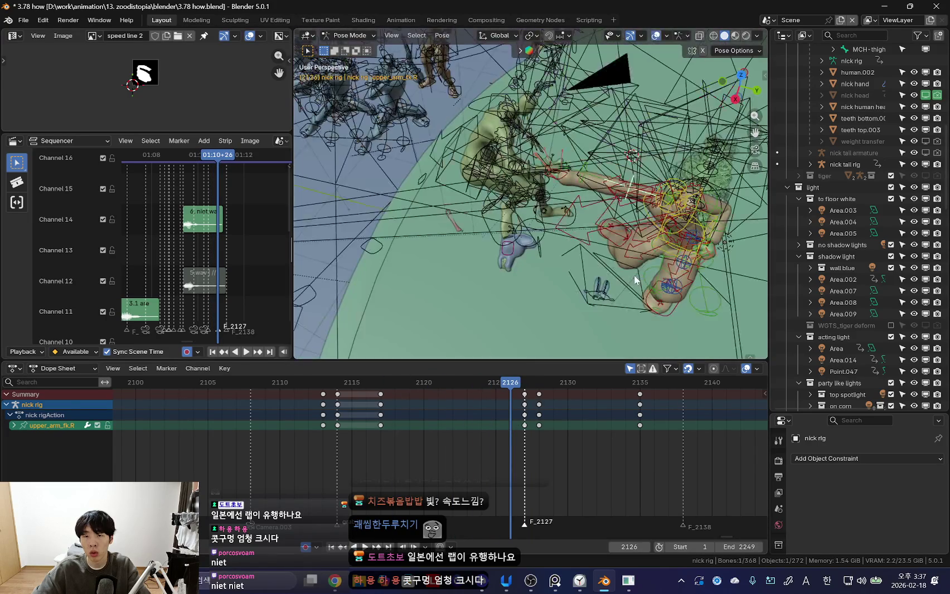
- Select all of nick's bones and move the frame 2127 keys to 2126
key("a")
left_click(514, 415)
key("shift+alt+z")
mouse_move(510, 423)
left_mouse_down()
mouse_move(446, 429)
mouse_move(539, 409)
left_mouse_up()
key("alt+a")
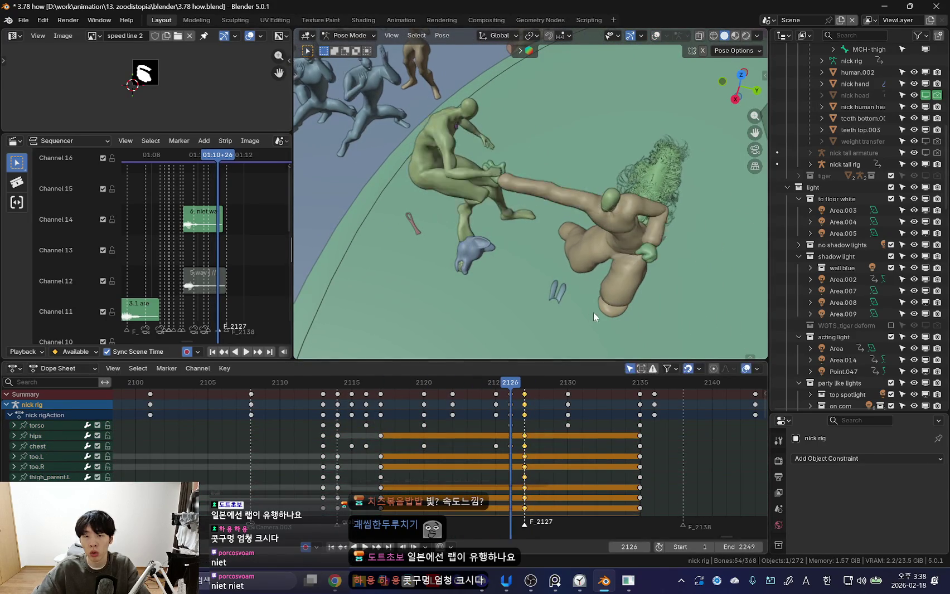
- Key the whole nick rig at frame 2126
middle_click_drag(589, 310, 636, 233)
key("shift+alt+z")
key("a")
key("shift+alt+z")
key("Left")
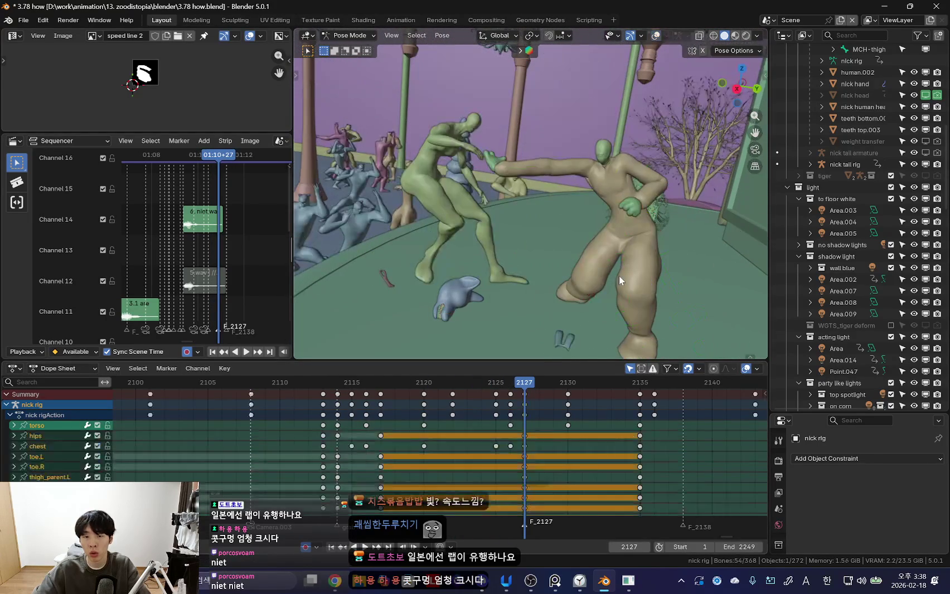
key("k")
left_click(614, 259)
- Select nick's right hand bone at frame 2127 and play back the result
mouse_move(508, 429)
left_mouse_down()
mouse_move(475, 433)
mouse_move(524, 432)
left_mouse_up()
key("shift+alt+z")
left_click(533, 176)
key("shift+alt+z")
key("shift+alt+z")
key("shift+alt+z")
key("space")
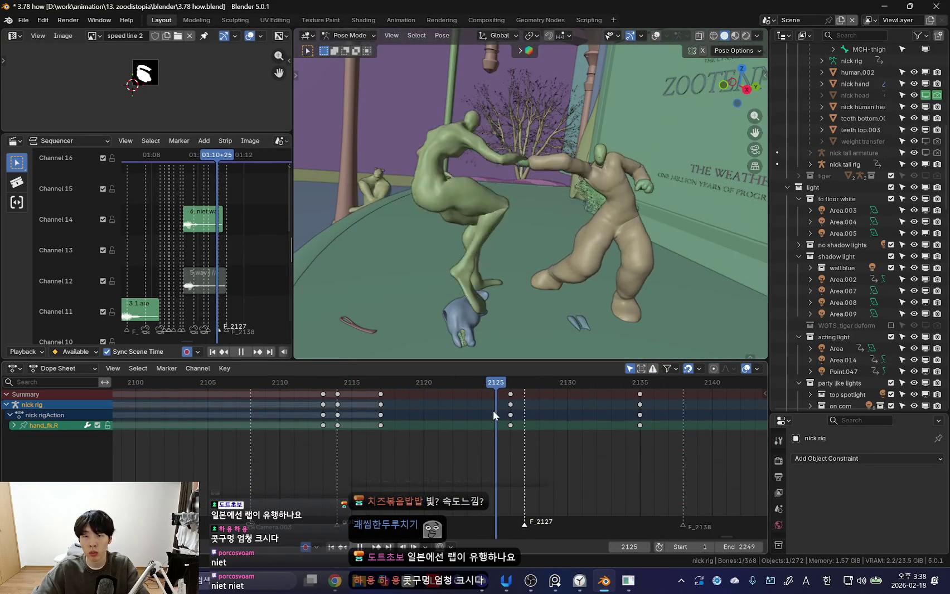
key("Escape")
key("space")
mouse_move(516, 420)
left_mouse_down()
mouse_move(404, 430)
mouse_move(483, 436)
left_mouse_up()
- Select nick's torso bone and key its pose at frame 2127
key("Escape")
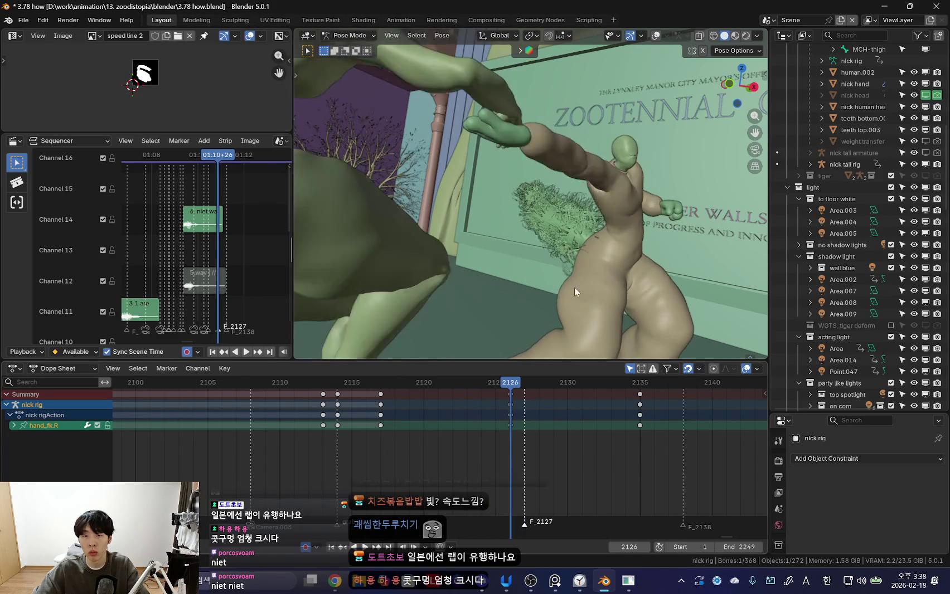
middle_click_drag(530, 317, 536, 287)
key("shift+alt+z")
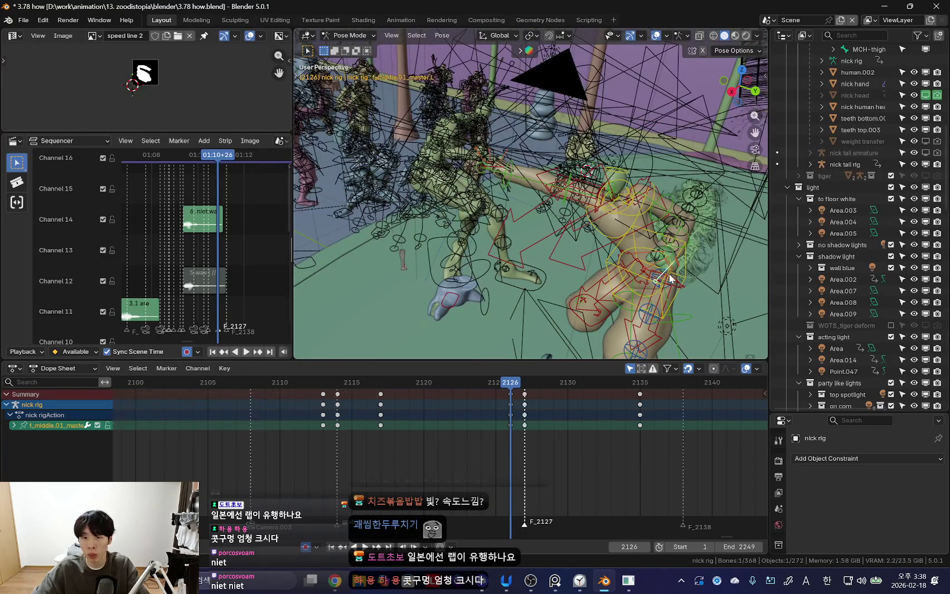
left_click(670, 279)
key("shift+alt+z")
key("Up")
key("Up")
key("Left")
key("Left")
key("Left")
key("i")
- Rotate nick's torso at frame 2130 and insert a key
key("KP_Decimal")
middle_click_drag(684, 288, 577, 308)
left_click(525, 415)
key("space")
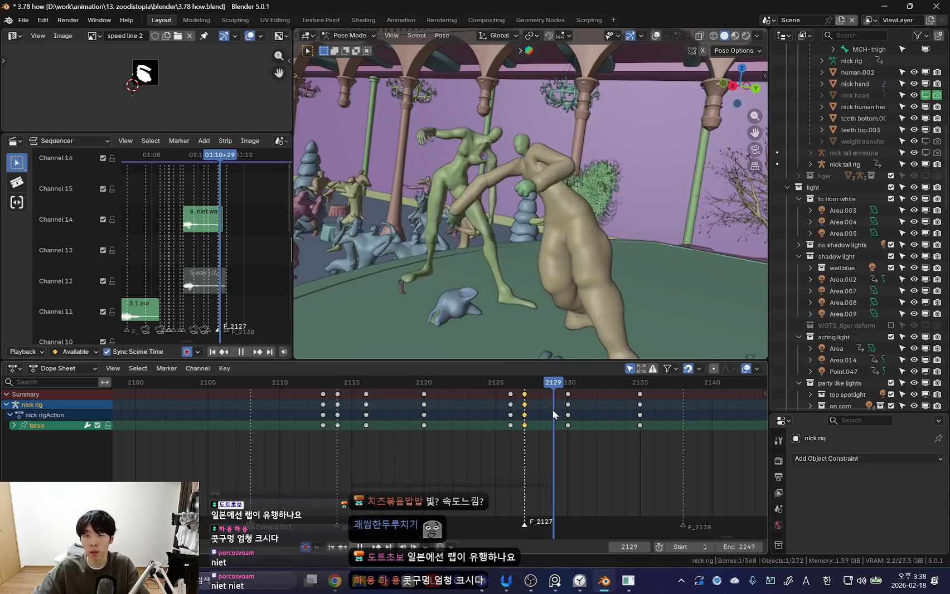
key("space")
key("r")
left_click(639, 265)
key("i")
- Move nick's torso at frame 2133, key it, and play back the result
key("space")
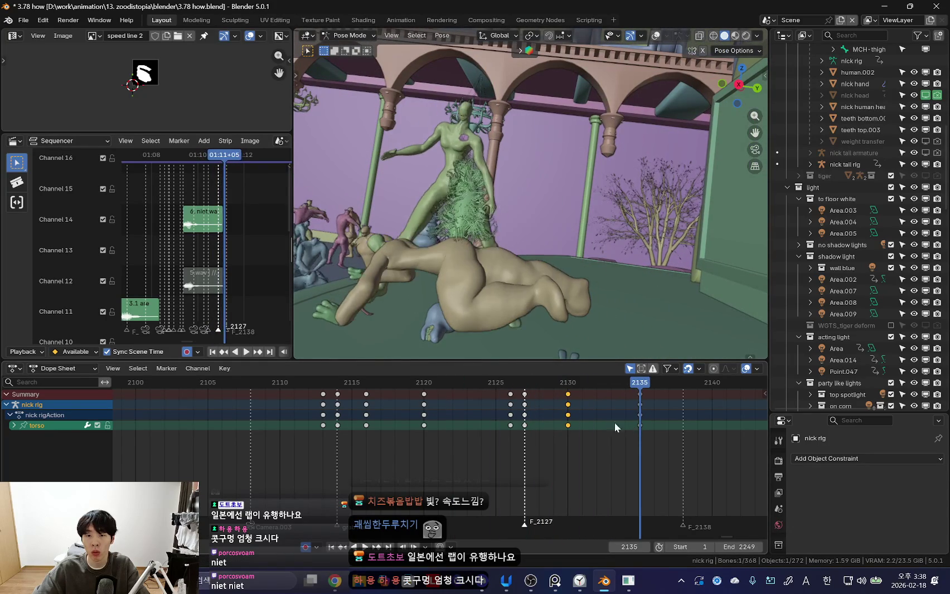
key("space")
key("g")
left_click(599, 255)
key("i")
key("space")
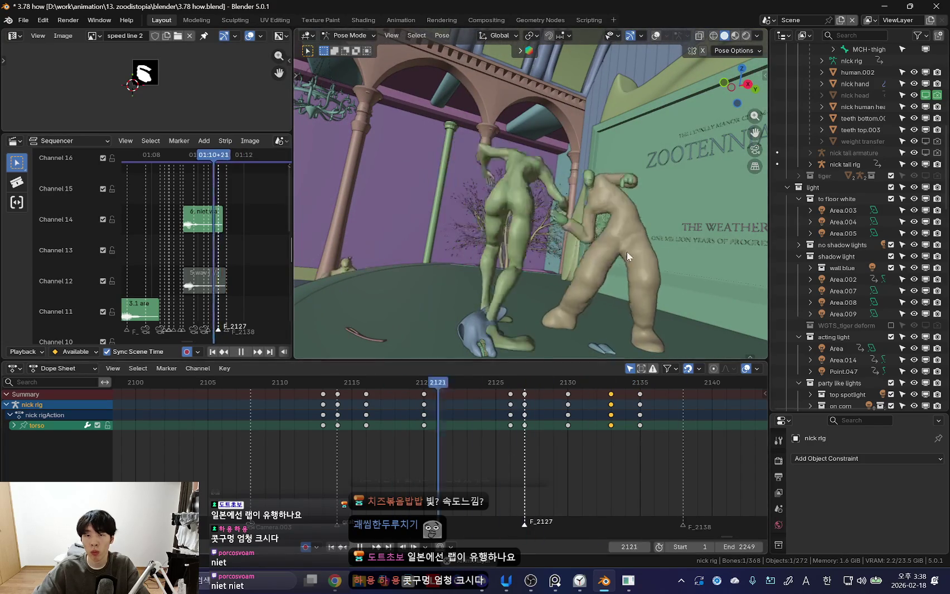
key("space")
- Play the fight through the scene camera view
key("KP_0")
key("space")
scroll(439, 398, "down", 2)
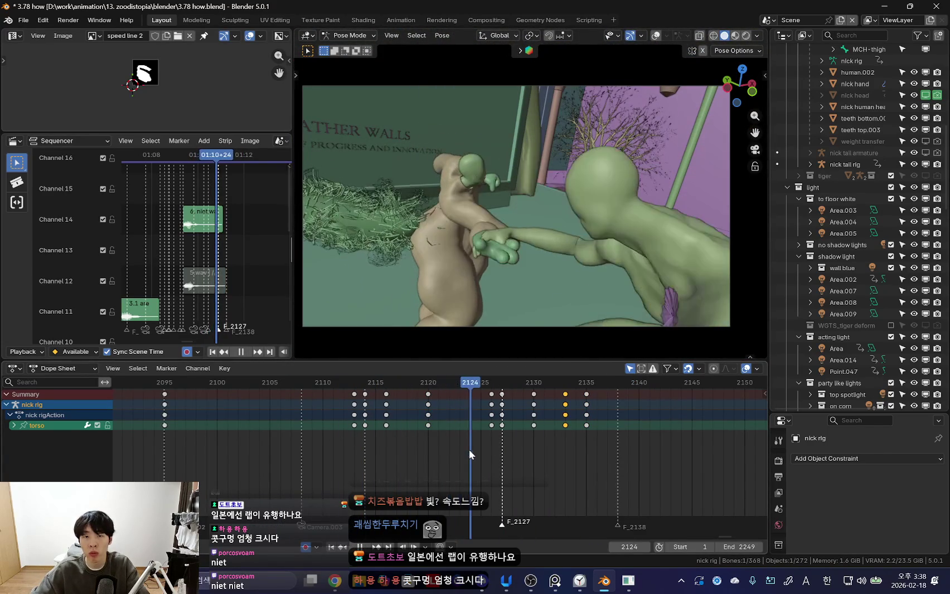
key("space")
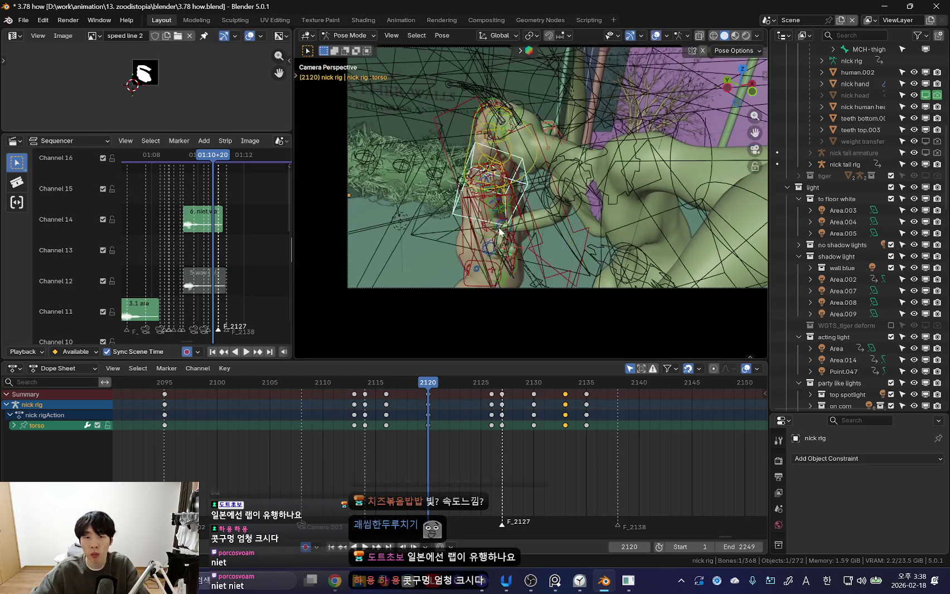
- Select upper_arm_ik.R and review its rotations keyed at 2119 and 2125, stopping at 2126
scroll(457, 260, "up", 4)
left_click(457, 261)
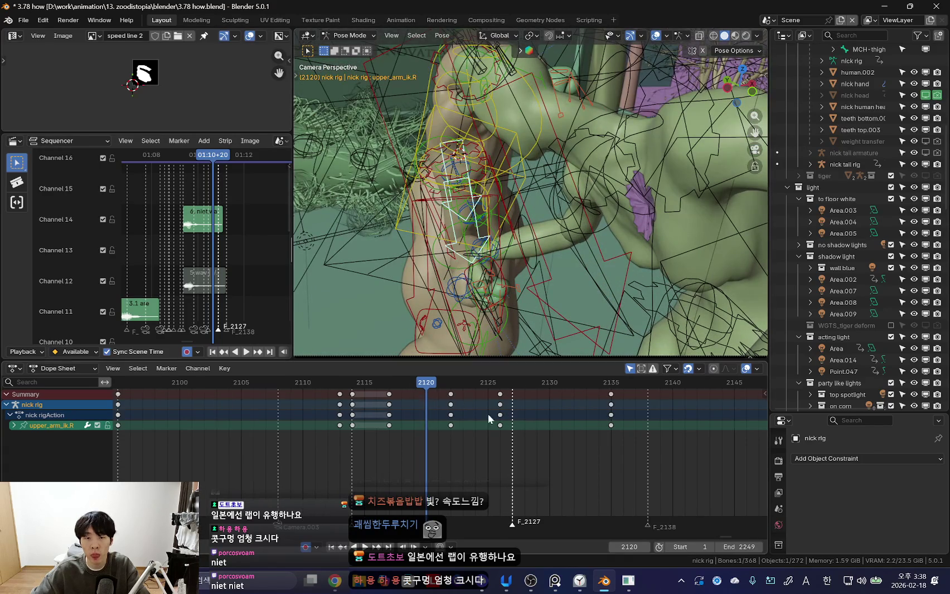
key("space")
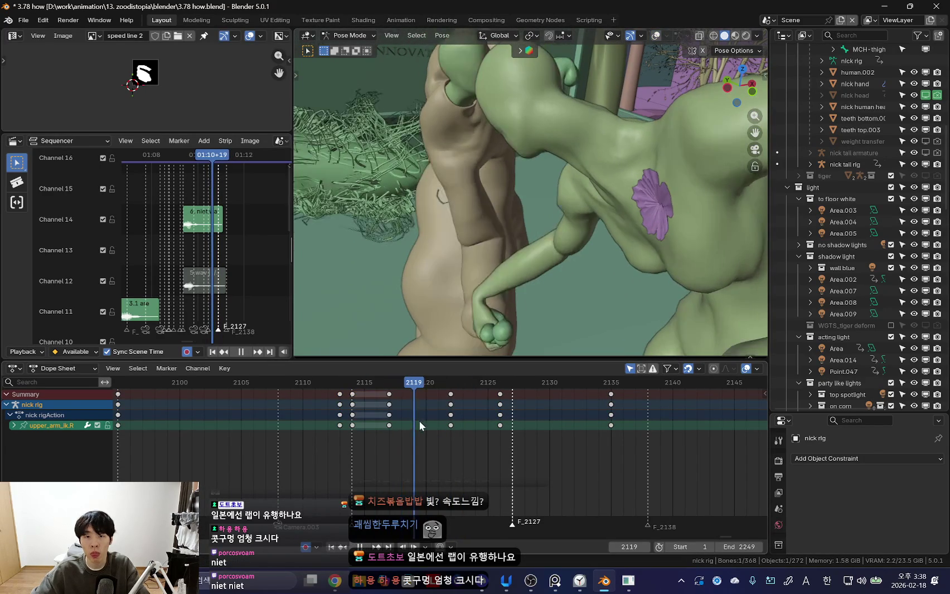
left_click(514, 275)
key("space")
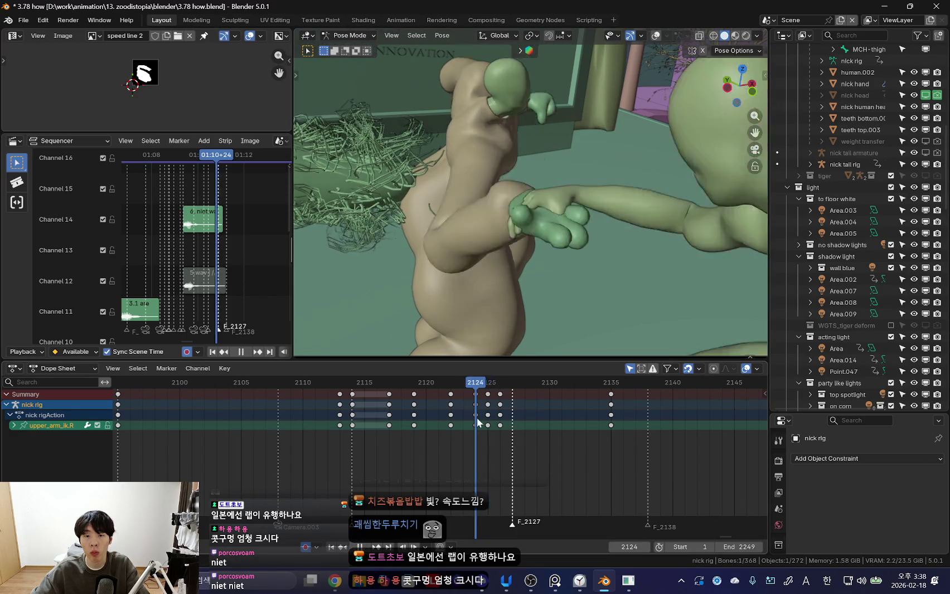
left_click(645, 231)
key("space")
- Snap nick's right arm from FK to IK using the rig's main properties
key("n")
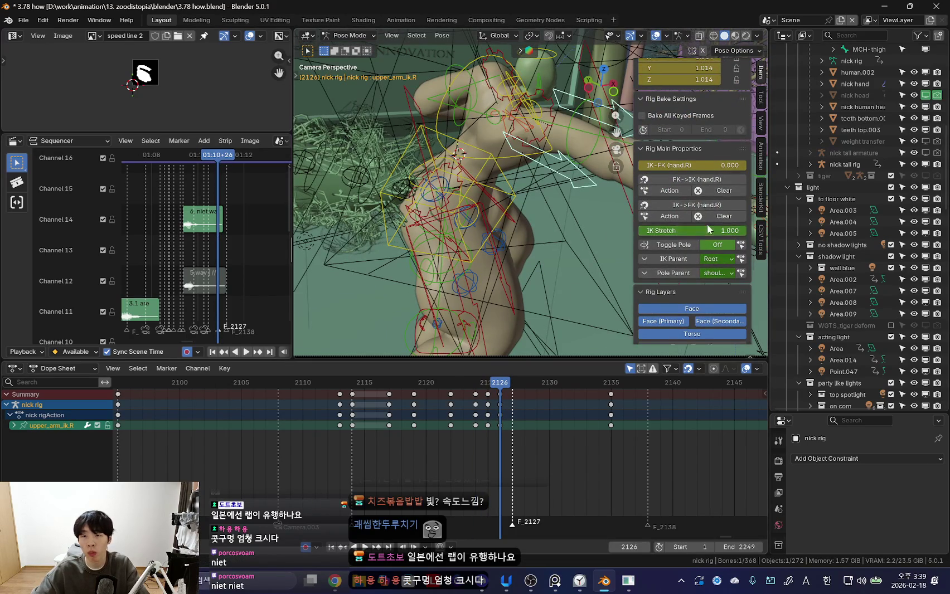
left_click(693, 180)
key("shift+alt+z")
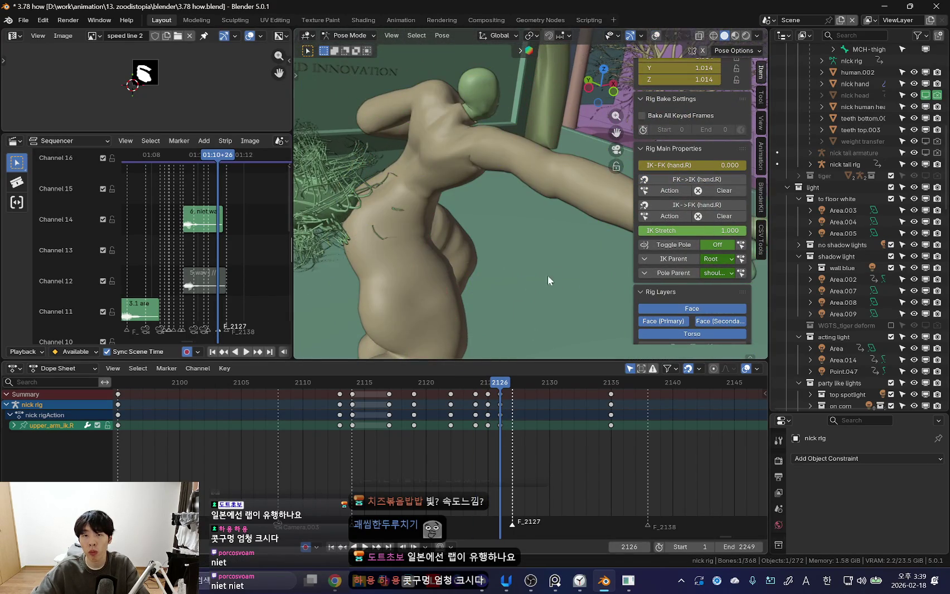
key("space")
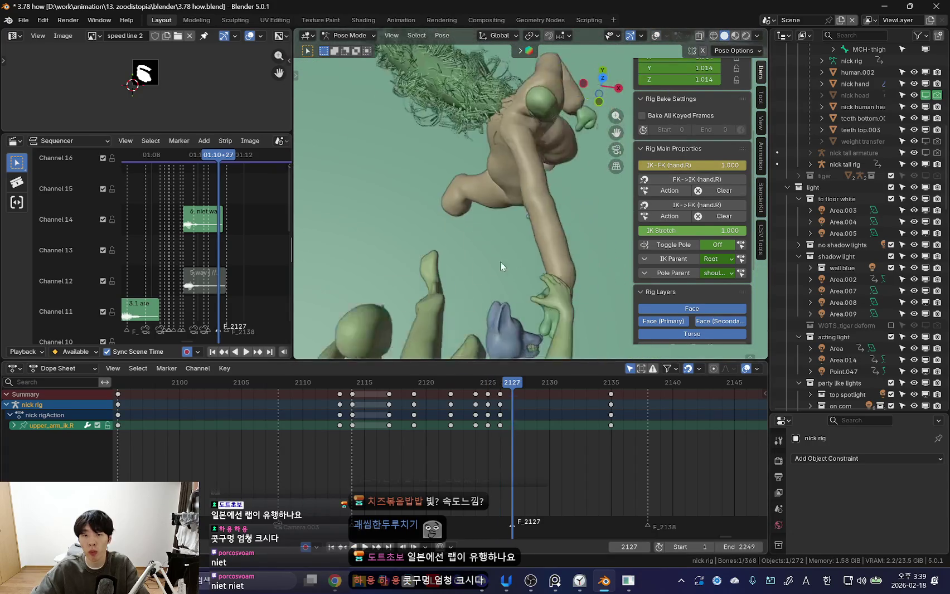
middle_click_drag(519, 268, 550, 263)
key("n")
- Preview the fight in camera view, stop at frame 2134, and restore bone and light overlays
key("space")
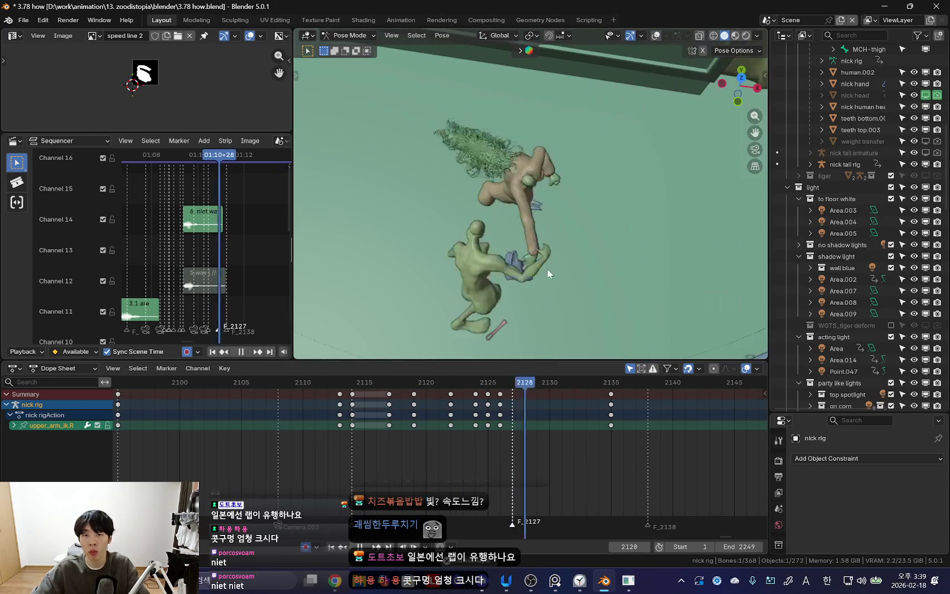
key("KP_0")
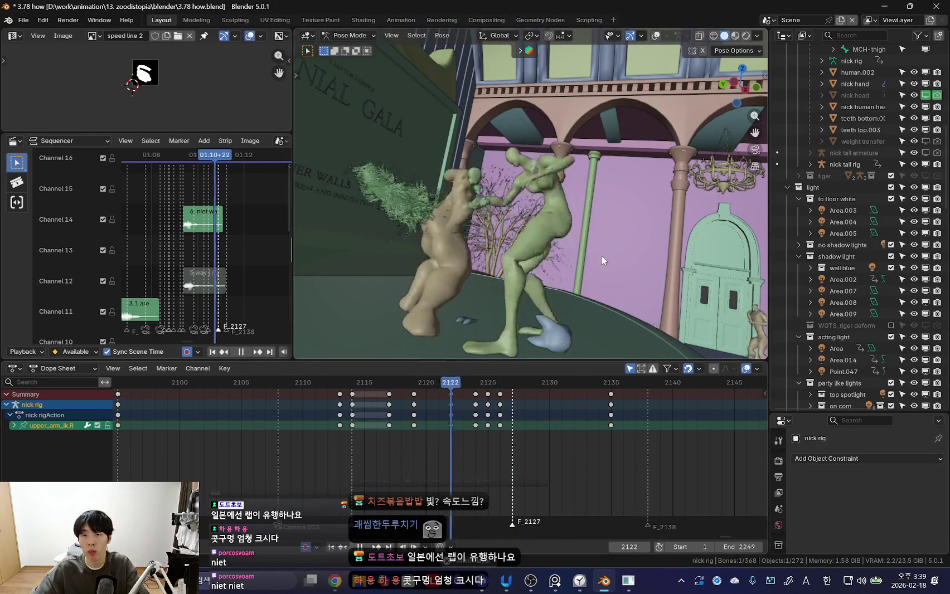
key("space")
key("space")
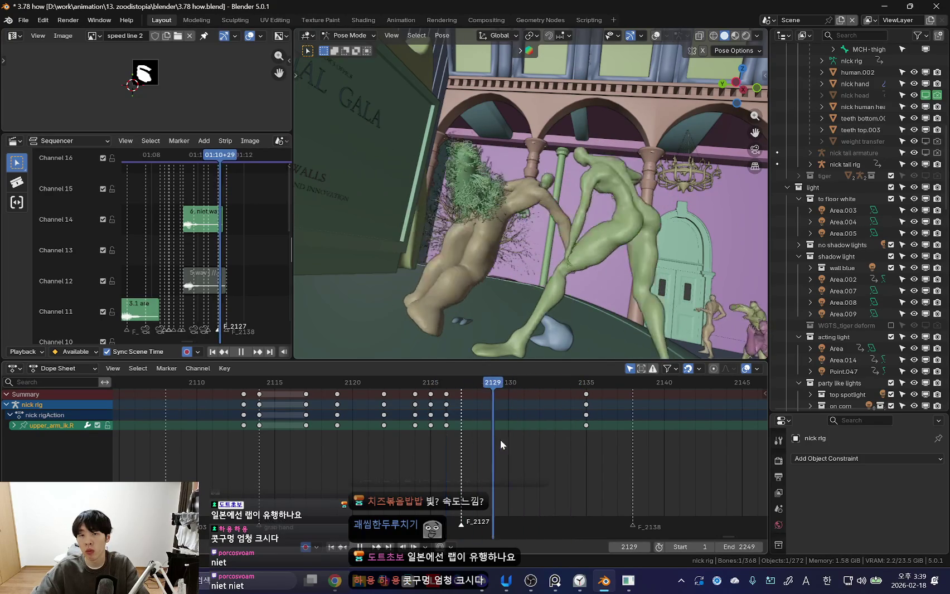
key("space")
key("shift+alt+z")
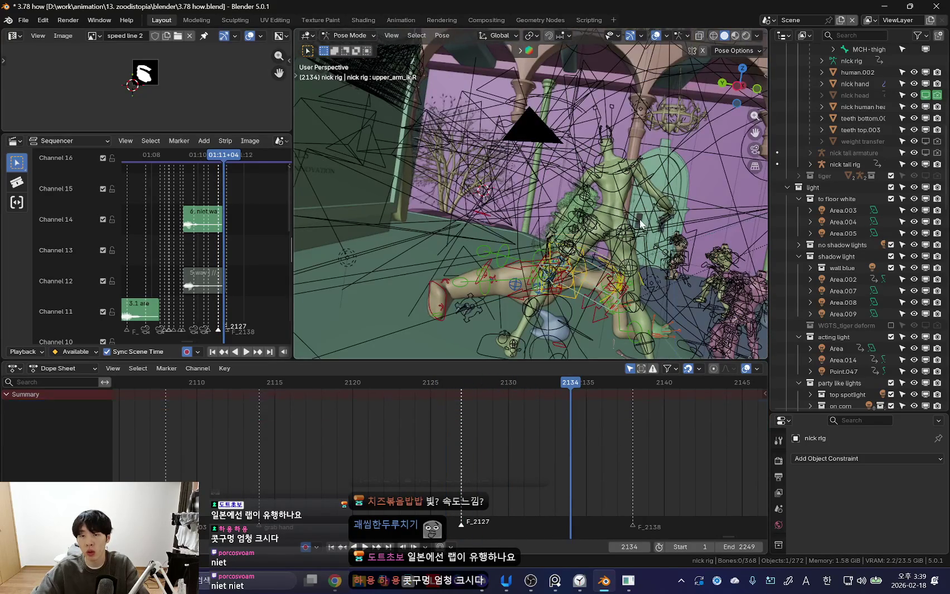
- Select zoodi's torso bone and replay the fight up to frame 2130
left_click(641, 224)
key("space")
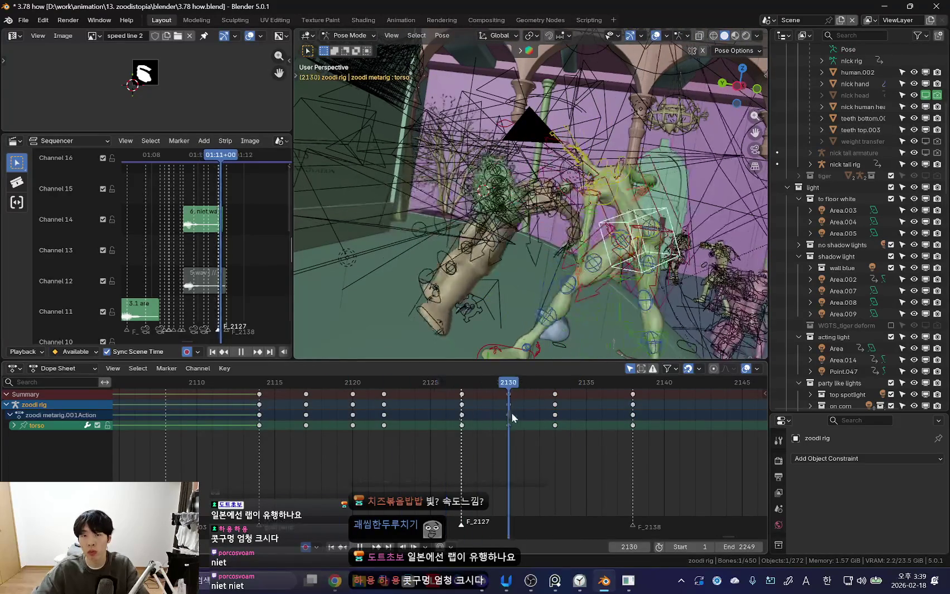
key("shift+alt+z")
key("Escape")
key("shift+alt+z")
key("shift+alt+z")
key("space")
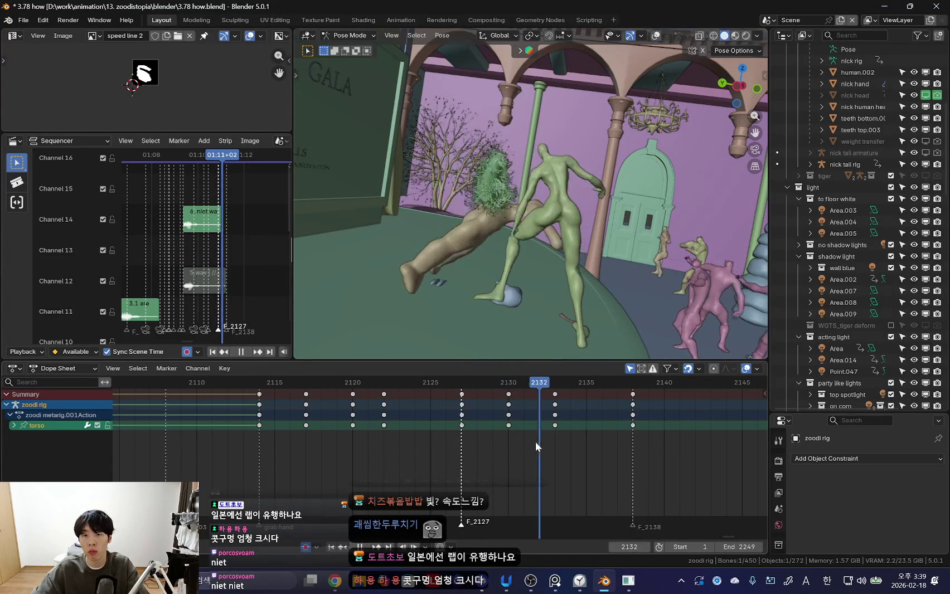
key("shift+alt+z")
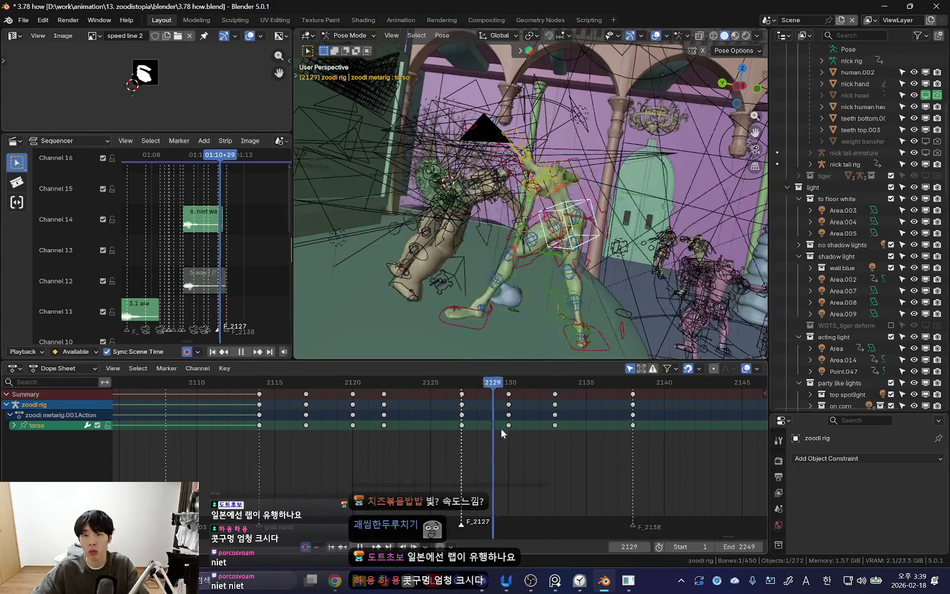
- Move zoodi's torso into a new position at frame 2130 and replay the exchange
key("shift+alt+z")
key("g")
left_click(633, 287)
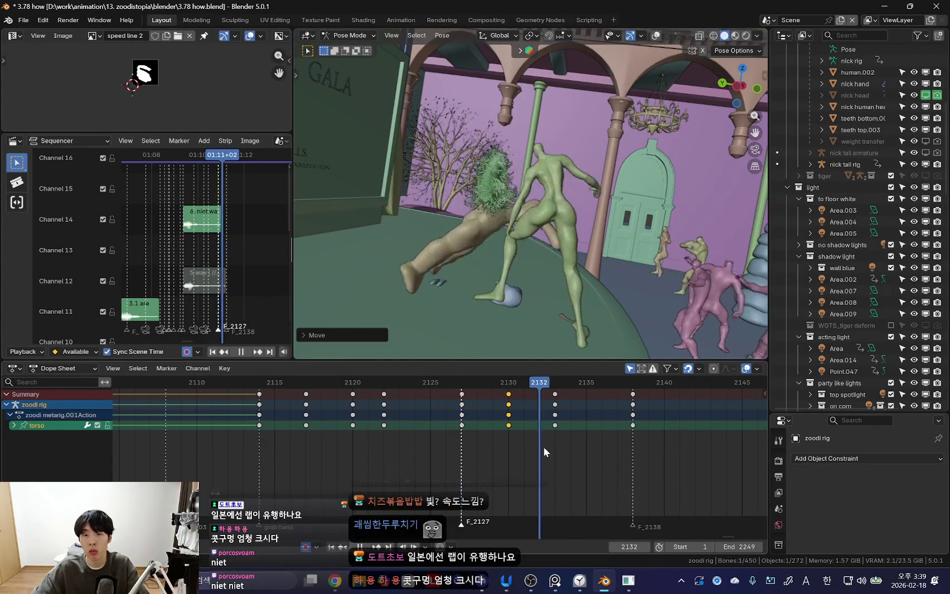
left_click(444, 422)
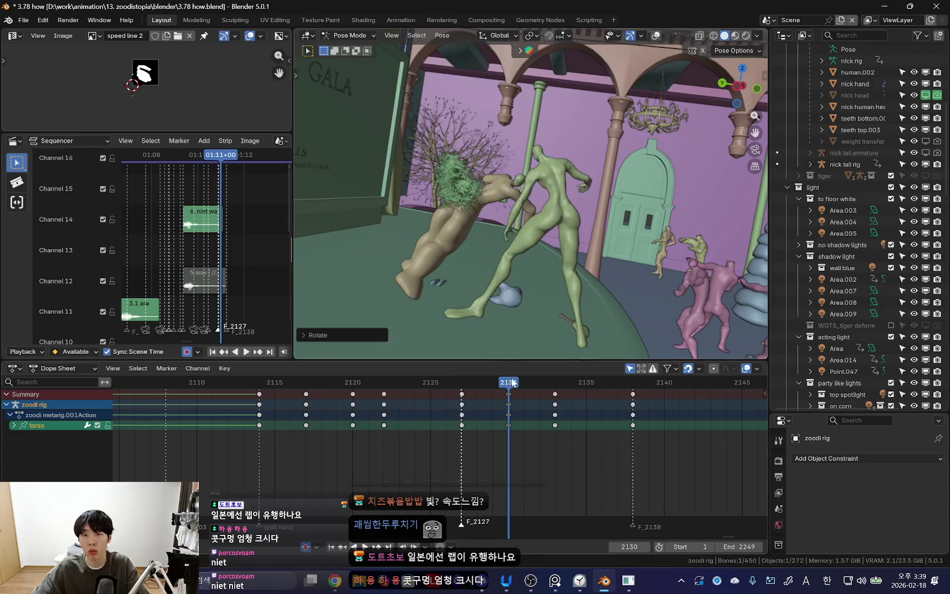
key("space")
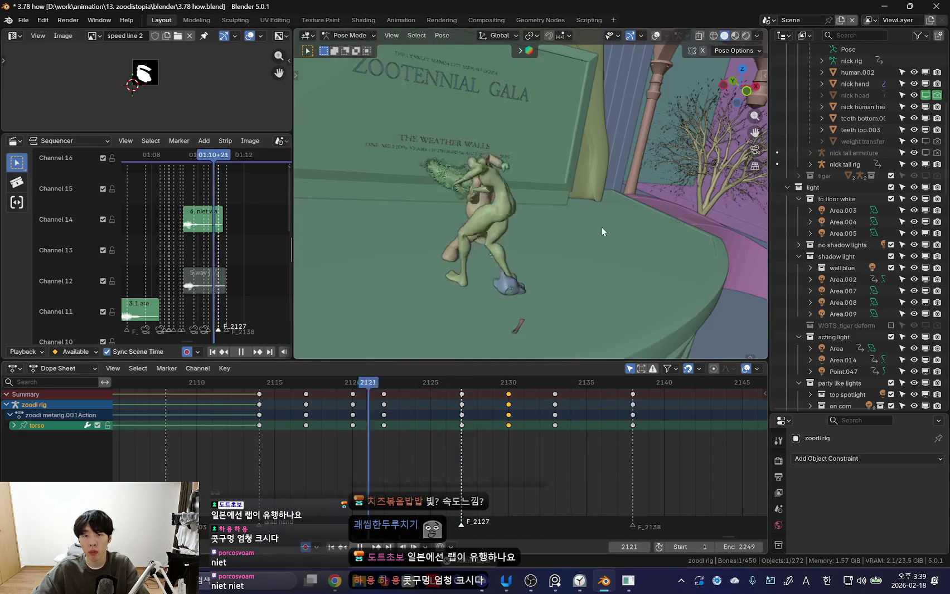
key("space")
key("KP_0")
key("shift+alt+z")
left_click(446, 151)
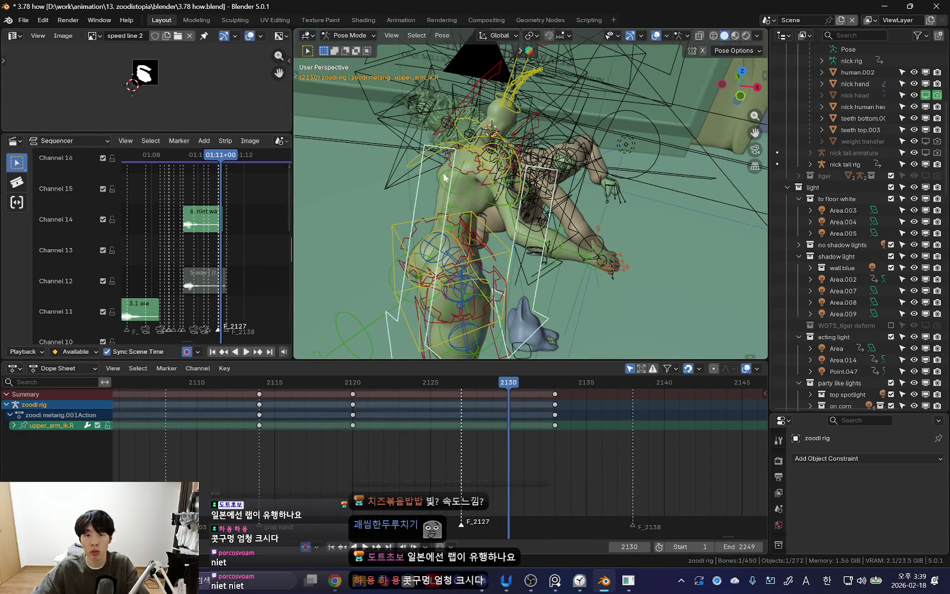
- Review zoodi's chest motion from above by scrubbing frames 2121 to 2127
key("shift+alt+z")
mouse_move(457, 422)
left_mouse_down()
mouse_move(405, 433)
mouse_move(447, 429)
left_mouse_up()
middle_click_drag(493, 282, 572, 290)
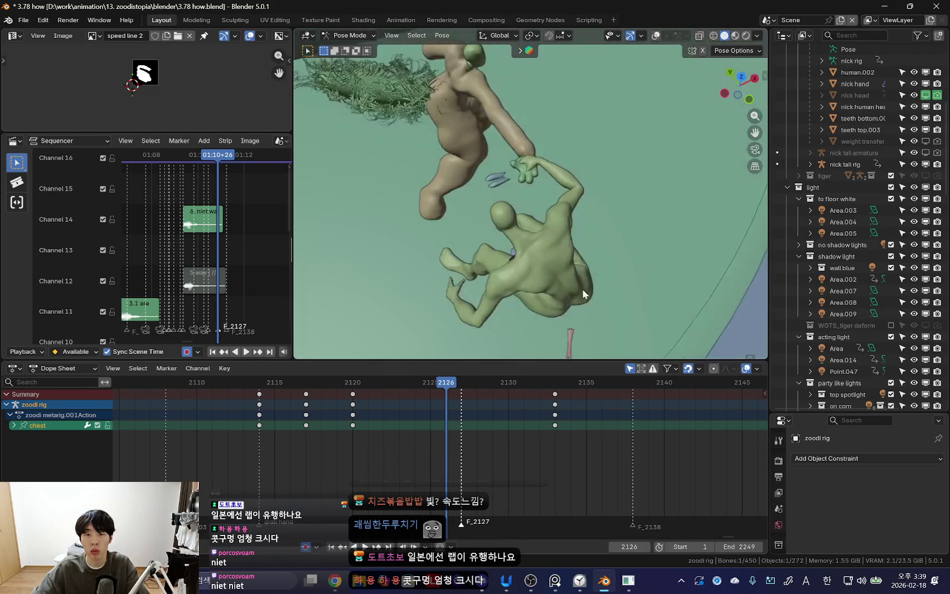
key("space")
left_click_drag(313, 454, 446, 447)
key("space")
mouse_move(380, 444)
left_mouse_down()
mouse_move(365, 453)
mouse_move(401, 460)
mouse_move(464, 417)
mouse_move(538, 416)
left_mouse_up()
key("i")
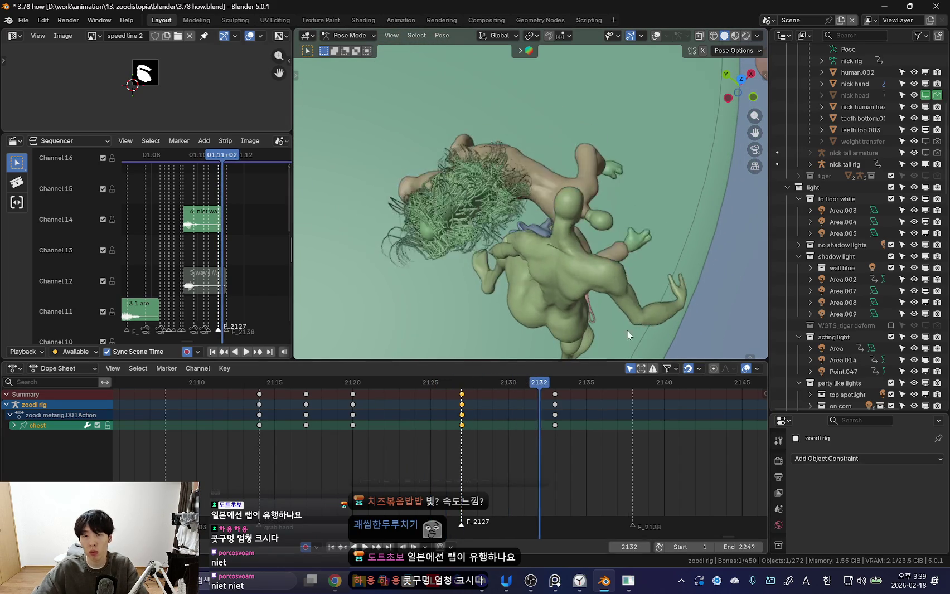
- Rotate zoodi's chest freely and retime the selected chest keys to frame 2142
key("r")
mouse_move(545, 308)
middle_mouse_down()
mouse_move(478, 244)
mouse_move(574, 243)
middle_mouse_up()
key("r")
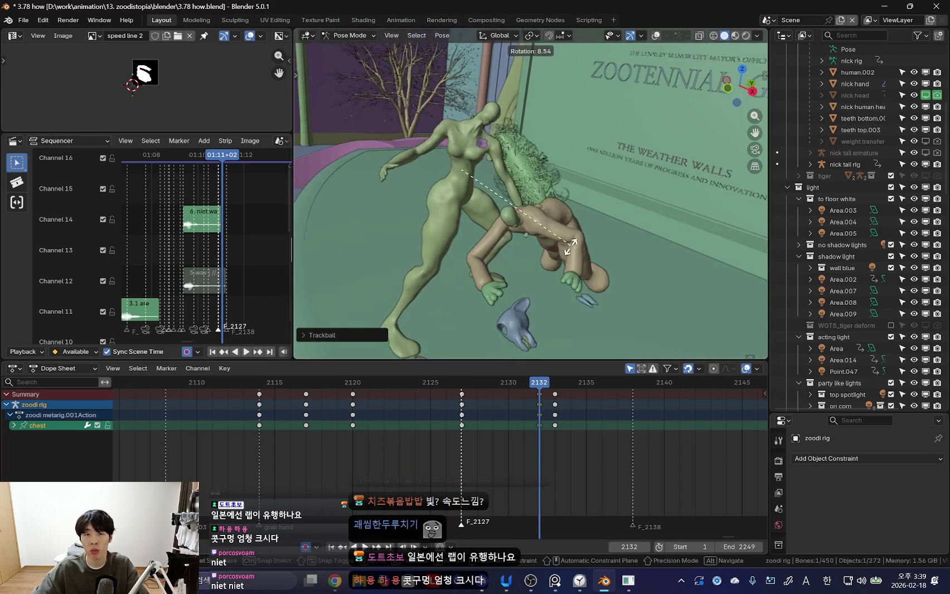
key("g")
left_click(607, 413)
key("space")
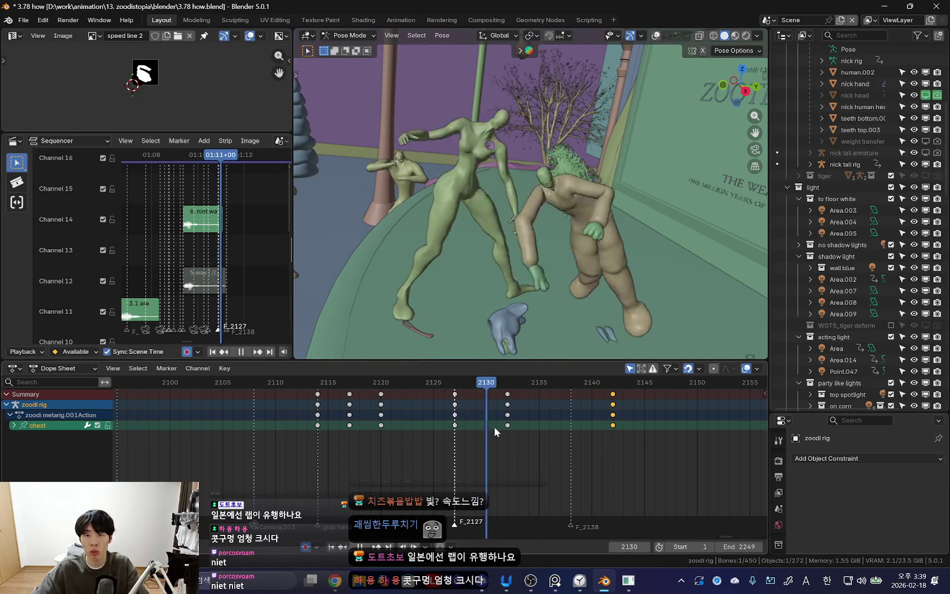
key("space")
- Rotate zoodi's chest at frame 2135 and key the pose
key("Right")
key("Right")
key("Right")
middle_click_drag(552, 335, 602, 287)
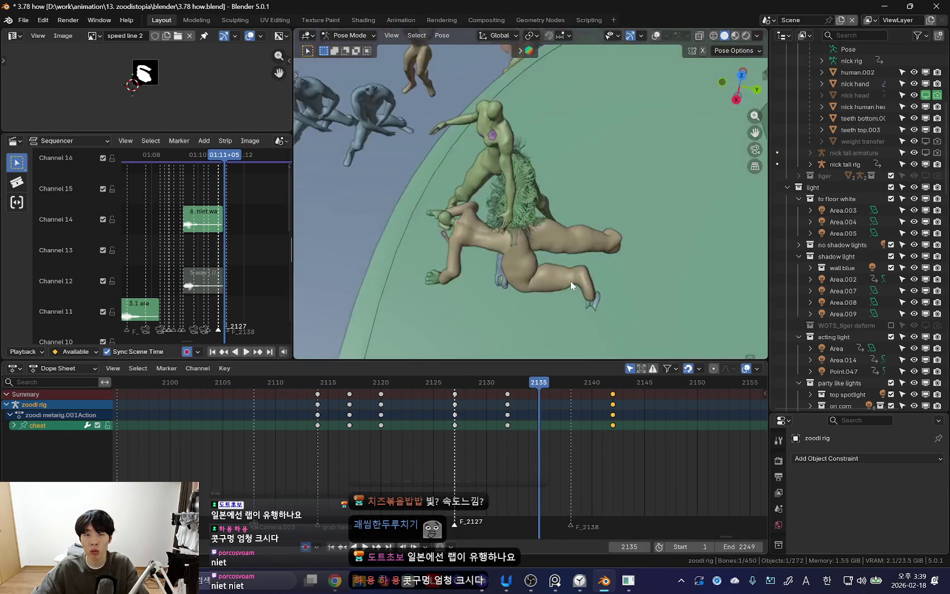
left_click(535, 162)
middle_click_drag(536, 163, 558, 180)
key("i")
key("space")
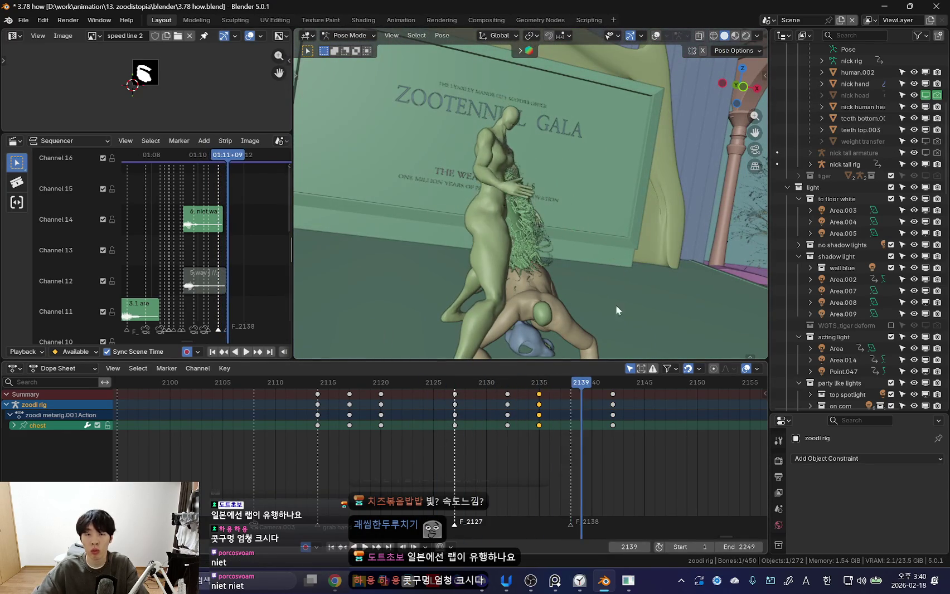
- Adjust the chest rotation at frame 2134 and again at frame 2142
left_click_drag(433, 421, 501, 409)
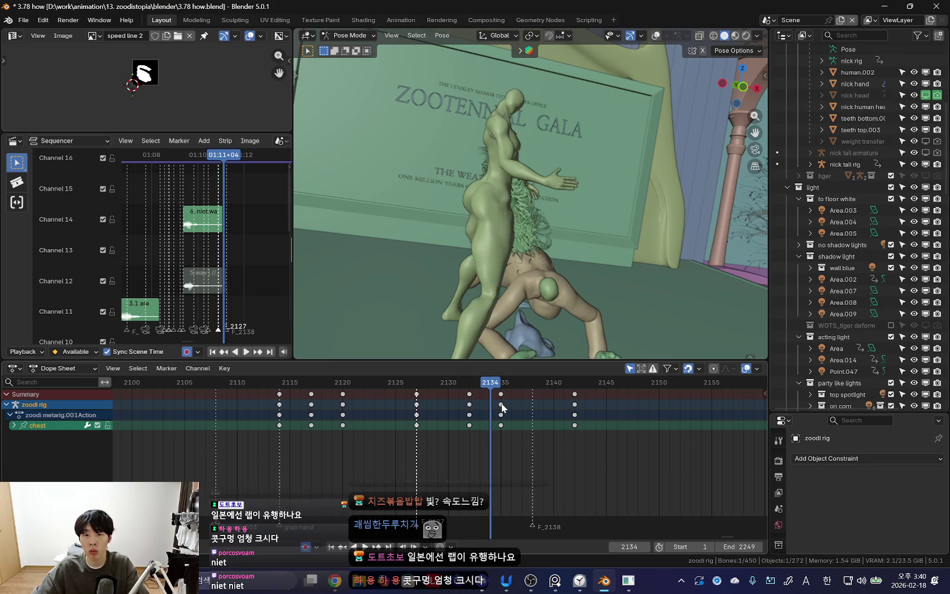
key("space")
key("r")
left_click(498, 435)
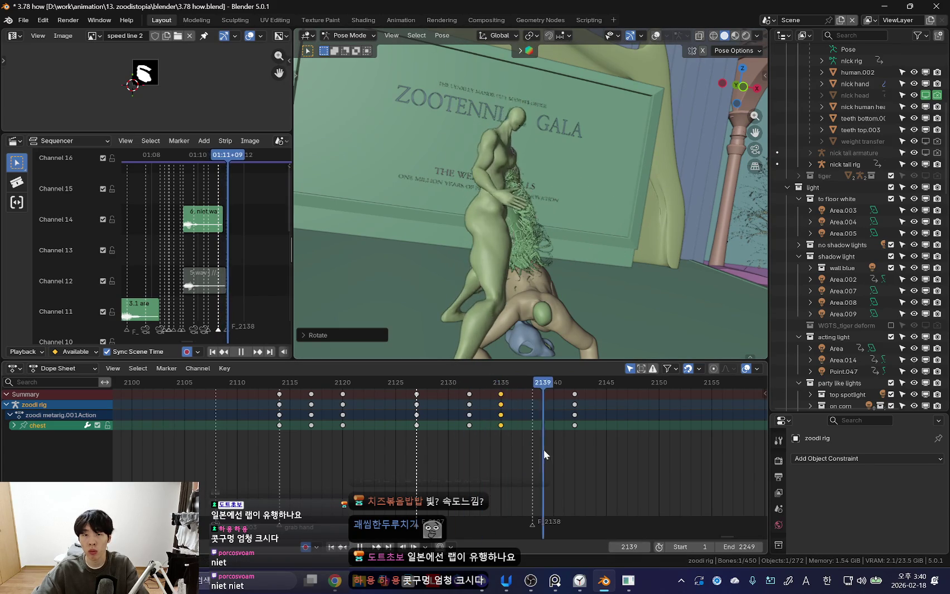
middle_click_drag(629, 242, 525, 275)
key("r")
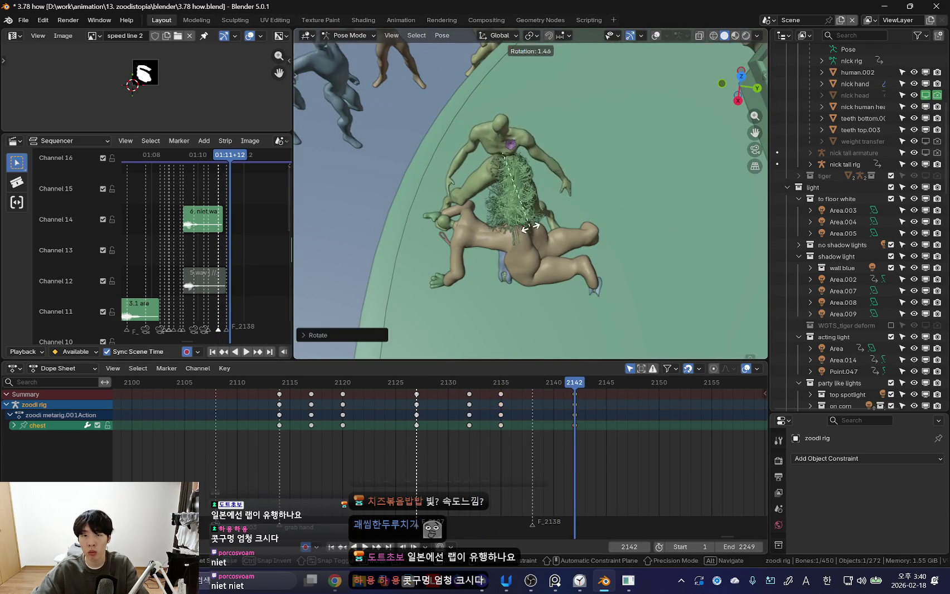
left_click(531, 225)
middle_click_drag(531, 225, 622, 193)
- Replay frames 2124–2133 and preview the chest recoil through the scene camera
left_click(399, 448)
key("space")
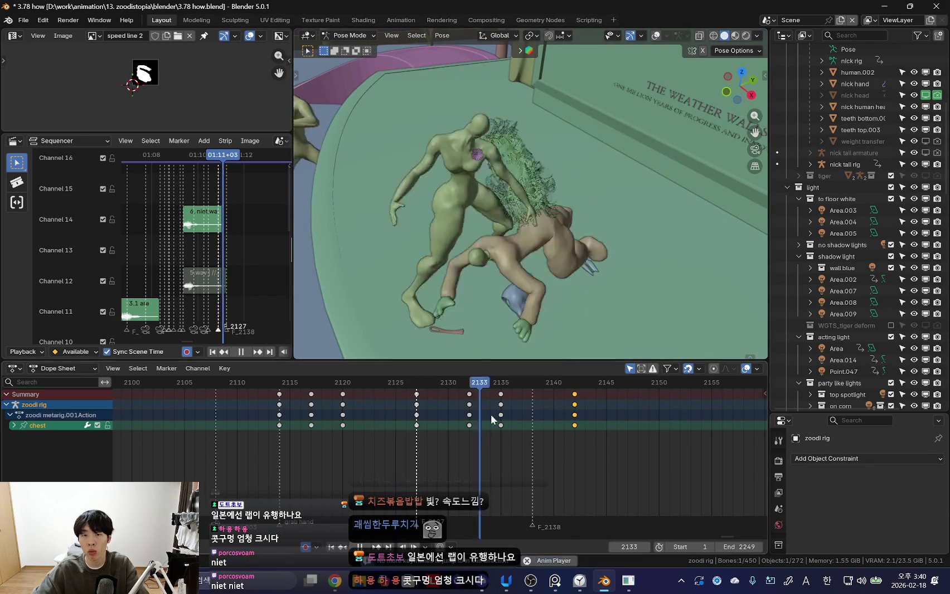
middle_click_drag(535, 251, 581, 227)
left_click(398, 432)
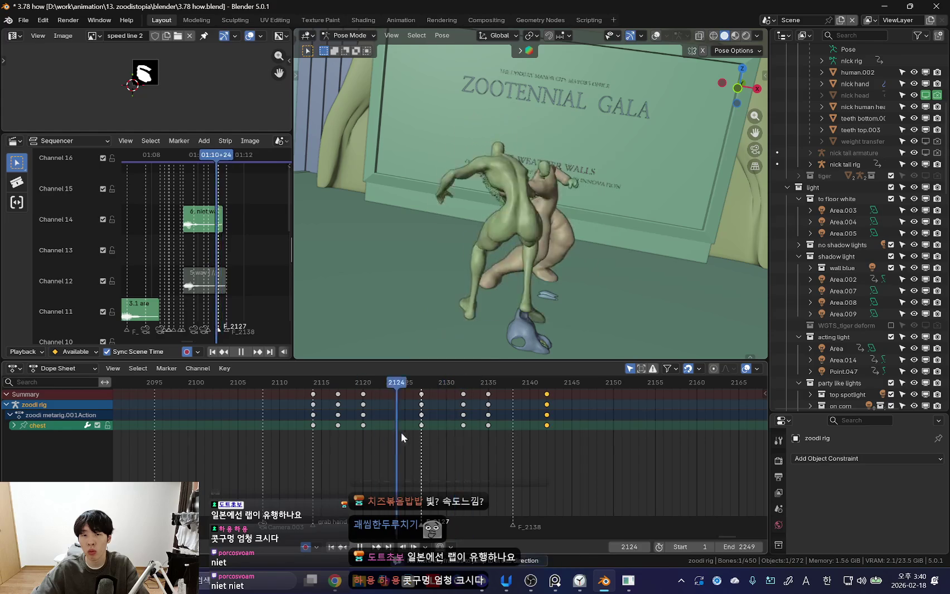
left_click_drag(398, 432, 469, 387)
key("shift+alt+z")
key("KP_Decimal")
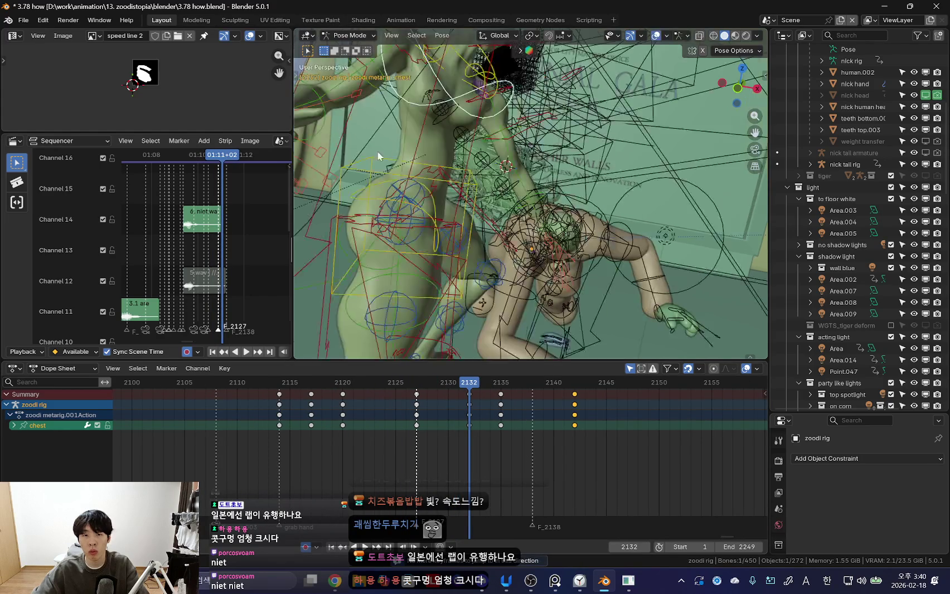
scroll(378, 156, "down", 5)
key("shift+alt+z")
key("KP_0")
key("space")
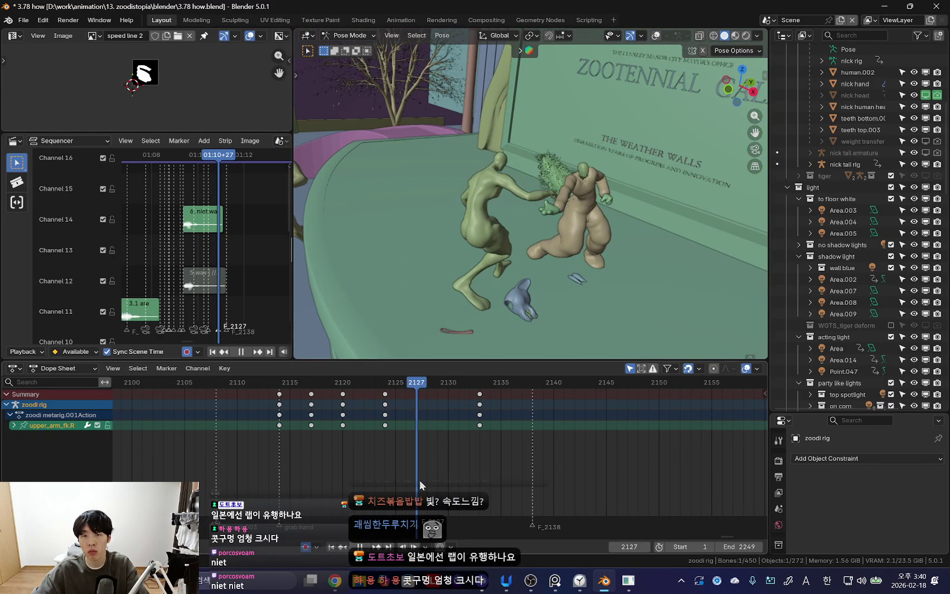
- At frame 2128, swing zoodi's right upper arm toward nick's hand and replay
key("space")
key("KP_0")
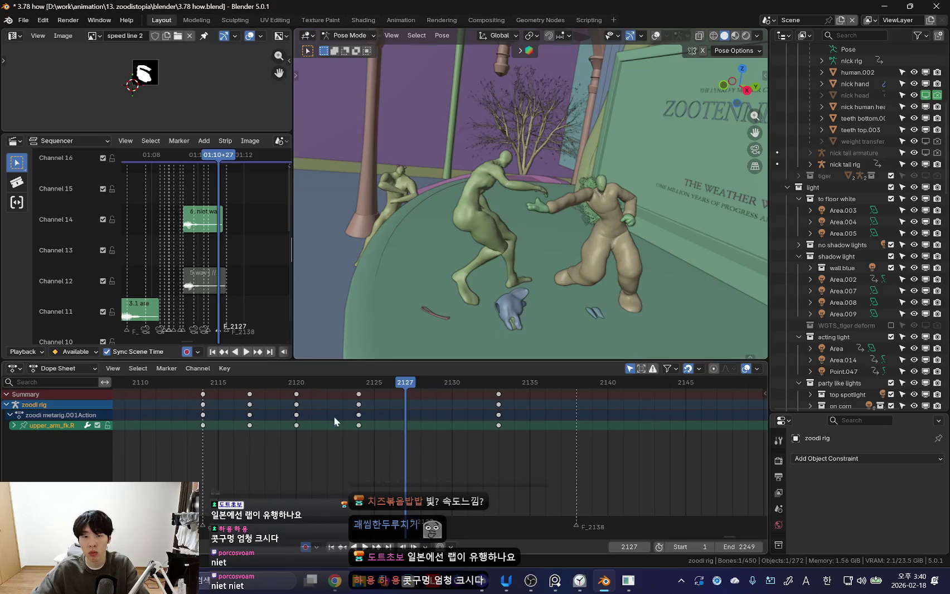
key("space")
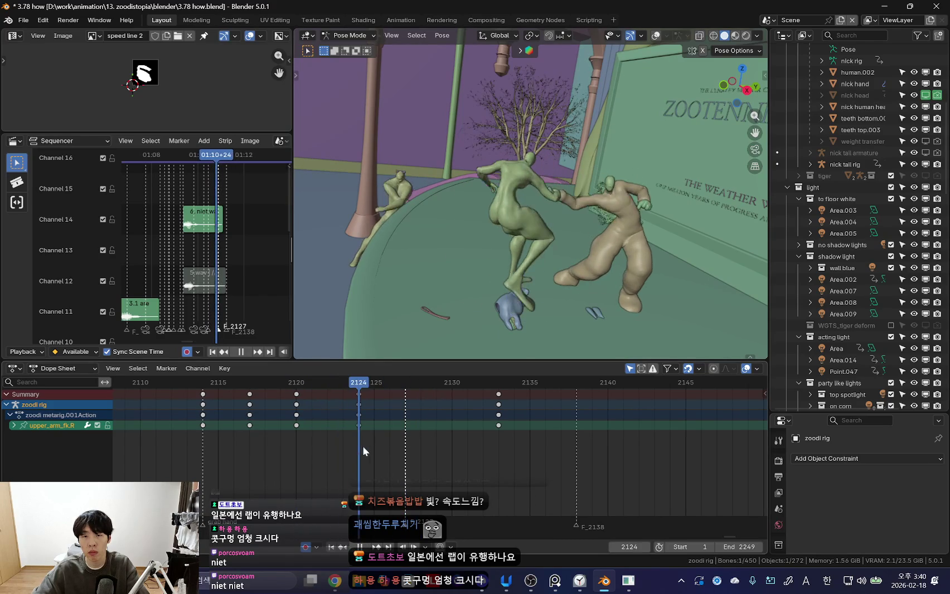
key("space")
key("r")
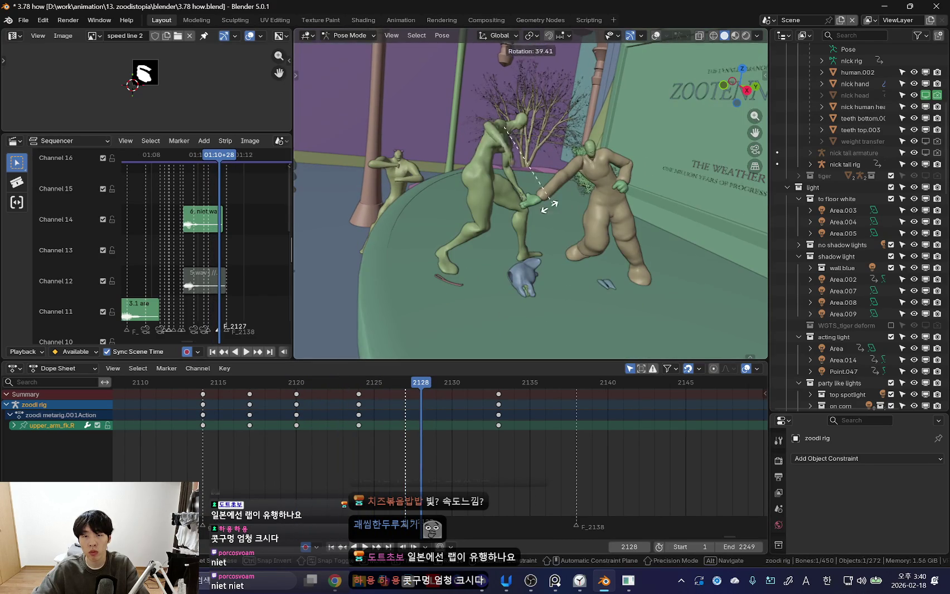
mouse_move(543, 218)
middle_mouse_down()
mouse_move(478, 263)
mouse_move(473, 221)
middle_mouse_up()
left_click(478, 263)
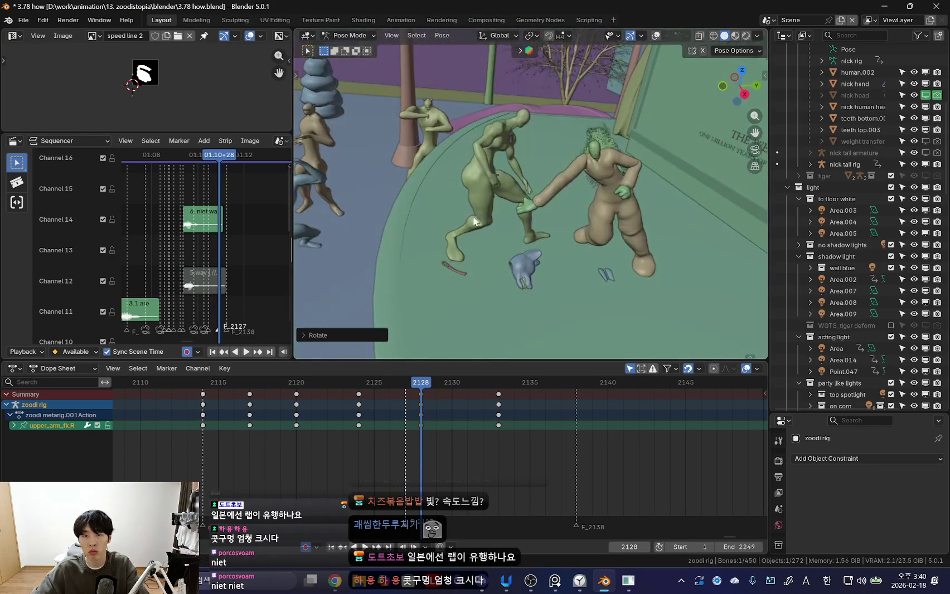
key("space")
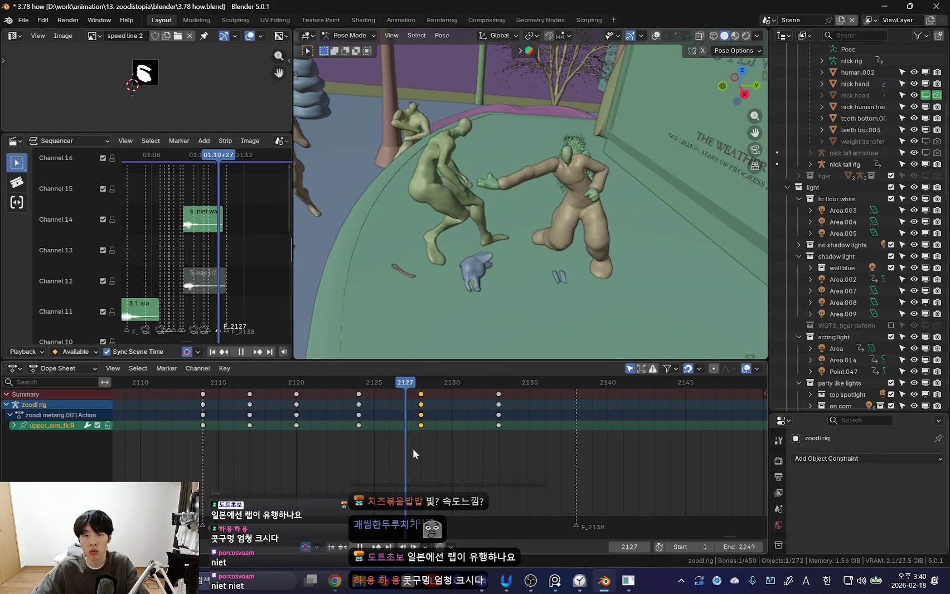
key("space")
- Rotate zoodi's right forearm about the global X axis, then select her right upper arm
middle_click_drag(456, 345, 492, 221)
key("shift+alt+z")
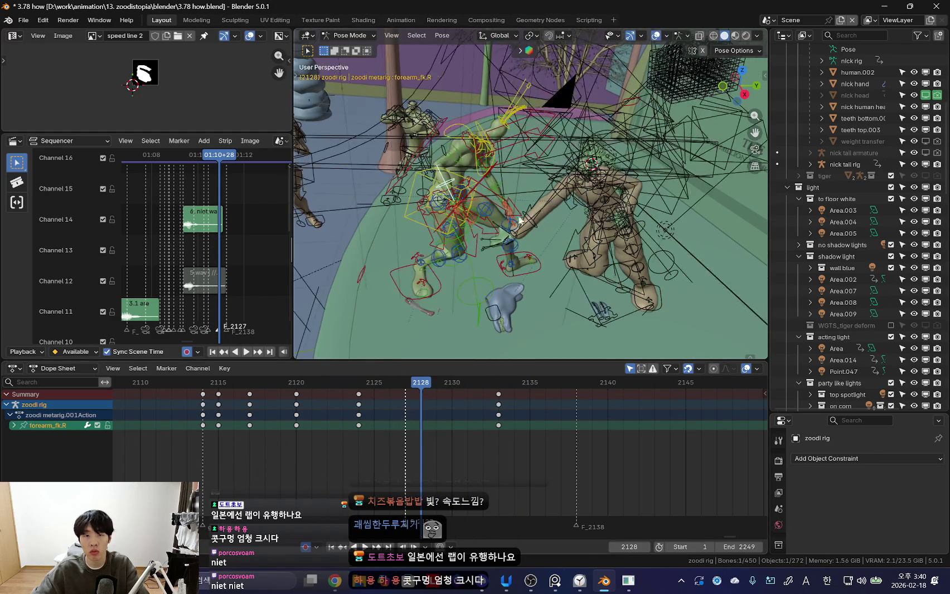
key("shift+alt+z")
key("r")
key("x")
key("shift+alt+z")
left_click(553, 184)
middle_click_drag(553, 183, 460, 224)
key("shift+alt+z")
- Rotate zoodi's right upper arm at frame 2127 and key the pose
key("Left")
key("Left")
key("Left")
left_click_drag(279, 441, 397, 433)
mouse_move(498, 227)
middle_mouse_down()
mouse_move(493, 137)
mouse_move(579, 136)
middle_mouse_up()
scroll(460, 219, "up", 5)
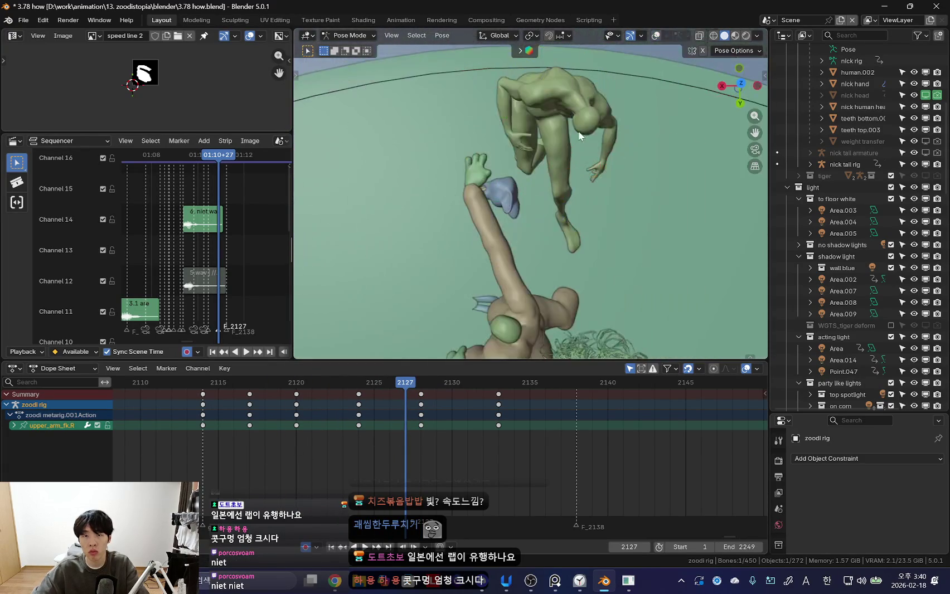
left_click(612, 182)
key("i")
- Key the right arm pose at frame 2128 and play back the reach
key("Right")
left_click(639, 205)
key("i")
key("space")
mouse_move(454, 318)
middle_mouse_down()
mouse_move(594, 225)
mouse_move(499, 271)
mouse_move(514, 231)
mouse_move(535, 236)
mouse_move(503, 251)
middle_mouse_up()
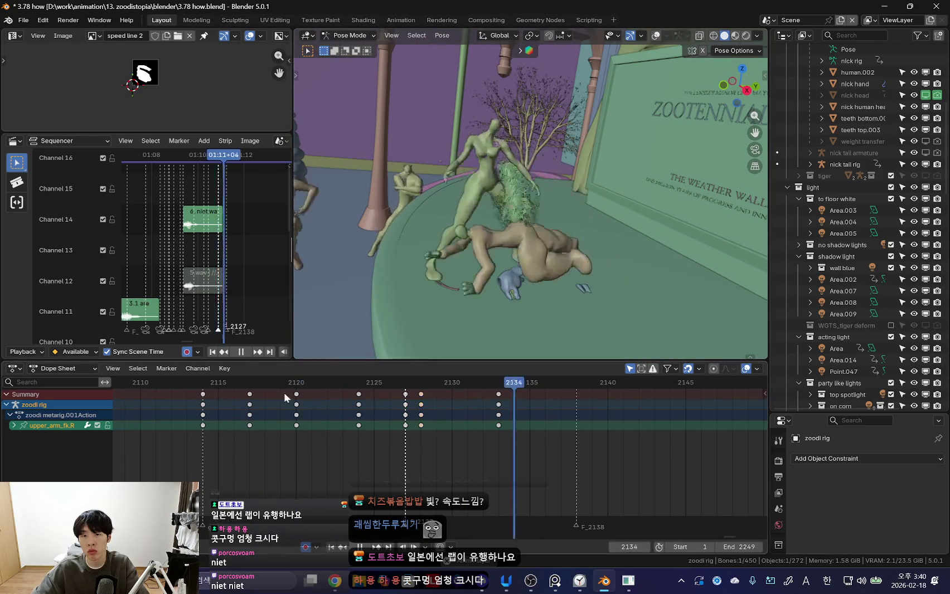
left_click_drag(303, 386, 310, 423)
- Go to frame 2128 and switch pose mode from zoodi's rig to nick's rig, showing the sidebar
left_click_drag(370, 429, 418, 435)
scroll(601, 229, "up", 2)
key("ctrl+Tab")
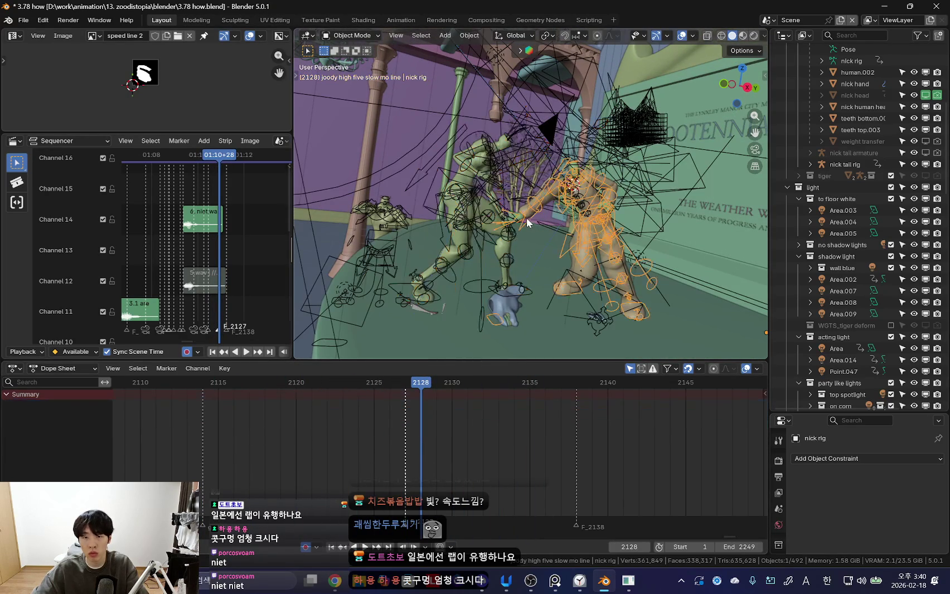
left_click(526, 217)
key("ctrl+Tab")
key("n")
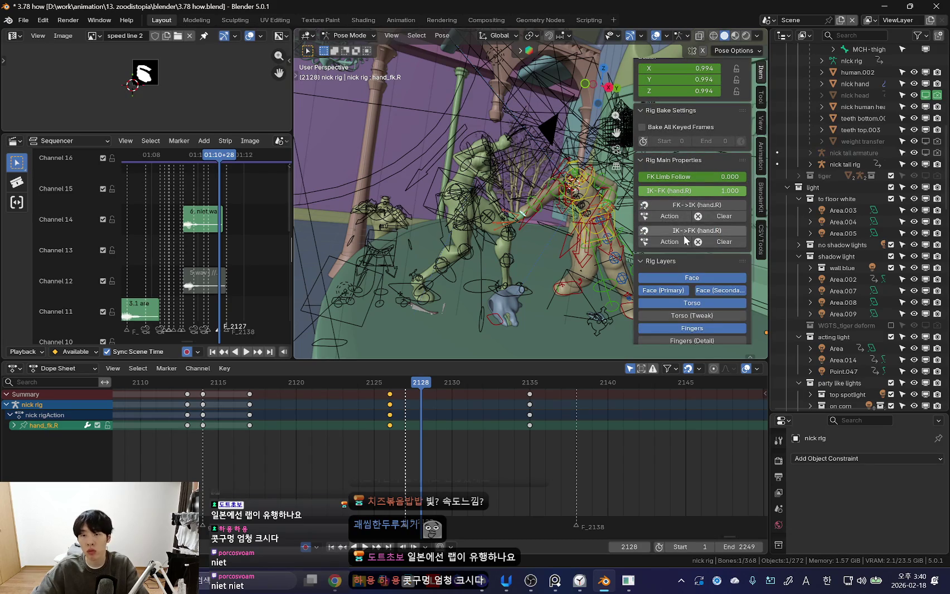
- Select nick's hand_ik.R and review its Child Of constraints targeting zoodi's rig
key("KP_Decimal")
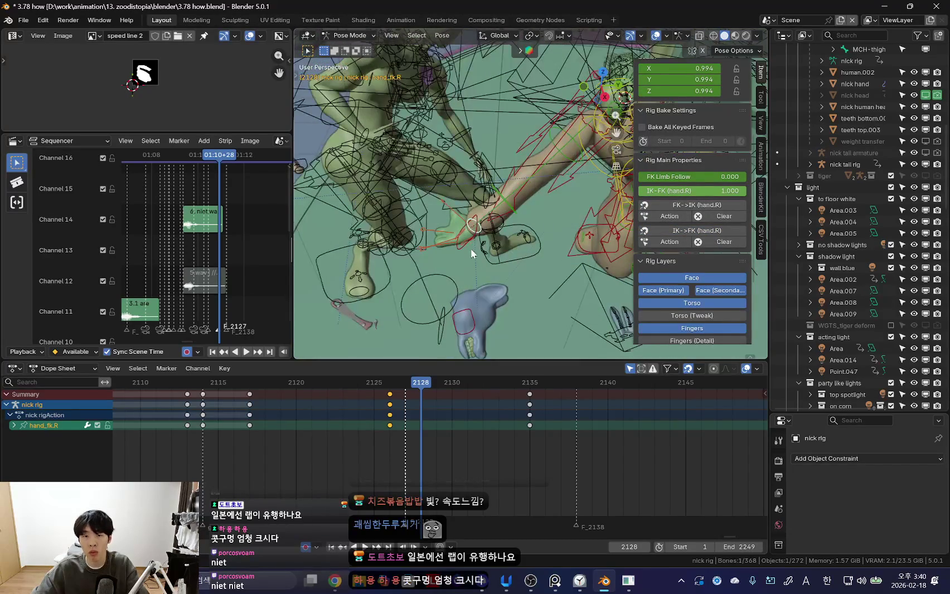
key("Down")
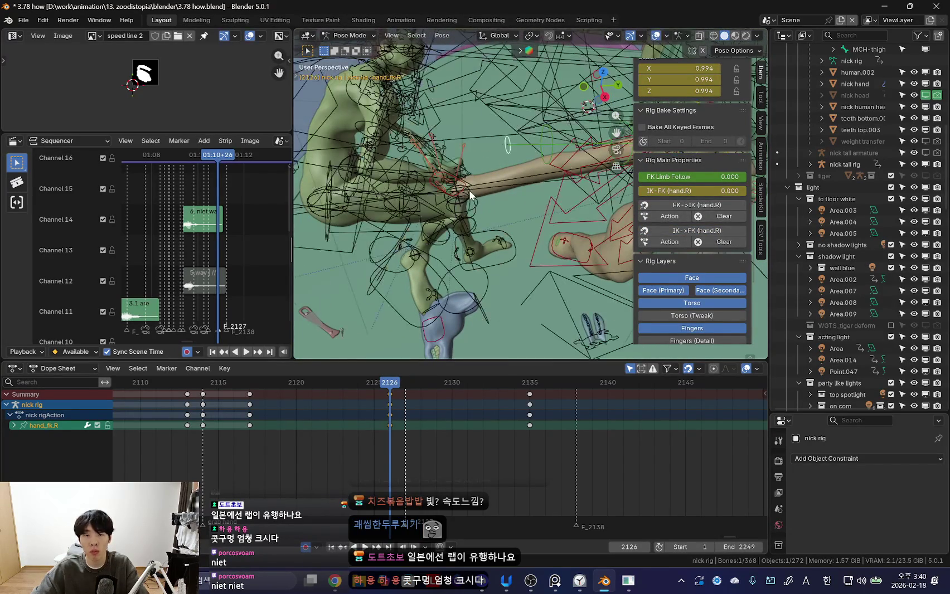
left_click(449, 181)
left_click_drag(833, 411, 833, 228)
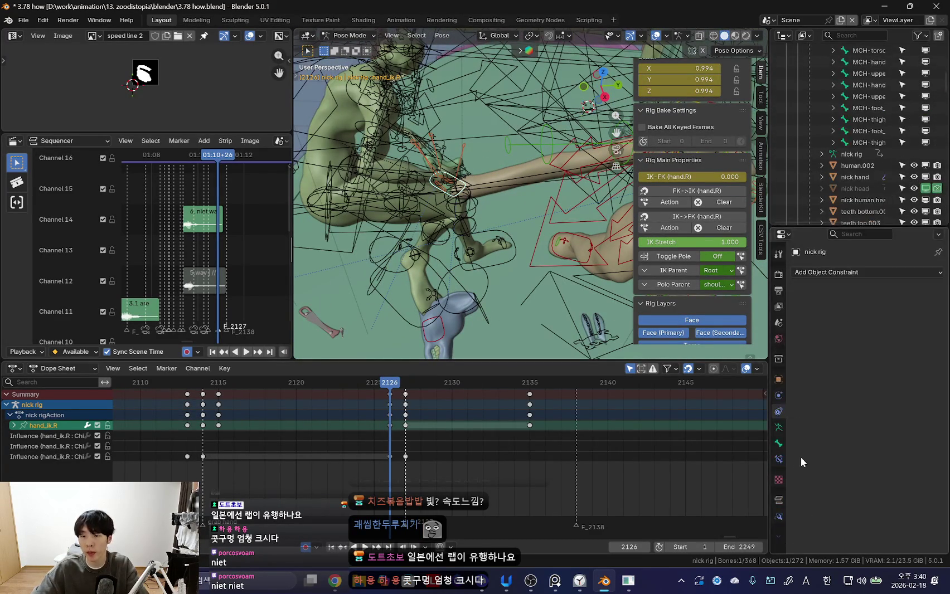
left_click(779, 459)
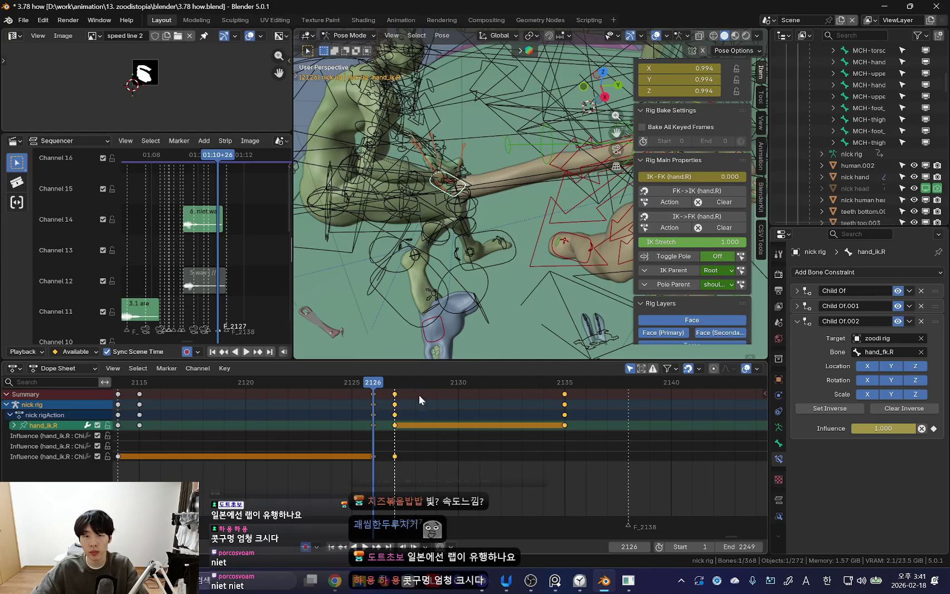
key("space")
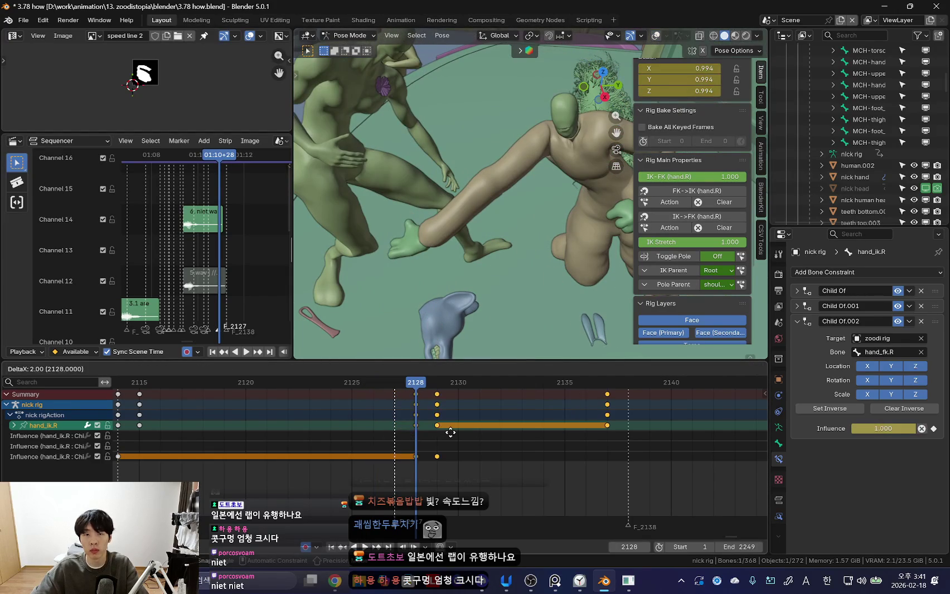
- At frame 2128, keyframe the IK-FK (hand.R) switch so nick's hand follows zoodi's
left_click_drag(451, 432, 413, 445)
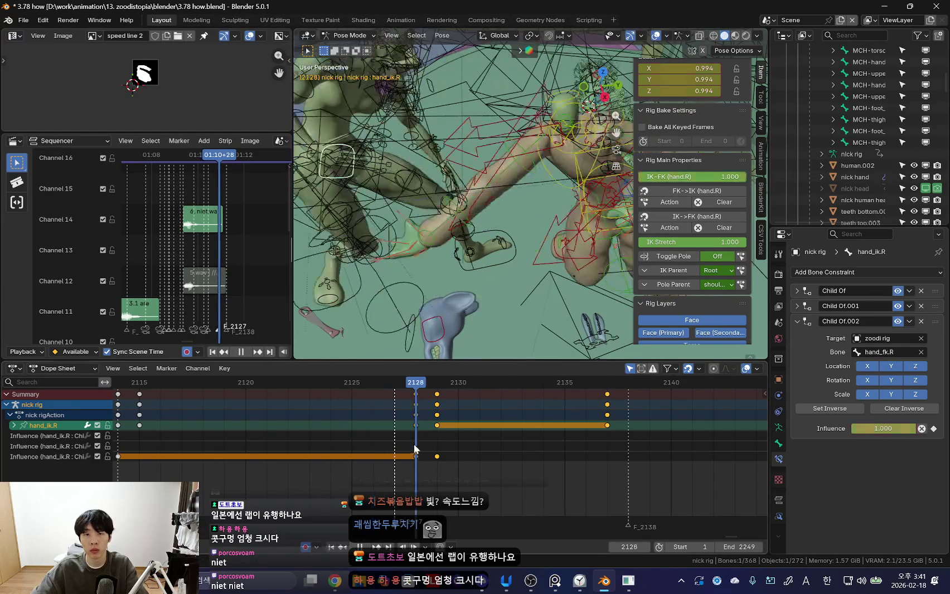
mouse_move(441, 349)
middle_mouse_down()
mouse_move(464, 344)
mouse_move(536, 275)
mouse_move(535, 220)
middle_mouse_up()
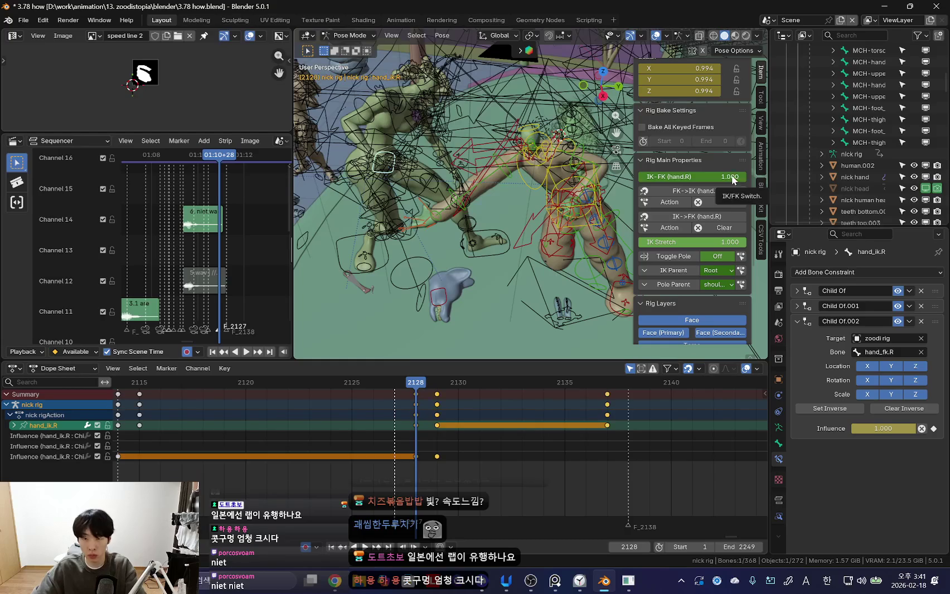
key("i")
key("shift+alt+z")
mouse_move(508, 245)
middle_mouse_down()
mouse_move(493, 233)
mouse_move(551, 231)
middle_mouse_up()
key("m")
key("Escape")
middle_click_drag(541, 182, 494, 188)
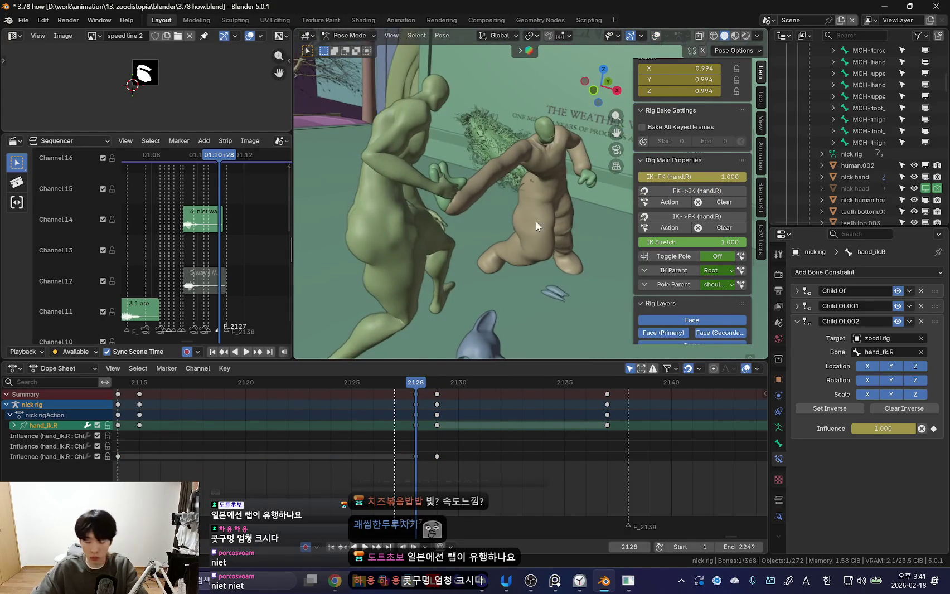
- Step back to frame 2127 and play the grab backward and forward to check it
key("n")
mouse_move(568, 233)
middle_mouse_down()
mouse_move(491, 234)
mouse_move(739, 177)
middle_mouse_up()
scroll(426, 437, "up", 2)
key("Left")
key("shift+alt+z")
key("n")
key("ctrl+shift+space")
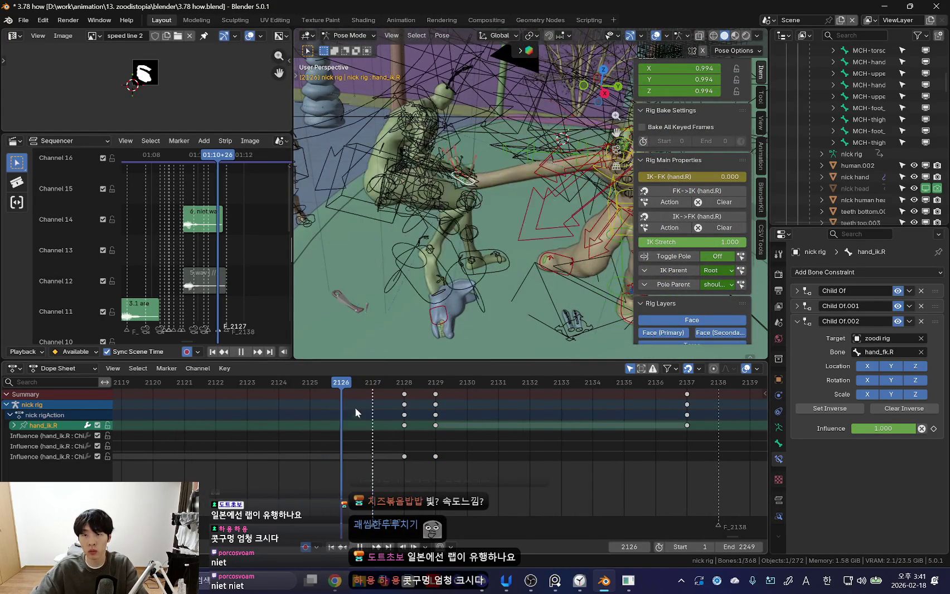
mouse_move(294, 407)
left_mouse_down()
mouse_move(374, 441)
mouse_move(286, 456)
mouse_move(359, 465)
mouse_move(343, 464)
left_mouse_up()
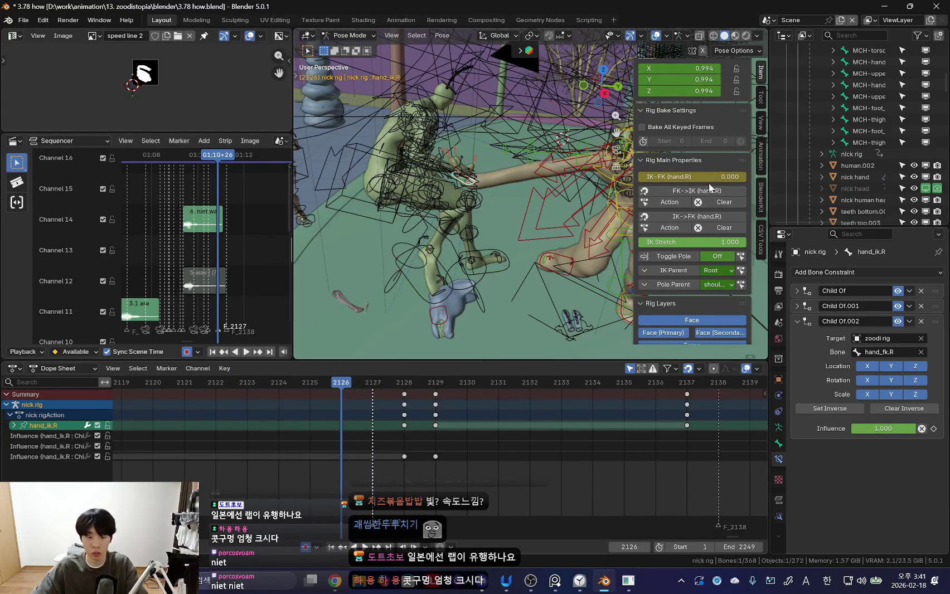
key("space")
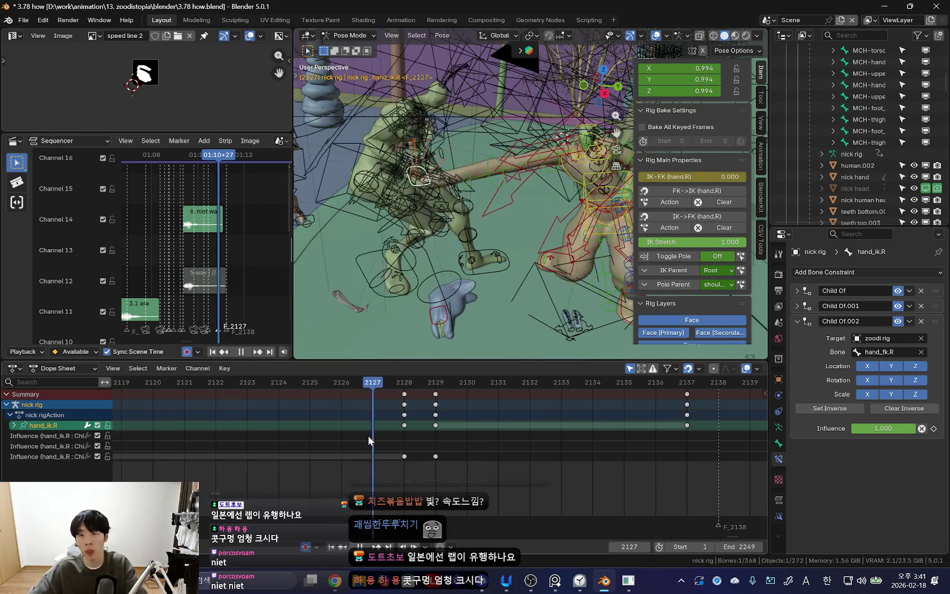
key("space")
- Scrub and play through the grab without overlays, ending on frame 2129
key("n")
key("shift+alt+z")
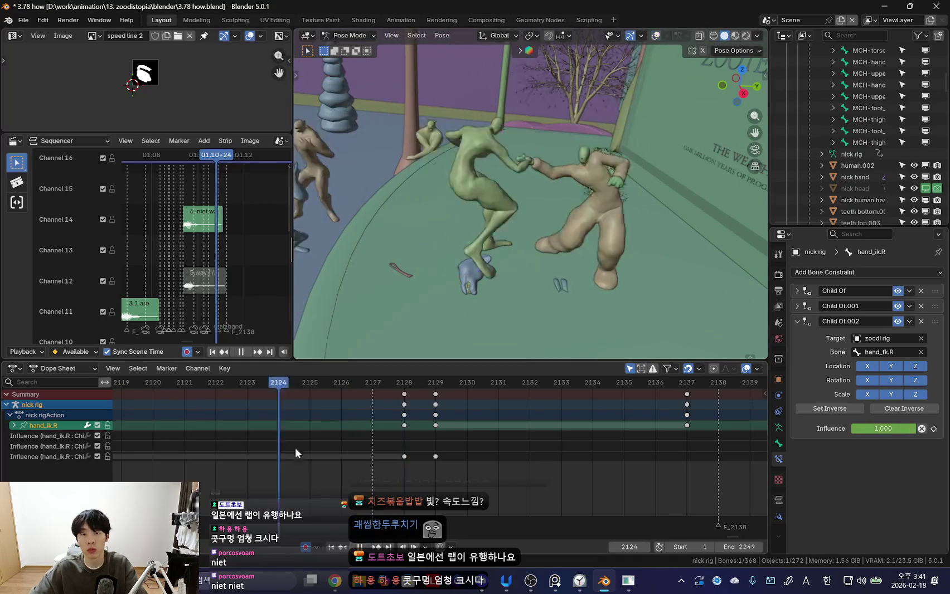
left_click_drag(282, 444, 441, 474)
key("space")
key("Escape")
key("Right")
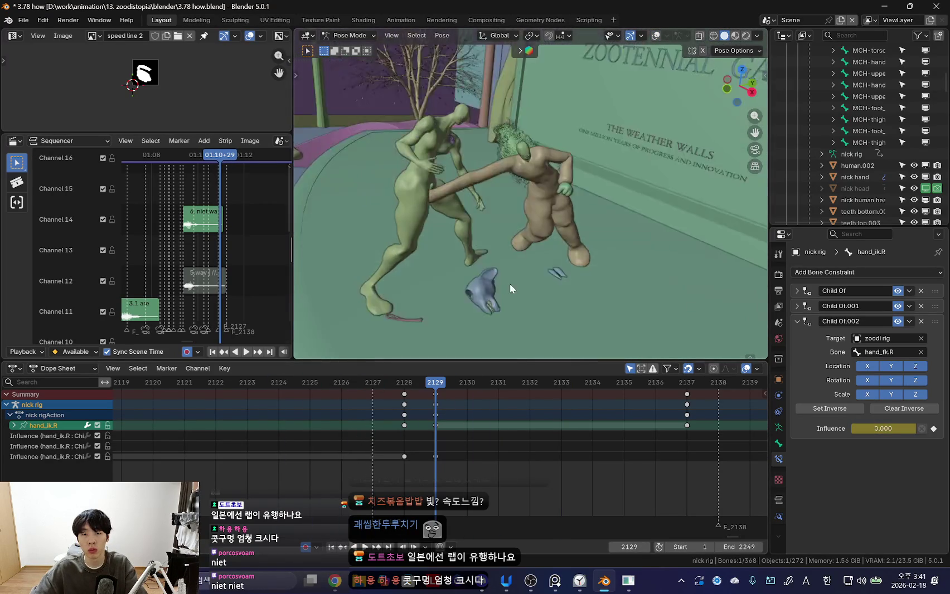
key("shift+alt+z")
- Key nick's right arm at 2128, then swing the upper arm down and key it at 2129
left_click(456, 186)
key("Left")
key("shift+alt+z")
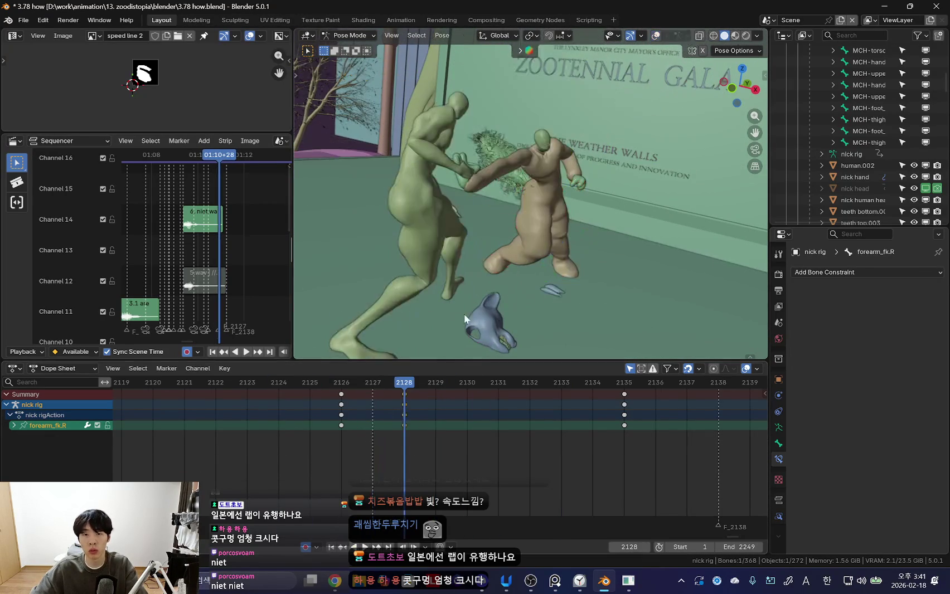
key("i")
key("space")
key("shift+alt+z")
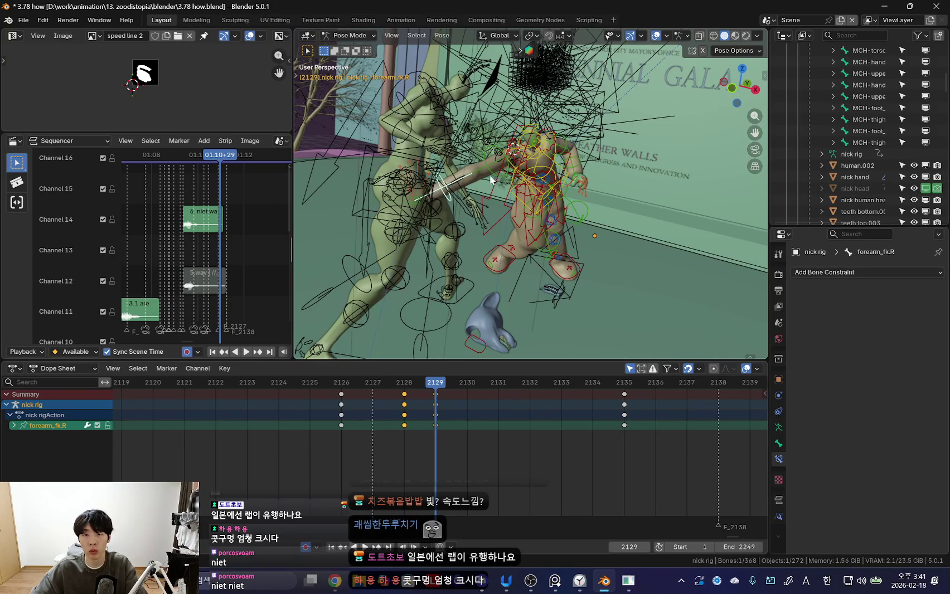
left_click_drag(491, 176, 491, 211)
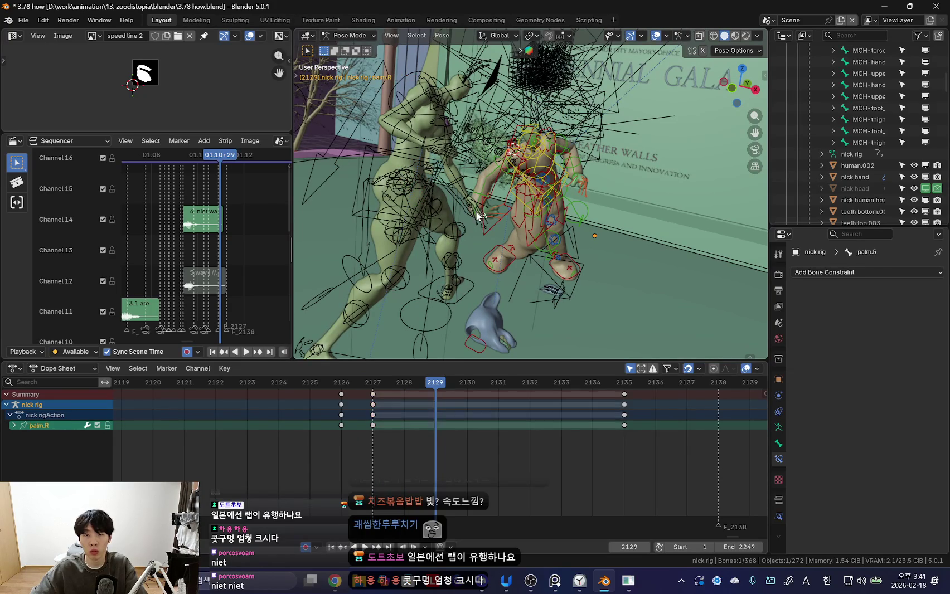
key("i")
- Check the arm pose through the scene camera, then select and rotate upper_arm_fk.R
key("KP_0")
key("shift+alt+z")
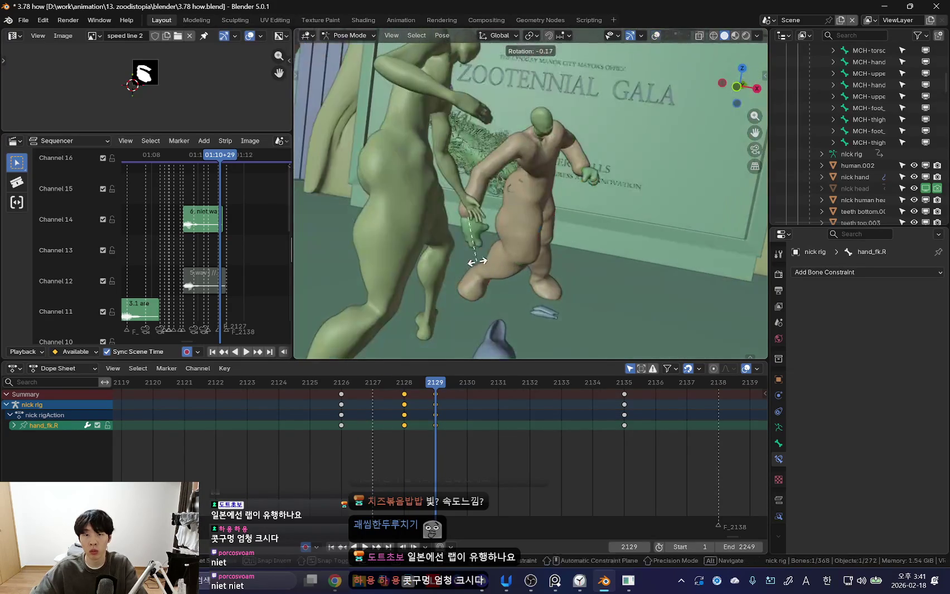
key("Left")
mouse_move(482, 204)
middle_mouse_down()
mouse_move(473, 273)
mouse_move(501, 235)
middle_mouse_up()
key("Right")
key("shift+alt+z")
left_click(494, 163)
key("KP_0")
key("shift+alt+z")
key("r")
key("r")
mouse_move(506, 206)
middle_mouse_down()
mouse_move(450, 231)
mouse_move(588, 240)
mouse_move(489, 245)
middle_mouse_up()
key("shift+alt+z")
- Rotate forearm_fk.R and upper_arm_fk.R to lower nick's hand down and right
left_click(452, 178)
key("shift+alt+z")
middle_click_drag(452, 178, 642, 204)
key("r")
left_click(584, 251)
key("shift+alt+z")
left_click(552, 156)
middle_click_drag(552, 156, 577, 270)
key("shift+alt+z")
key("r")
left_click(568, 290)
key("shift+alt+z")
key("shift+alt+z")
- Preview the grab through the scene camera and scrub through it
key("KP_0")
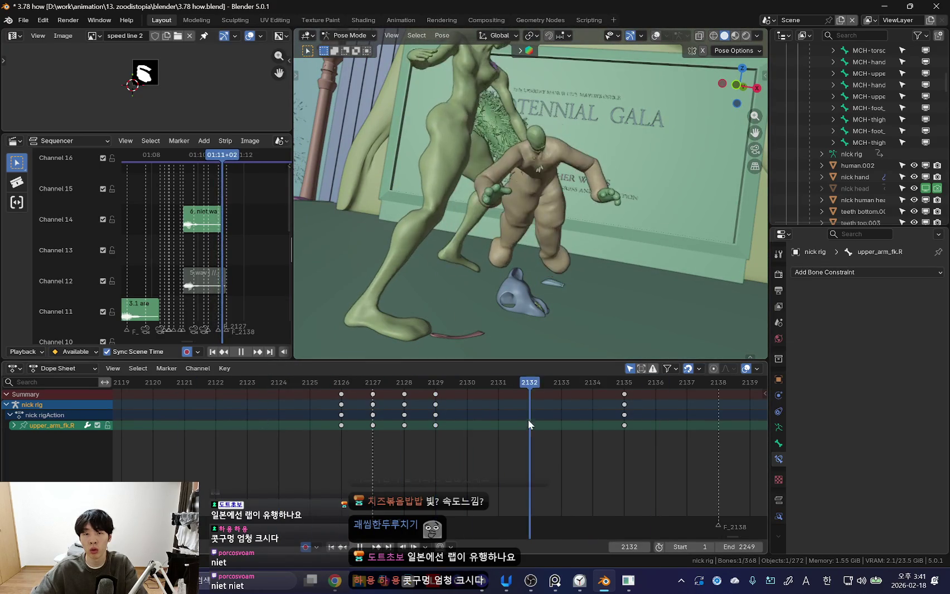
key("space")
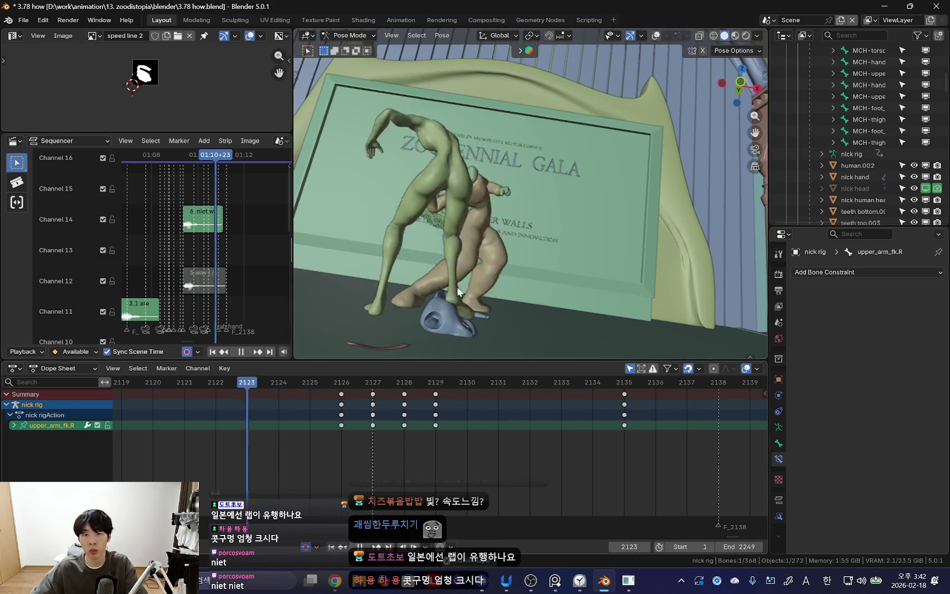
scroll(168, 435, "down", 3)
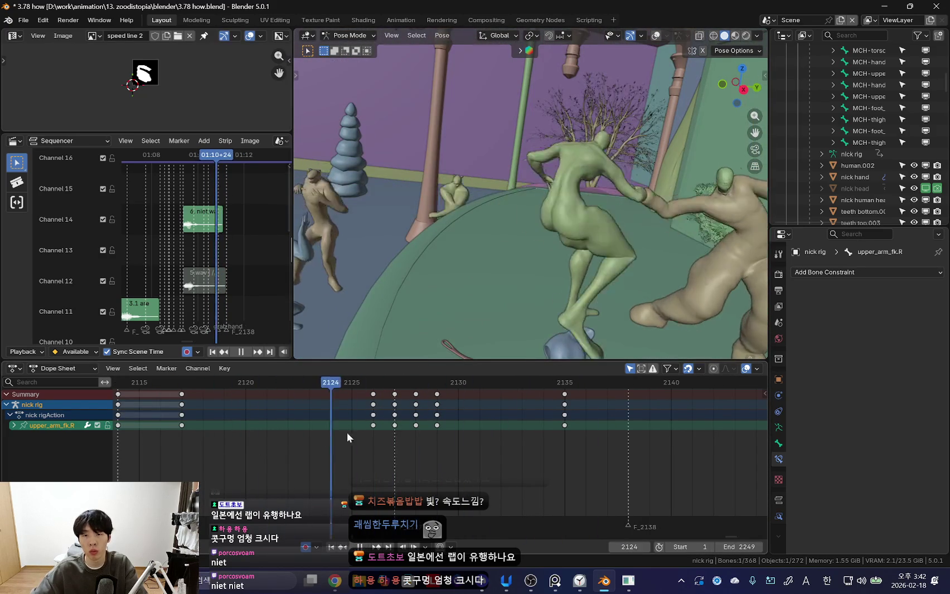
mouse_move(280, 424)
left_mouse_down()
mouse_move(402, 443)
mouse_move(248, 429)
mouse_move(479, 442)
mouse_move(290, 445)
mouse_move(466, 454)
mouse_move(374, 444)
mouse_move(415, 429)
left_mouse_up()
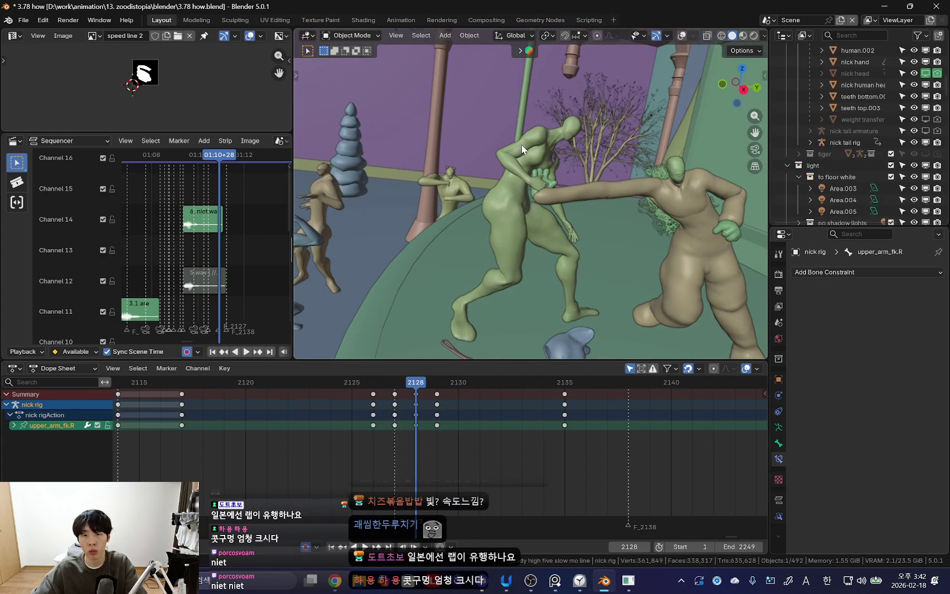
- Switch to pose mode on zoodi's rig and move to frame 2132
key("alt+z")
left_click(522, 151)
key("ctrl+Tab")
key("alt+z")
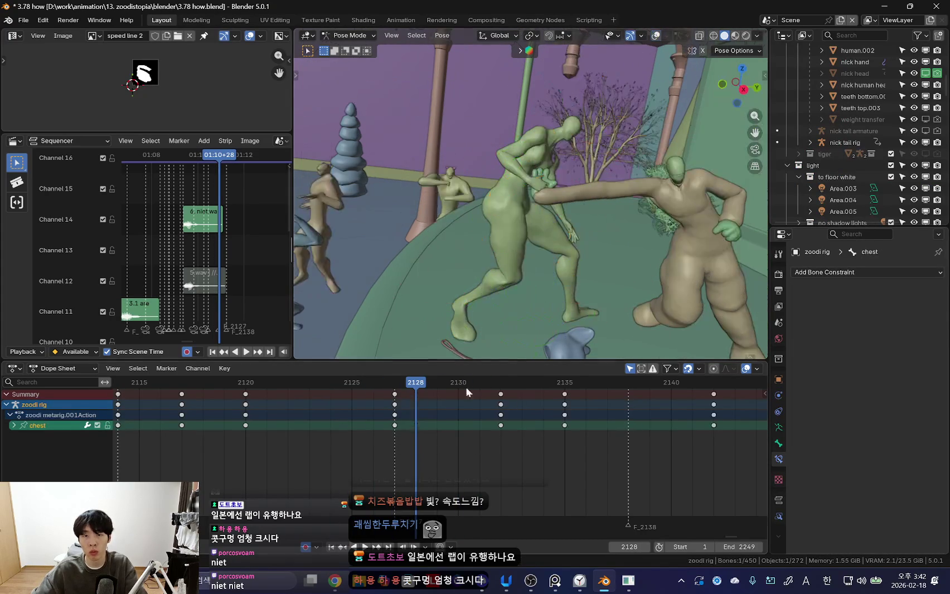
mouse_move(416, 432)
left_mouse_down()
mouse_move(451, 420)
mouse_move(447, 410)
mouse_move(479, 424)
left_mouse_up()
mouse_move(502, 323)
middle_mouse_down()
mouse_move(536, 292)
mouse_move(605, 280)
mouse_move(587, 303)
mouse_move(636, 294)
middle_mouse_up()
key("Right")
- Rotate zoodi's chest at frame 2132 and replay frames 2125–2132
key("r")
left_click(641, 193)
middle_click_drag(641, 194, 438, 469)
key("shift+ctrl+space")
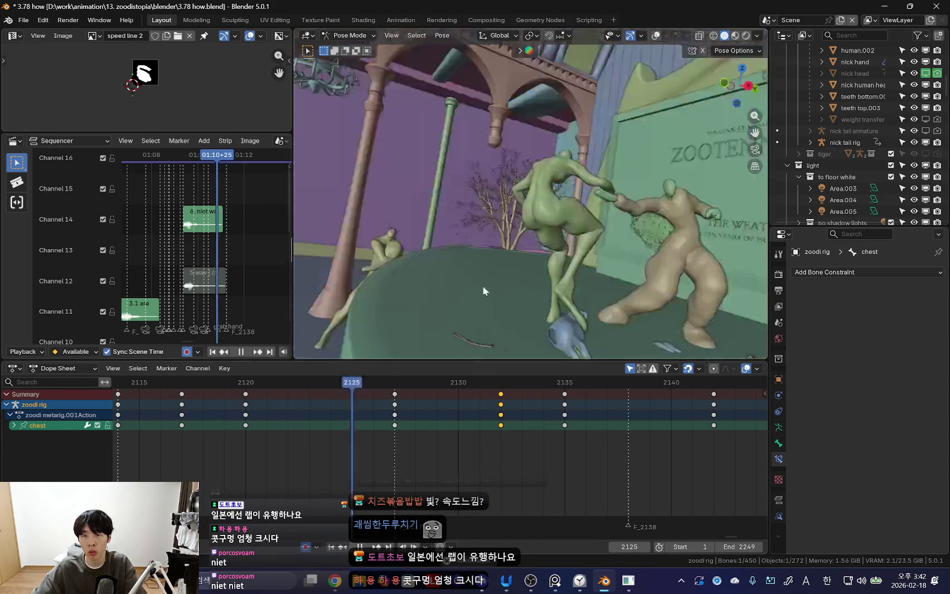
left_click_drag(293, 446, 483, 437)
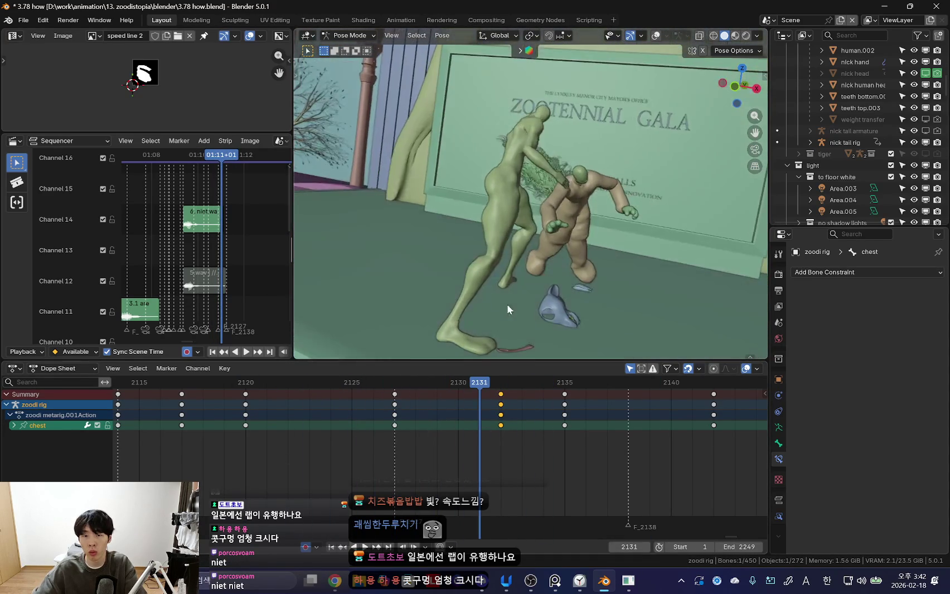
key("Right")
left_click(625, 247)
key("shift+ctrl+space")
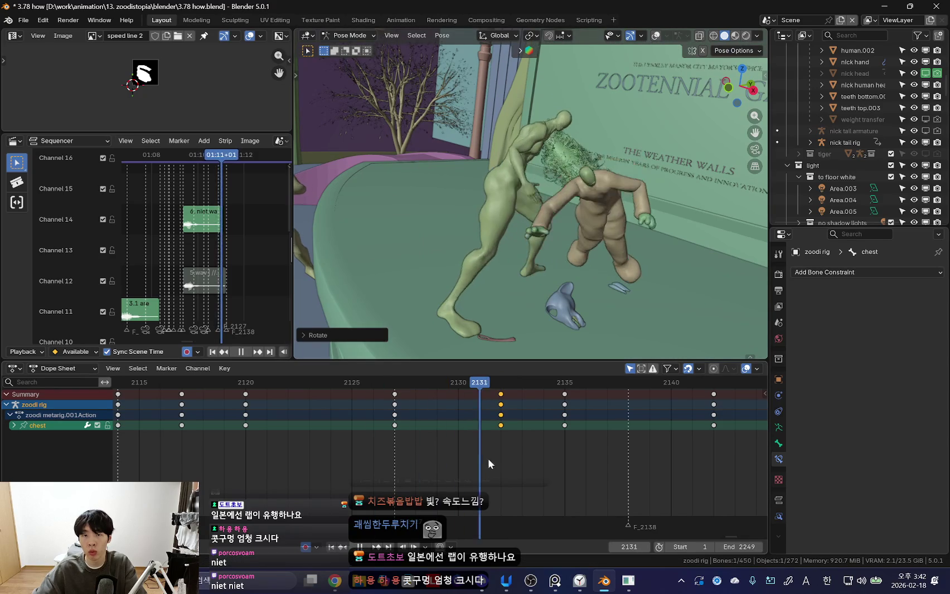
left_click_drag(365, 433, 464, 440)
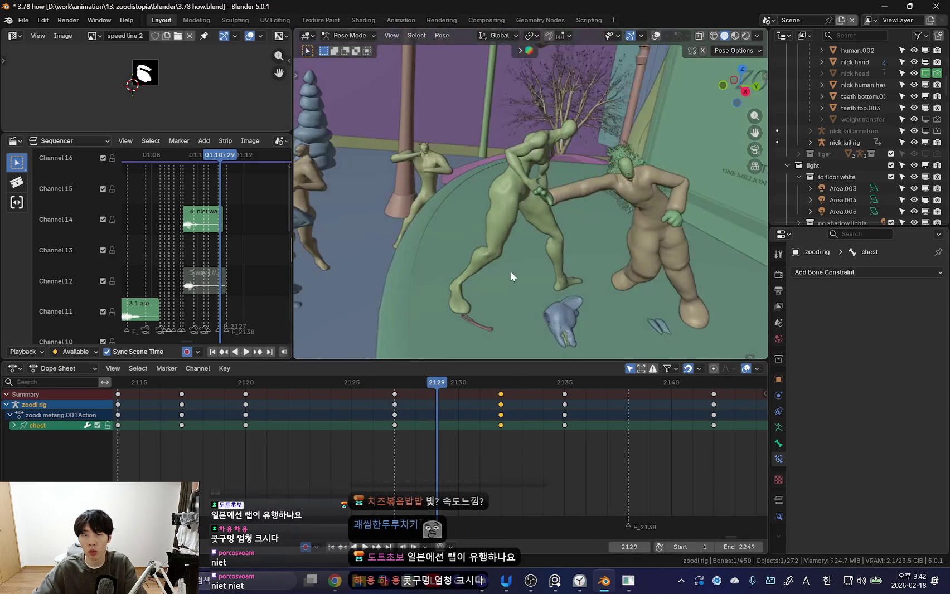
- Keyframe the chest at 2129, then rotate it again at frame 2132
key("i")
scroll(425, 437, "up", 2)
key("shift+ctrl+space")
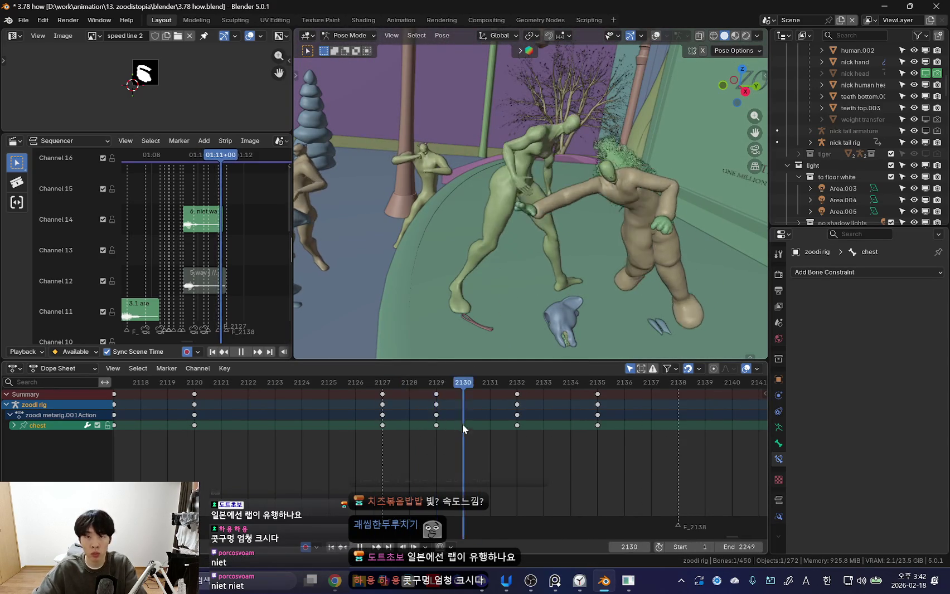
key("shift+ctrl+space")
key("r")
left_click(604, 312)
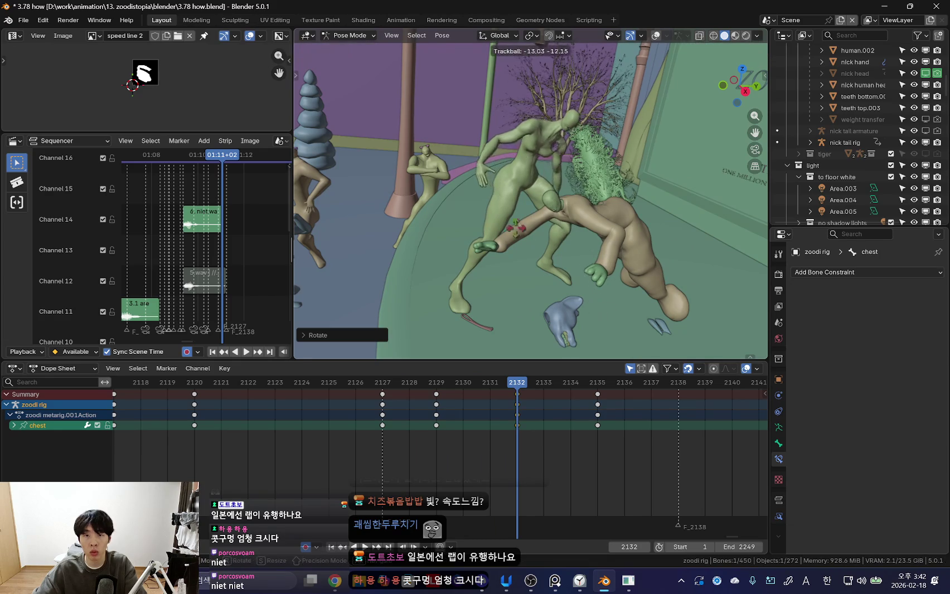
- Rotate the chest once more near 2135, remove the stray keys at 2142, and replay
left_click_drag(435, 443, 602, 448)
key("r")
left_click(577, 241)
key("space")
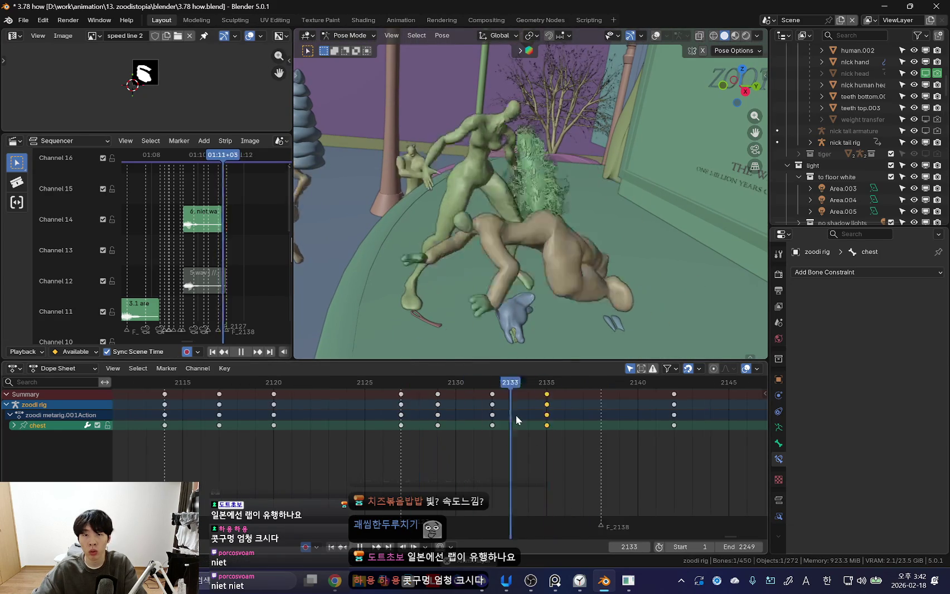
scroll(489, 443, "down", 4)
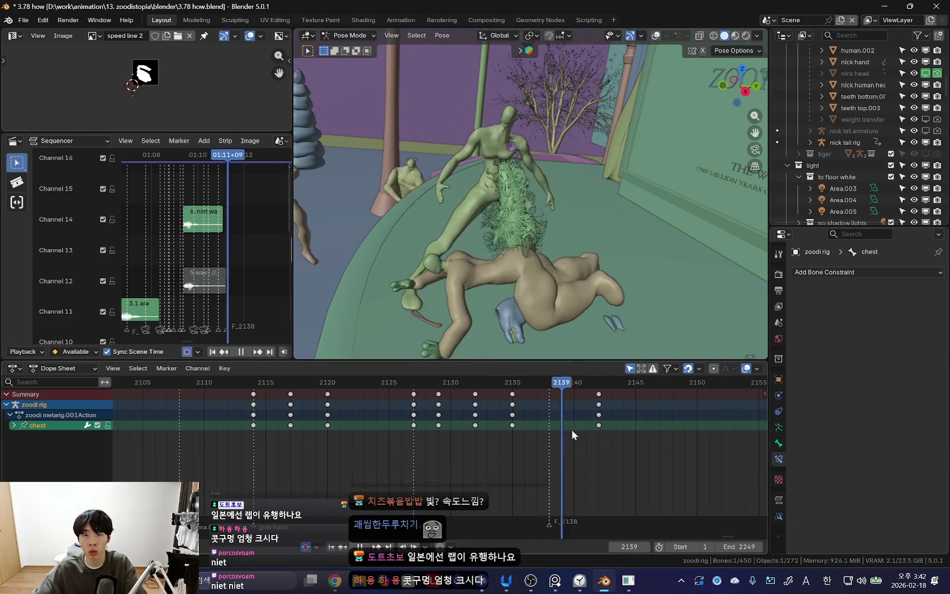
key("ctrl+z")
key("space")
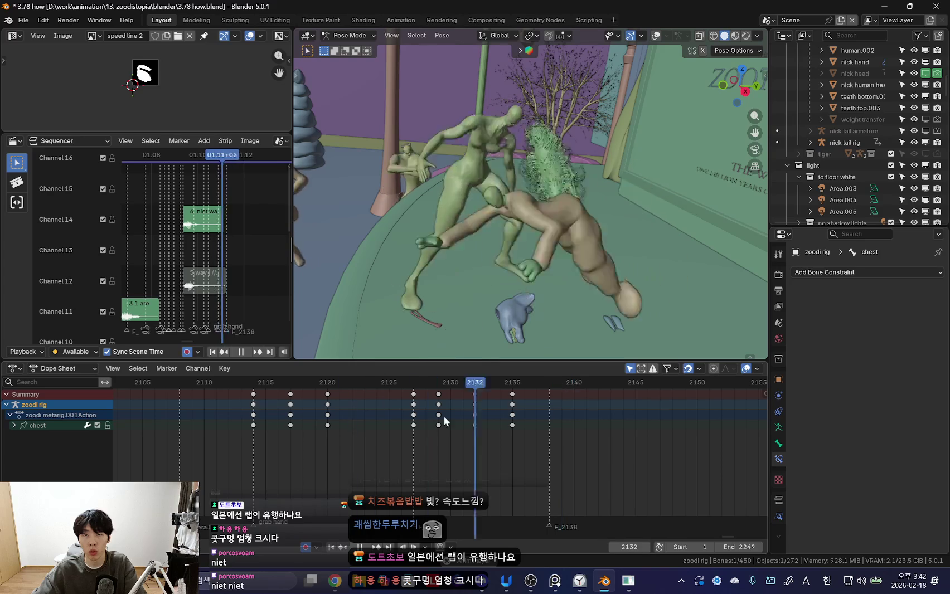
- Jump between frames 2121–2136 to compare zoodi's punch poses during playback
left_click(479, 424)
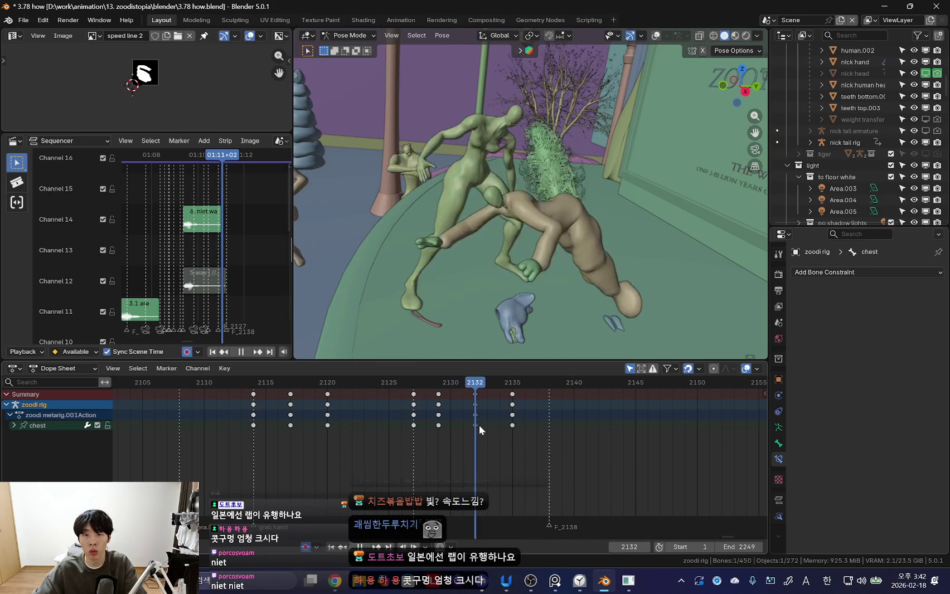
left_click(474, 431)
left_click(527, 433)
left_click(477, 423)
left_click(512, 419)
left_click(512, 419)
key("space")
left_click(414, 440)
key("space")
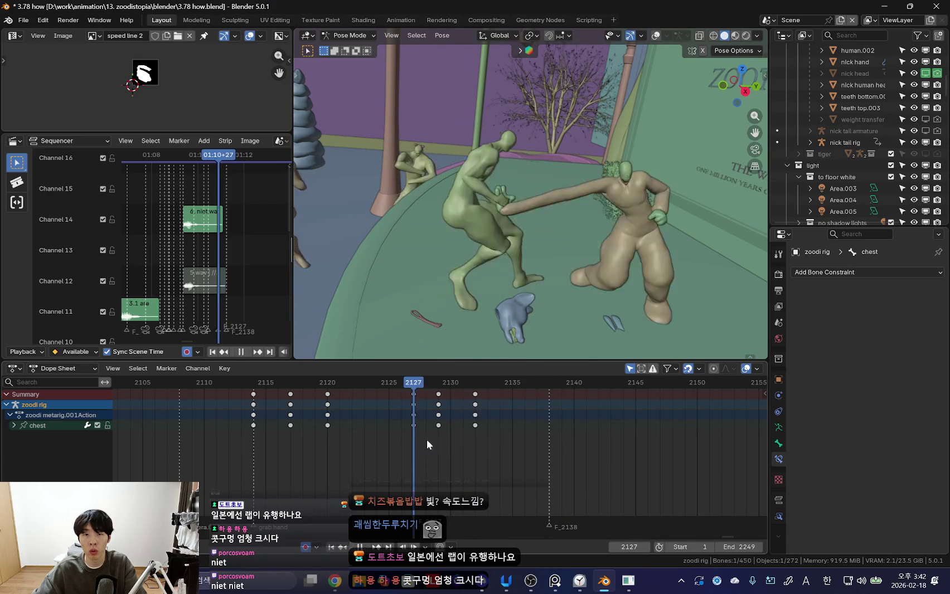
- Trackball-rotate zoodi's chest into a new recoil pose and play the motion back
mouse_move(567, 348)
middle_mouse_down()
mouse_move(546, 259)
mouse_move(517, 320)
middle_mouse_up()
left_click(433, 420)
left_click_drag(433, 420, 497, 426)
middle_click_drag(530, 251, 558, 223)
key("r")
key("r")
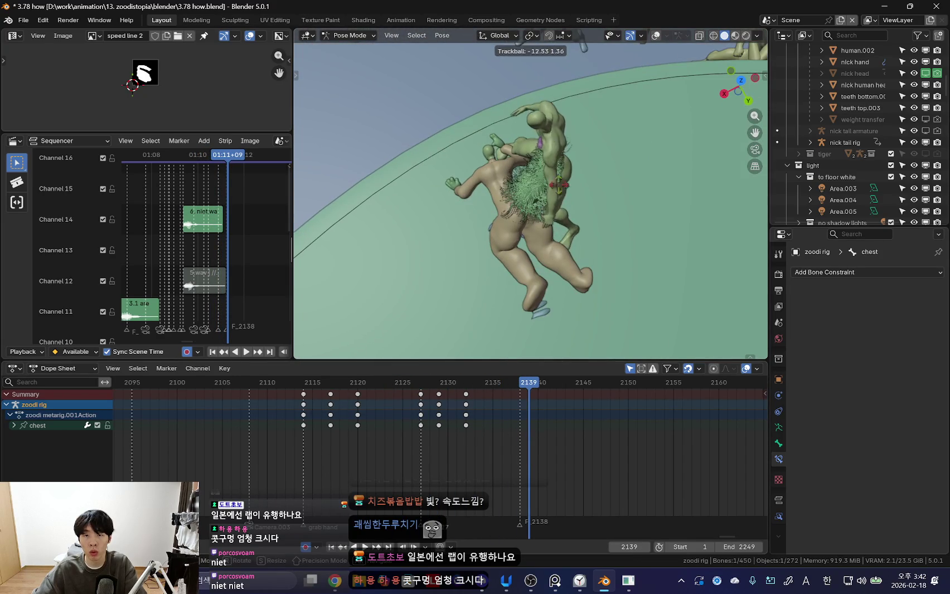
key("space")
middle_click_drag(673, 178, 577, 269)
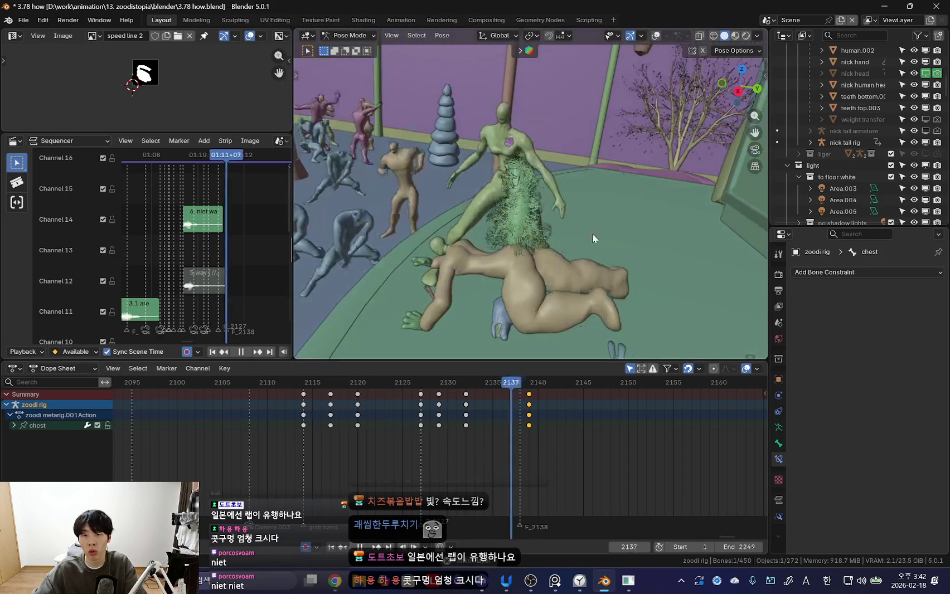
key("space")
left_click(445, 469)
left_click(374, 440)
key("shift+alt+z")
key("shift+alt+z")
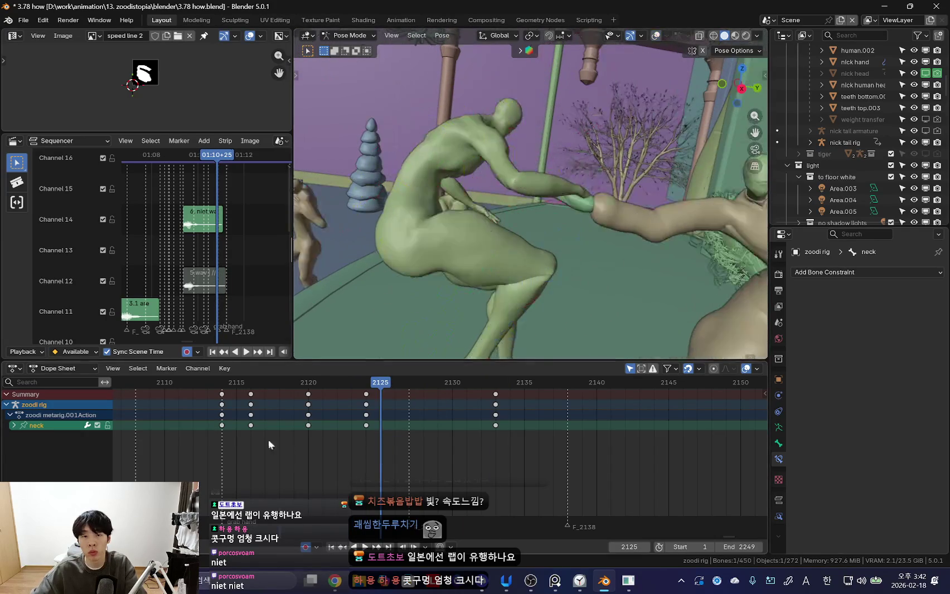
- Rotate and key zoodi's neck at frames 2126 and 2128, then play back to review
key("Right")
left_click(583, 220)
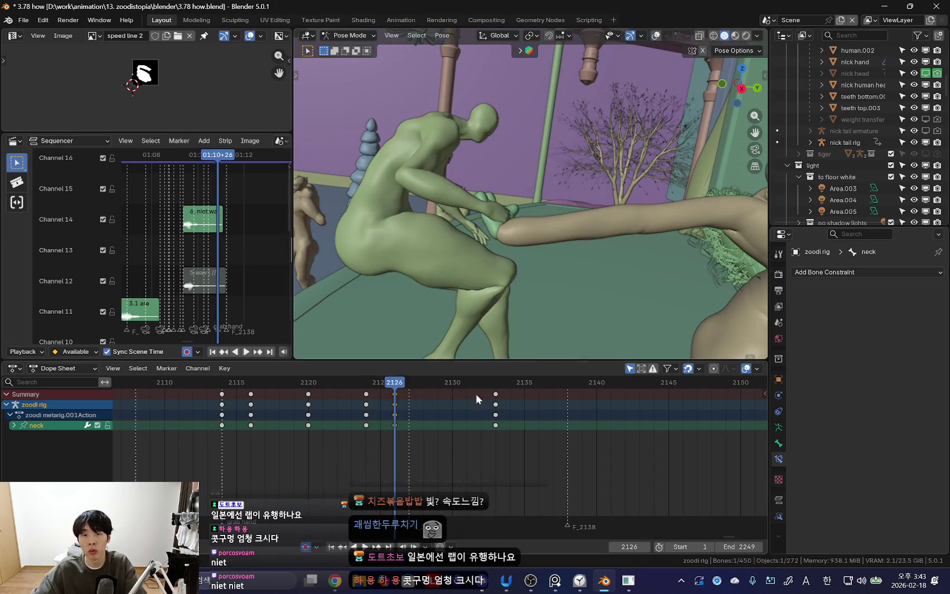
key("Right")
key("Right")
key("r")
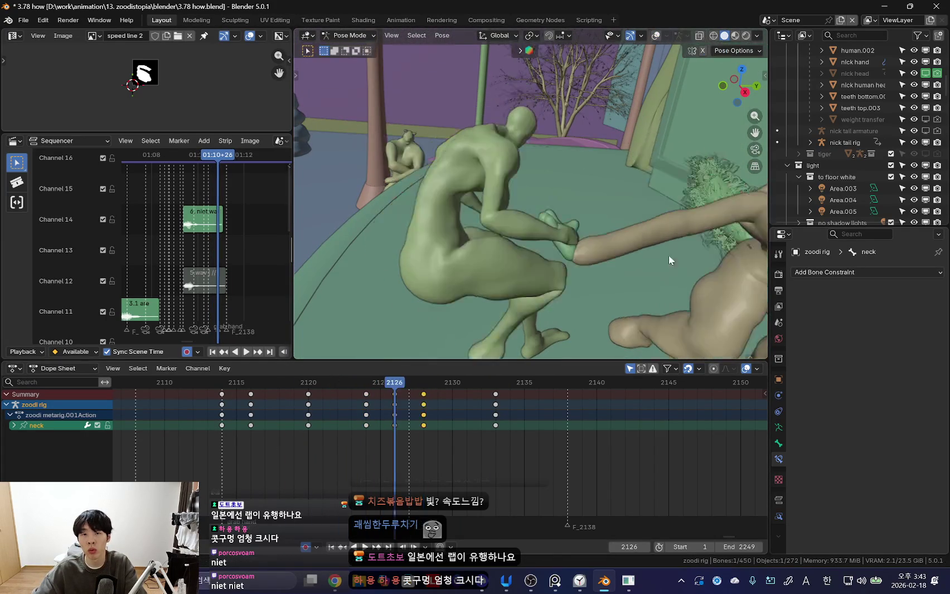
key("space")
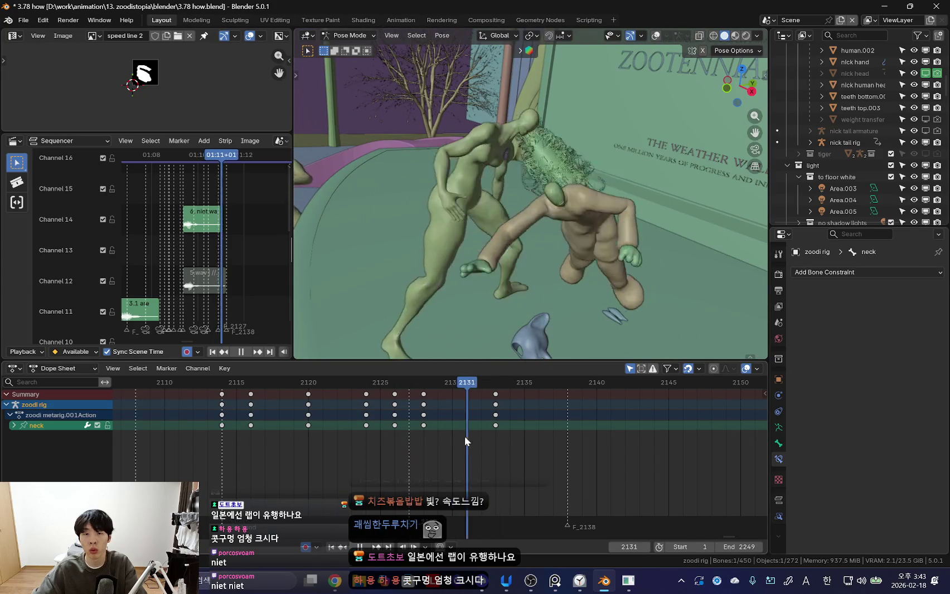
key("space")
- Select zoodi's torso bone and review frames 2123–2128 with the rig overlays toggled
key("shift+alt+z")
left_click(473, 230)
key("space")
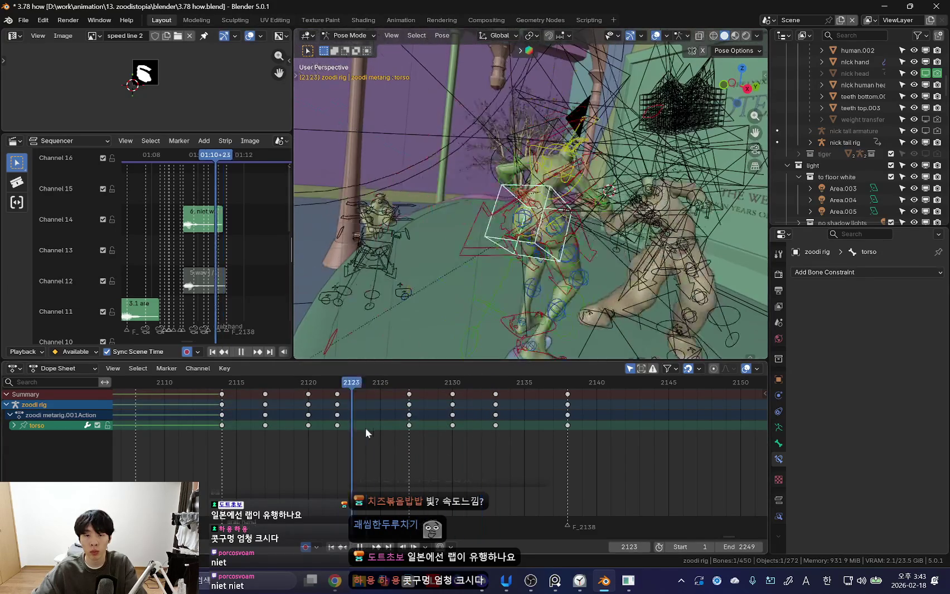
left_click_drag(438, 422, 353, 416)
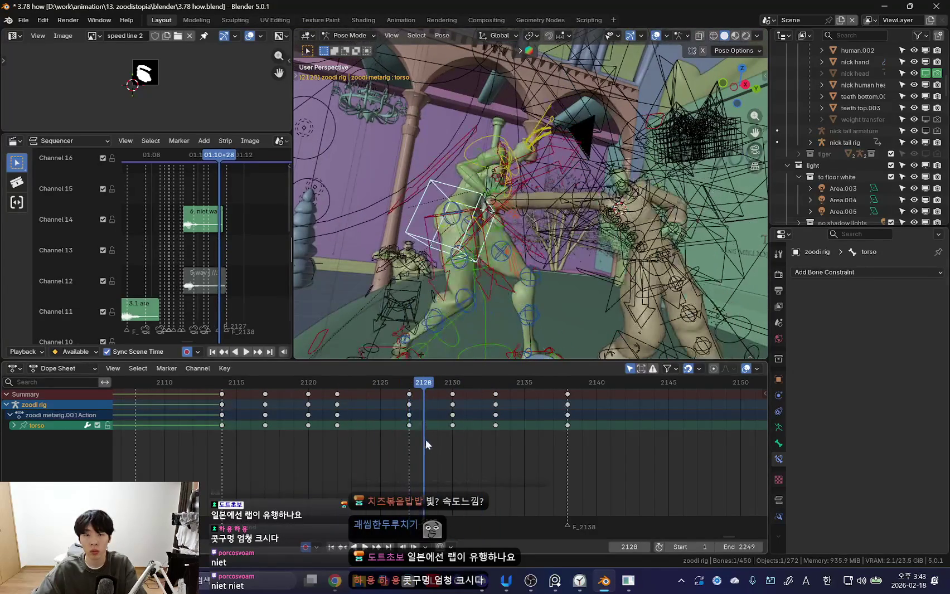
left_click_drag(352, 416, 424, 419)
key("shift+alt+z")
key("space")
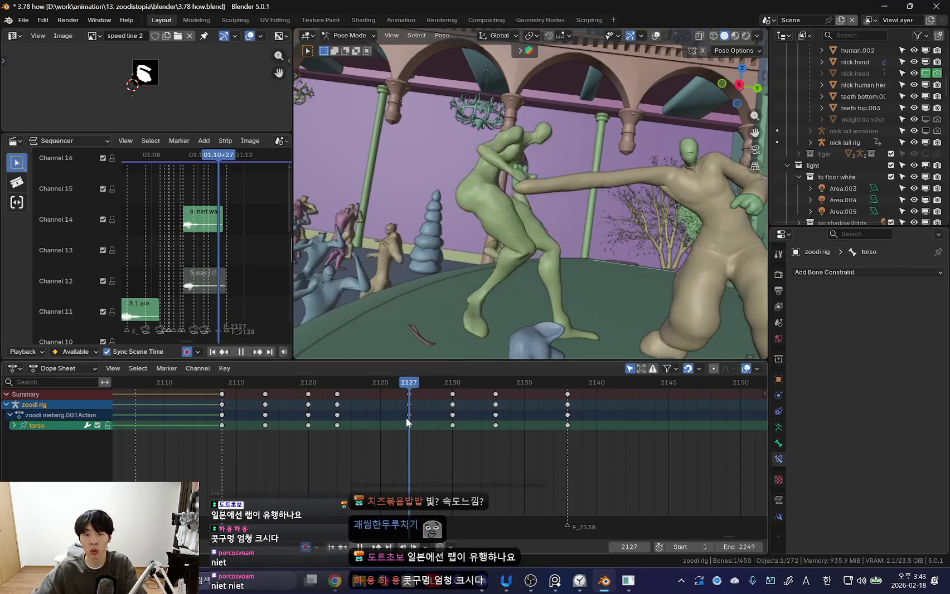
key("shift+alt+z")
- Select foot_ik.R and shift its later keyframes two frames earlier in the Dope Sheet
left_click(435, 319)
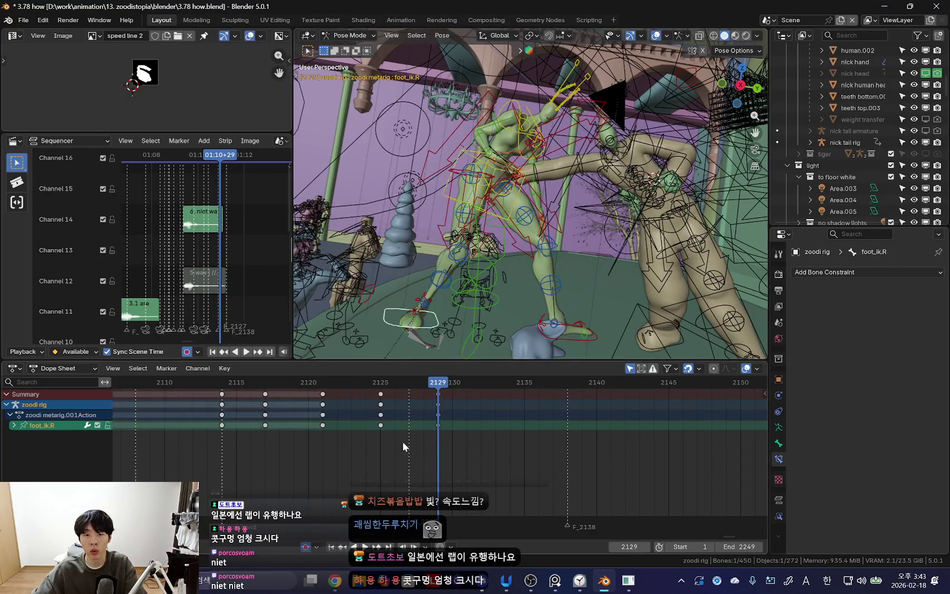
left_click(334, 422)
key("space")
left_click_drag(302, 396, 358, 400)
key("space")
left_click(291, 434)
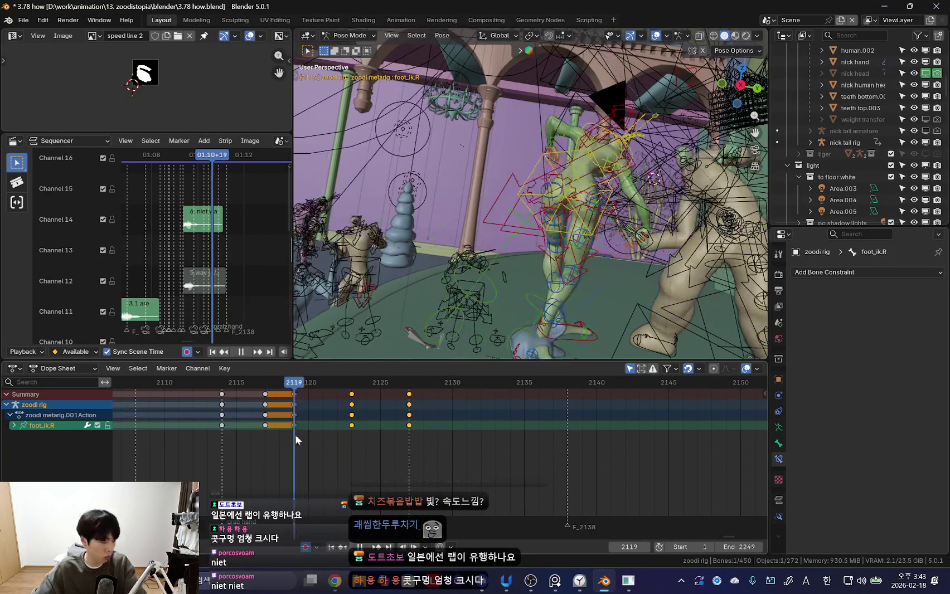
- Play back the retimed right-foot step from frame 2119 through 2128
key("space")
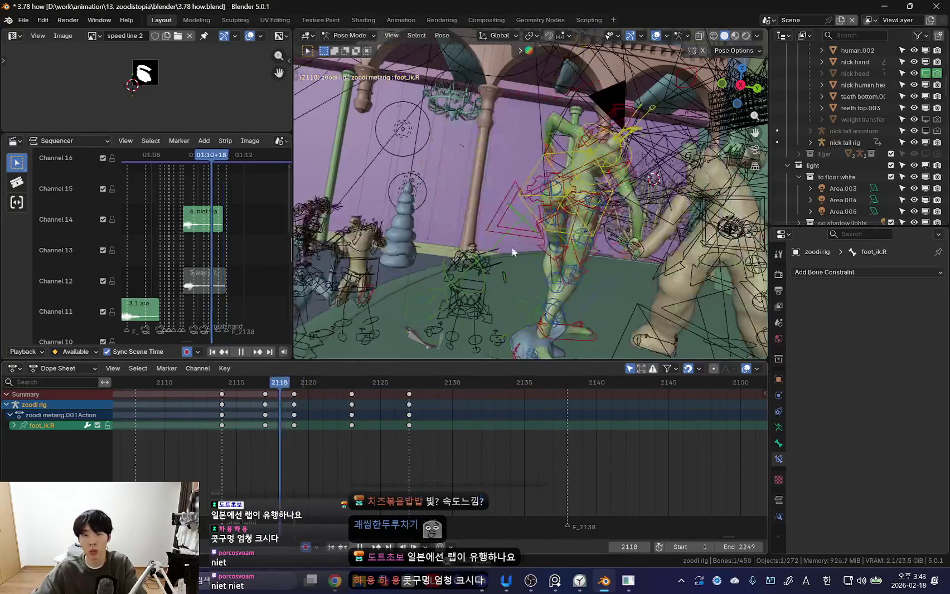
key("shift+alt+z")
left_click(290, 437)
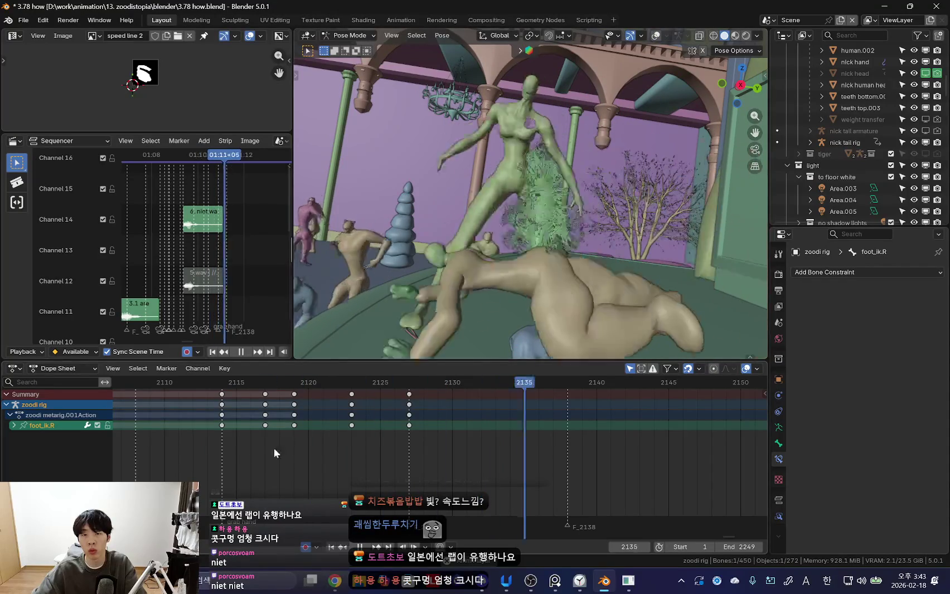
key("space")
key("space")
key("space")
key("shift+alt+z")
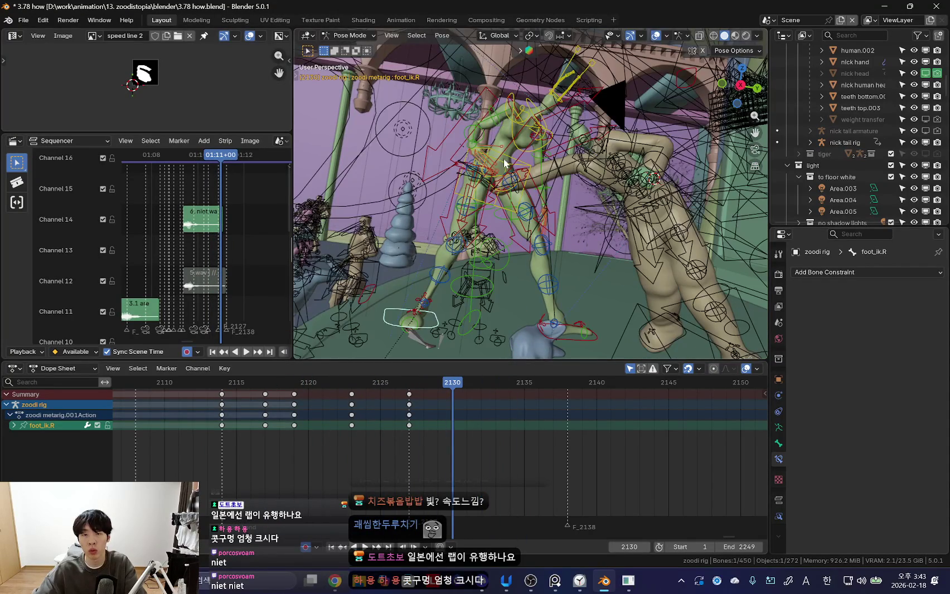
key("space")
key("shift+alt+z")
left_click_drag(368, 400, 424, 409)
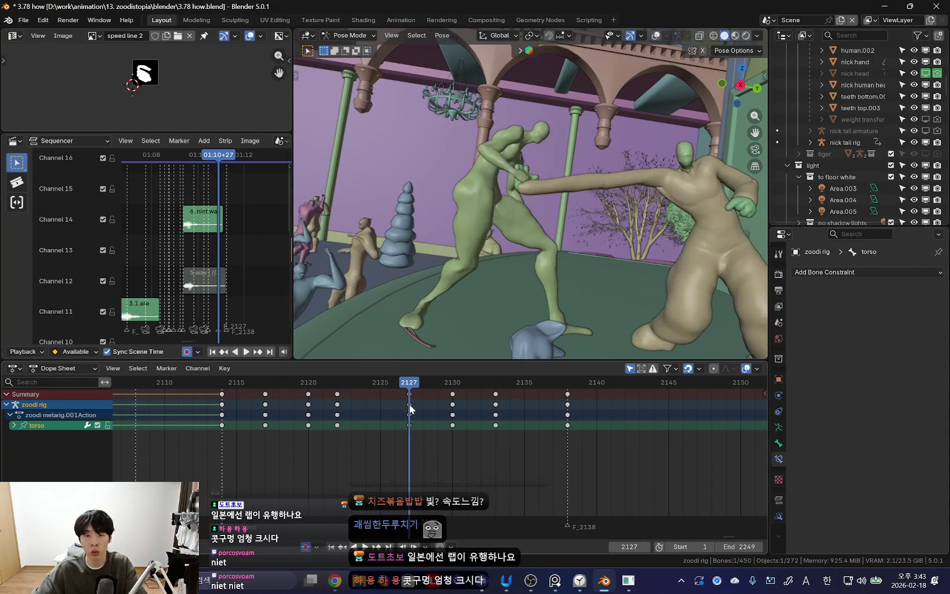
- Move zoodi's torso and key it at frame 2128, then play back the motion
key("space")
key("g")
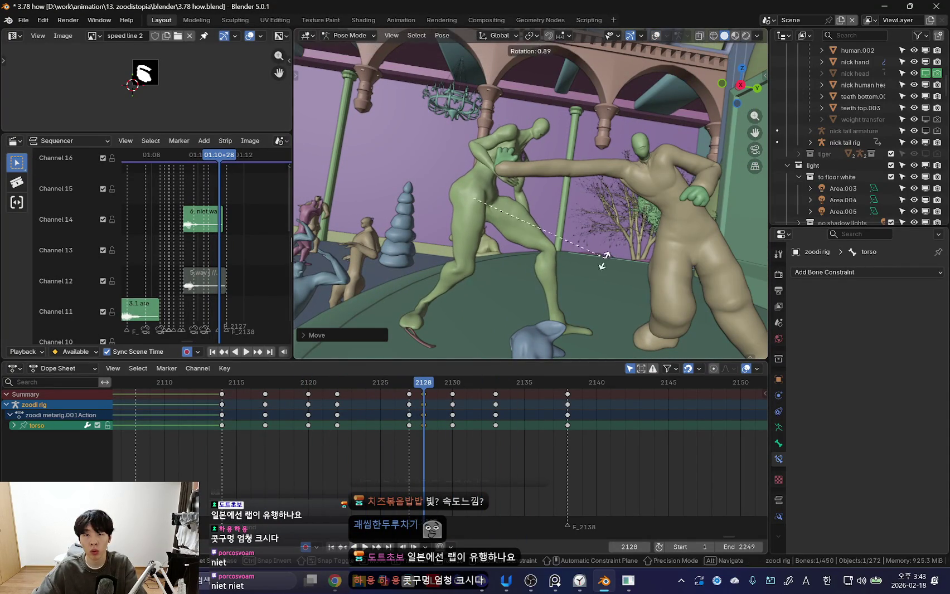
left_click(578, 259)
key("space")
mouse_move(460, 436)
left_mouse_down()
mouse_move(303, 435)
mouse_move(445, 438)
left_mouse_up()
key("space")
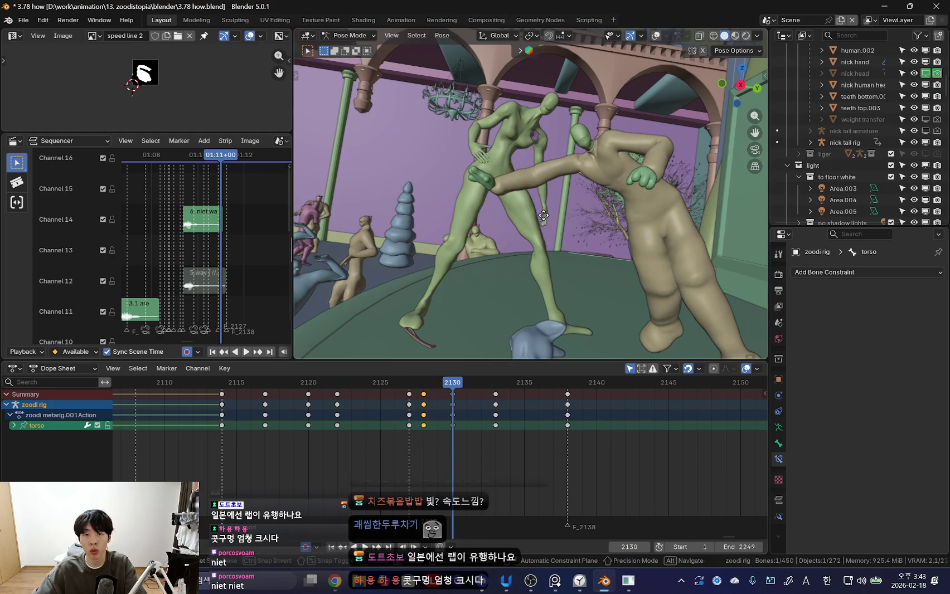
- Reposition zoodi's torso at frame 2130 and replay the motion from frame 2113
key("g")
left_click(460, 451)
key("space")
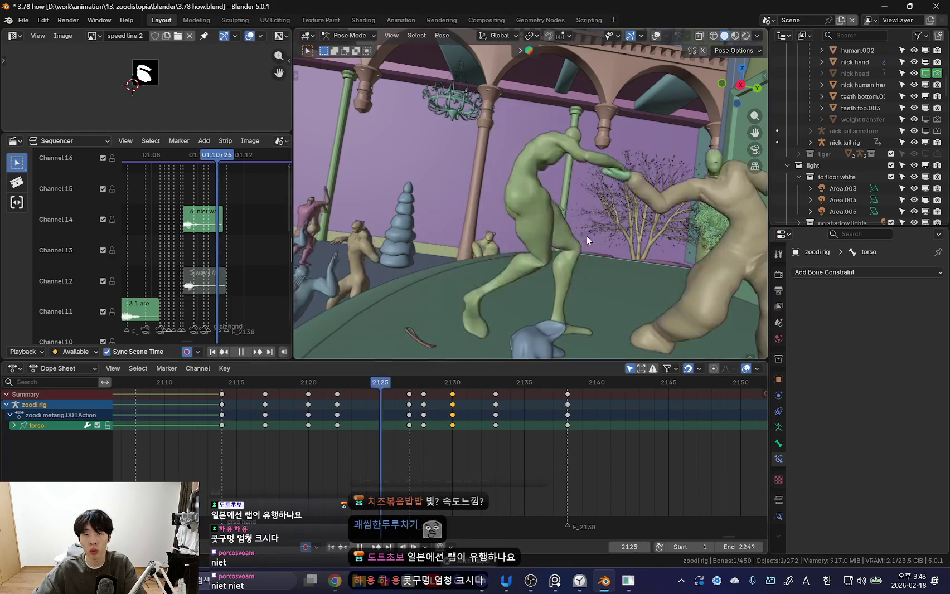
left_click(291, 449)
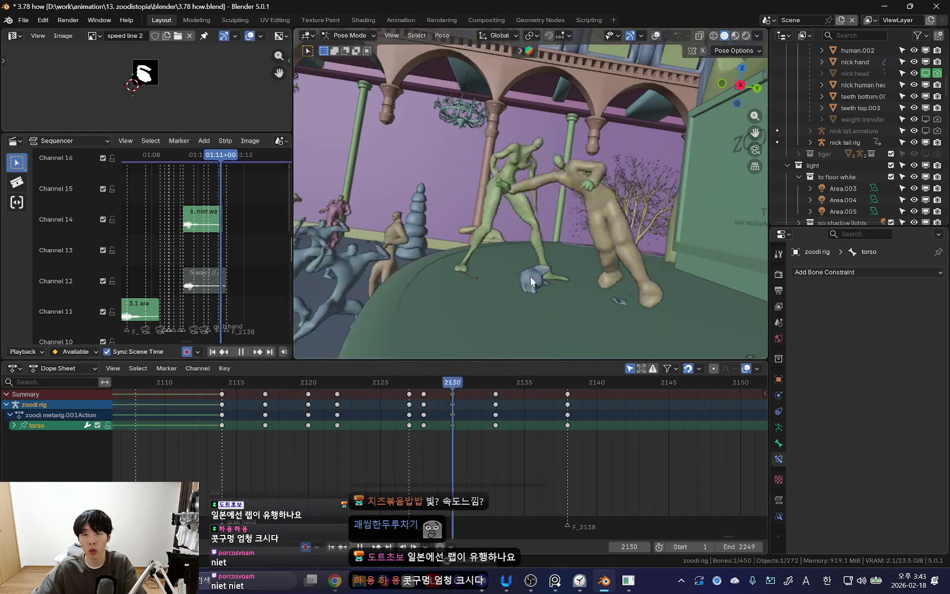
left_click(208, 441)
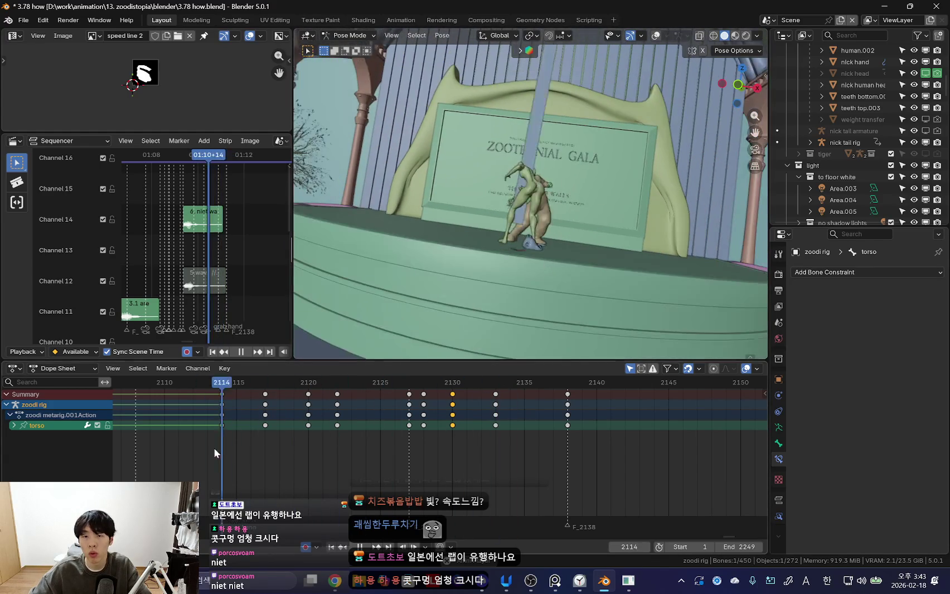
scroll(200, 464, "down", 2)
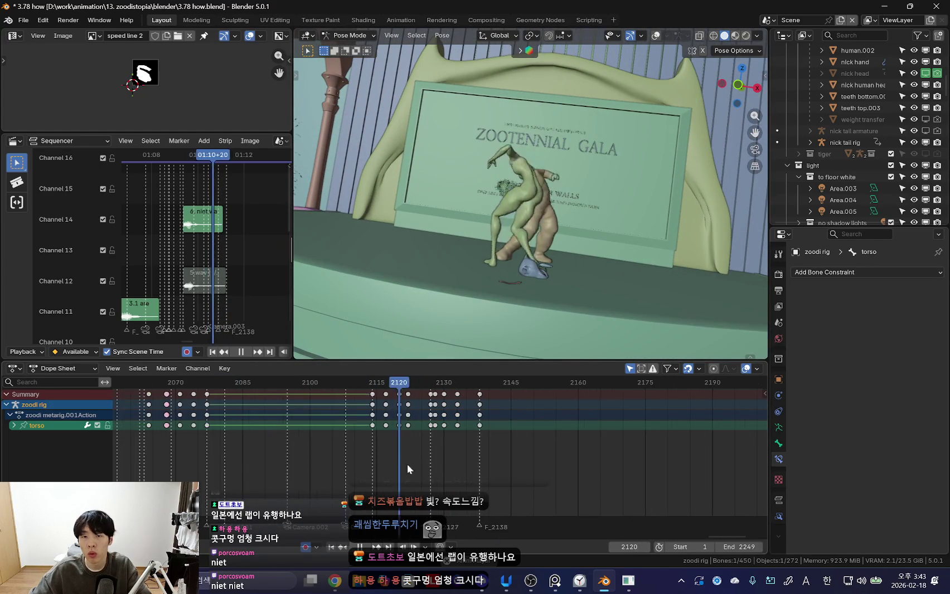
- Preview the fight through the scene camera (Numpad 0) in Rendered shading
key("KP_0")
key("space")
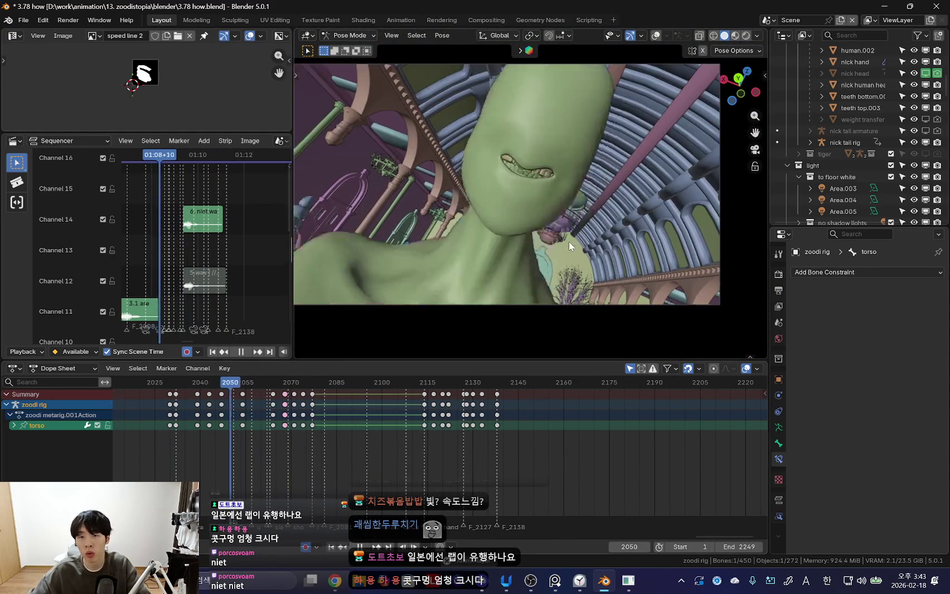
key("Escape")
key("space")
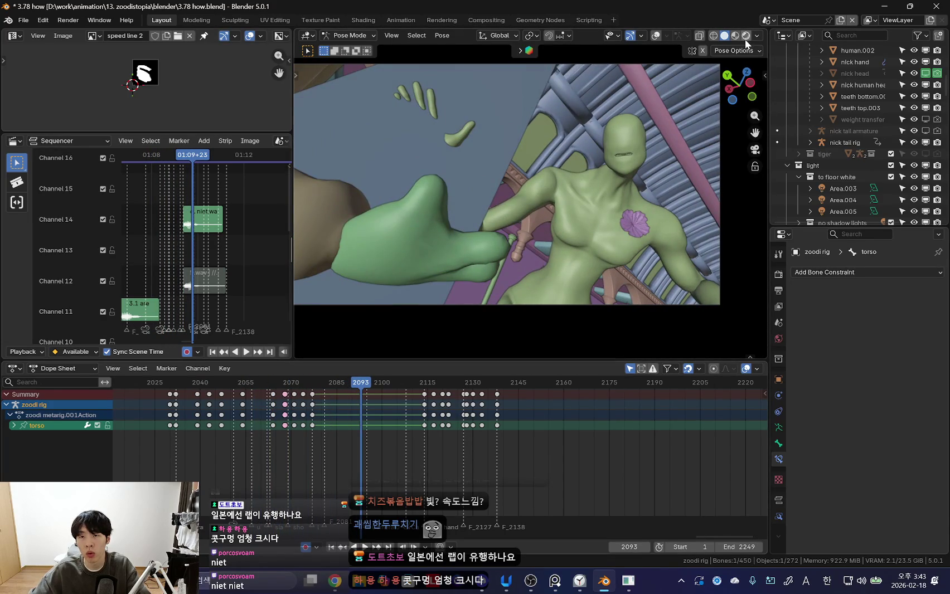
left_click(746, 38)
key("space")
key("Escape")
key("space")
- Put nick's rig into Pose Mode and play the animation from frame 2100
key("space")
key("shift+alt+z")
left_click(433, 99)
key("ctrl+Tab")
key("shift+alt+z")
key("Down")
key("space")
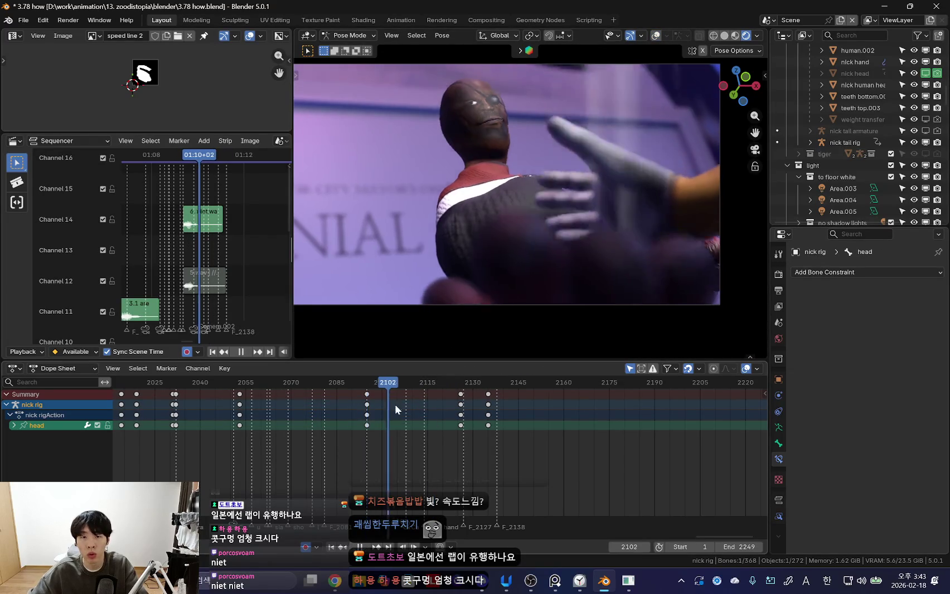
key("space")
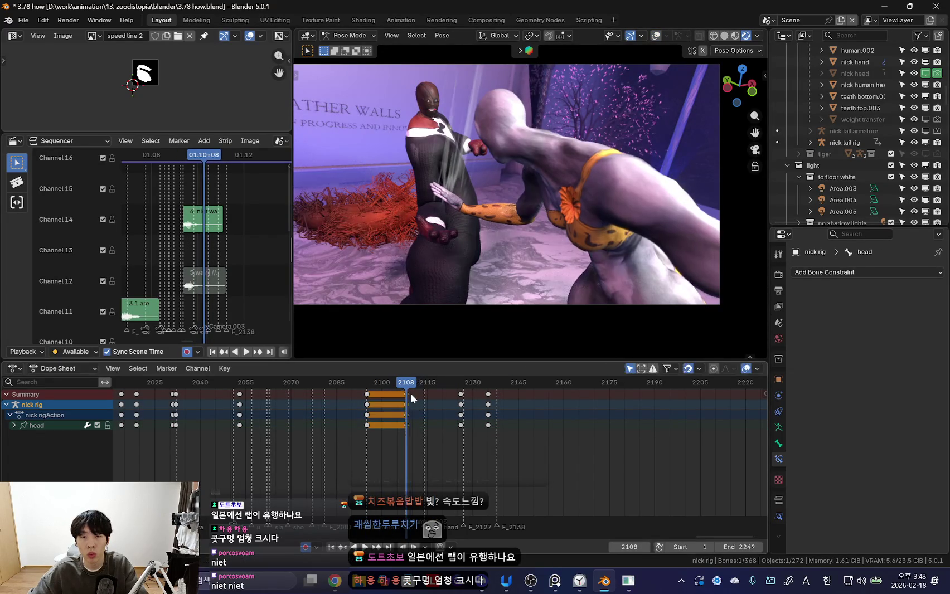
- Preview nick's punch between frames 2110 and 2130
key("Right")
key("Right")
scroll(424, 443, "up", 2)
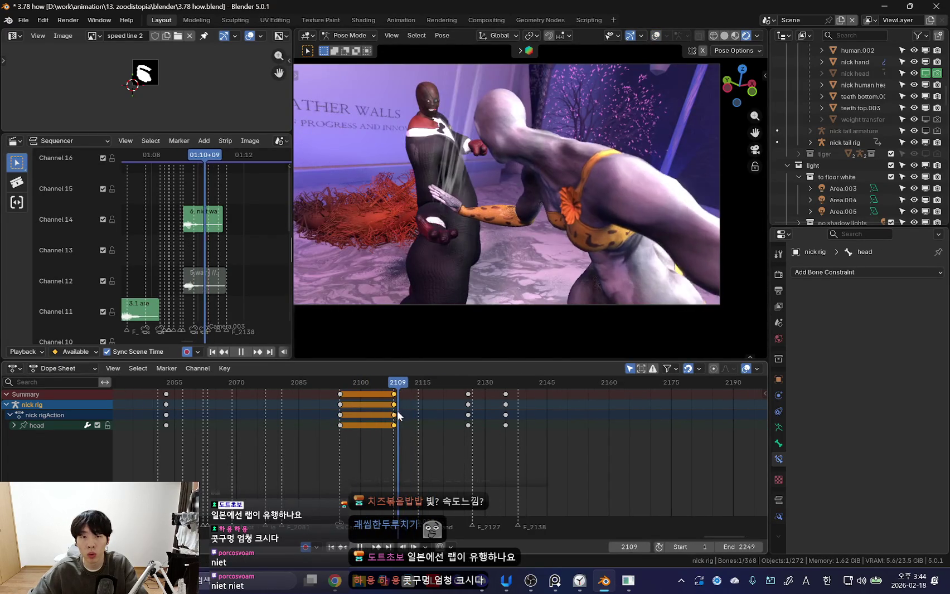
key("space")
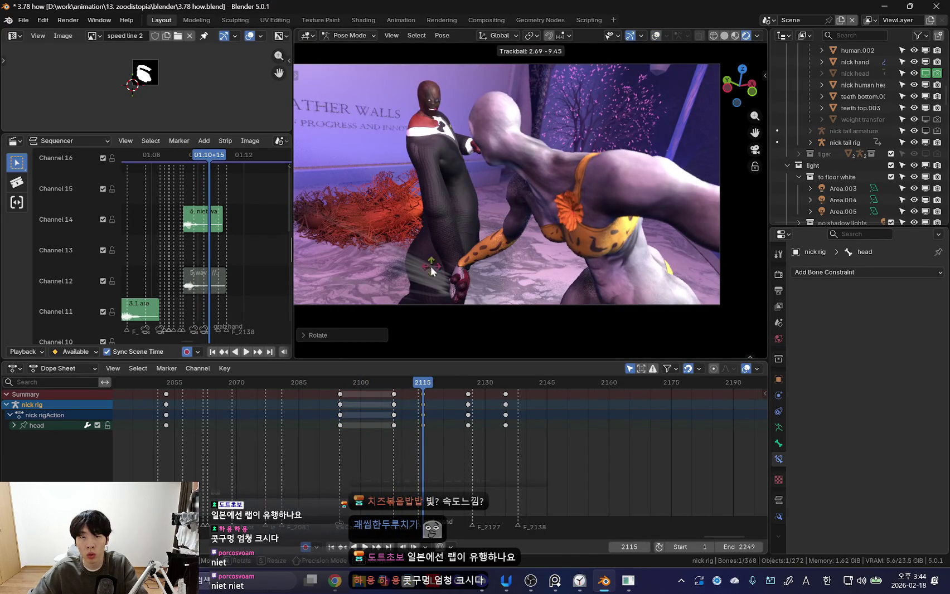
key("space")
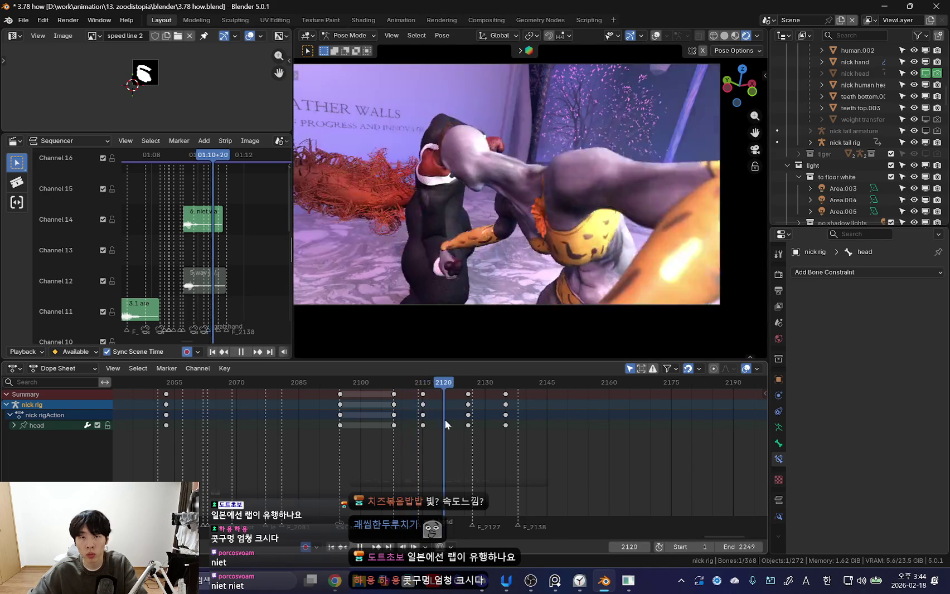
key("space")
left_click(469, 422)
- Rotate nick's Bone.001 arm, including a free trackball rotation with R R
key("space")
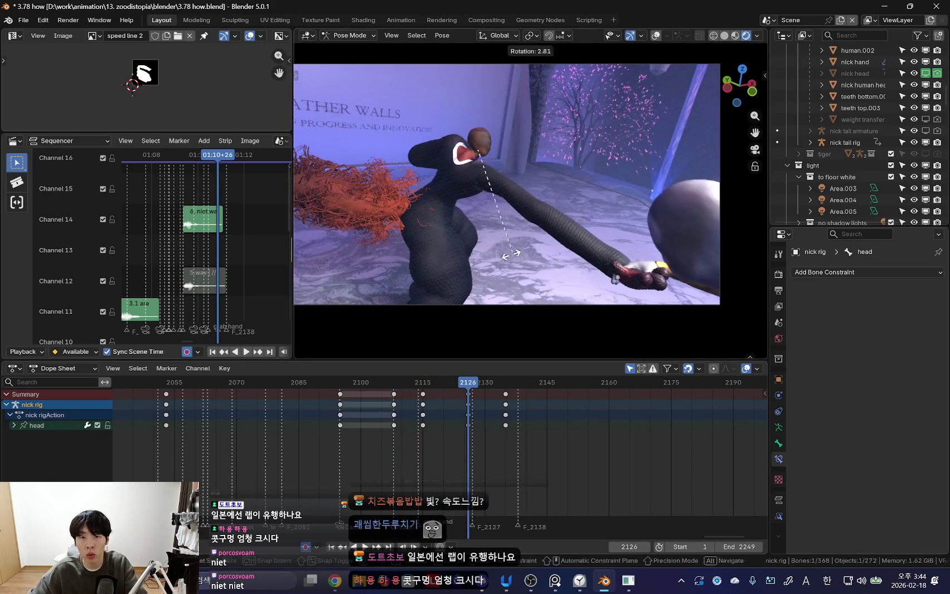
left_click(570, 190)
scroll(571, 184, "up", 2)
scroll(572, 184, "up", 3)
key("r")
key("r")
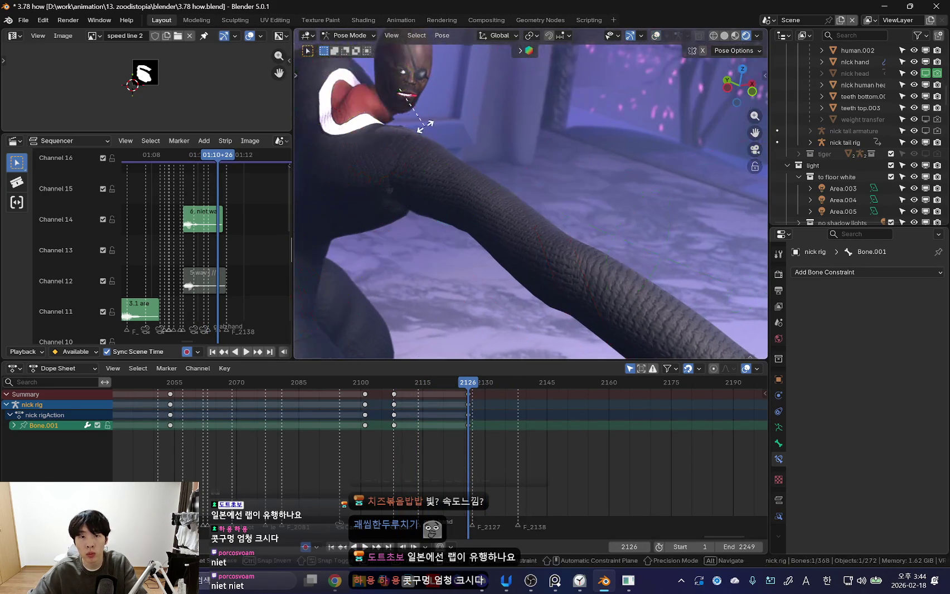
left_click(529, 252)
- Key nick's new Bone.001 pose at frame 2119 and play it back from frame 2121
key("Left")
key("Left")
key("Left")
key("Left")
key("Left")
key("Left")
key("i")
key("space")
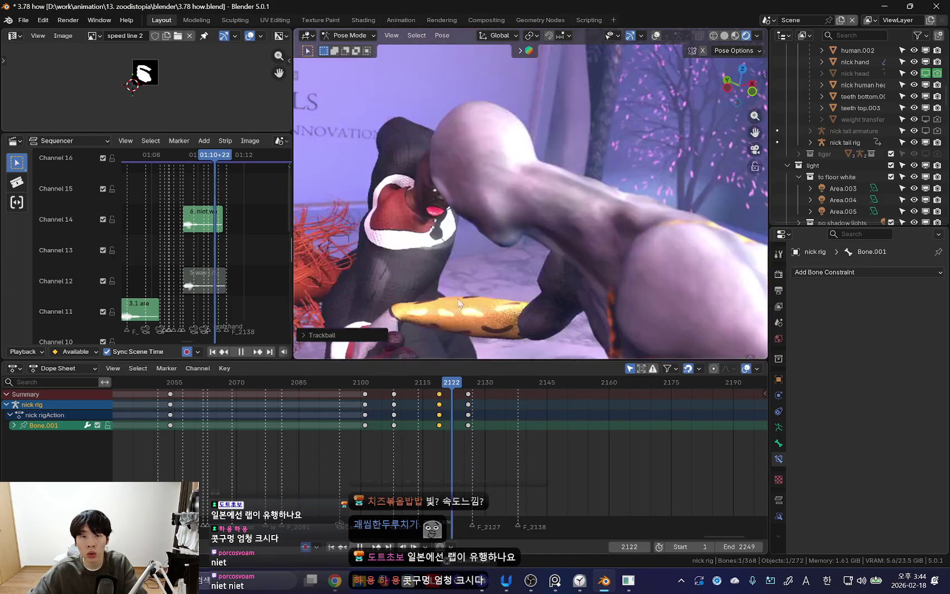
scroll(337, 458, "down", 2)
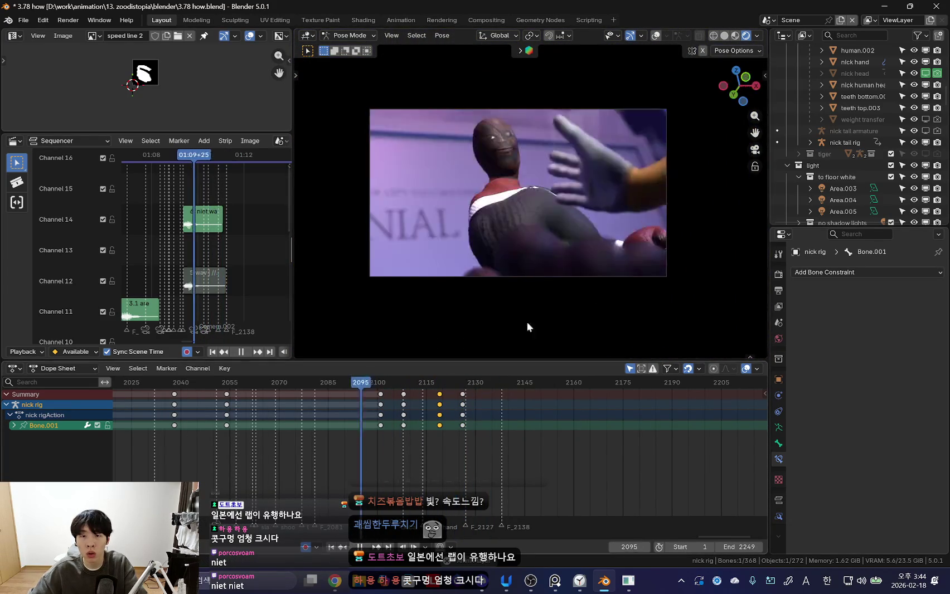
scroll(504, 441, "up", 4)
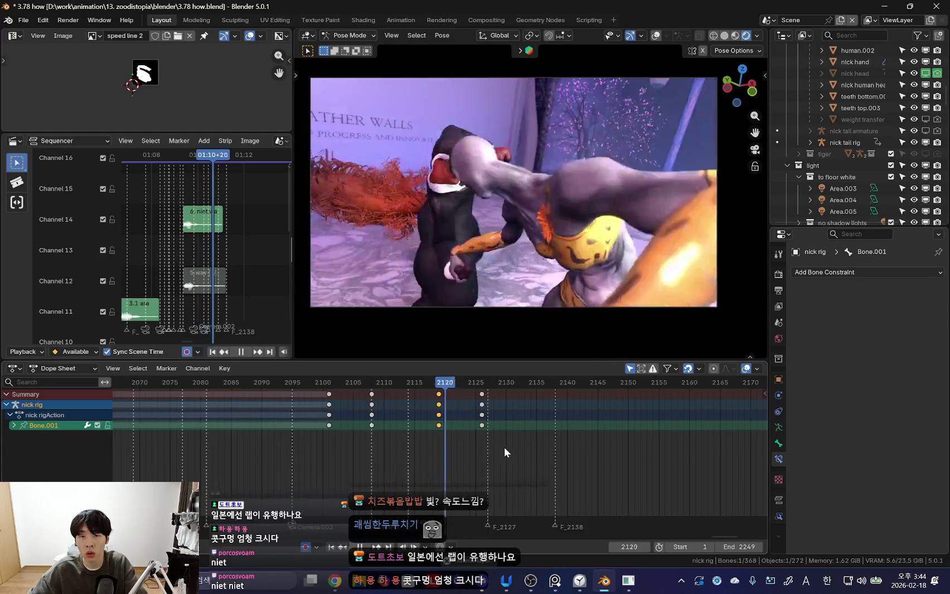
key("space")
key("space")
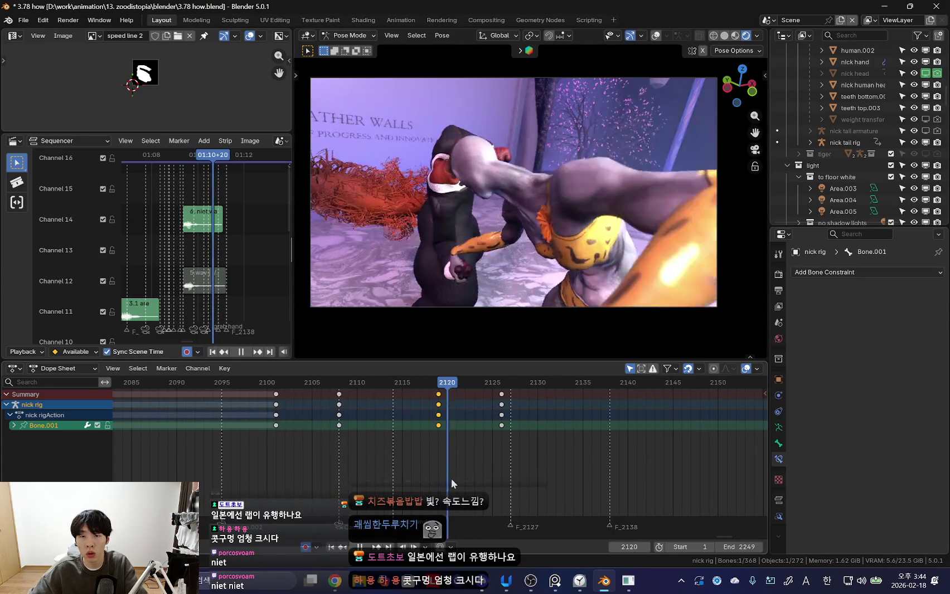
mouse_move(489, 488)
left_mouse_down()
mouse_move(501, 490)
mouse_move(418, 462)
mouse_move(434, 465)
left_mouse_up()
key("space")
key("shift+alt+z")
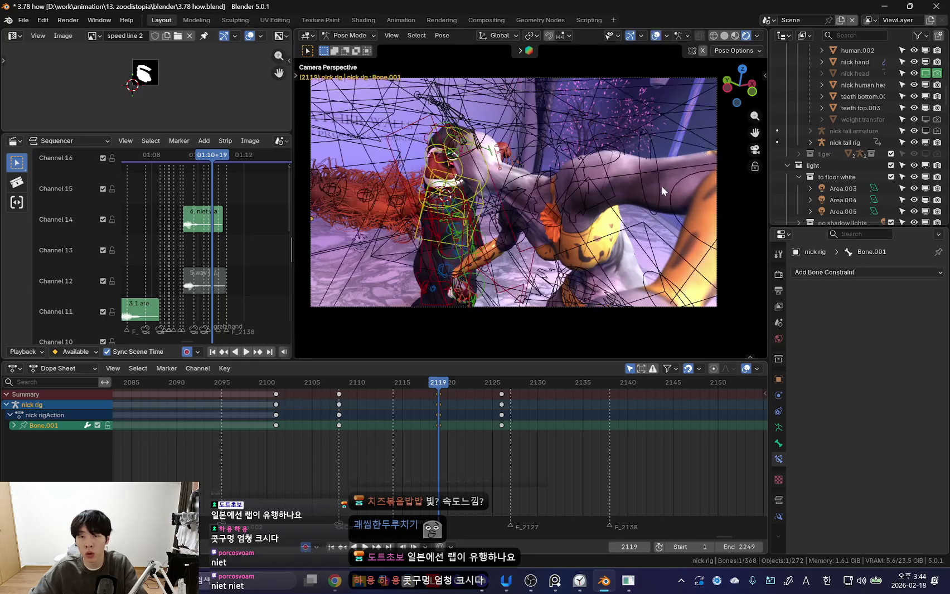
- Switch from nick's rig to zoodi's rig in Pose Mode at frame 2118
key("ctrl+Tab")
left_click(673, 234)
key("shift+alt+z")
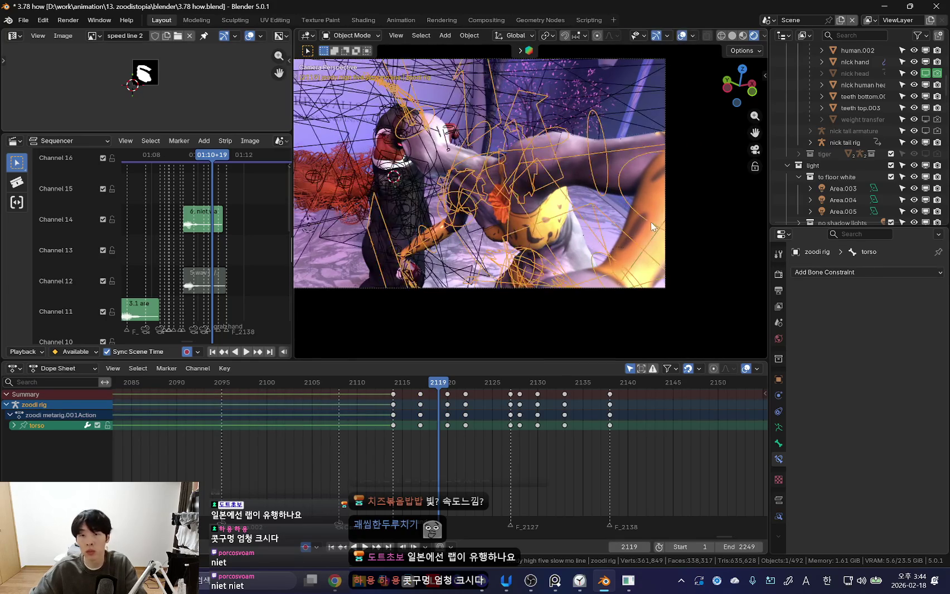
key("ctrl+Tab")
key("Left")
- Rotate forearm_fk.L on local X, key it at 2118, and delete the 2120 keyframe
key("r")
key("x")
key("x")
left_click(670, 229)
key("i")
left_click_drag(395, 403, 450, 401)
key("x")
left_click(434, 407)
left_click(465, 431)
key("r")
right_click(624, 265)
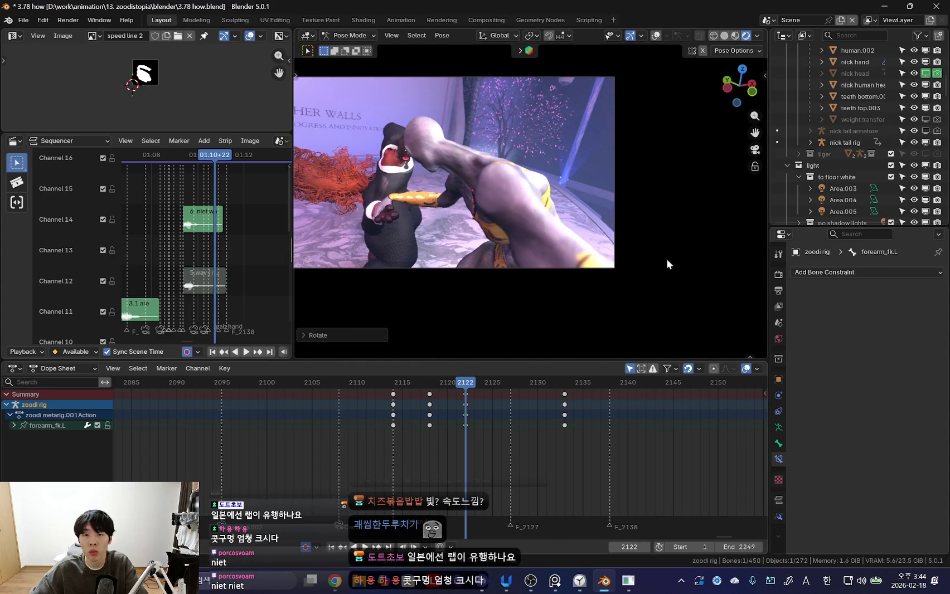
- Select zoodi's left upper arm bone and preview the punch around frame 2118
key("shift+alt+z")
left_click(574, 224)
key("shift+alt+z")
key("space")
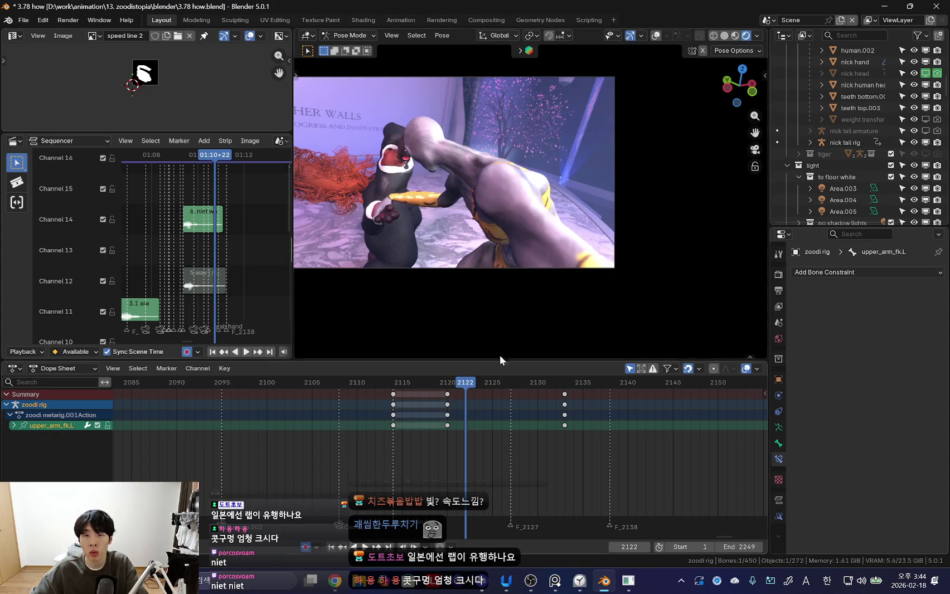
key("shift+alt+z")
key("space")
left_click(602, 174)
key("shift+alt+z")
key("shift+alt+z")
left_click(585, 322)
left_click_drag(393, 431, 430, 432)
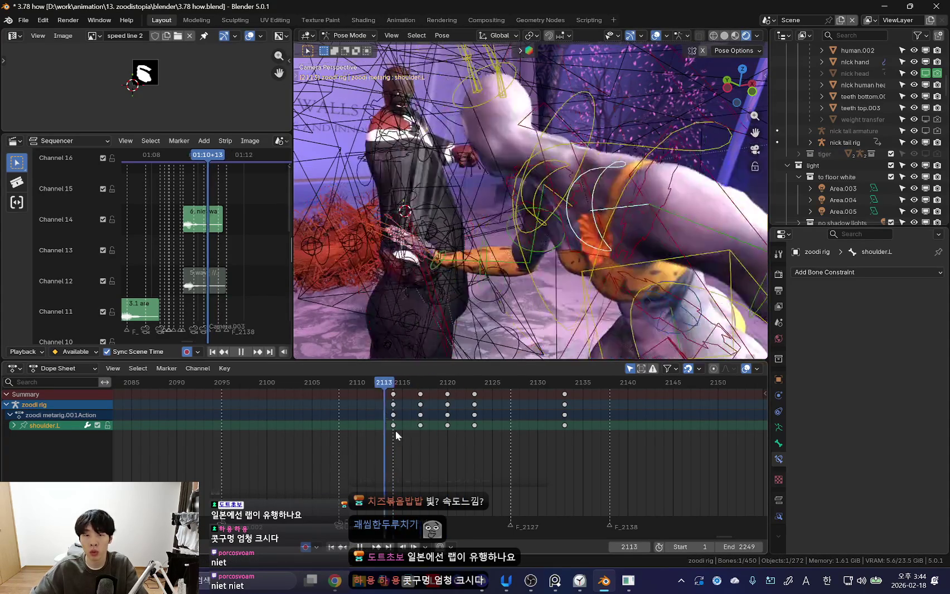
key("shift+alt+z")
key("space")
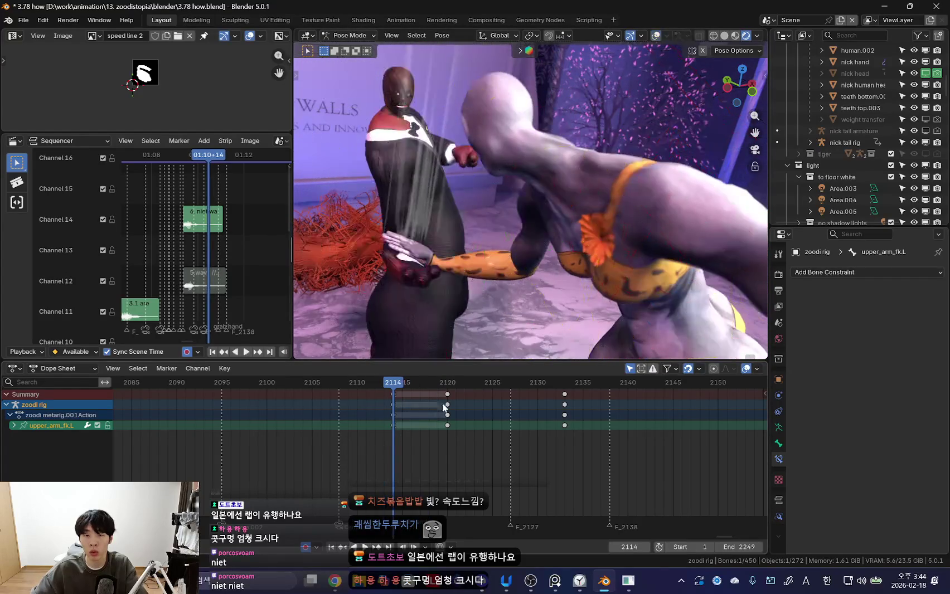
- Rotate upper_arm_fk.L, including a free rotation, and key it at frame 2119
key("space")
key("r")
left_click(667, 272)
left_click(394, 420)
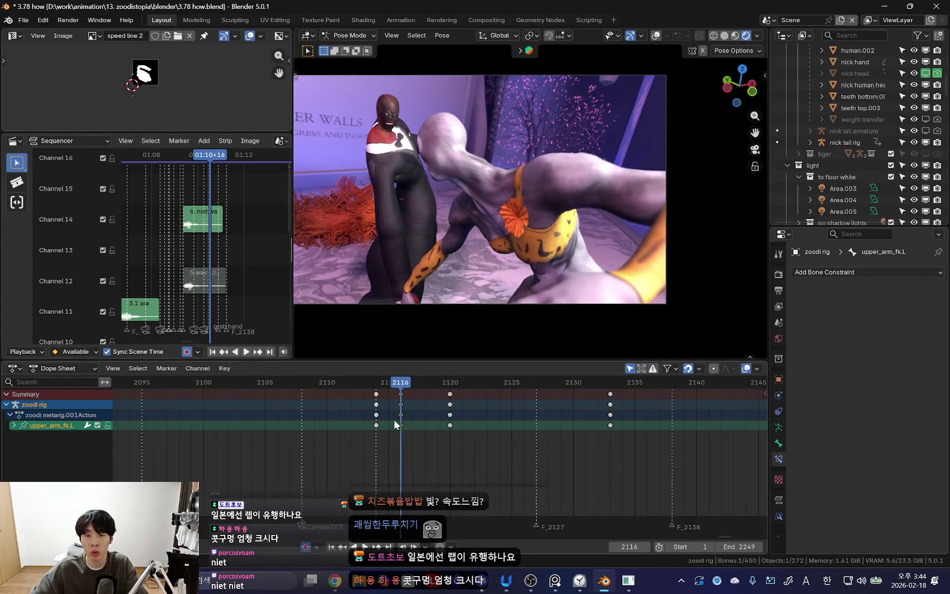
scroll(396, 417, "up", 2)
left_click_drag(396, 417, 437, 422)
key("r")
key("r")
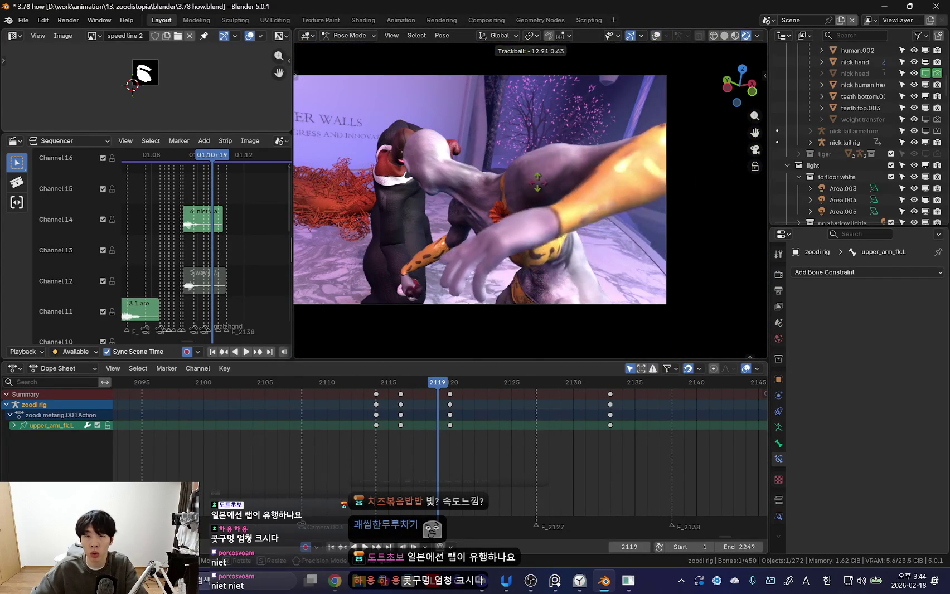
left_click(695, 130)
key("r")
key("r")
left_click(581, 322)
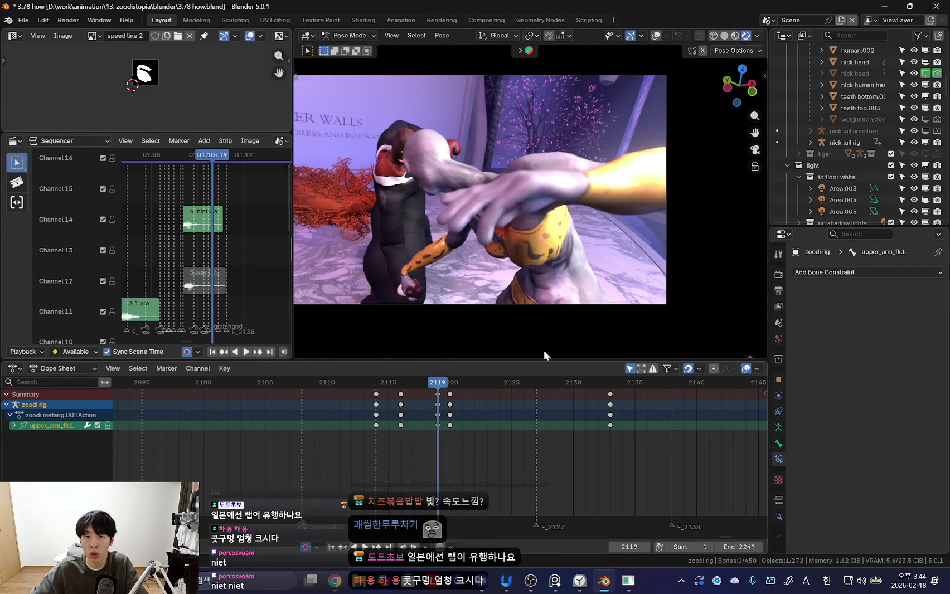
- Delete the extra keyframes at frame 2120 and play back zoodi's reaction
scroll(404, 414, "up", 2)
key("space")
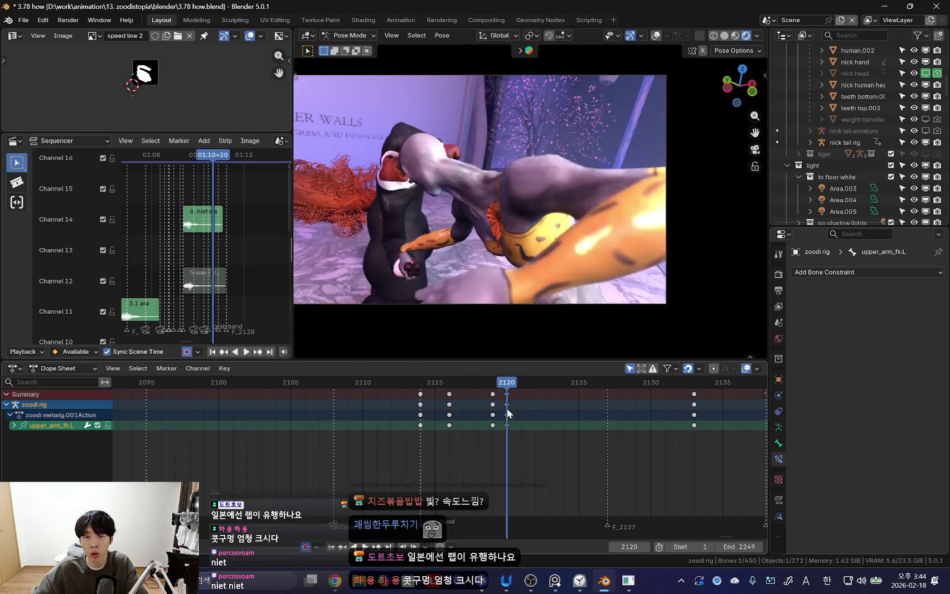
key("x")
left_click(506, 405)
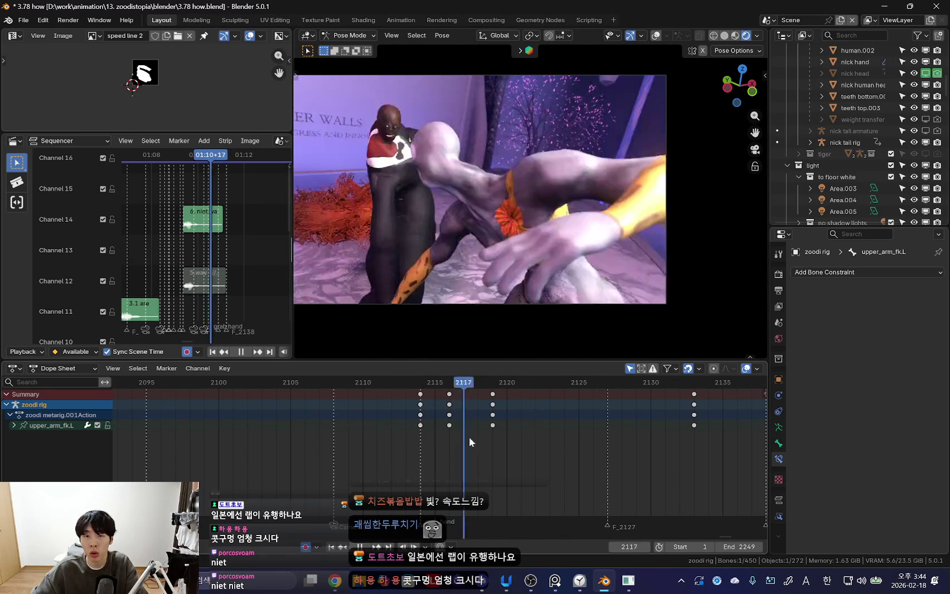
key("space")
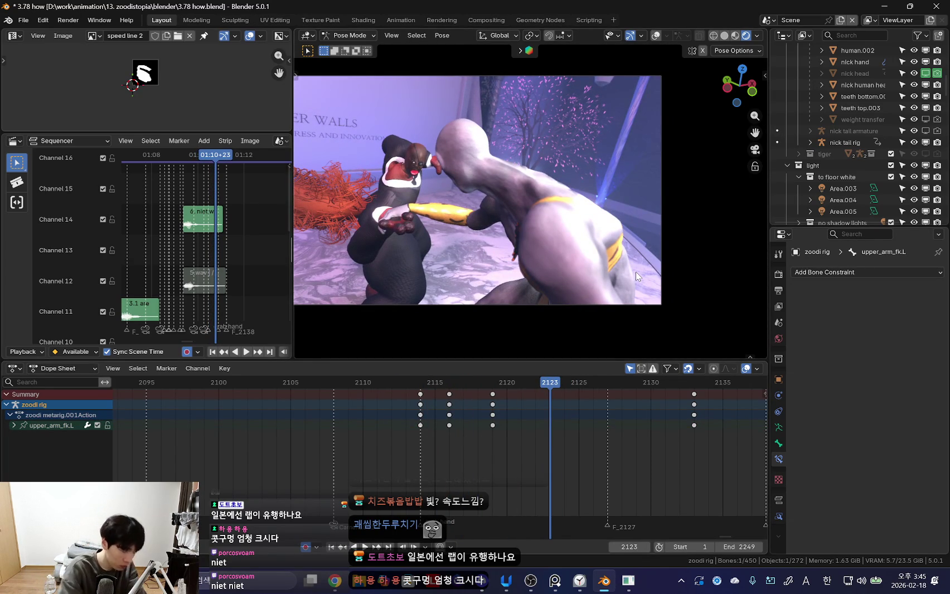
middle_click_drag(566, 259, 585, 270, "shift")
key("space")
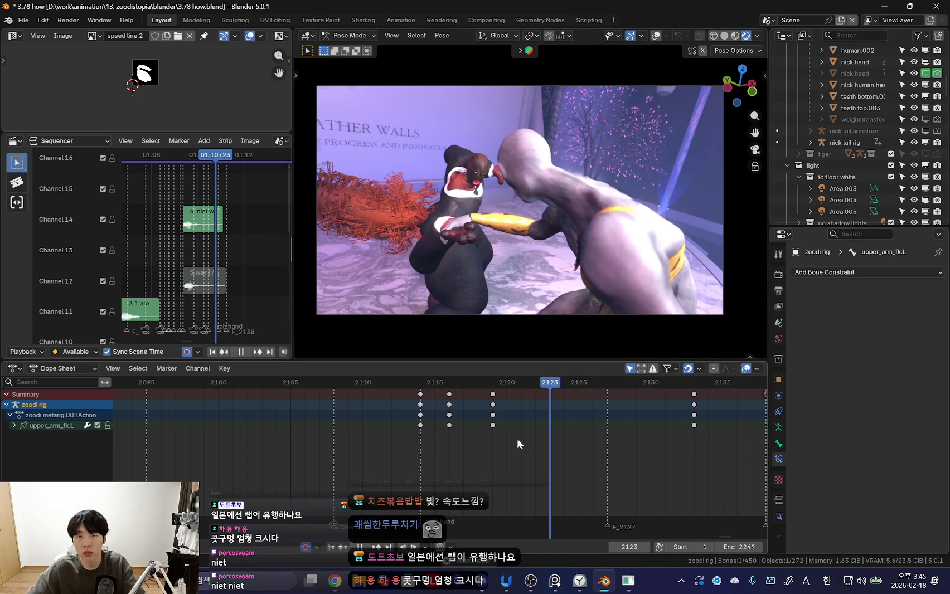
- Zoom out the Dope Sheet and jump back via frames 2071, 2020 and 1941 to the start
scroll(409, 446, "down", 4)
scroll(509, 462, "down", 3)
left_click(280, 442)
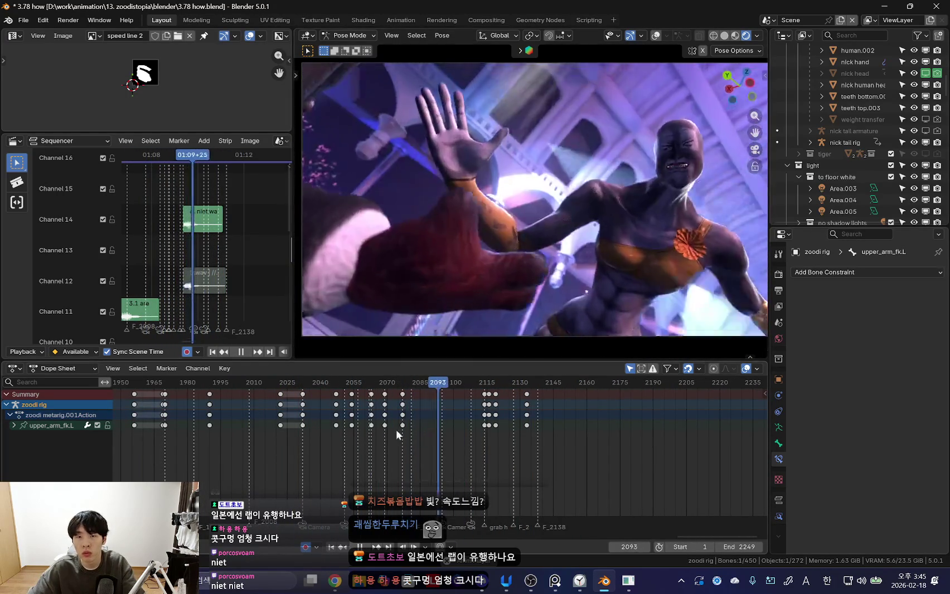
scroll(451, 425, "down", 1)
left_click(426, 438)
scroll(432, 435, "down", 2)
scroll(455, 426, "down", 3)
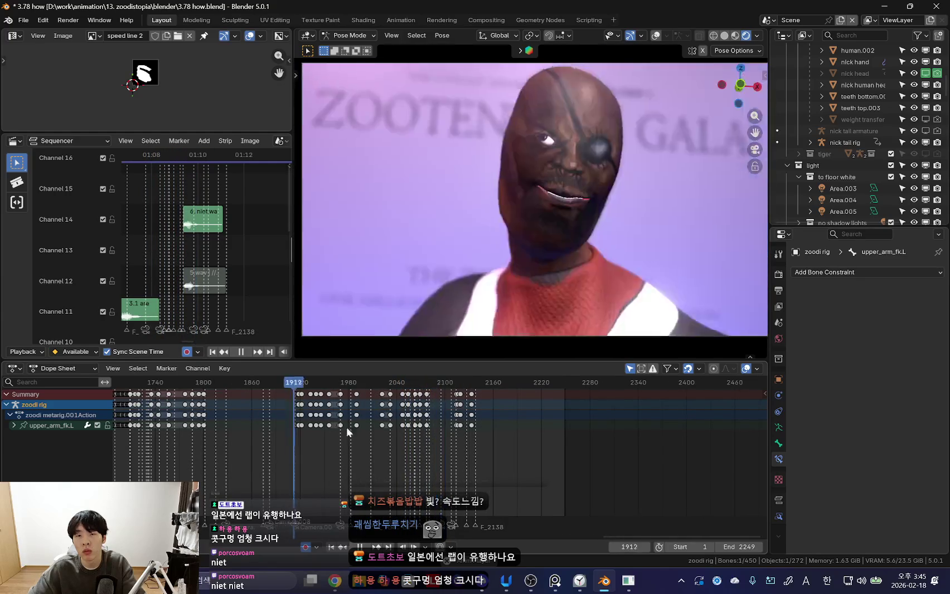
left_click(402, 438)
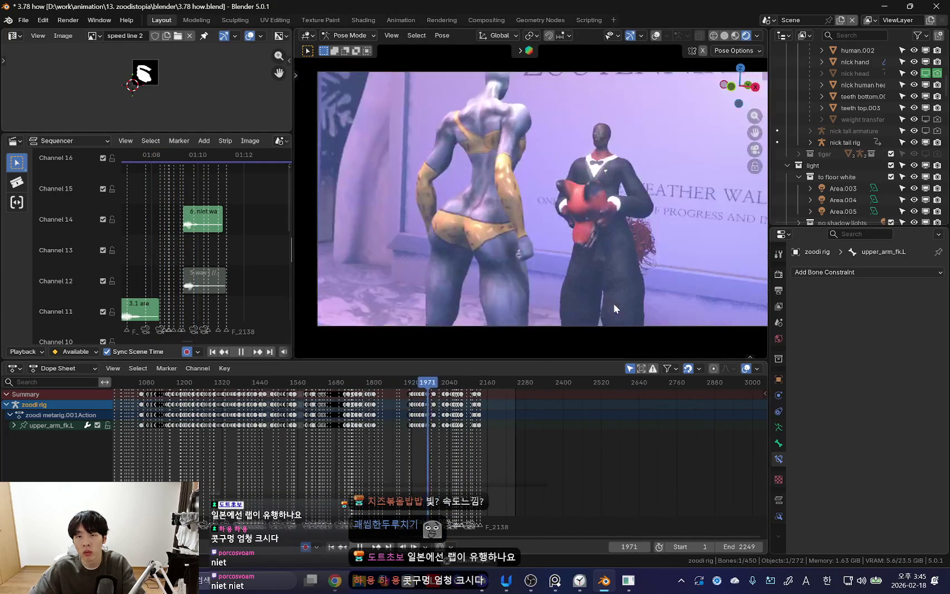
scroll(399, 471, "down", 4)
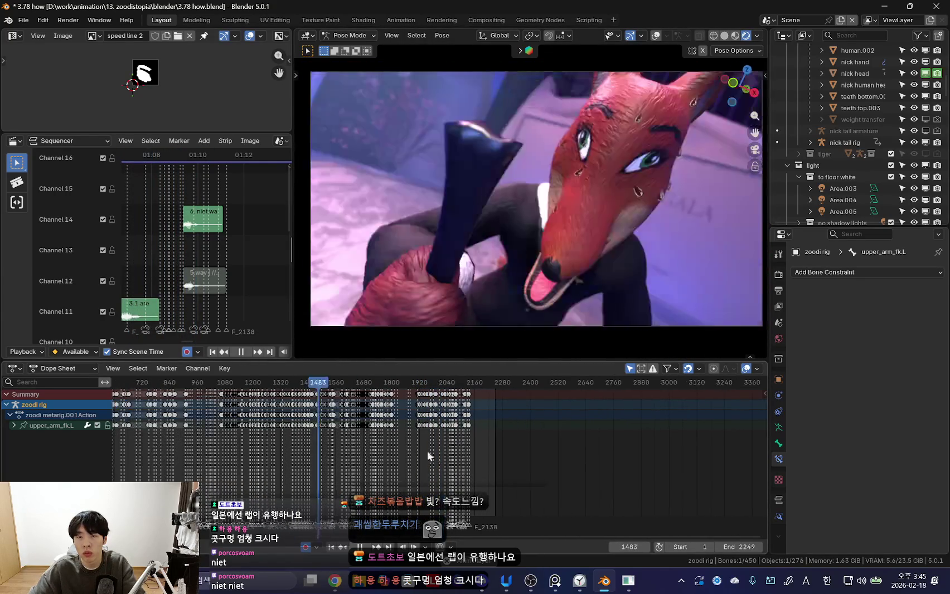
left_click_drag(389, 455, 341, 435)
scroll(337, 443, "down", 2)
key("shift+Left")
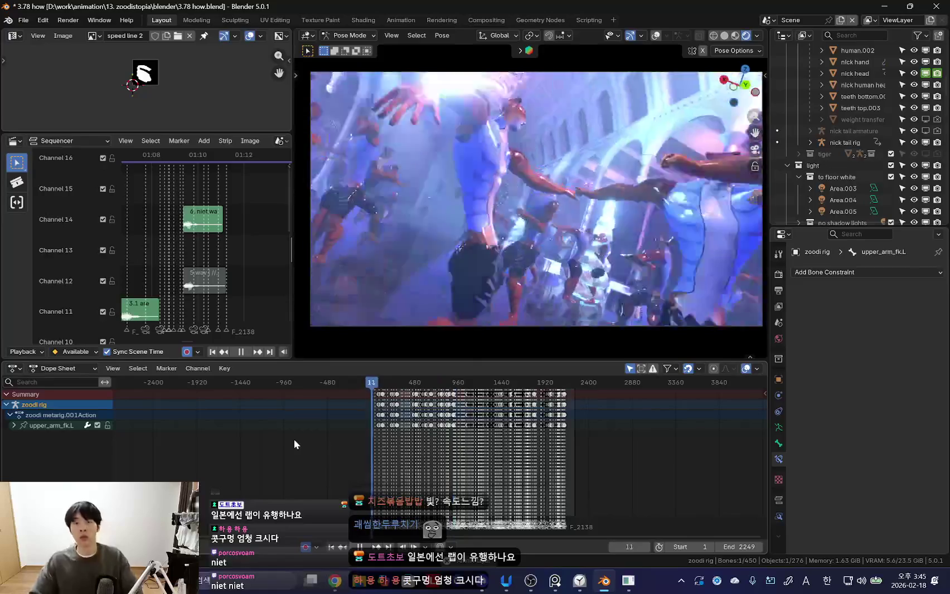
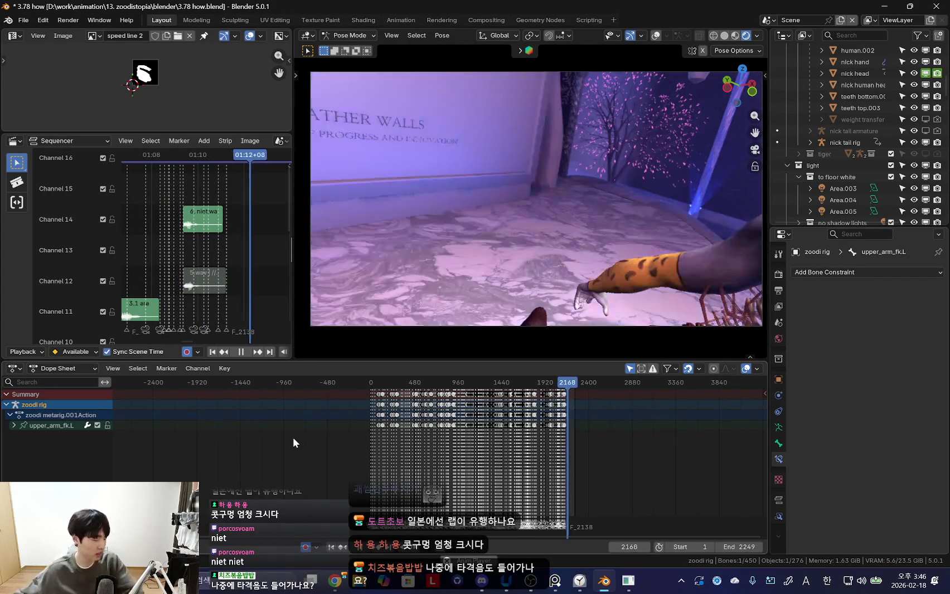
- Stop playback, widen the sequencer, heighten the image preview and shorten the keyframe timeline
key("space")
scroll(510, 480, "up", 3)
scroll(518, 449, "up", 2)
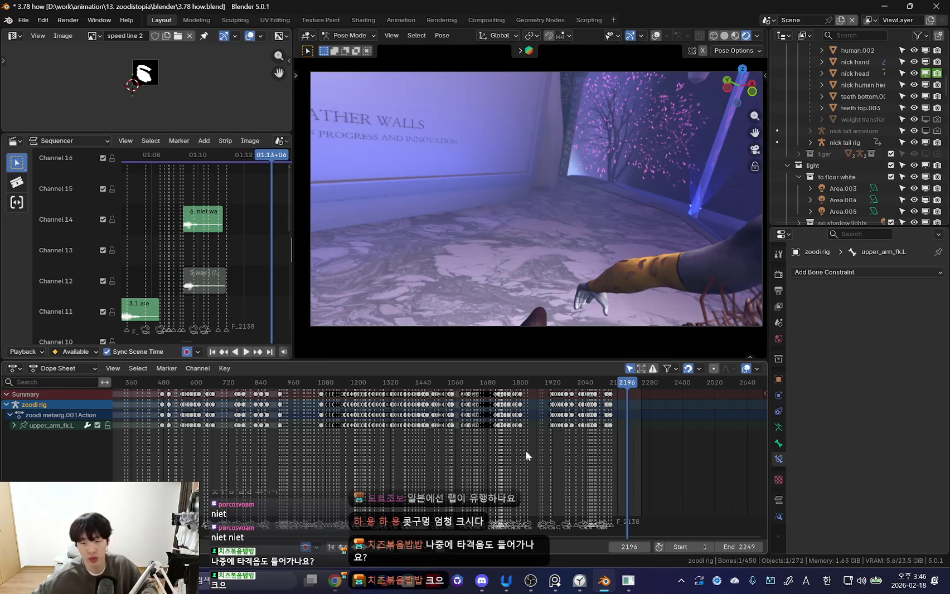
scroll(573, 473, "up", 4)
scroll(419, 482, "up", 3)
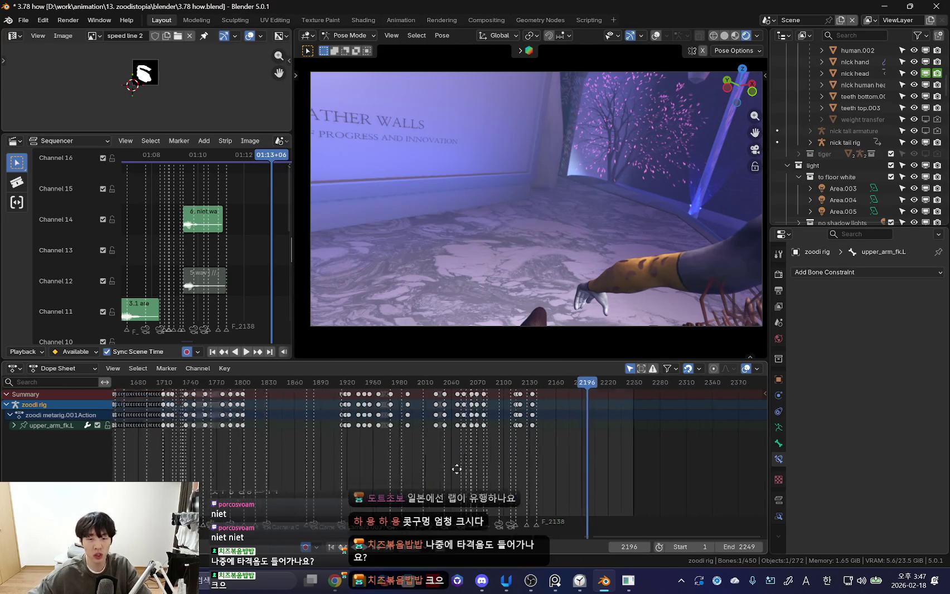
scroll(396, 472, "up", 1)
left_click_drag(294, 189, 324, 193)
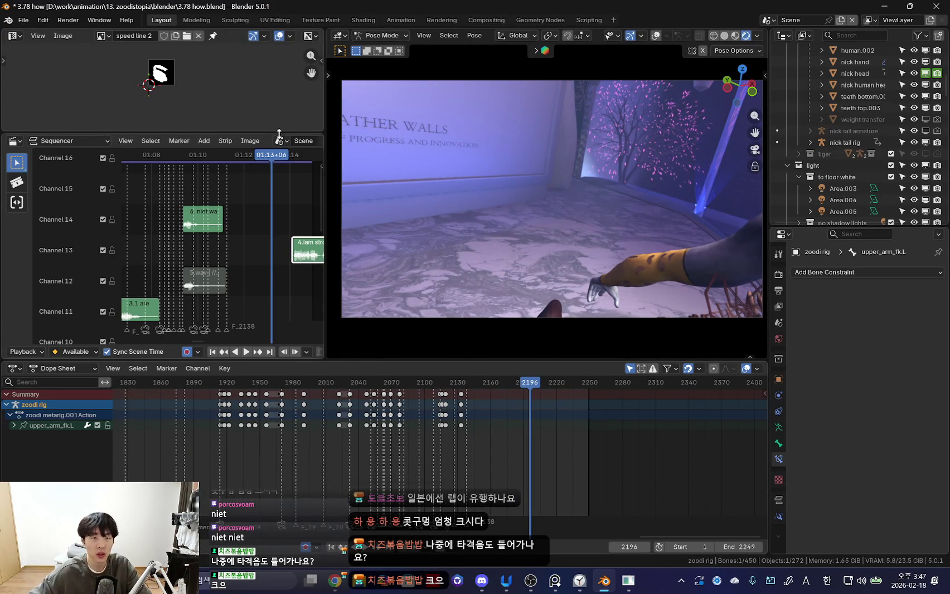
left_click_drag(282, 135, 283, 146)
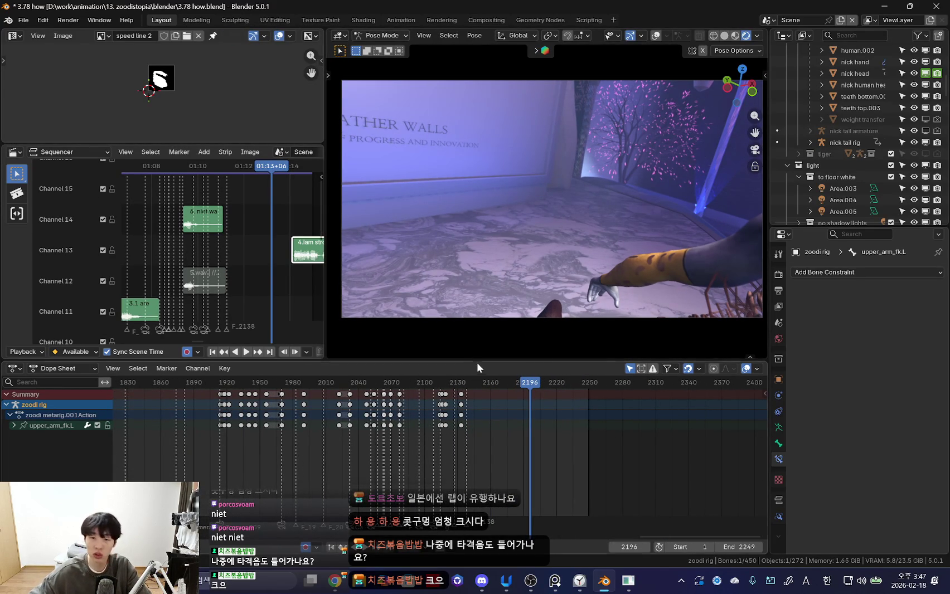
left_click_drag(475, 360, 518, 396)
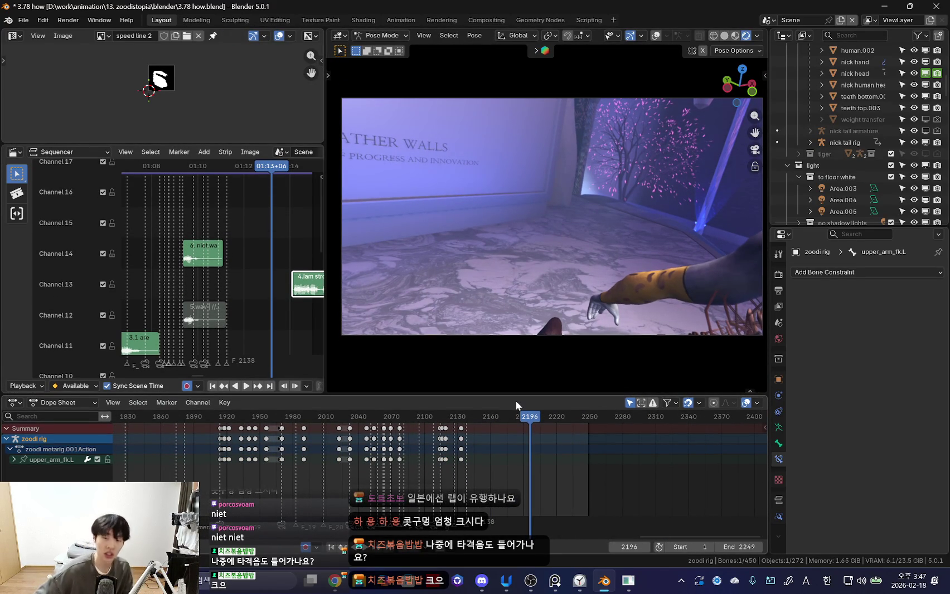
- Check the Windows Clock focus timer, close it, and widen the 3D view back over the sequencer
left_click(580, 582)
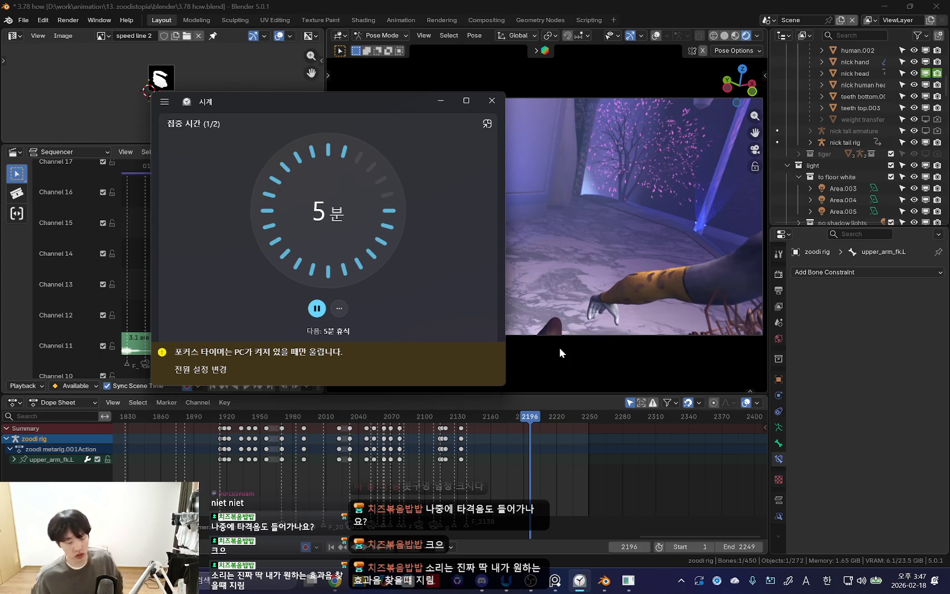
left_click(441, 100)
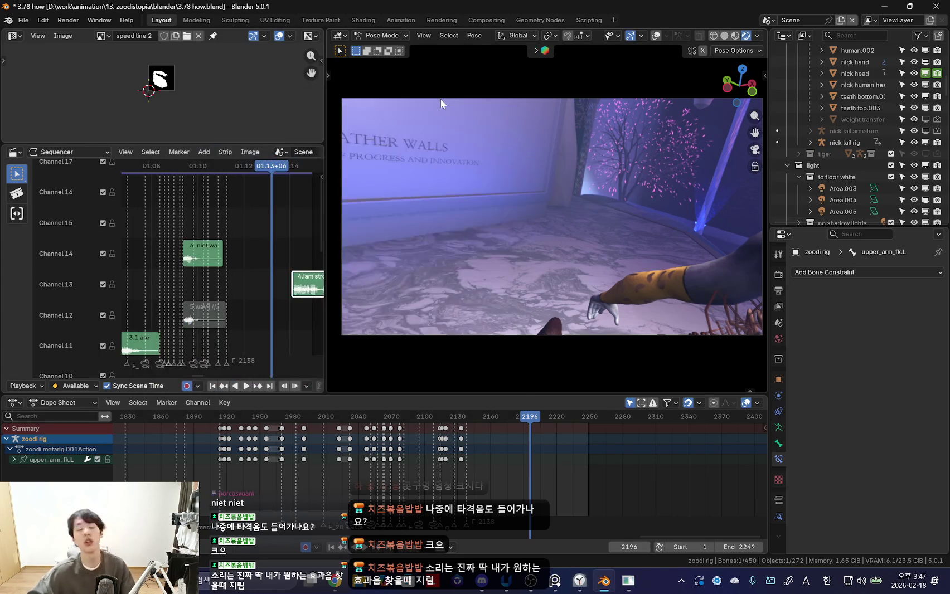
scroll(599, 446, "up", 2)
scroll(611, 502, "up", 2)
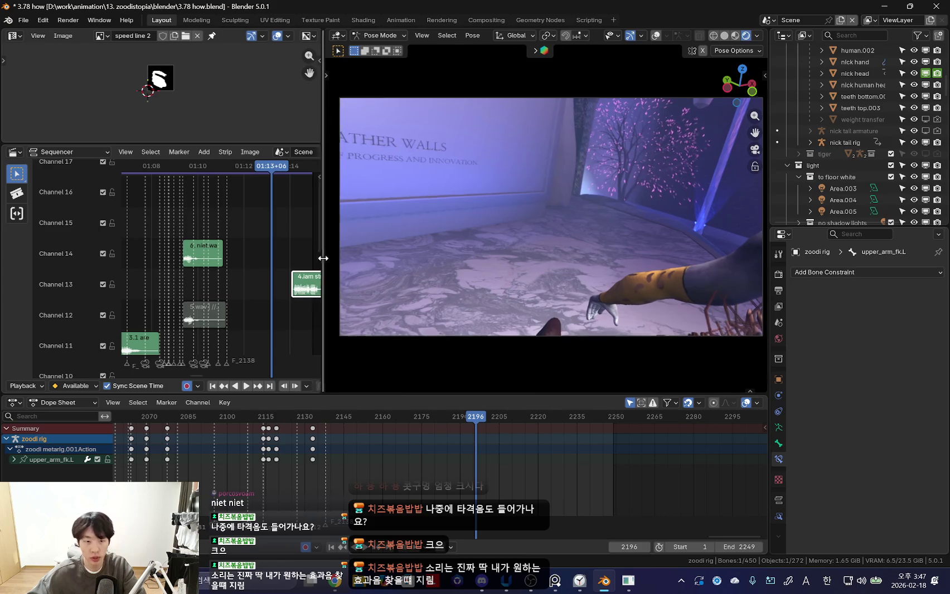
left_click_drag(326, 258, 294, 258)
- Play the high-five from around frame 2117 and stop at the hand contact
left_click(251, 458)
key("space")
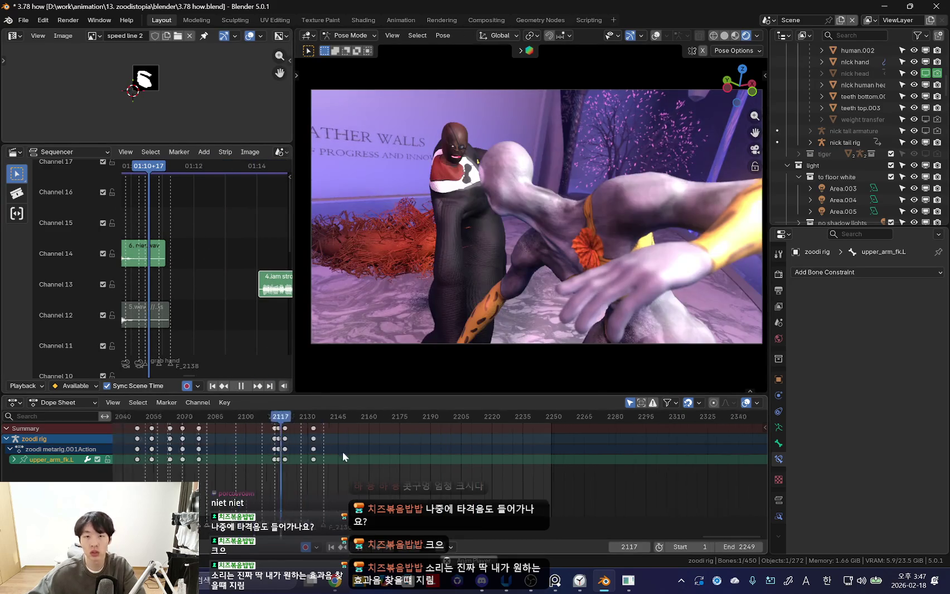
scroll(368, 459, "down", 2)
scroll(463, 460, "up", 2)
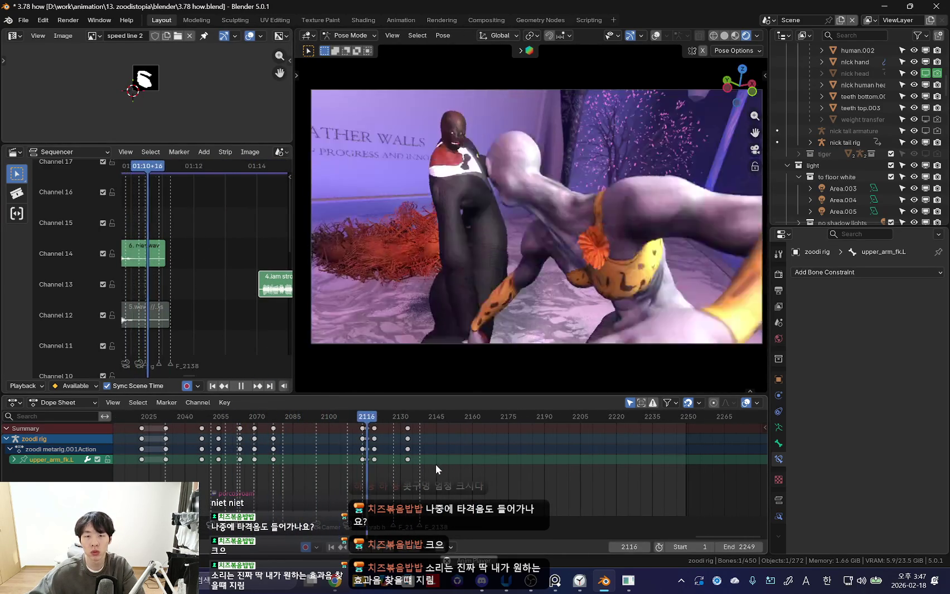
scroll(444, 474, "up", 3)
key("space")
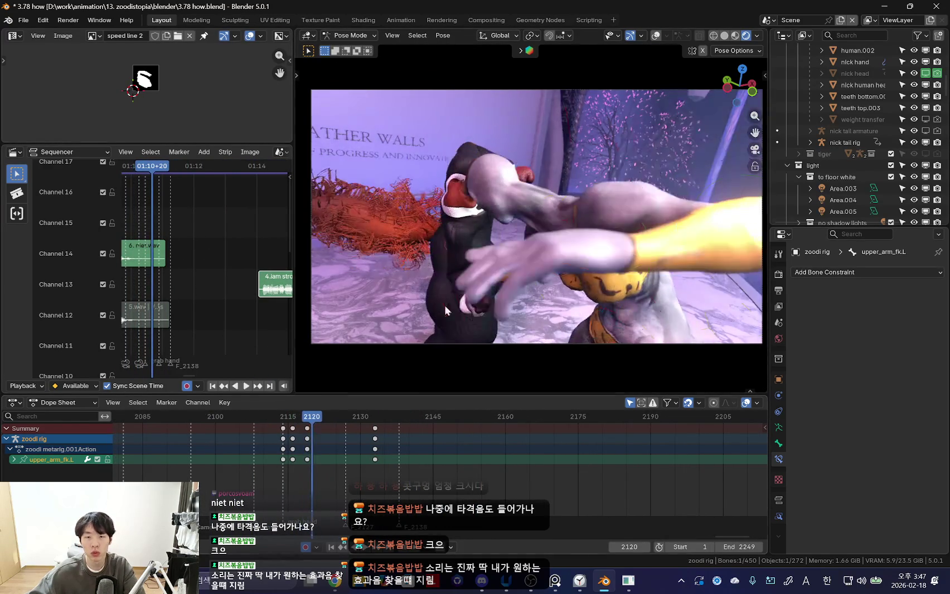
- Toggle rig overlays, select the head bone in Pose Mode, and step through nearby frames
key("shift+alt+z")
key("ctrl+Tab")
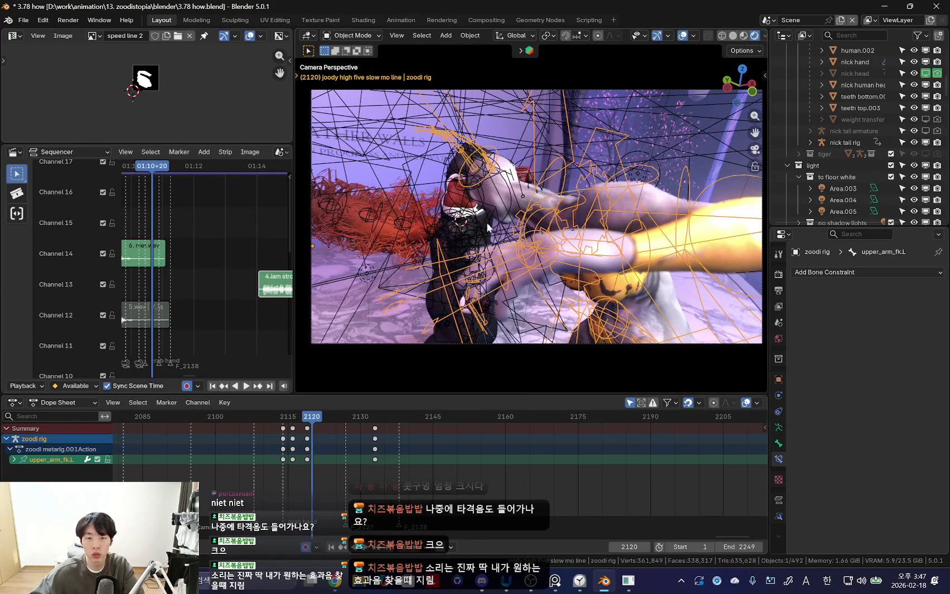
key("ctrl+Tab")
left_click(476, 166)
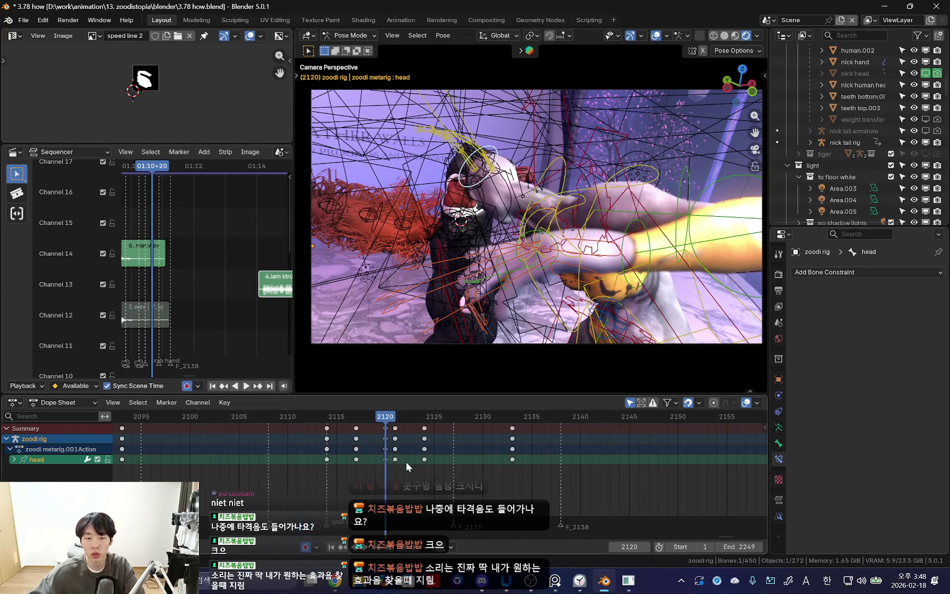
scroll(399, 452, "up", 1)
key("shift+alt+z")
key("Right")
key("Right")
key("Right")
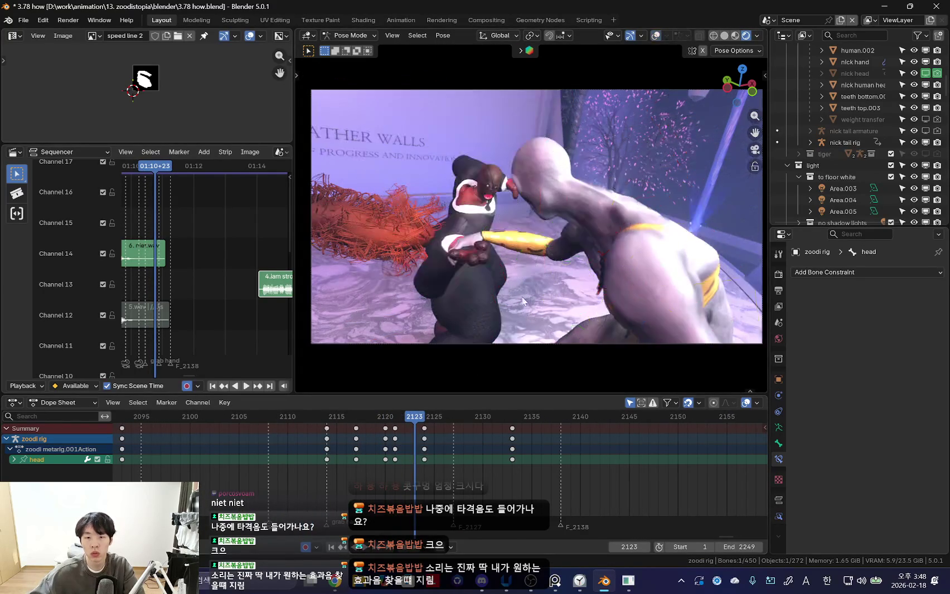
key("Left")
- Replay the high-five twice, stopping around frame 2125 to judge timing
key("space")
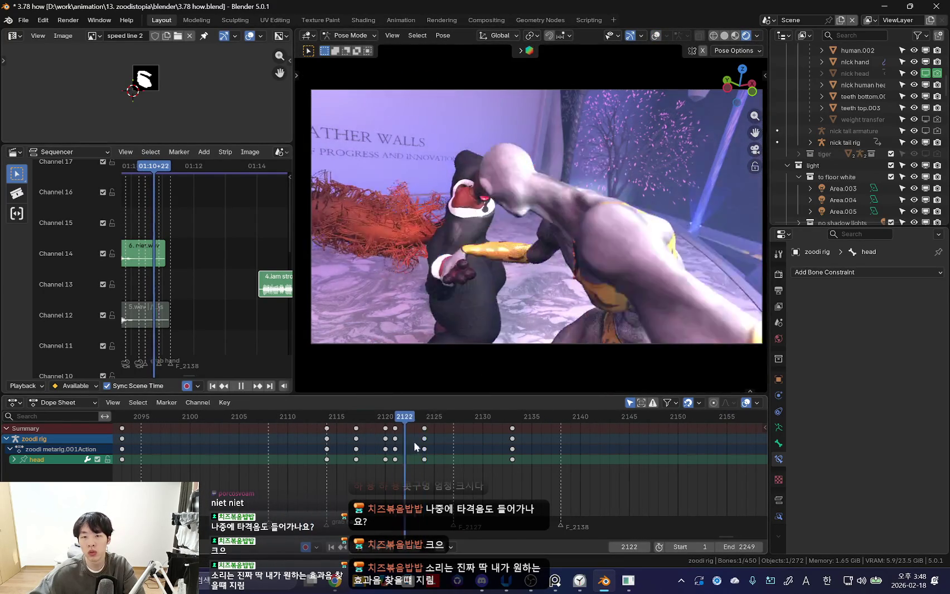
scroll(495, 450, "down", 4)
scroll(316, 451, "down", 2)
key("space")
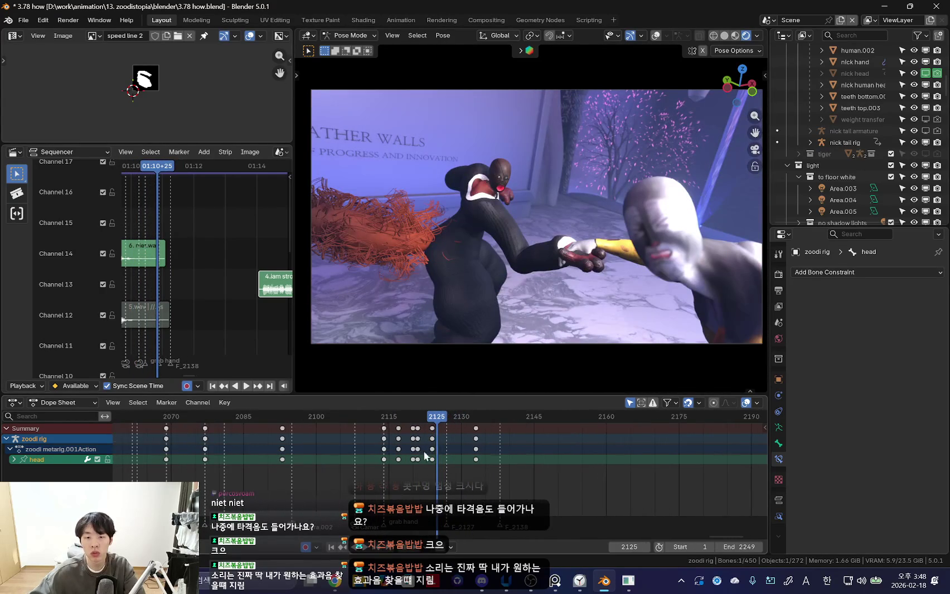
key("Escape")
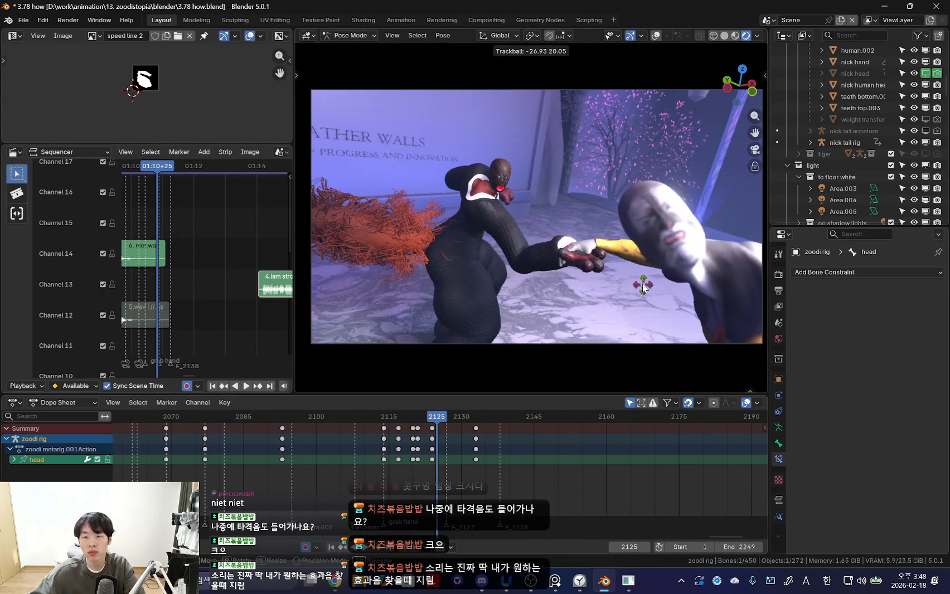
key("space")
scroll(446, 471, "down", 2)
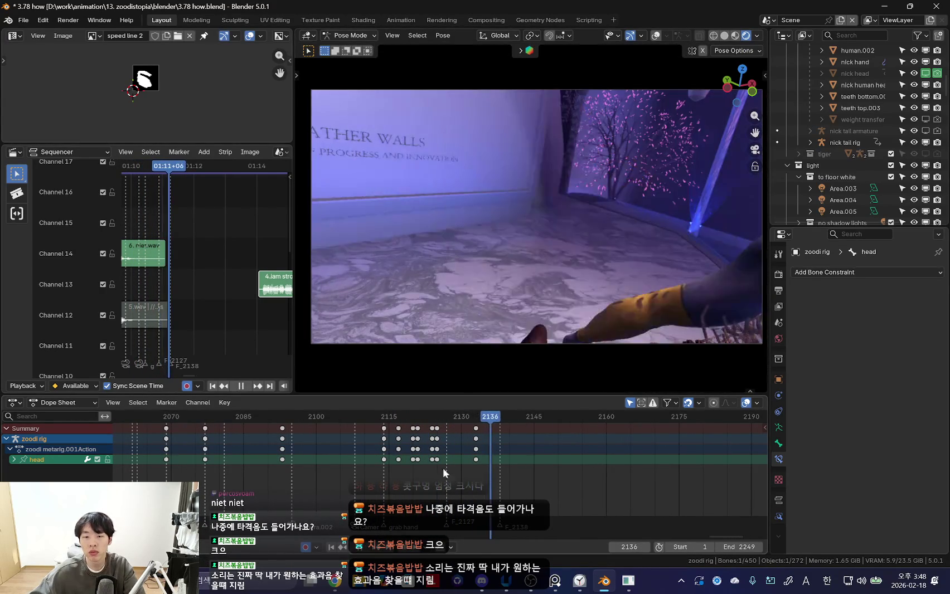
scroll(469, 462, "down", 4)
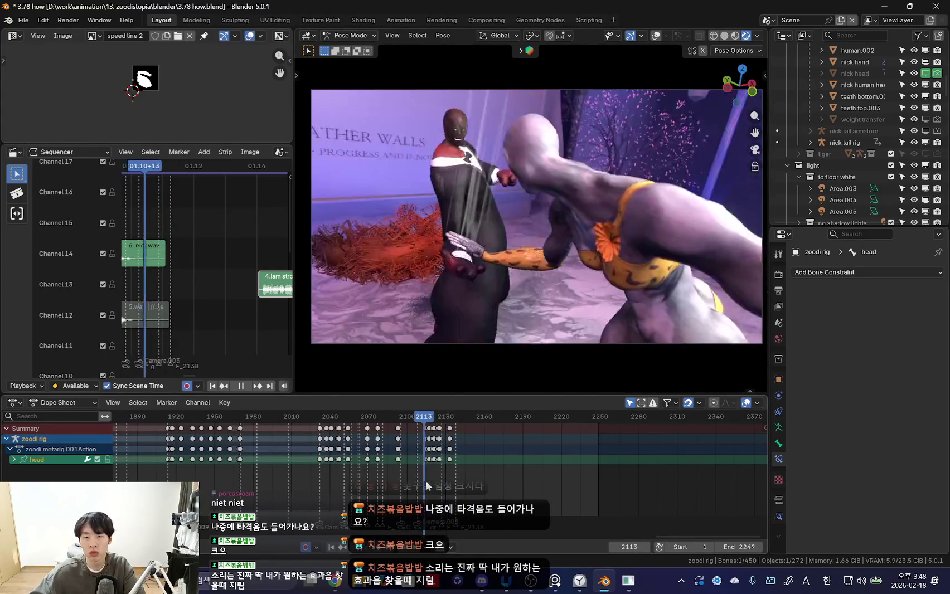
key("space")
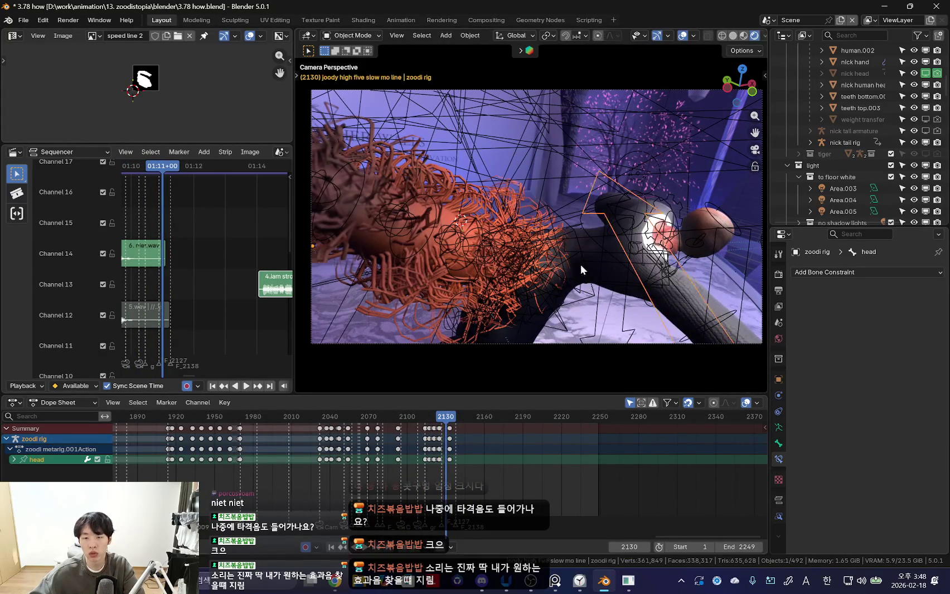
- Select Nick's rig in Pose Mode and play the high-five, pausing at frames 2117–2119
left_click(583, 256)
key("ctrl+Tab")
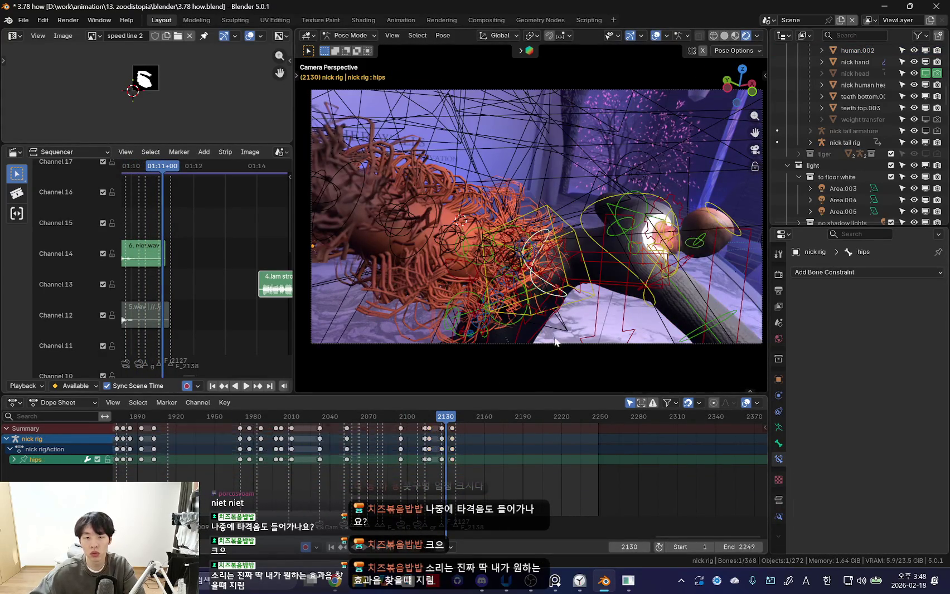
scroll(440, 446, "up", 5)
key("shift+ctrl+space")
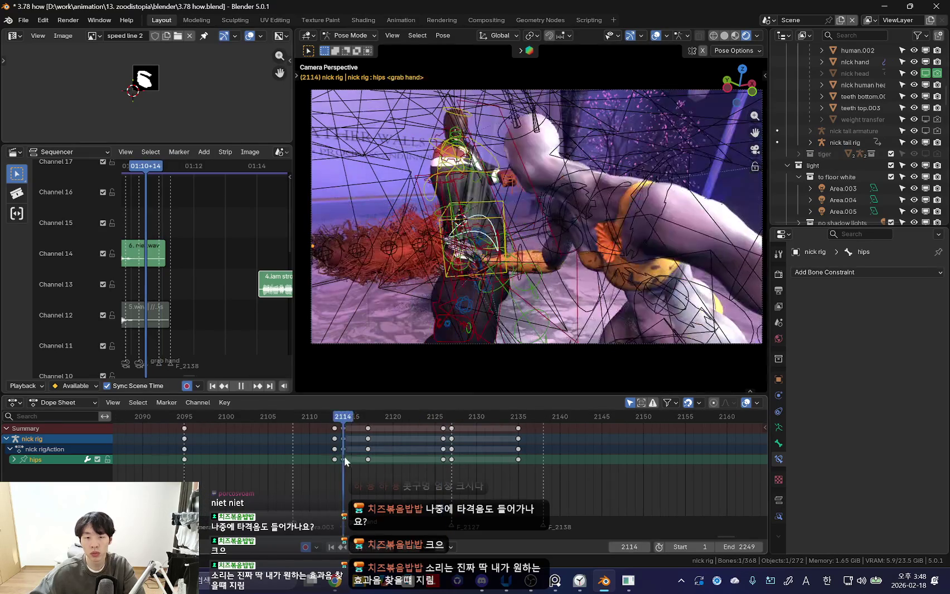
scroll(357, 468, "up", 2)
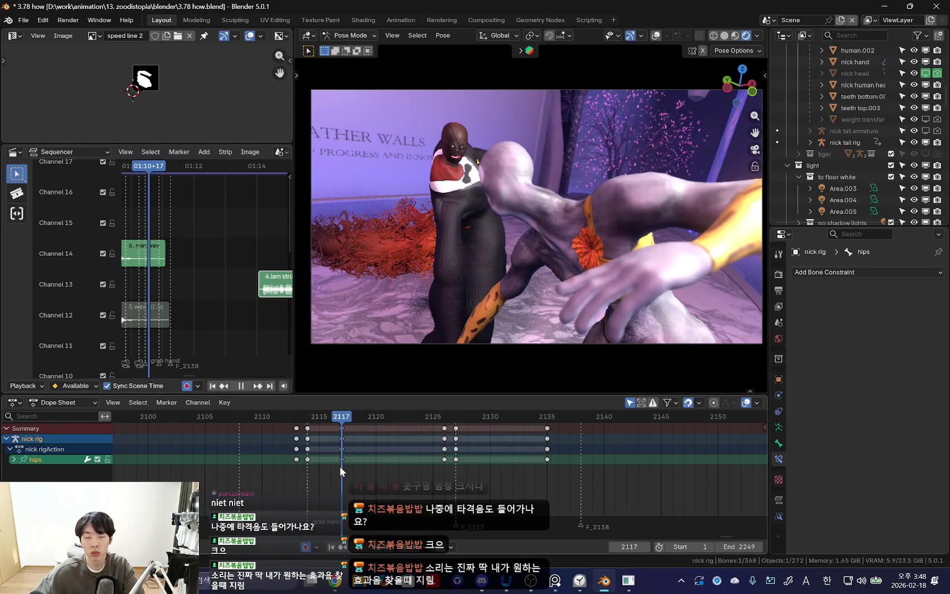
key("space")
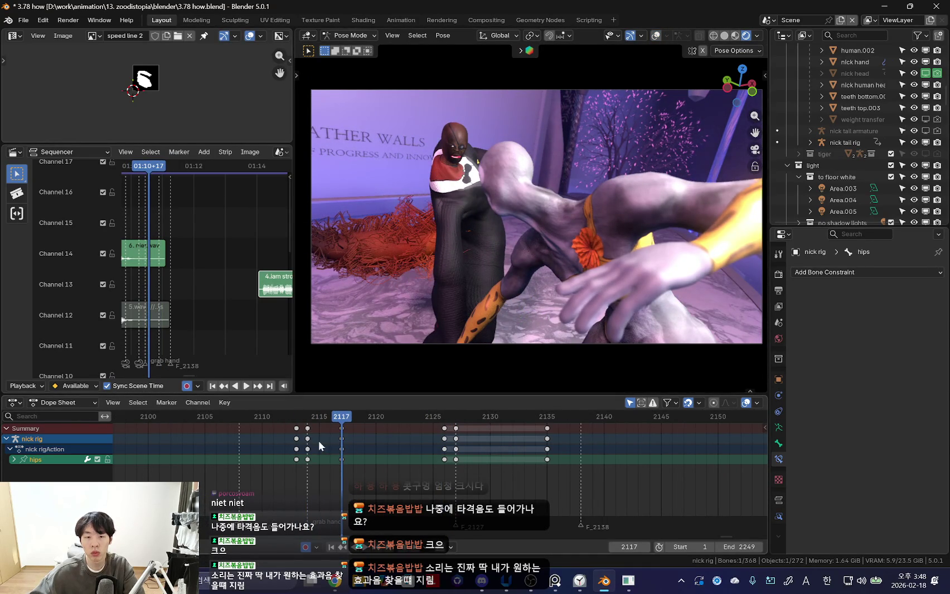
key("space")
- Rotate Nick's hips at 2119, shift those keys to 2121, then rotate the hips further at 2126
key("r")
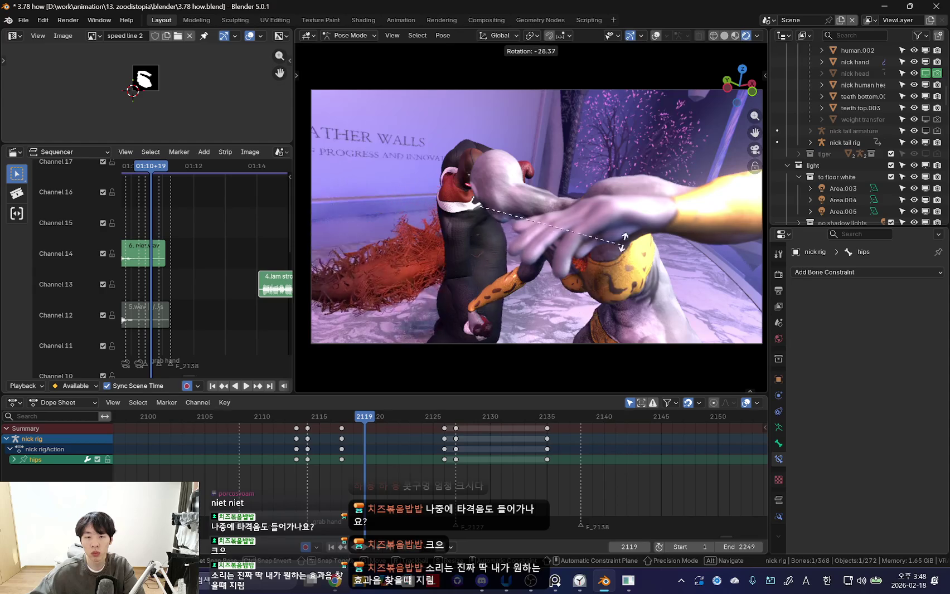
left_click(514, 331)
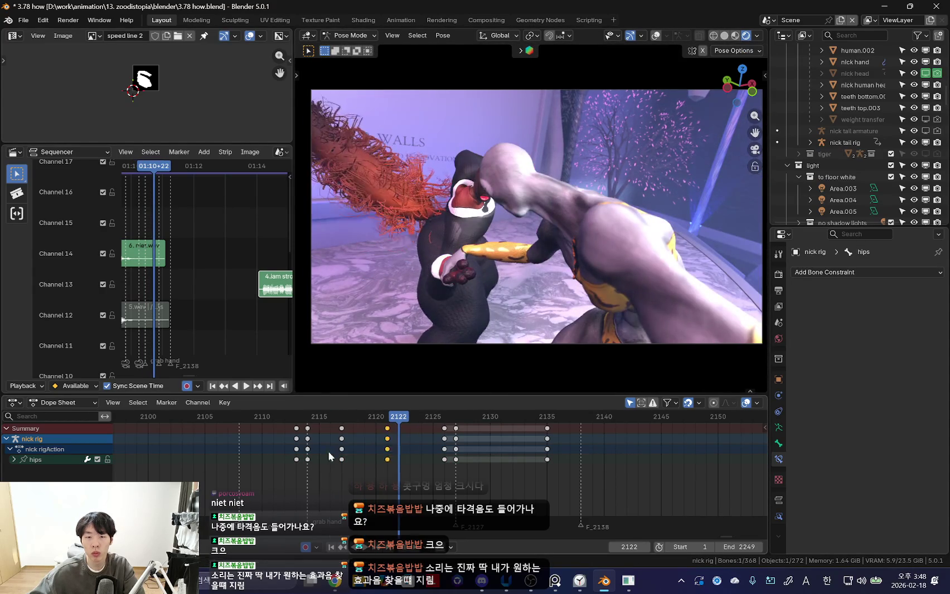
left_click_drag(365, 447, 389, 462)
key("space")
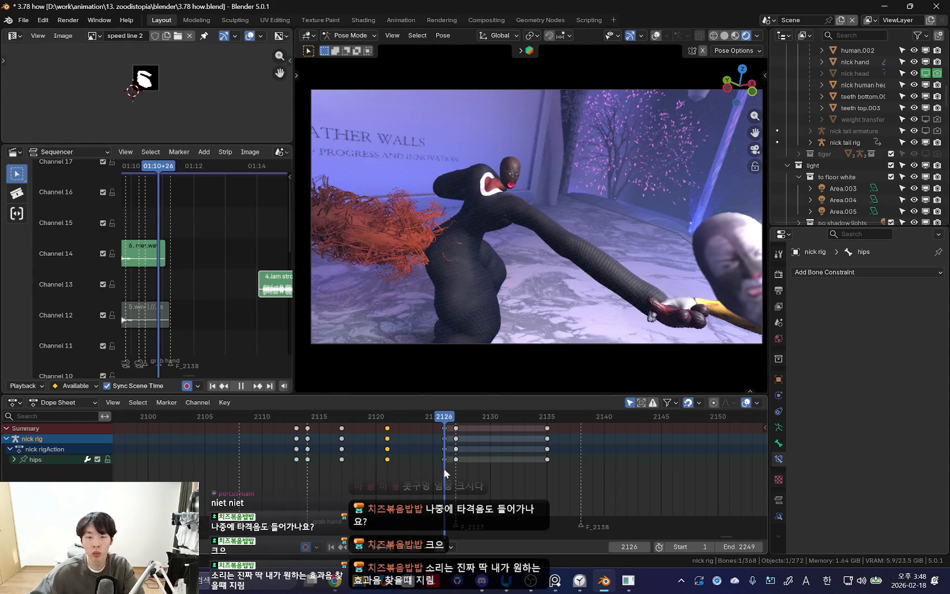
key("r")
left_click(477, 304)
key("Escape")
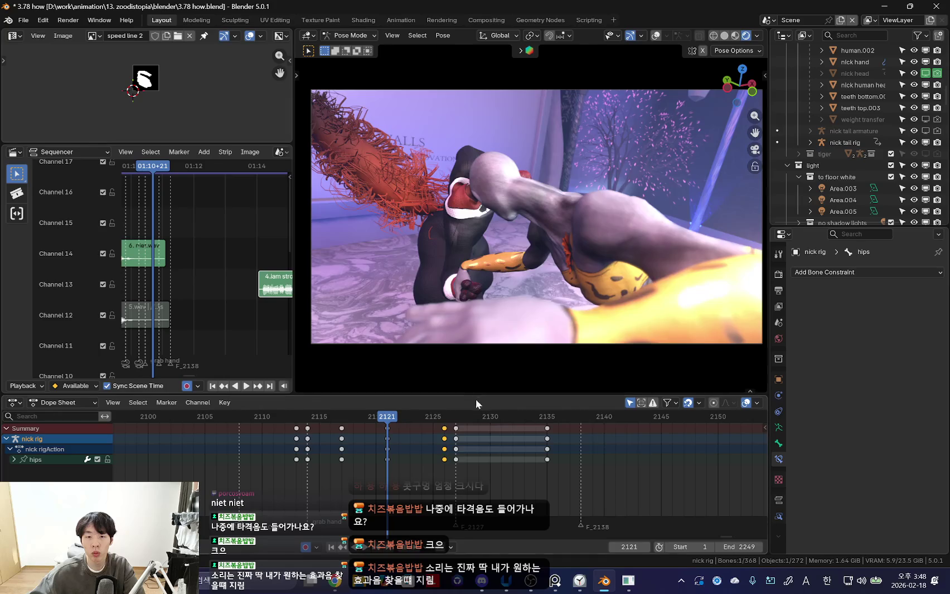
left_click(396, 462)
- Replay the fall, key Nick's pose at frame 2130, and step through frames 2127–2131
key("space")
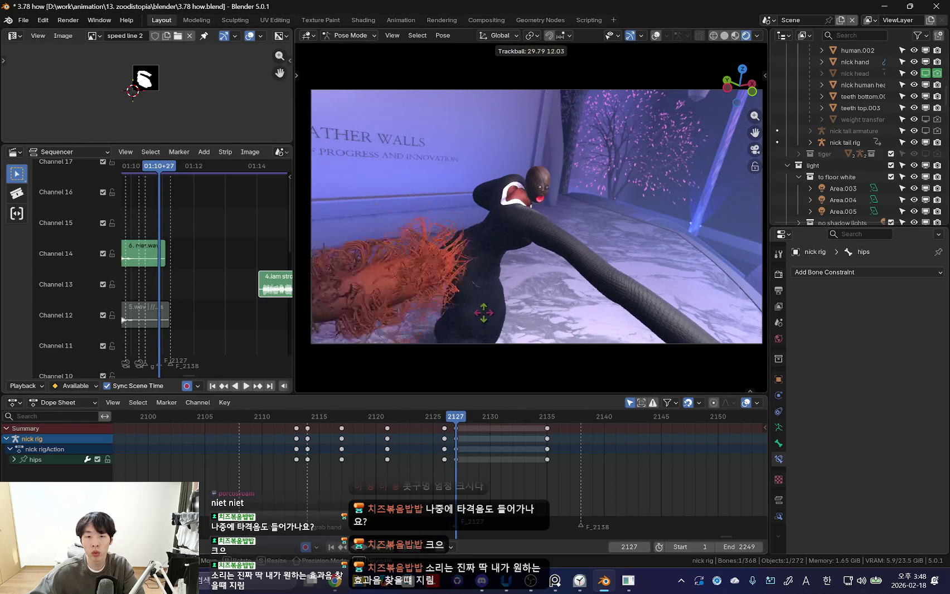
key("space")
key("Down")
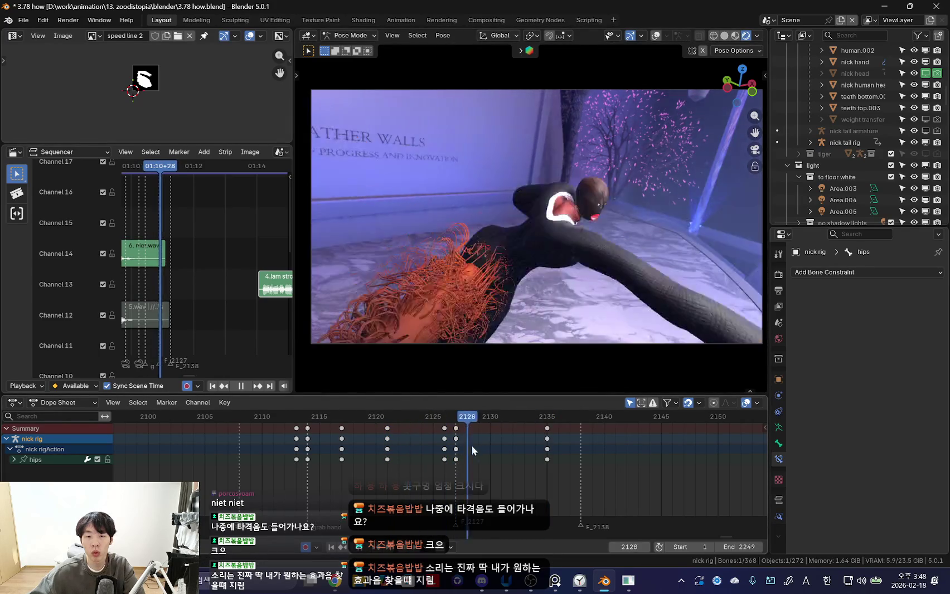
key("Right")
key("Right")
key("Right")
key("i")
key("Down")
left_click(437, 462)
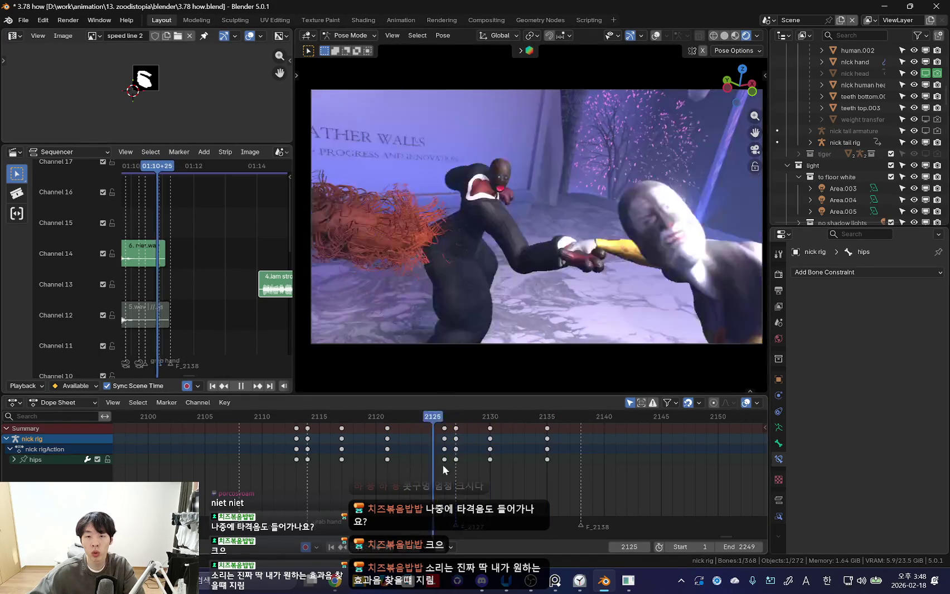
key("Up")
key("Up")
key("Right")
- Orbit toward the feet and select the right and left foot IK controls
middle_click_drag(489, 320, 532, 244)
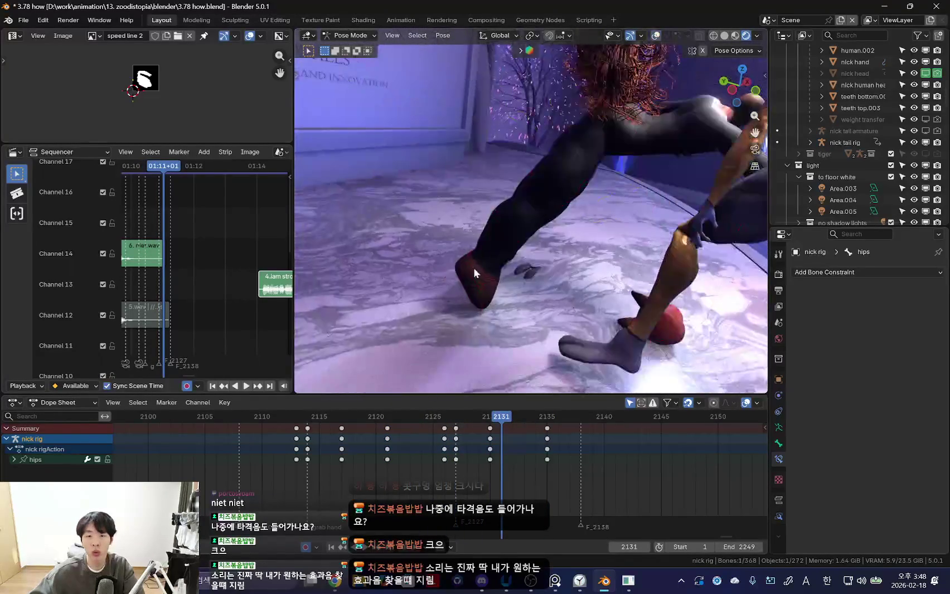
left_click(475, 268)
key("KP_0")
key("Right")
key("Right")
key("Right")
key("Down")
key("Right")
key("Right")
key("KP_0")
left_click(368, 286, "shift")
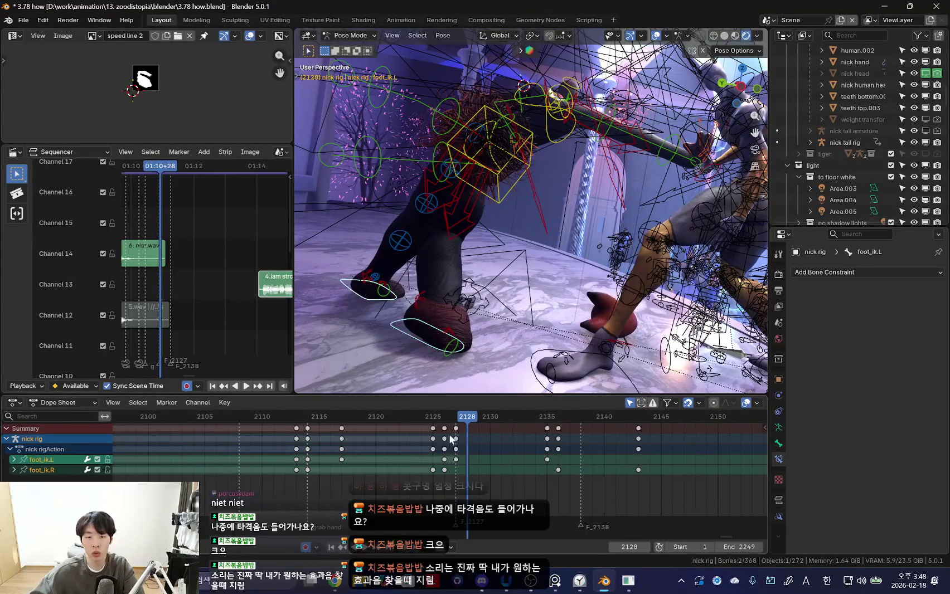
- Play the fall to frame 2130 and key only the right foot IK control there
key("space")
left_click(488, 450)
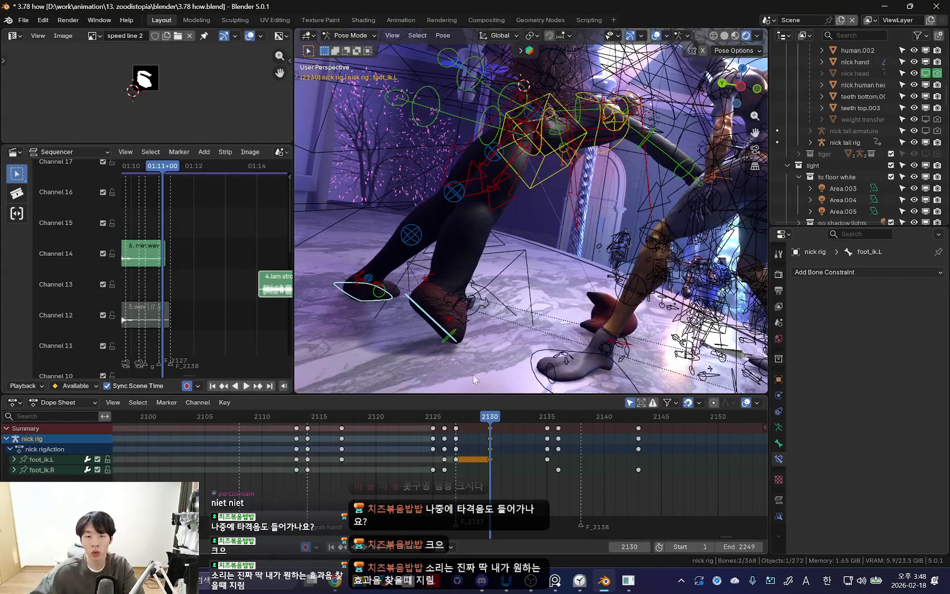
key("space")
key("ctrl+z")
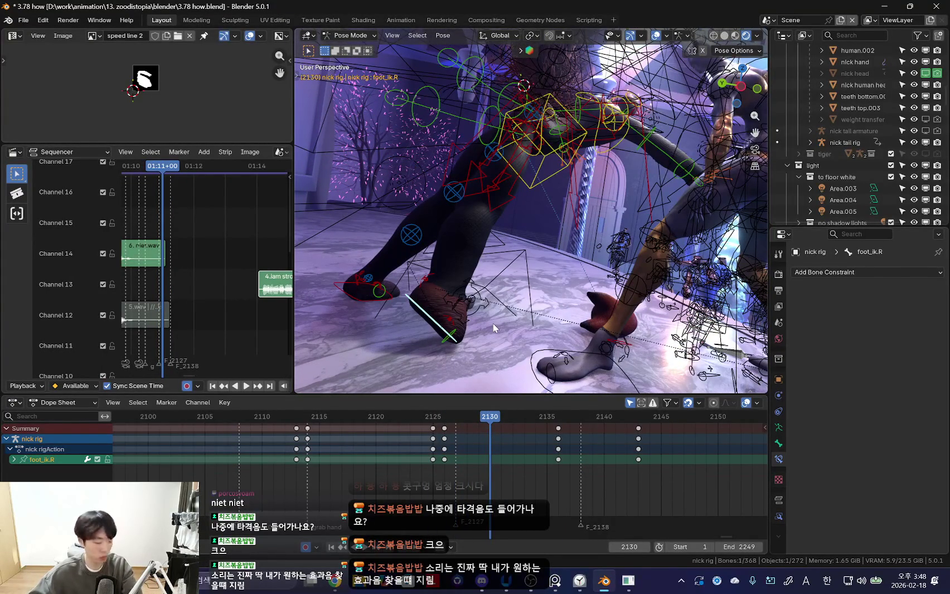
key("k")
left_click(490, 461)
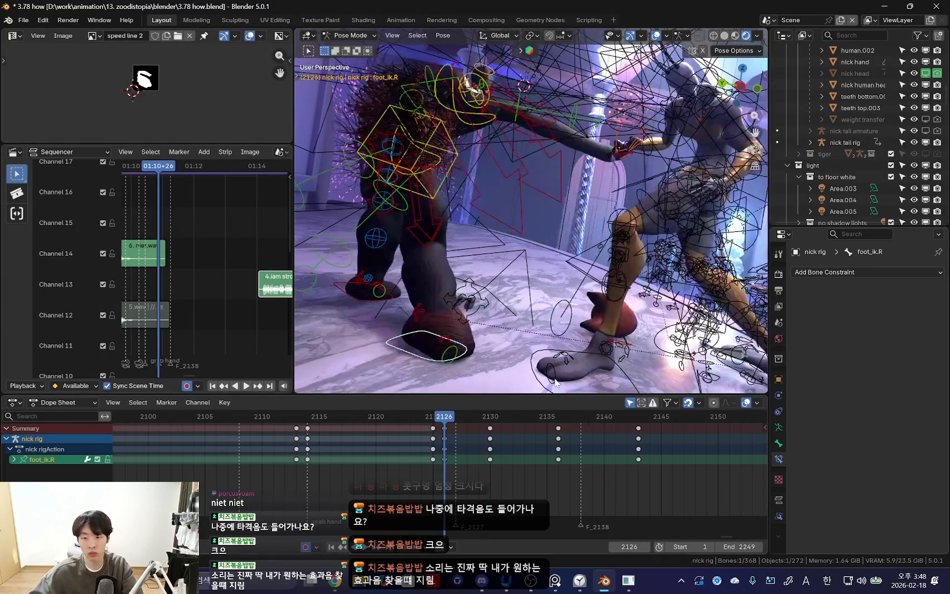
- Rotate and move the right foot at frame 2132, then replay to frame 2136
key("shift+alt+z")
key("Right")
key("Right")
key("r")
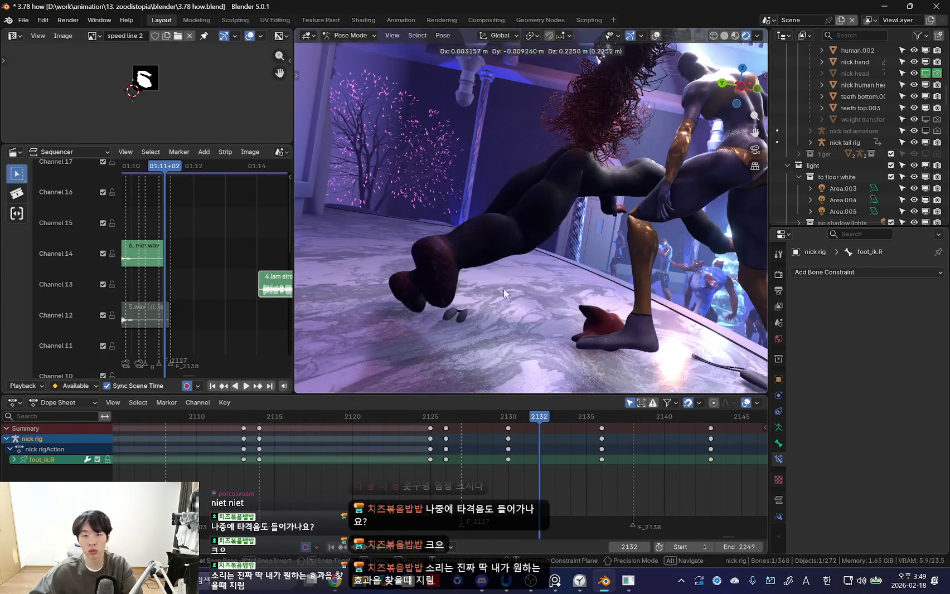
left_click(499, 297)
key("g")
left_click(512, 287)
key("space")
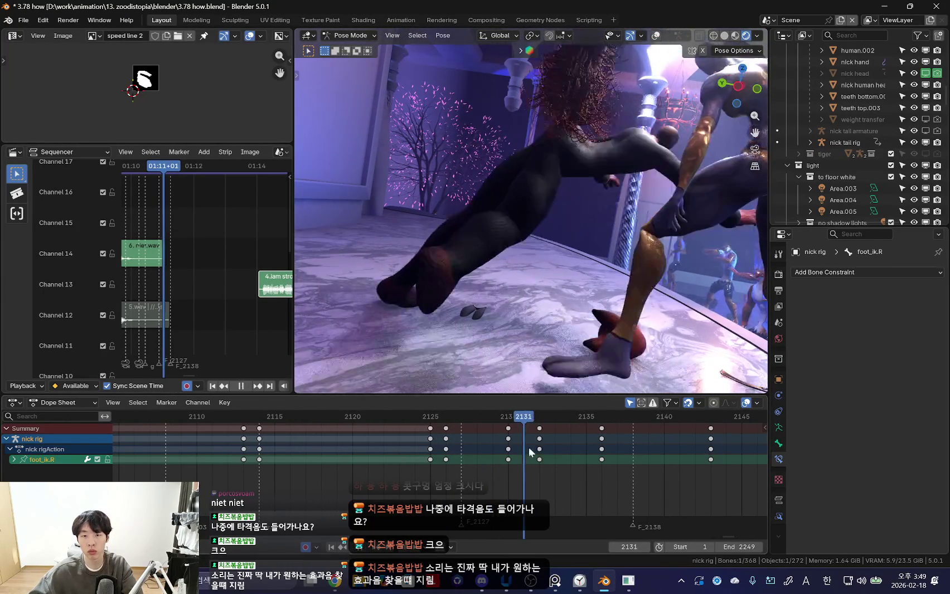
key("space")
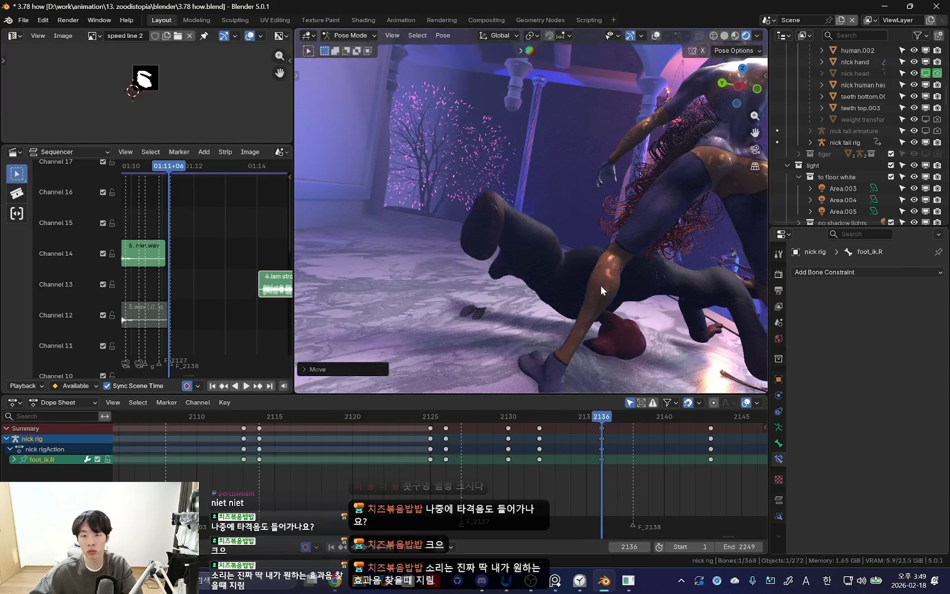
- Rotate and move the right foot at frame 2136, then play back the adjusted fall
key("r")
left_click(565, 301)
key("g")
key("r")
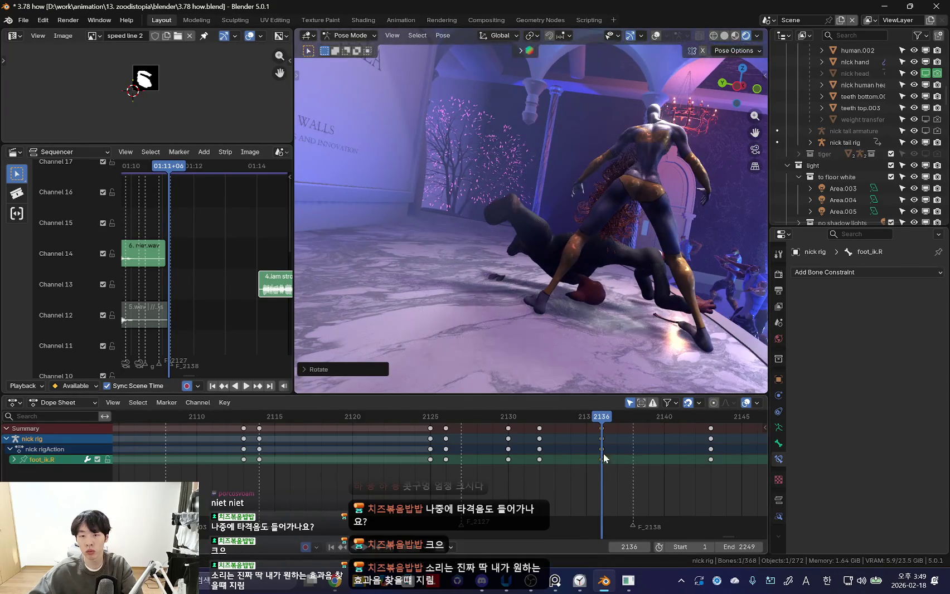
key("space")
left_click(446, 417)
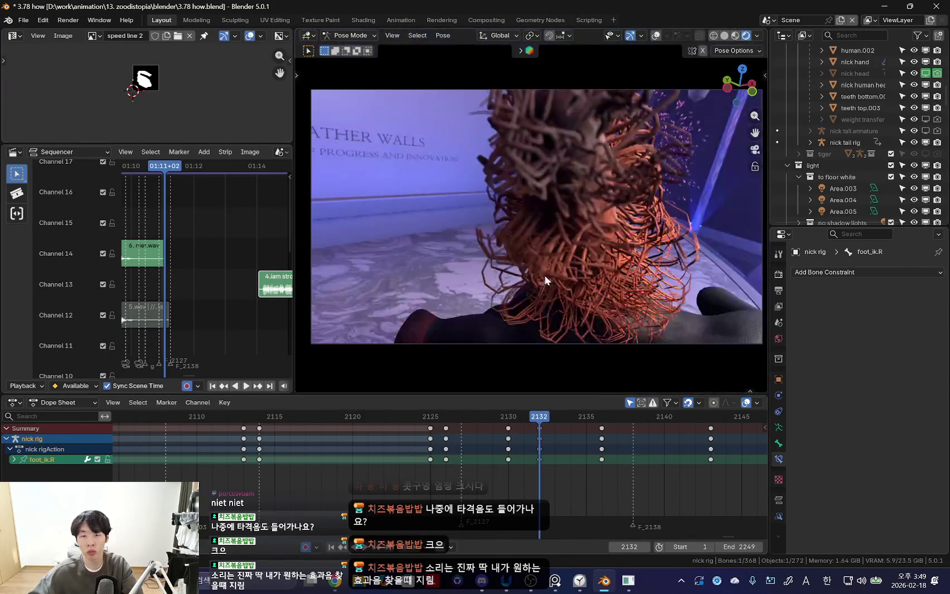
- Stop playback, select the hips control, and return to camera view at frame 2129
key("space")
key("Left")
key("KP_0")
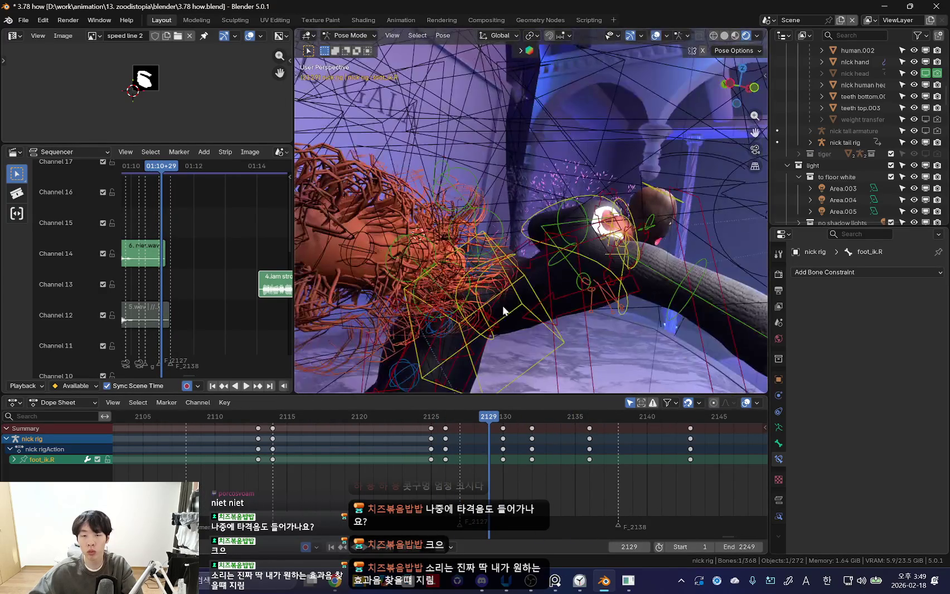
left_click(495, 337)
key("shift+alt+z")
mouse_move(523, 363)
middle_mouse_down()
mouse_move(600, 347)
mouse_move(494, 331)
middle_mouse_up()
key("Left")
key("Left")
key("KP_0")
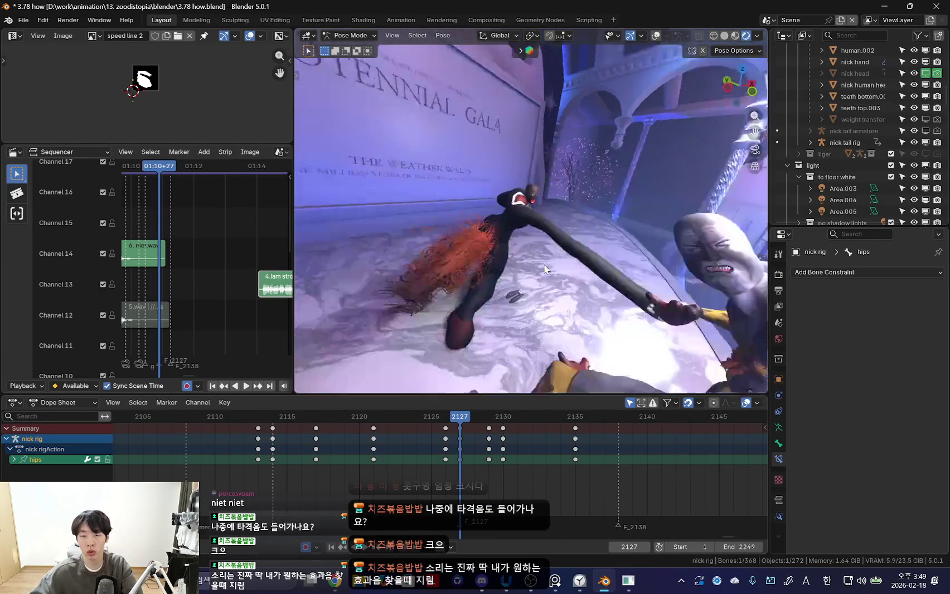
key("Right")
key("Right")
- Trackball-rotate the hips at frame 2129 and play back the high-five and fall
key("r")
key("r")
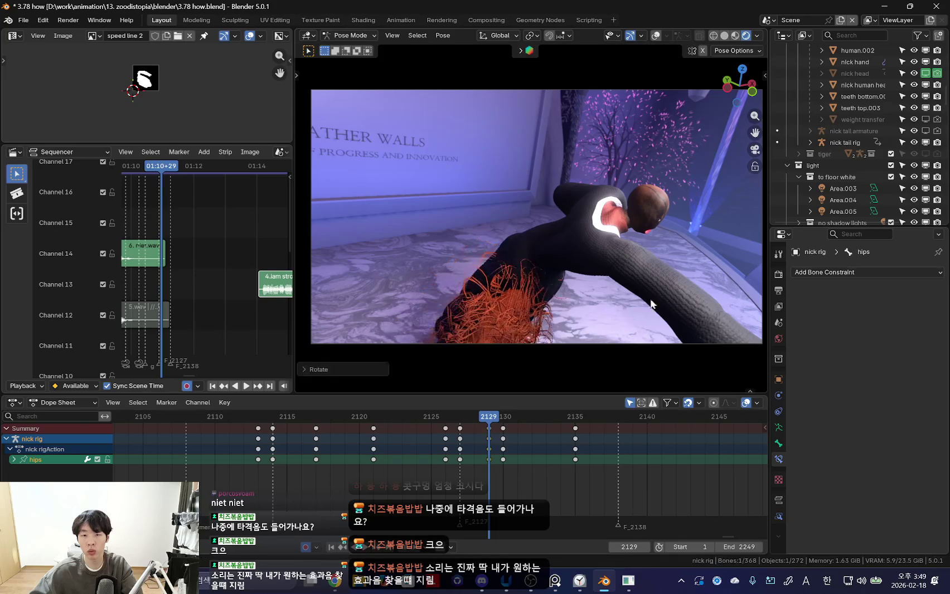
key("Escape")
key("space")
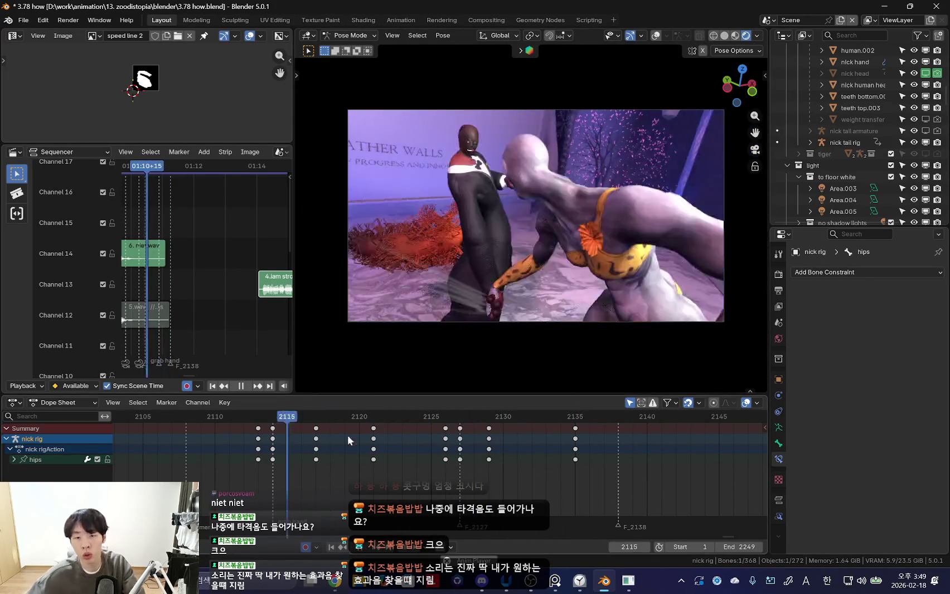
scroll(394, 430, "down", 5)
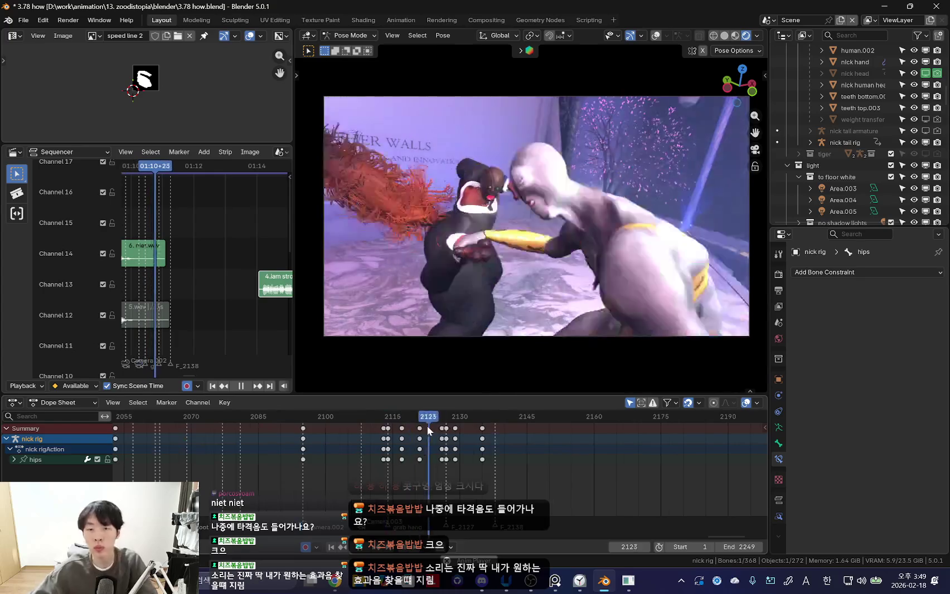
scroll(458, 461, "down", 5)
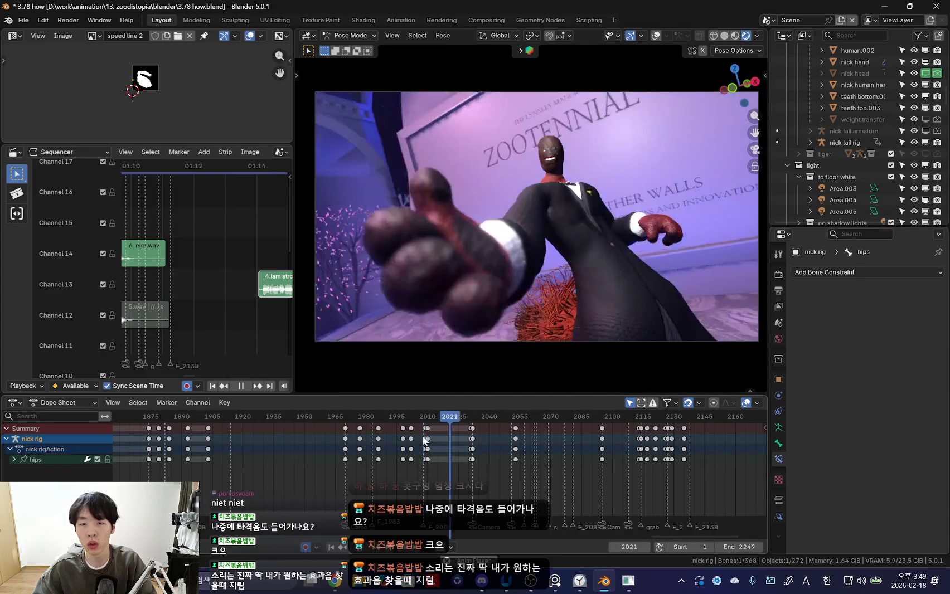
- Jump back to frame ~1980 and replay the high-five into the fall, stopping at 2131
left_click(367, 433)
scroll(373, 424, "down", 3)
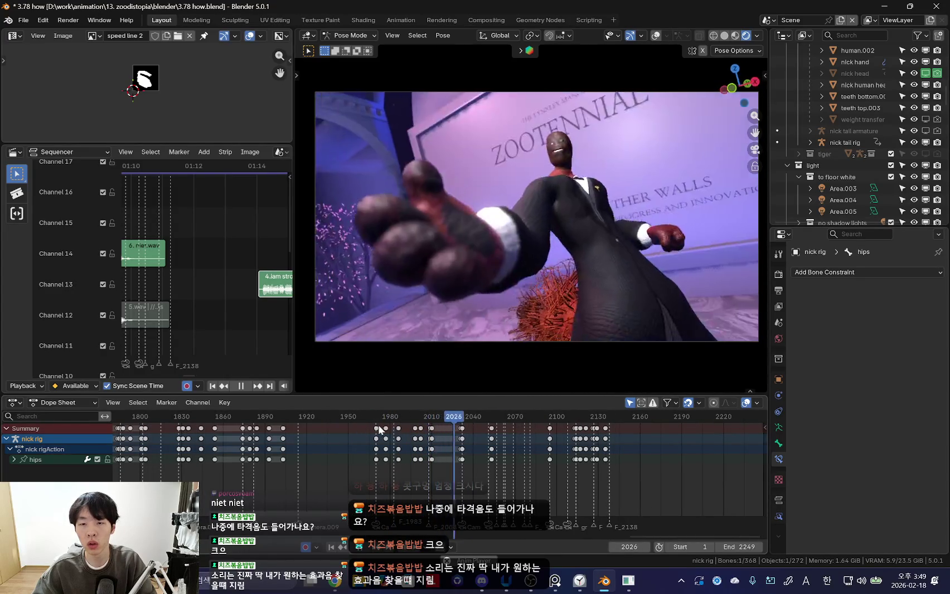
left_click(389, 429)
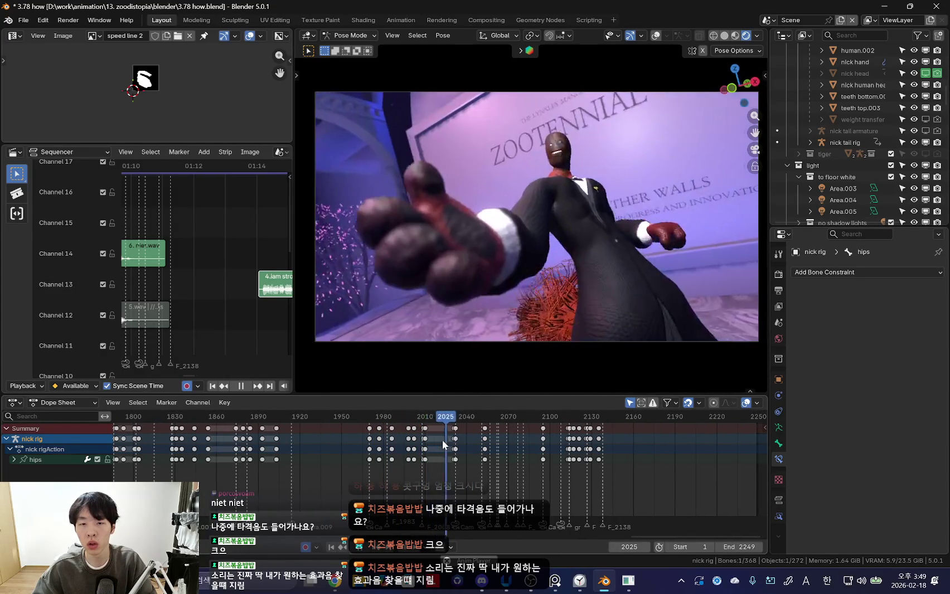
scroll(443, 441, "up", 2)
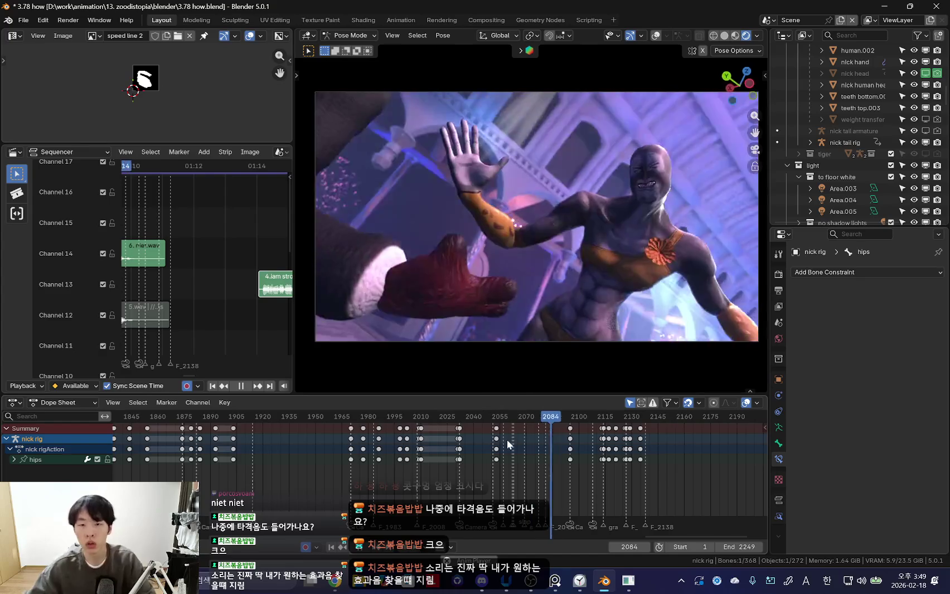
scroll(511, 460, "up", 2)
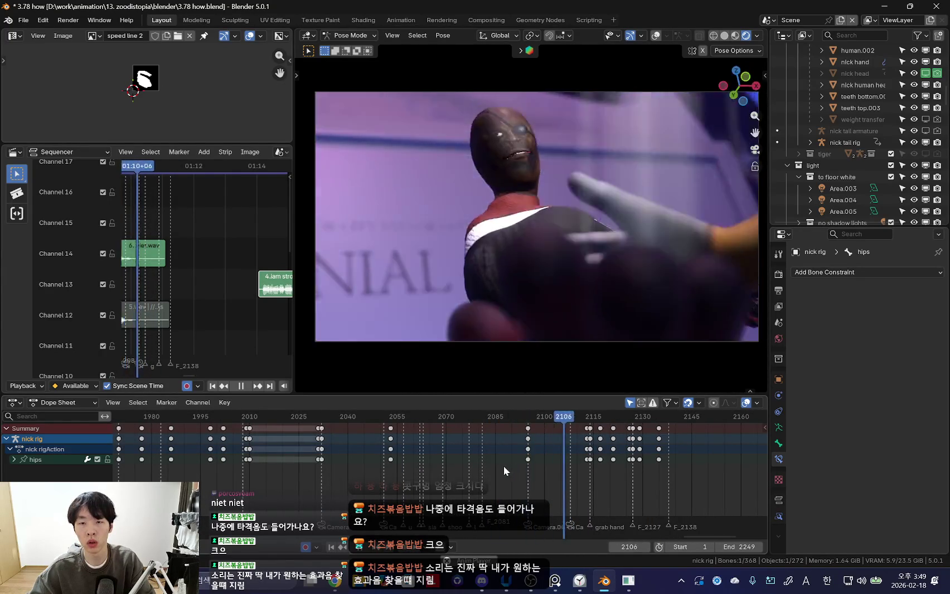
mouse_move(542, 468)
middle_mouse_down("ctrl")
mouse_move(475, 479)
mouse_move(534, 473)
middle_mouse_up("ctrl")
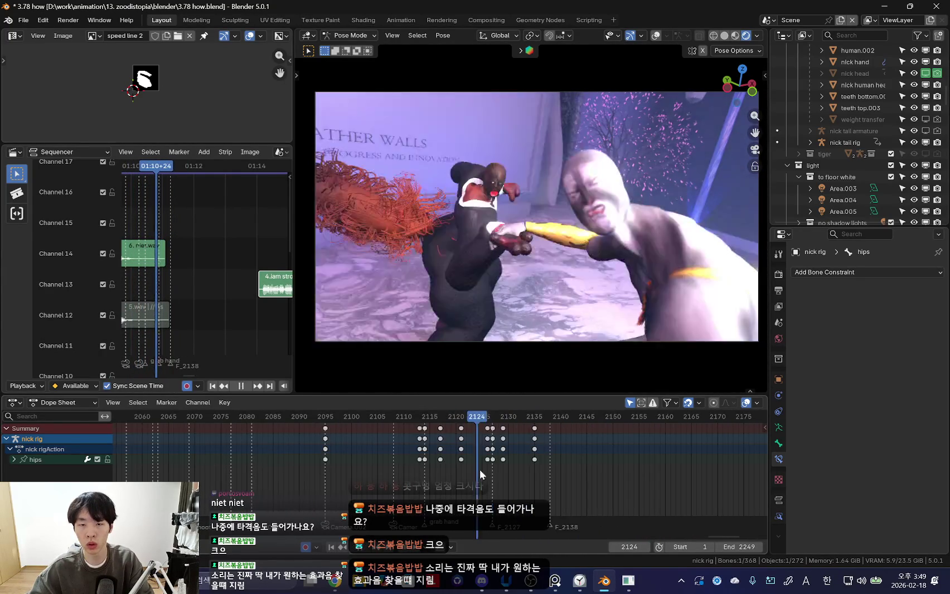
key("space")
- Reselect only the nick rig and re-enter Pose Mode with all its bones selected
mouse_move(627, 290)
middle_mouse_down()
mouse_move(615, 310)
mouse_move(591, 290)
middle_mouse_up()
key("ctrl+Tab")
key("a")
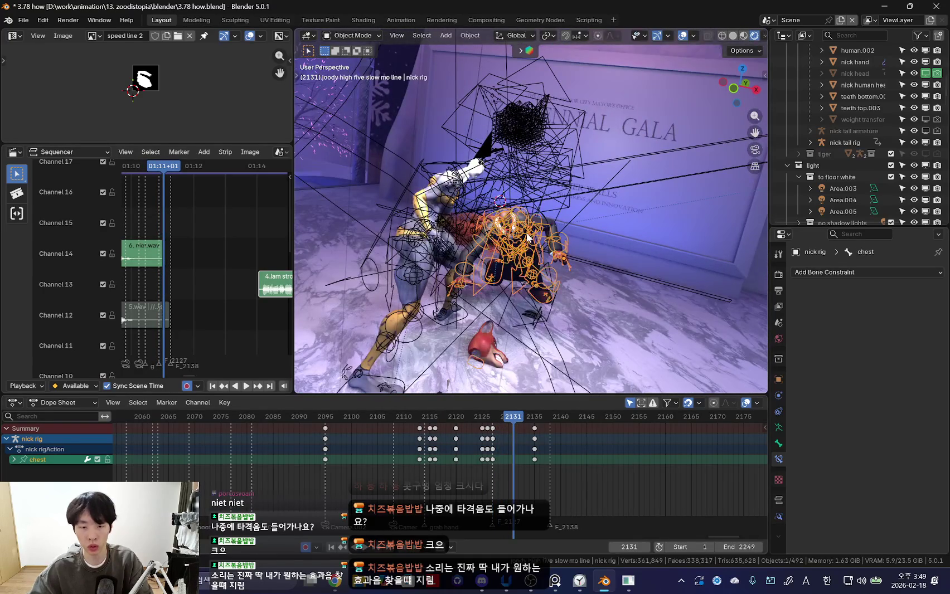
middle_click_drag(518, 427, 548, 424, "ctrl")
key("ctrl+Tab")
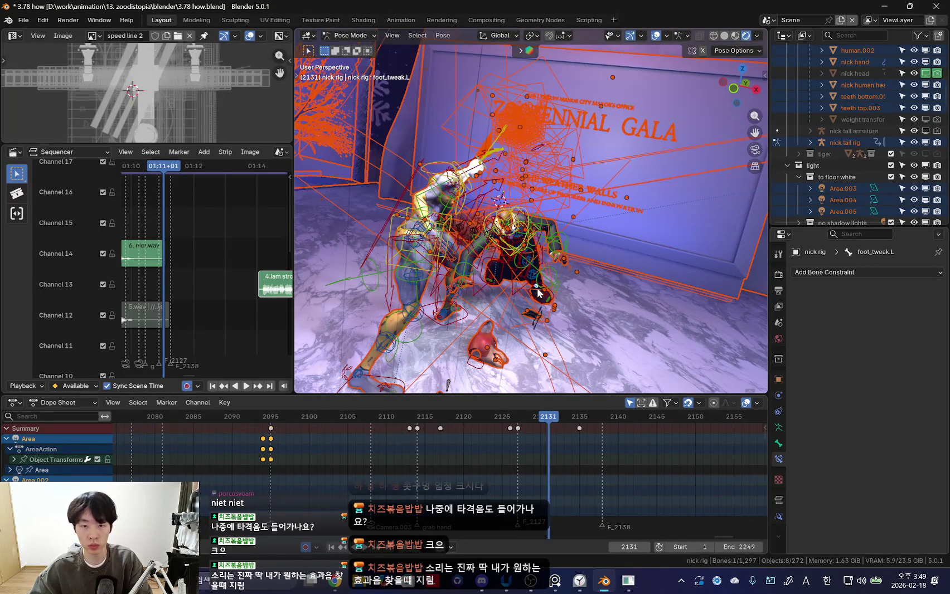
key("ctrl+Tab")
left_click(570, 274)
key("ctrl+Tab")
key("a")
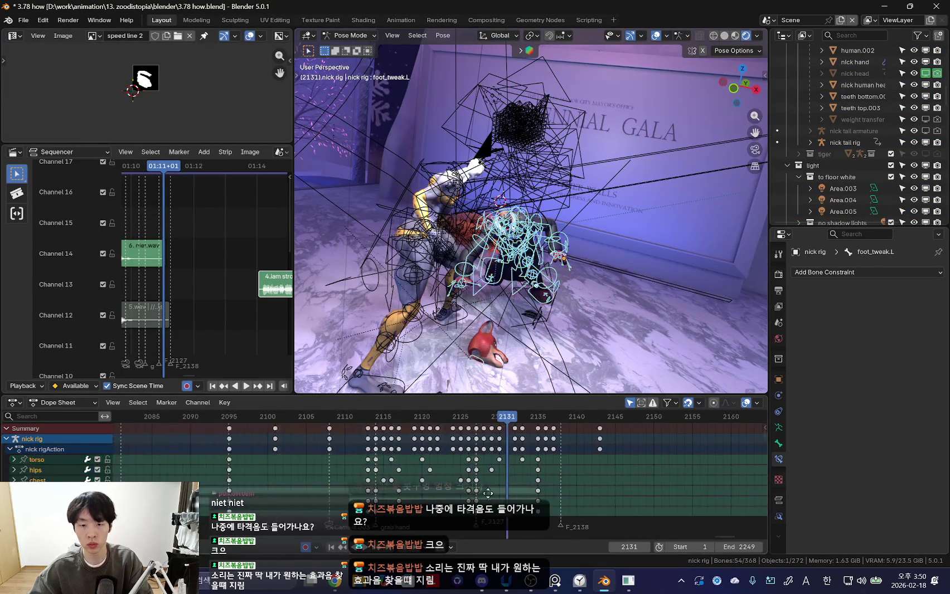
- Jump back to frame 2127 and play back the fall with rig overlays shown
key("Left")
key("Left")
key("Left")
key("shift+alt+z")
key("space")
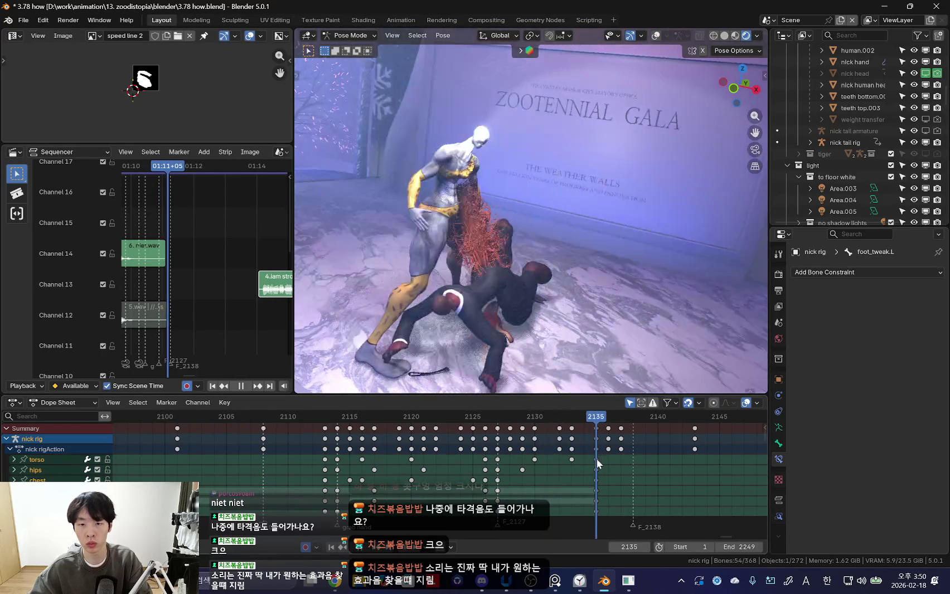
scroll(492, 476, "up", 2)
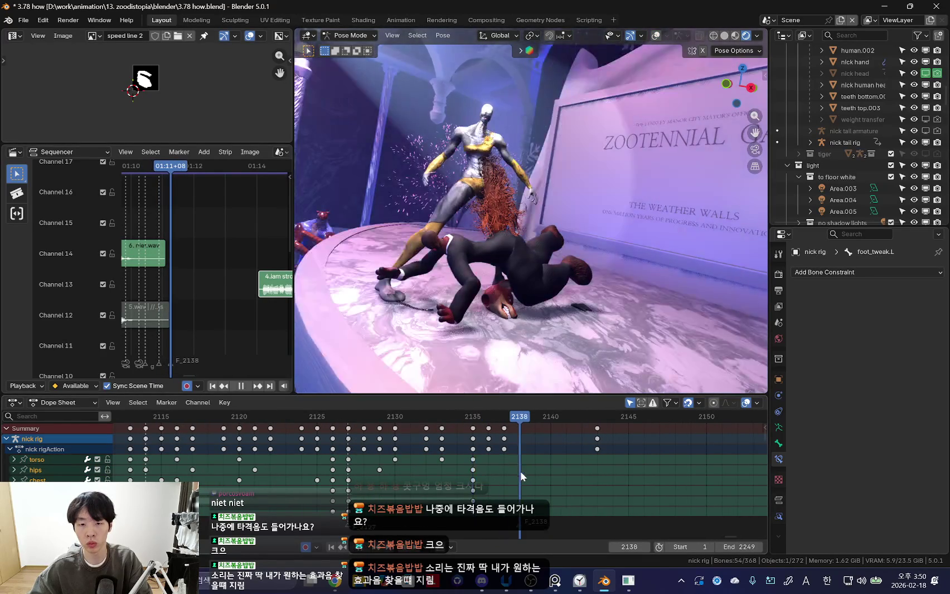
key("shift+alt+z")
- Select the torso control, orbit around the fallen Nick, and scrub to frame 2135
left_click(549, 220)
middle_click_drag(549, 220, 611, 236)
key("shift+alt+z")
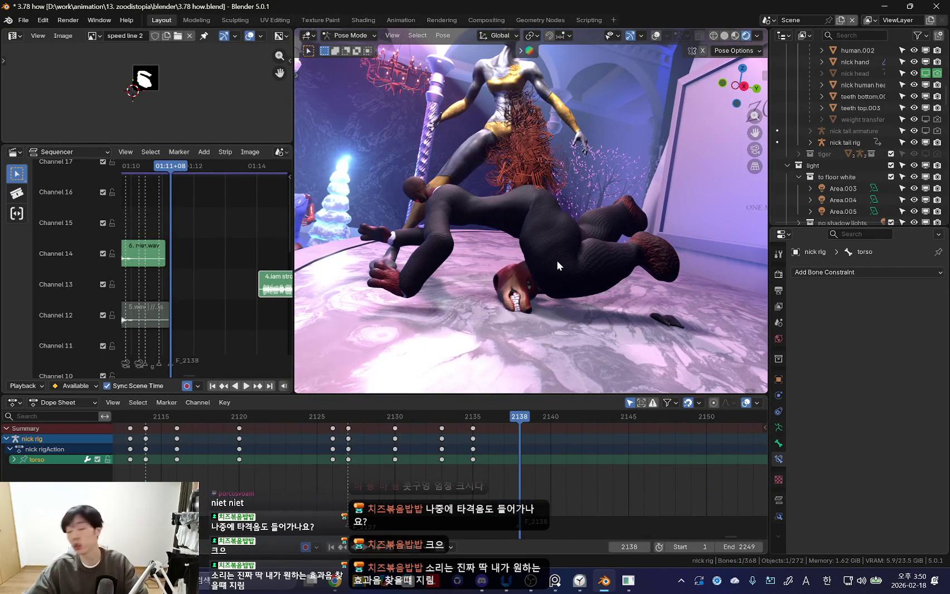
middle_click_drag(556, 261, 585, 273)
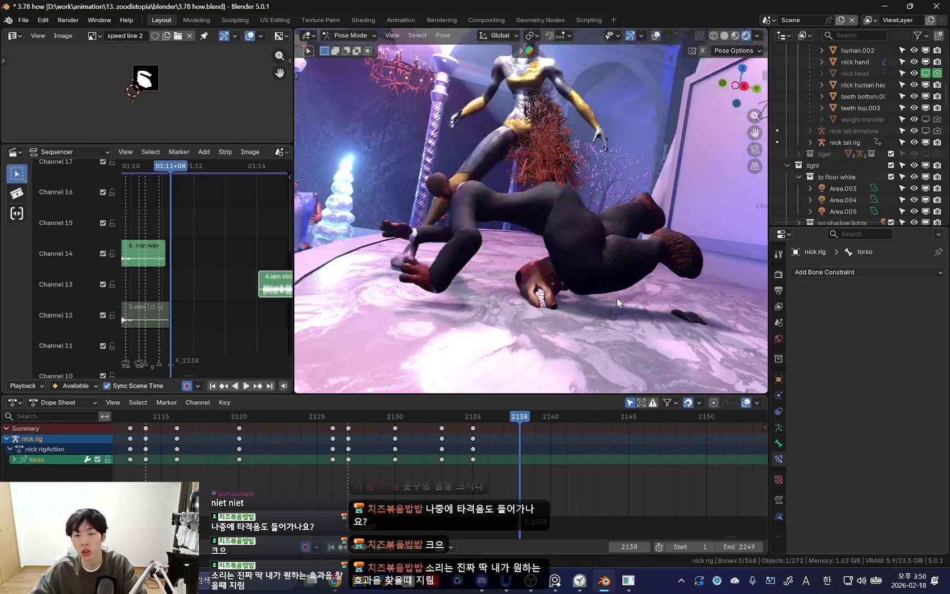
key("shift+alt+z")
left_click_drag(392, 449, 494, 455)
- Move Nick's torso and rotate his chest bone into the fallen pose
key("g")
left_click(590, 312)
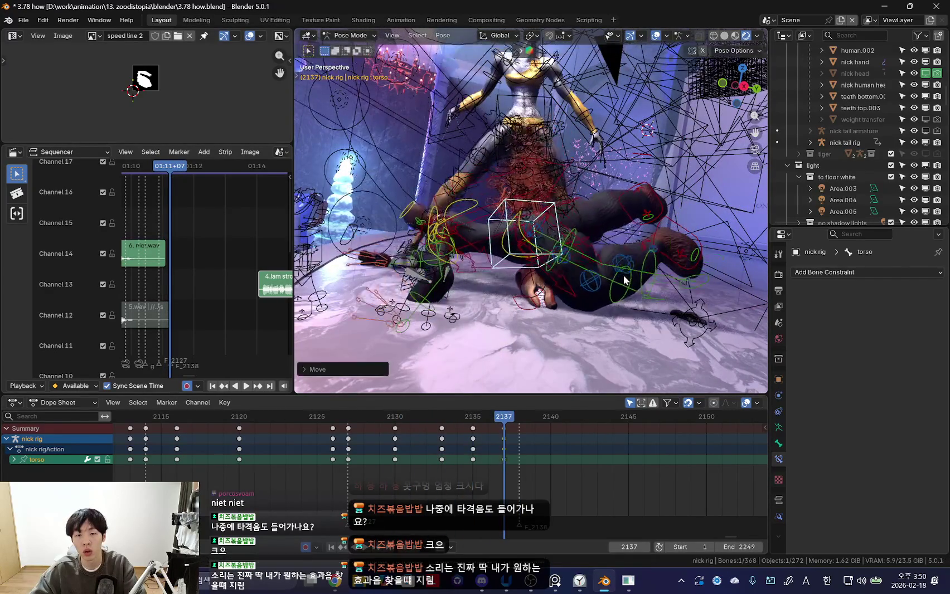
middle_click_drag(590, 313, 562, 261)
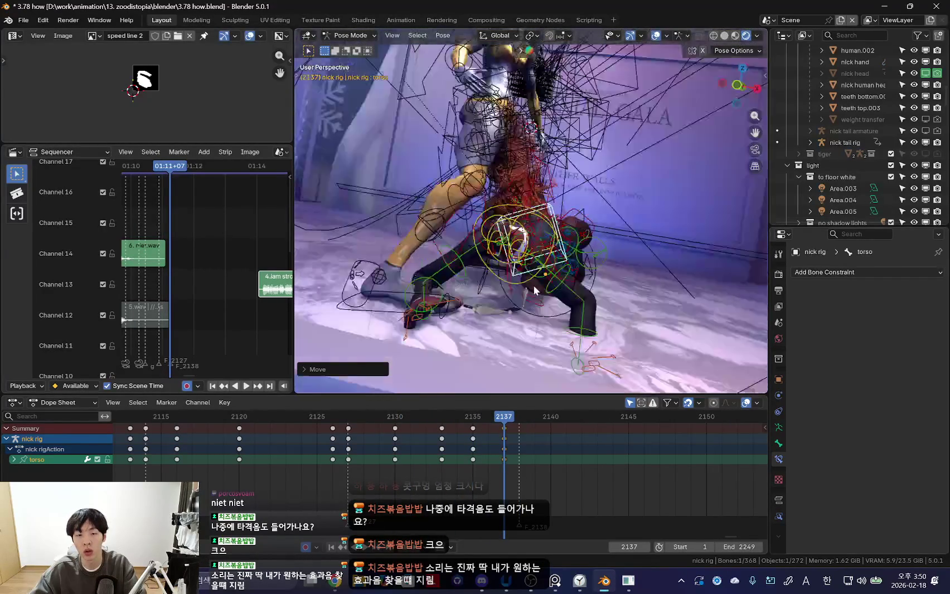
key("shift+alt+z")
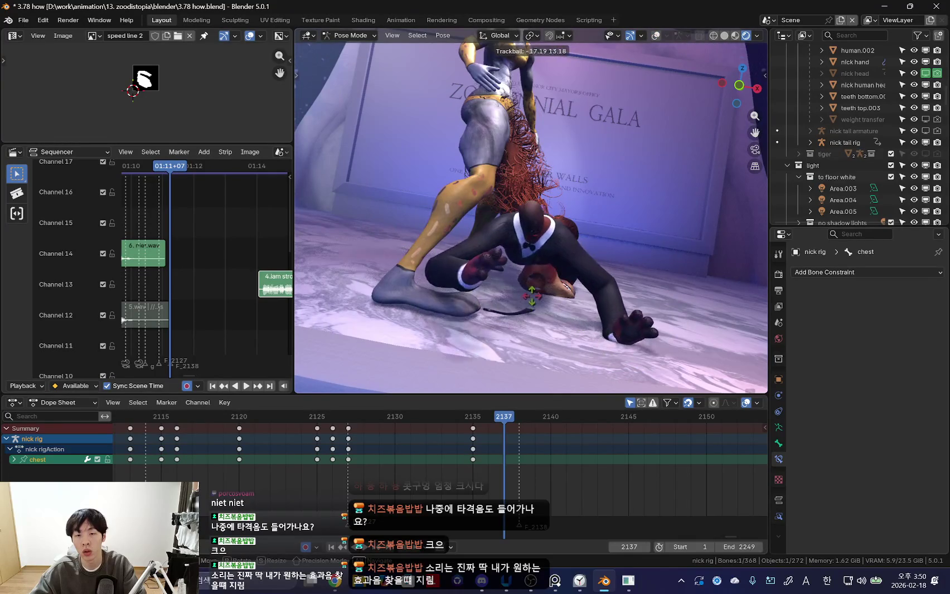
left_click(528, 288)
key("shift+alt+z")
- Check Nick's left shoulder and forearm, then rotate his left upper arm
left_click(539, 299)
mouse_move(538, 299)
middle_mouse_down()
mouse_move(489, 311)
mouse_move(508, 286)
middle_mouse_up()
key("shift+alt+z")
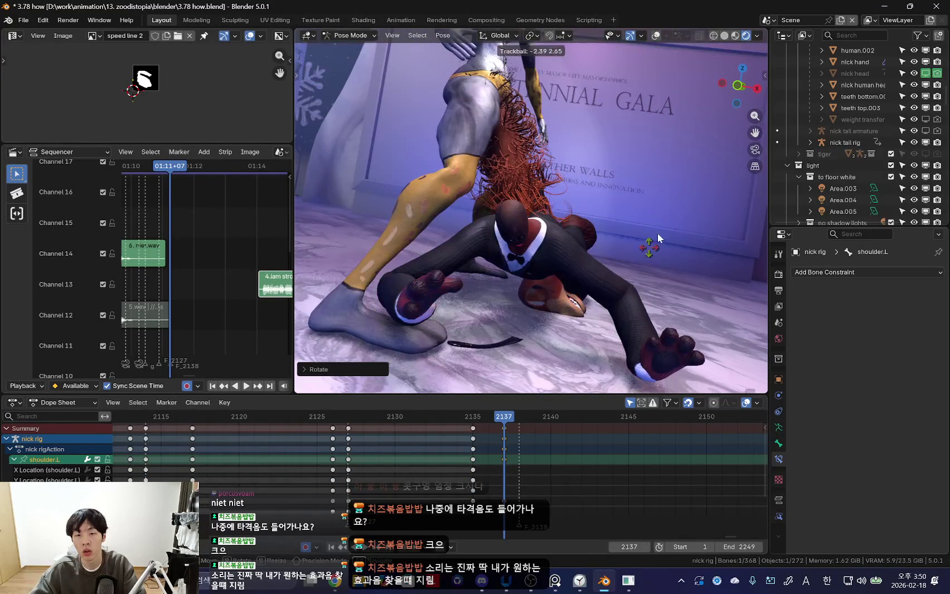
key("shift+alt+z")
left_click(624, 308)
middle_click_drag(624, 308, 601, 291)
key("shift+alt+z")
key("shift+alt+z")
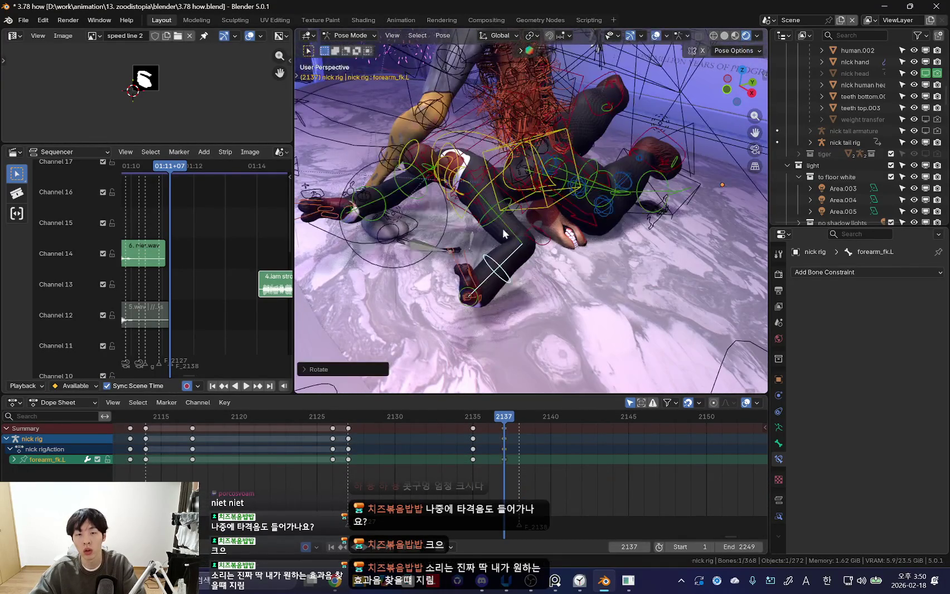
left_click(503, 232)
middle_click_drag(504, 232, 469, 245)
key("shift+alt+z")
key("r")
key("r")
left_click(517, 286)
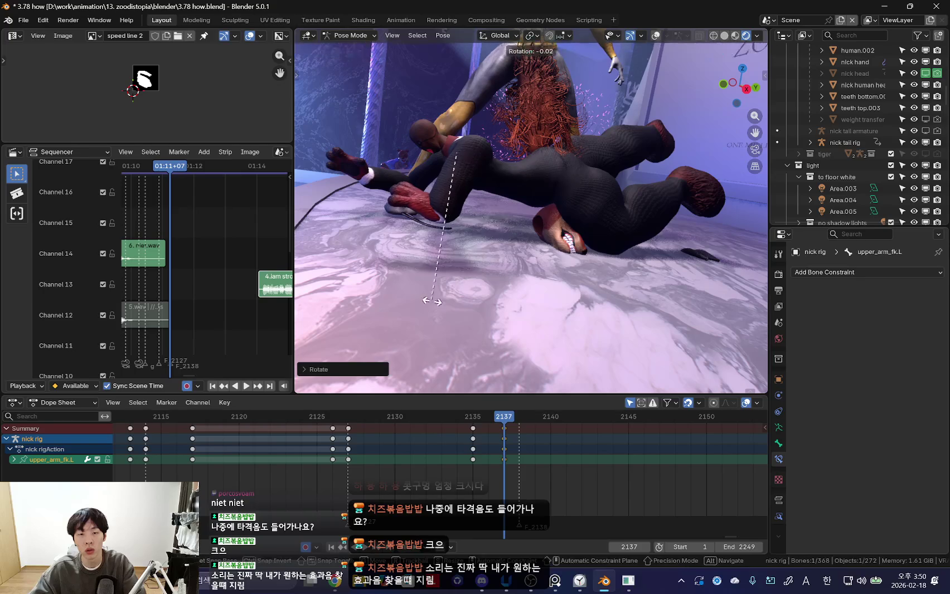
- Rotate Nick's left arm bone and his left hand into place
mouse_move(519, 287)
middle_mouse_down()
mouse_move(561, 301)
mouse_move(617, 254)
mouse_move(584, 290)
mouse_move(641, 281)
middle_mouse_up()
key("shift+alt+z")
key("shift+alt+z")
key("r")
left_click(591, 273)
key("shift+alt+z")
left_click(591, 272)
key("shift+alt+z")
key("r")
key("r")
left_click(671, 285)
- Key all of Nick's bones at frame 2137
key("shift+alt+z")
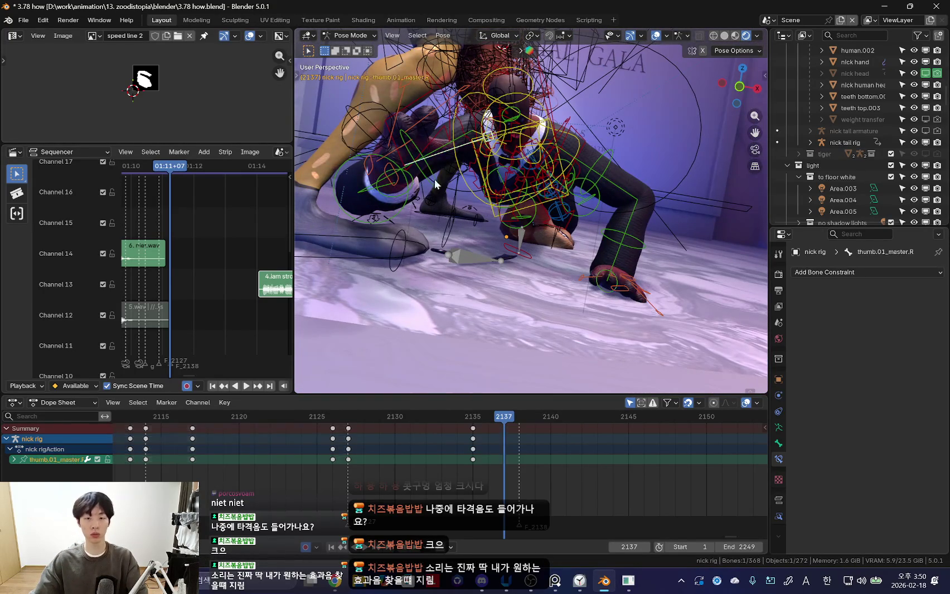
left_click(435, 179)
key("a")
key("shift+alt+z")
key("i")
left_click(435, 182)
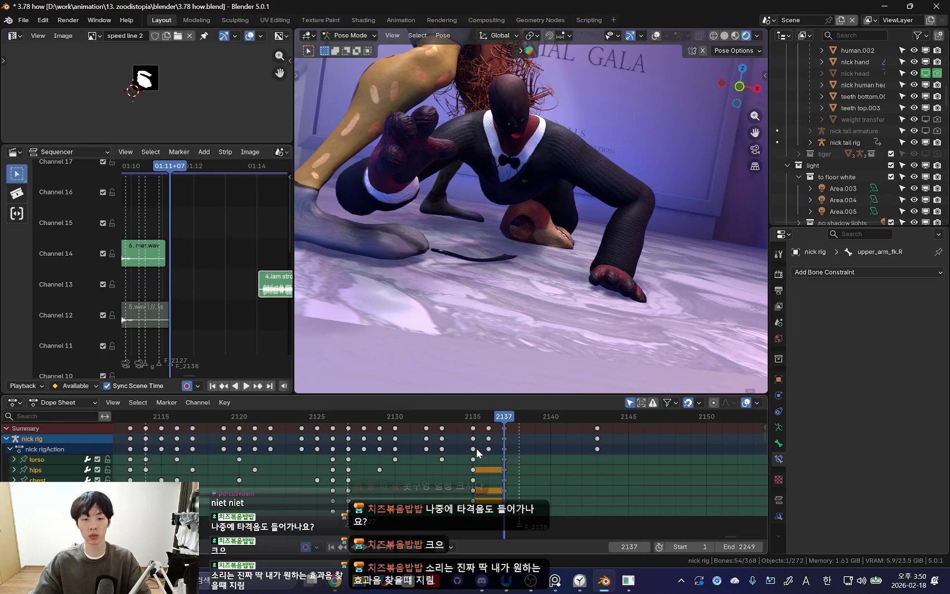
- With the right upper arm selected, compare the pose at frames 2135 and 2137
key("shift+alt+z")
left_click(434, 186)
key("shift+alt+z")
key("Down")
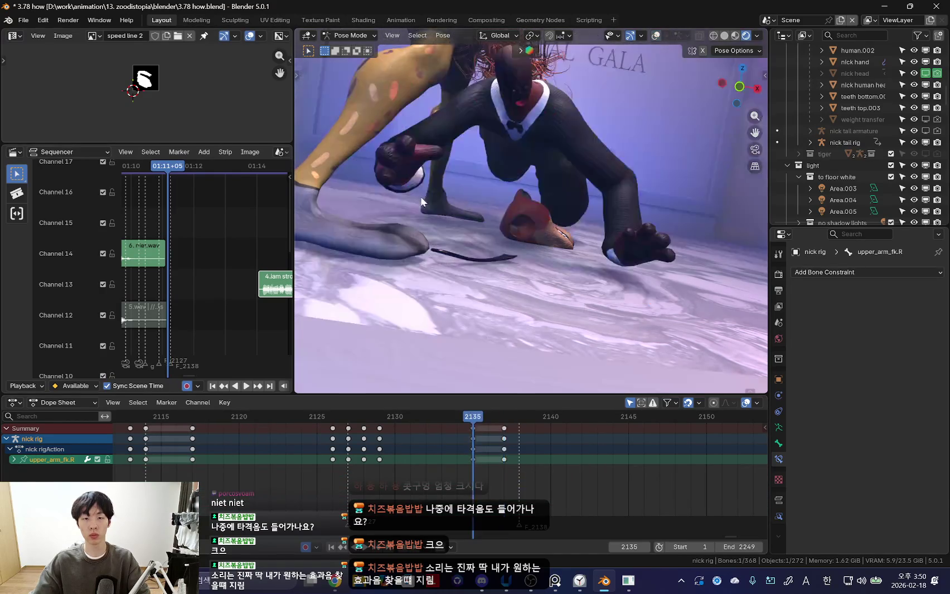
key("Up")
key("Down")
key("Up")
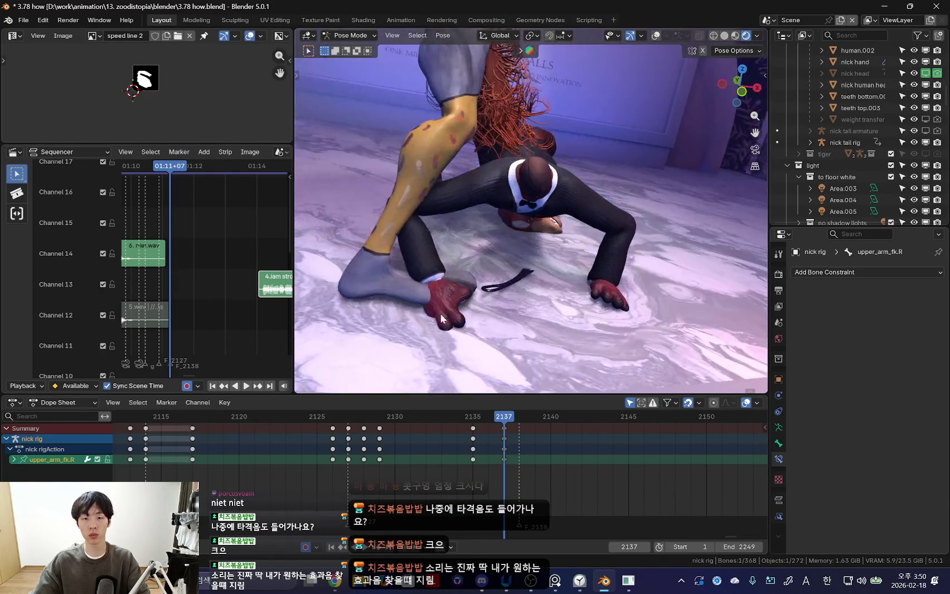
- Rotate Nick's right arm and right hand bones
key("r")
key("r")
left_click(455, 304)
key("shift+alt+z")
left_click(454, 304)
key("r")
left_click(491, 282)
key("shift+alt+z")
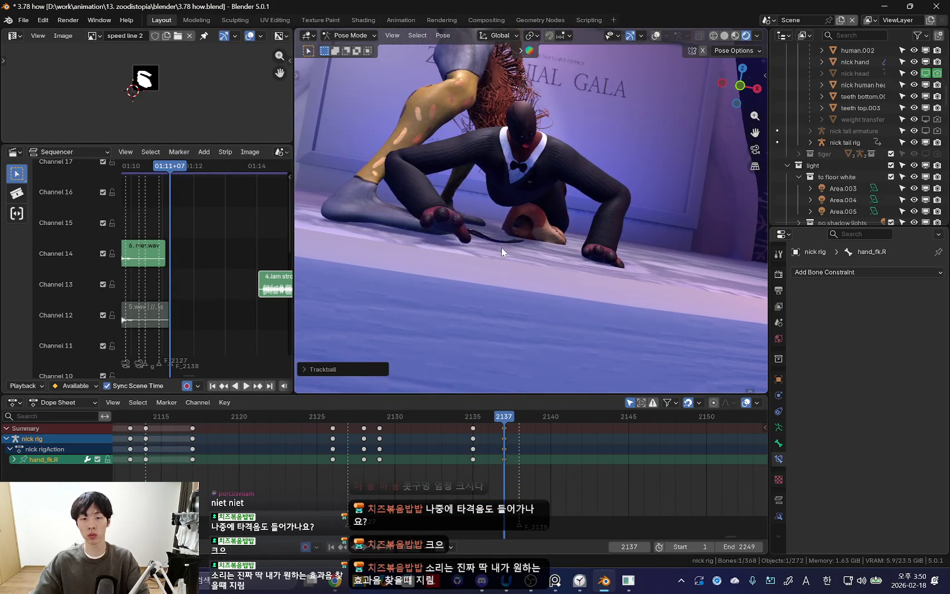
key("shift+alt+z")
- Select Nick's right index finger, middle finger and palm bones
left_click(471, 230, "shift")
scroll(488, 233, "up", 2)
scroll(489, 232, "up", 2)
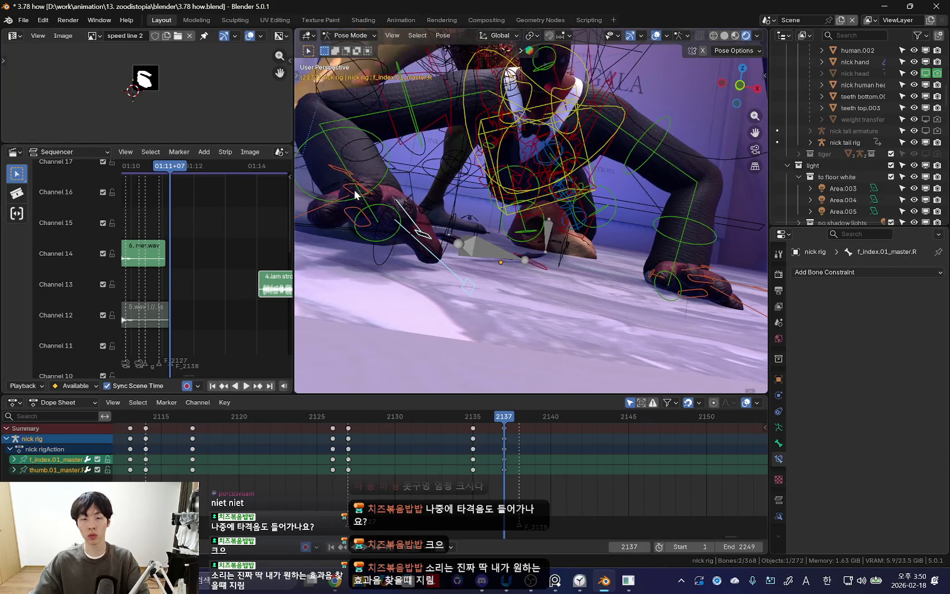
scroll(390, 201, "up", 2)
left_click(419, 210, "shift")
left_click(390, 236, "shift")
key("shift+alt+z")
key("shift+alt+z")
left_click(428, 232)
- Select Nick's left thumb, index, middle and ring finger bones
key("shift+alt+z")
middle_click_drag(435, 240, 545, 325)
key("shift+alt+z")
left_click(527, 310)
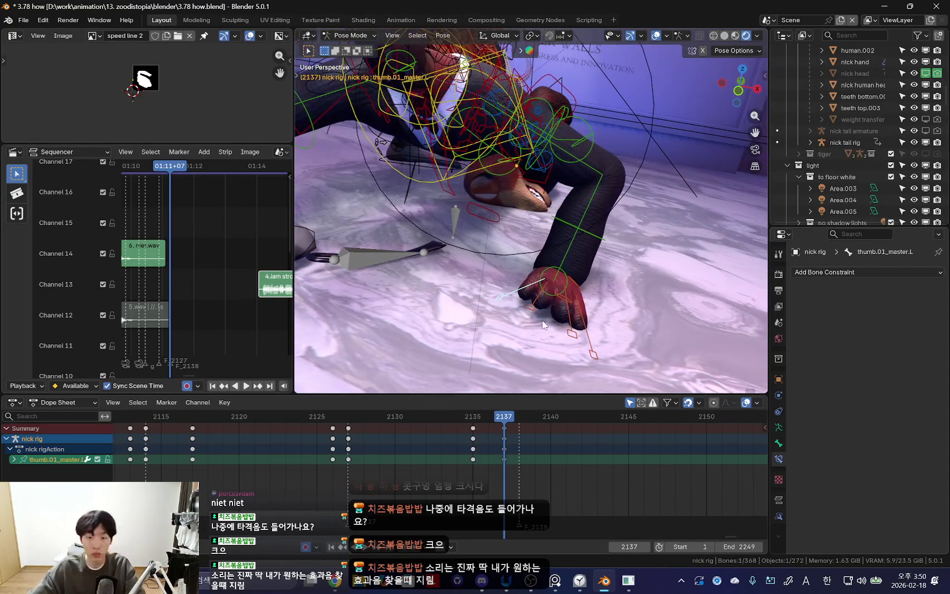
left_click(537, 295, "shift")
left_click(568, 309, "shift")
left_click(577, 315, "shift")
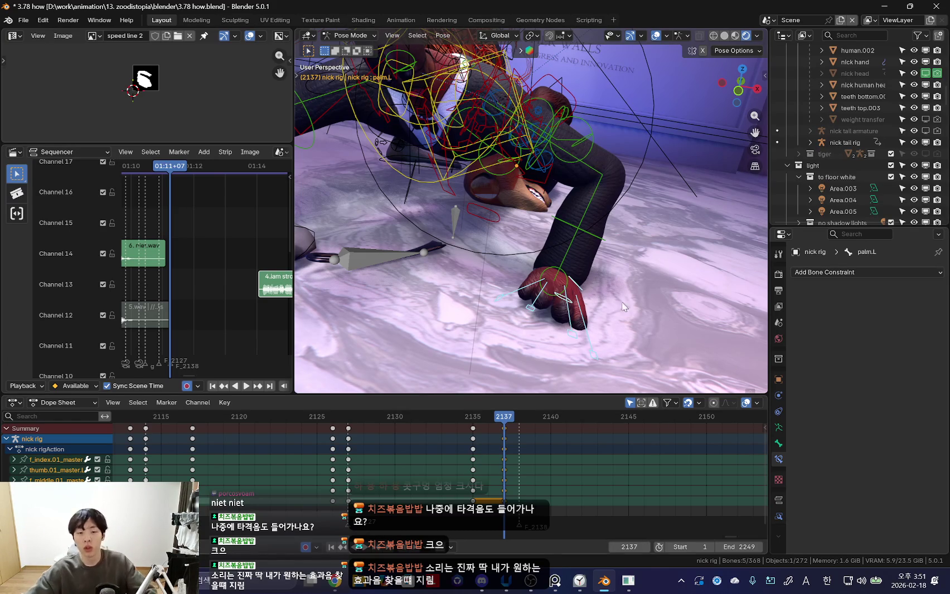
key("alt+Tab")
- Search YouTube for 목에 담 푸는법 and open the first Short
left_click(613, 11)
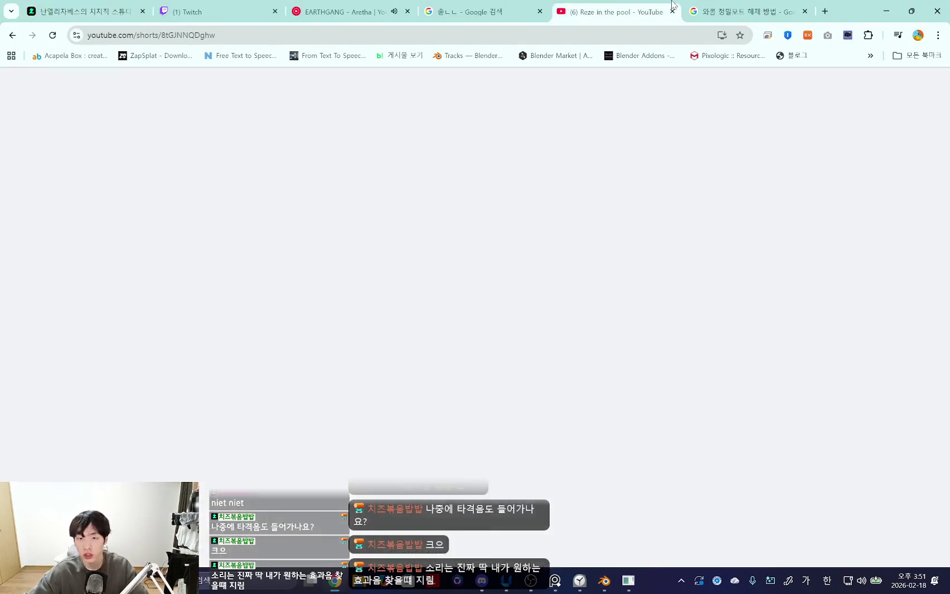
left_click(368, 84)
type("ㅁ")
type("목에 ")
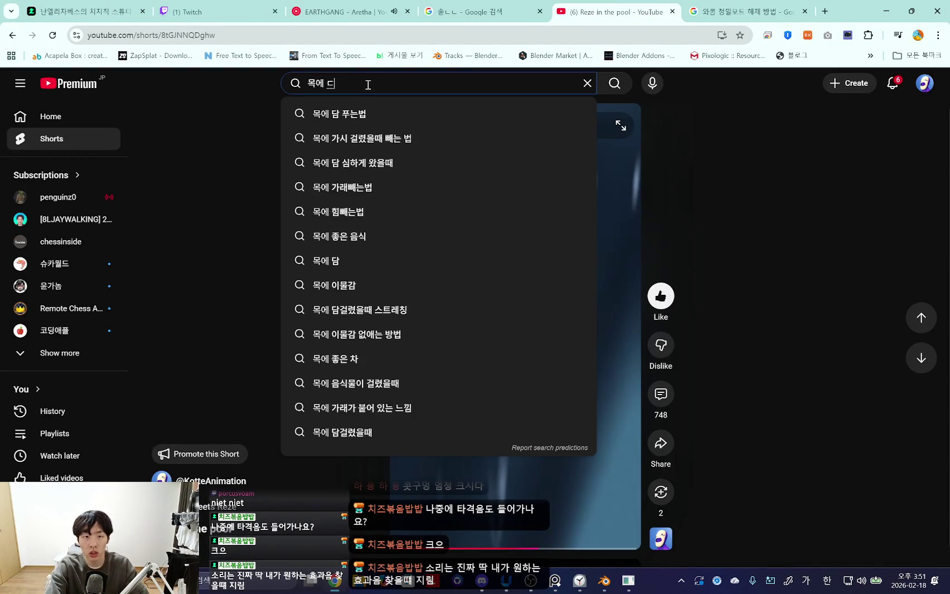
type("담")
type("푸는법")
key("Return")
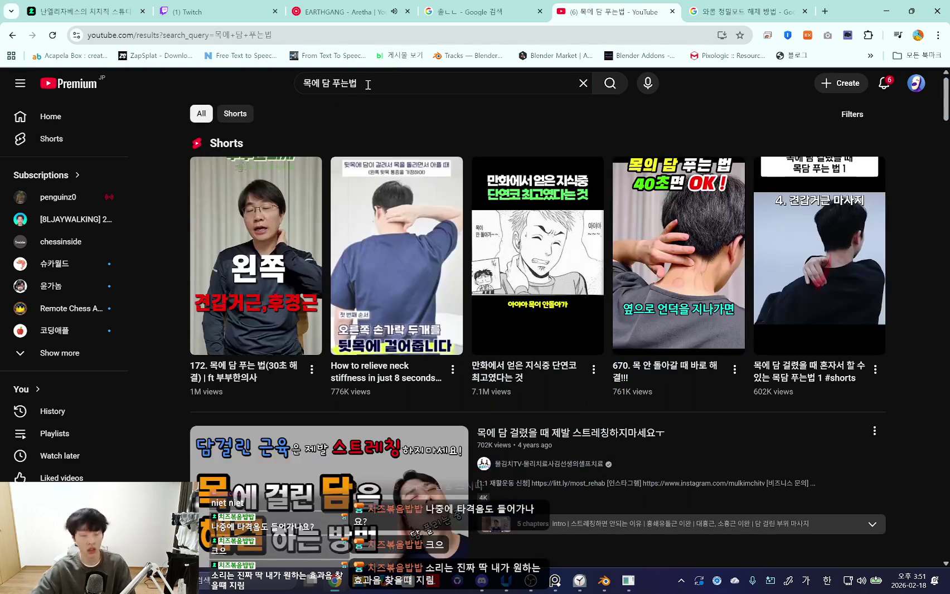
left_click(263, 226)
- Pause YouTube Music and come back to the Short
key("ctrl+3")
left_click(346, 293)
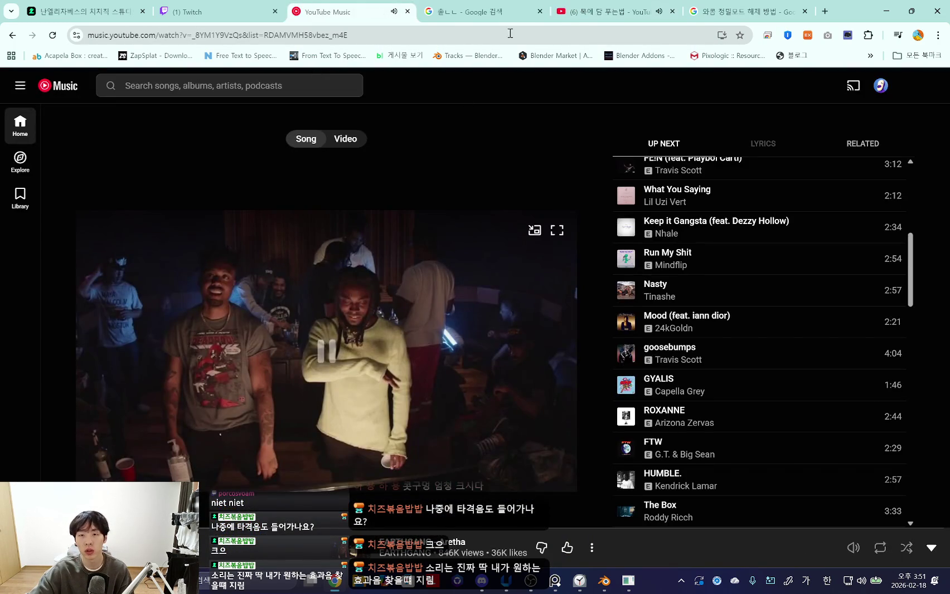
key("ctrl+5")
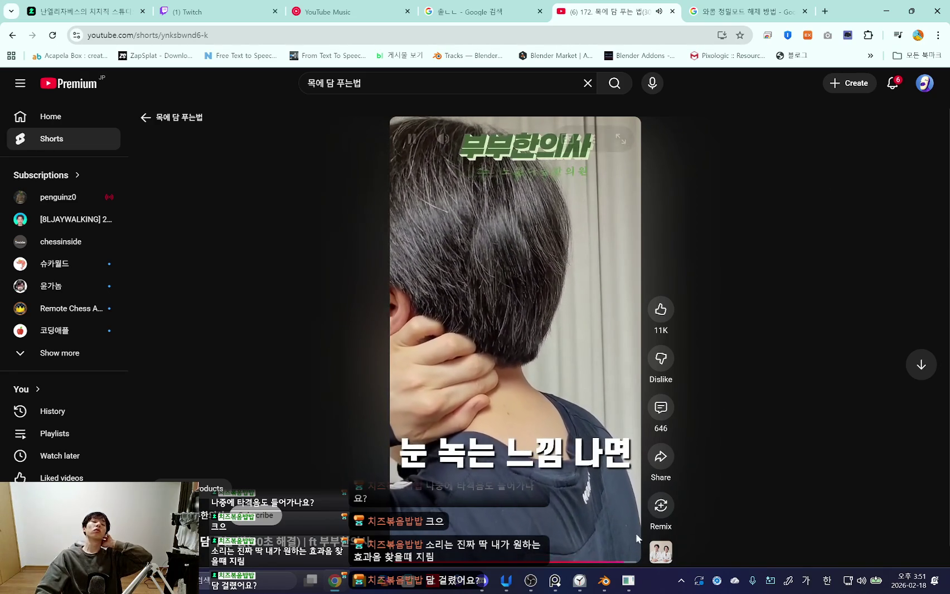
- Pause and resume the stiff-neck Short, then seek back to its 견갑거근 치료 part
left_click(551, 397)
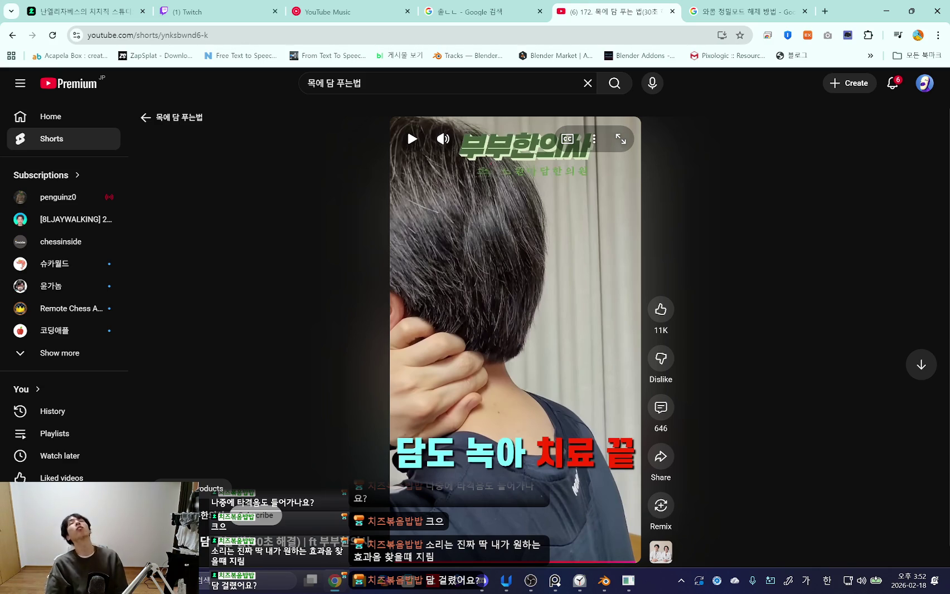
left_click(552, 250)
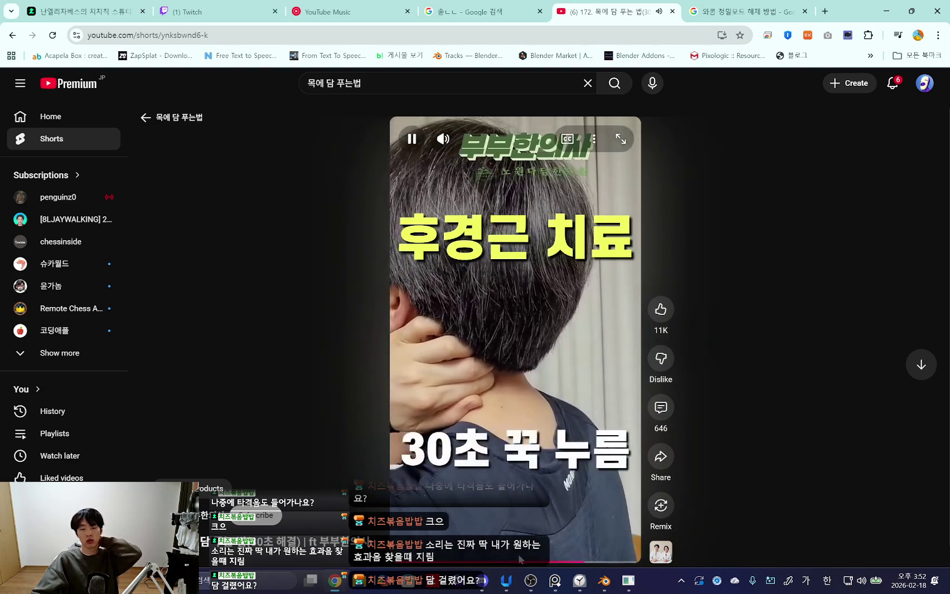
left_click(507, 562)
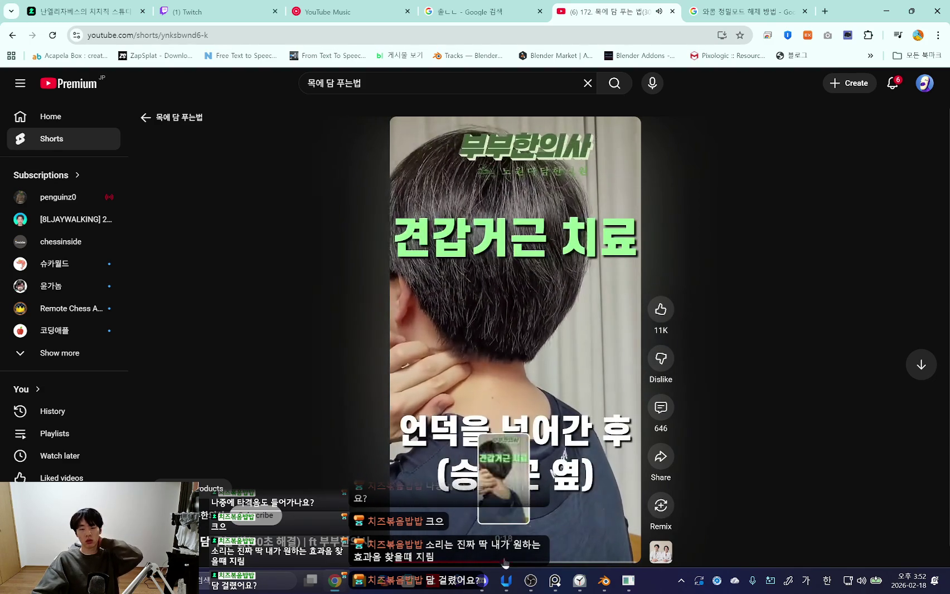
left_click_drag(504, 562, 487, 562)
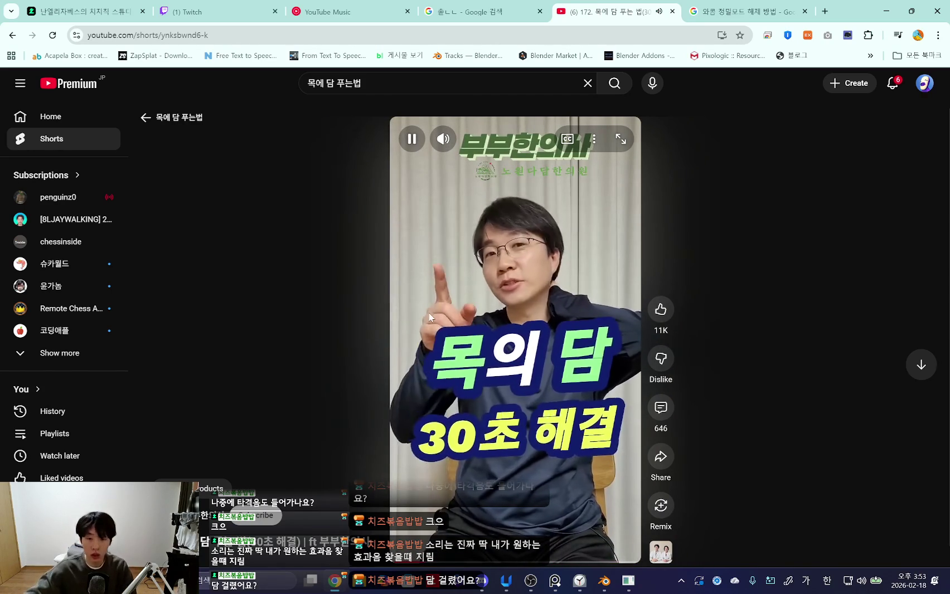
- Pause the stiff-neck Short and show its 646 comments
left_click(506, 320)
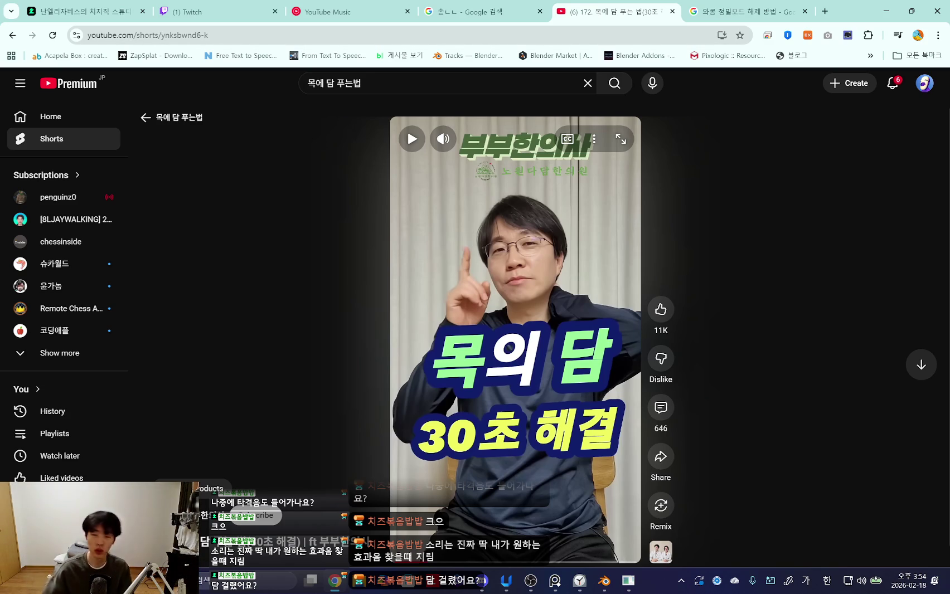
left_click(666, 410)
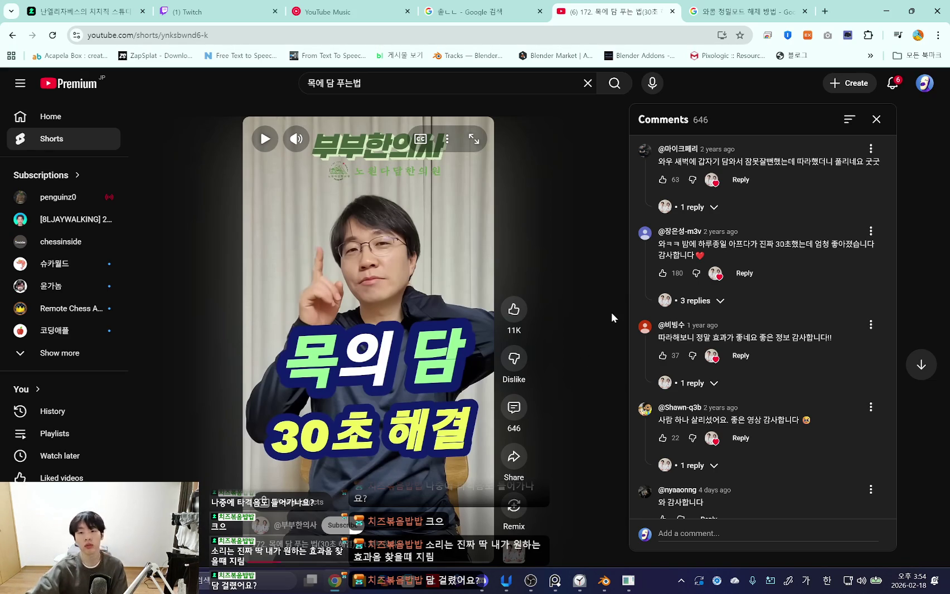
- Rewind the Short to the start of its first exercise step
scroll(611, 312, "down", 2)
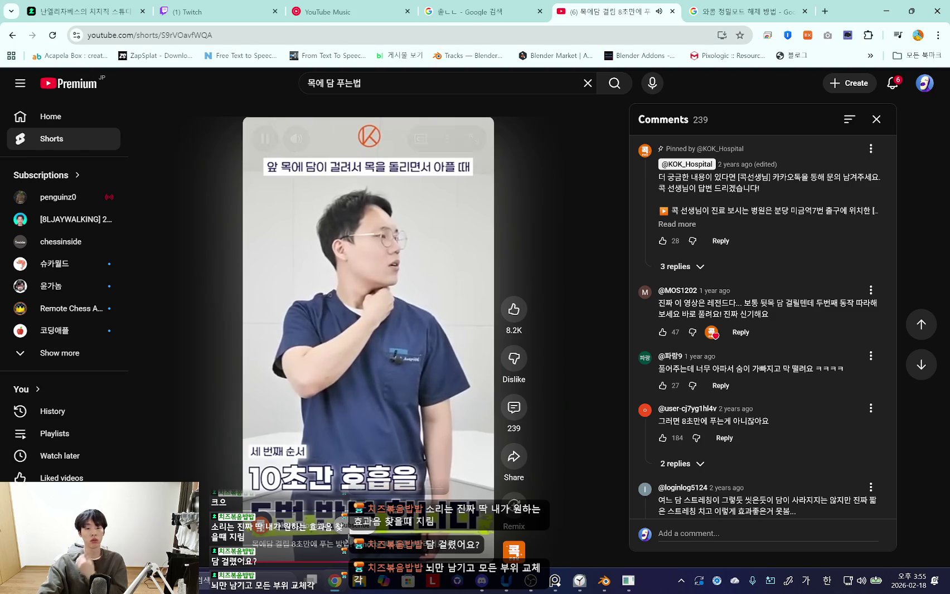
key("Left")
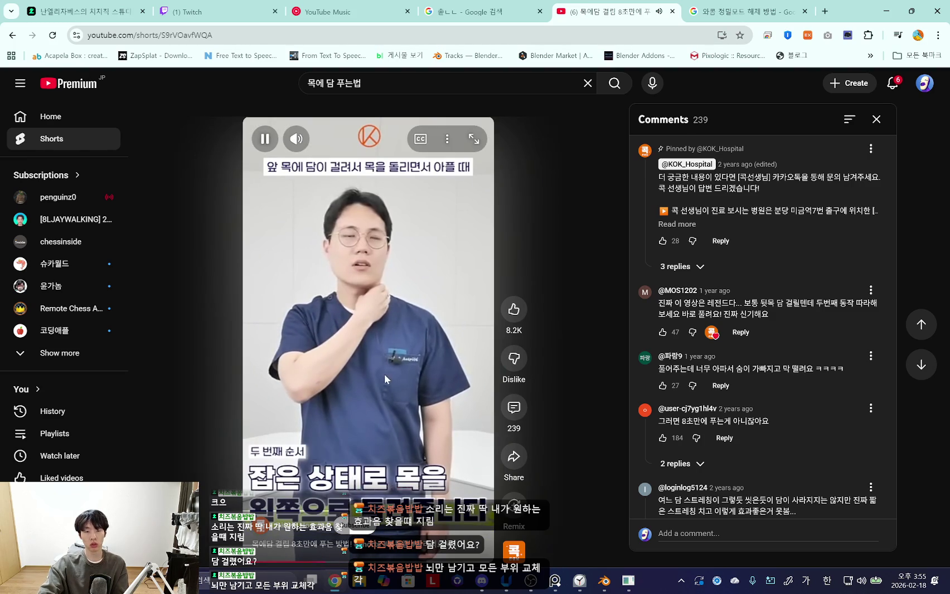
key("Left")
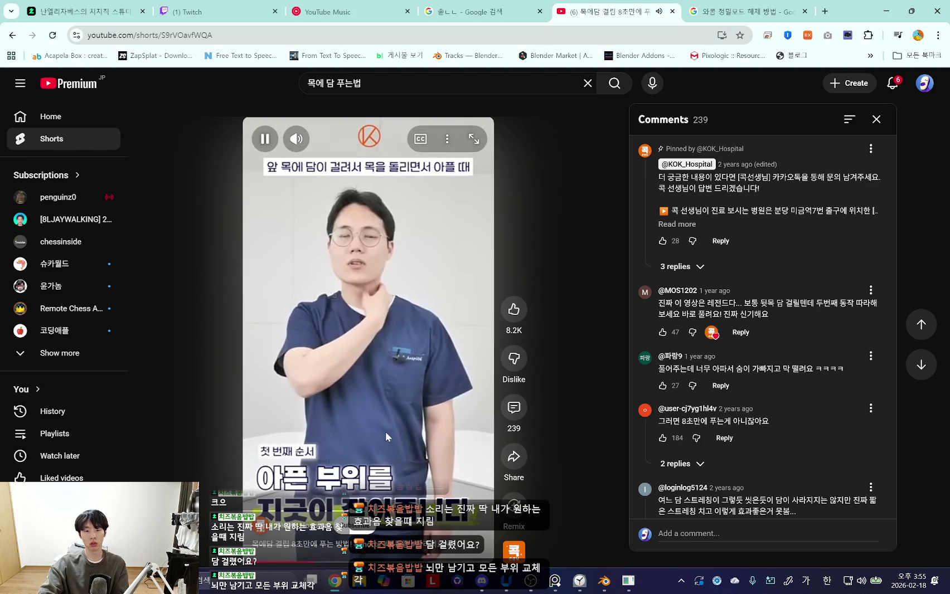
left_click(378, 560)
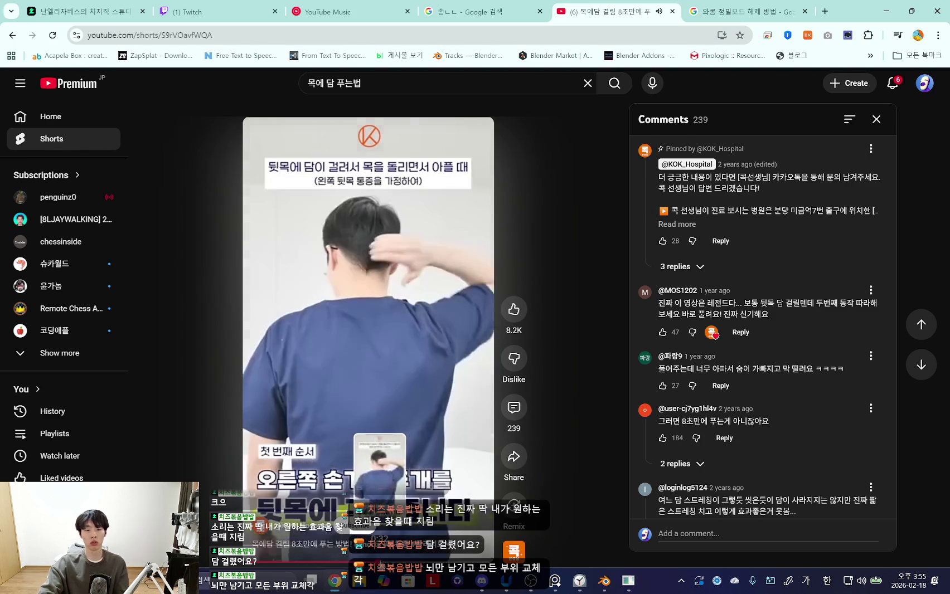
left_click_drag(378, 560, 374, 560)
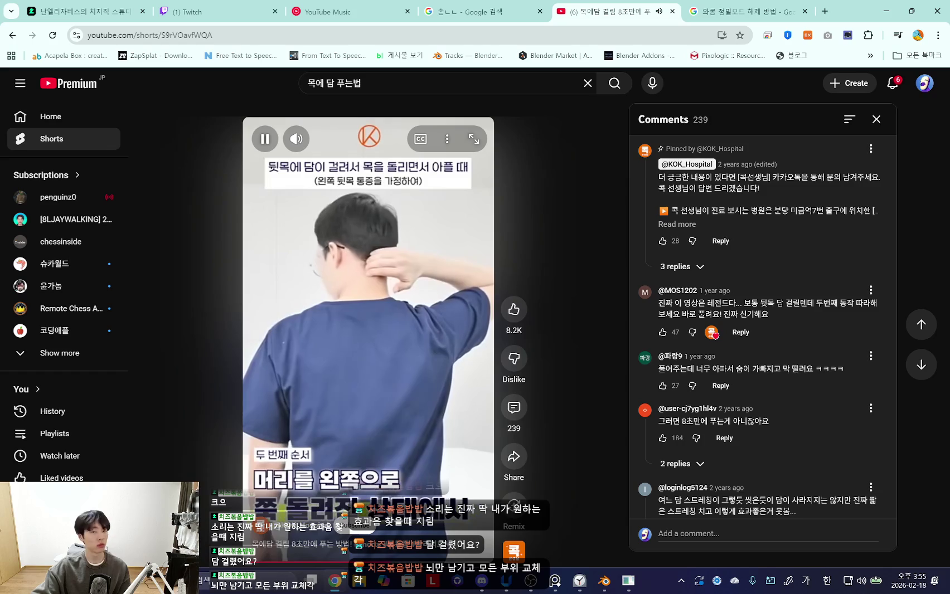
- Replay the second step, pause the Short, and return to YouTube Home
left_click(399, 368)
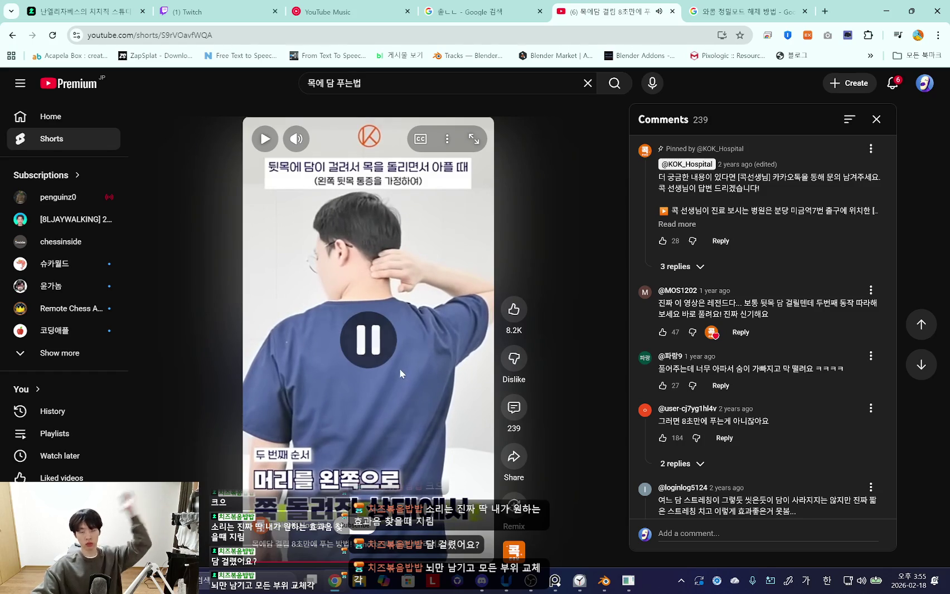
left_click(416, 412)
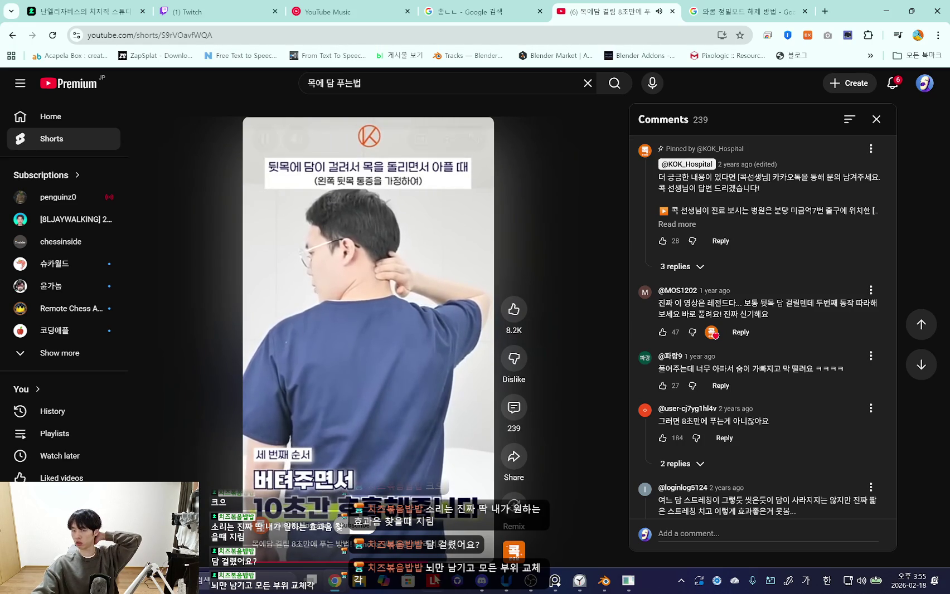
left_click(411, 561)
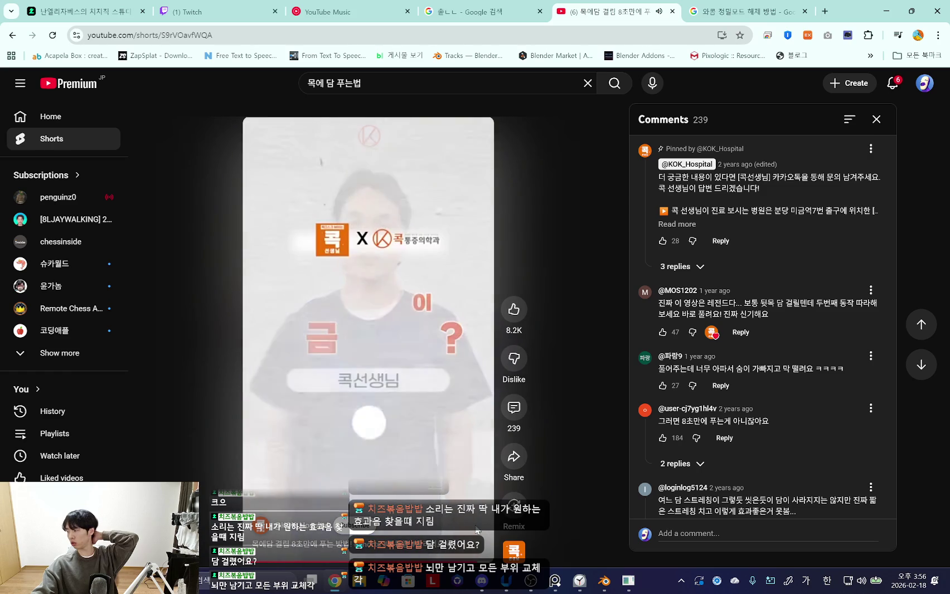
left_click(455, 469)
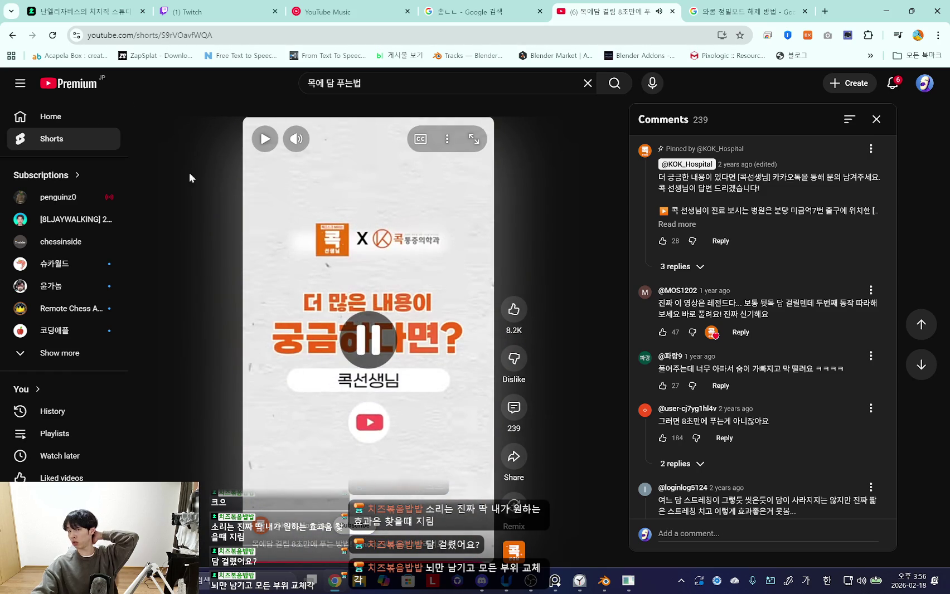
left_click(71, 87)
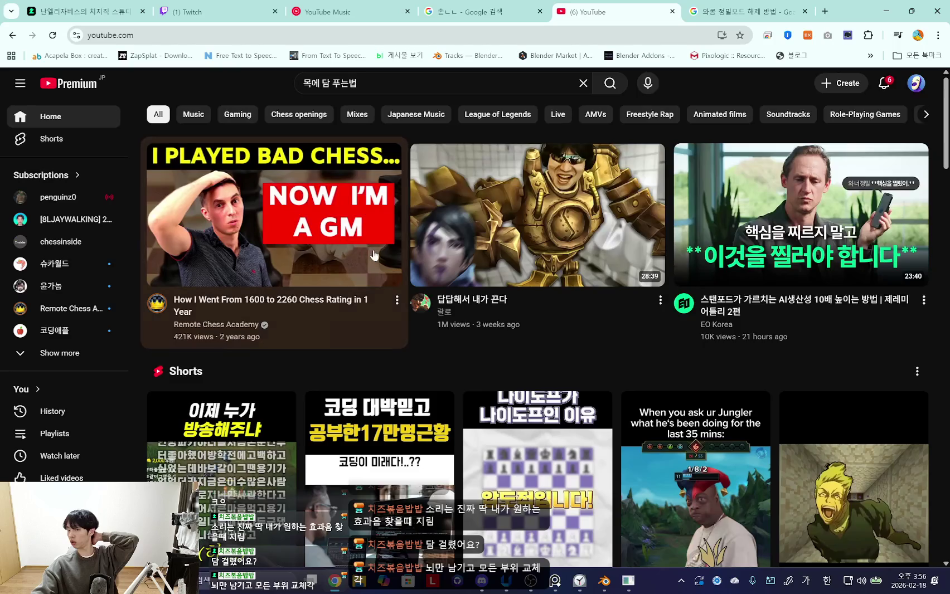
- Scroll through the YouTube home feed recommendations
scroll(448, 295, "down", 2)
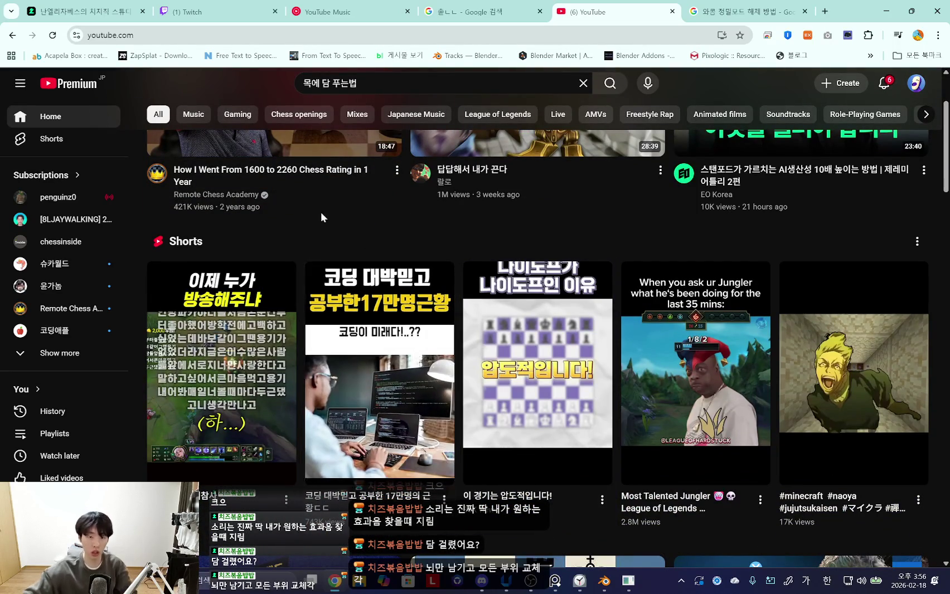
scroll(340, 229, "down", 4)
scroll(313, 242, "up", 4)
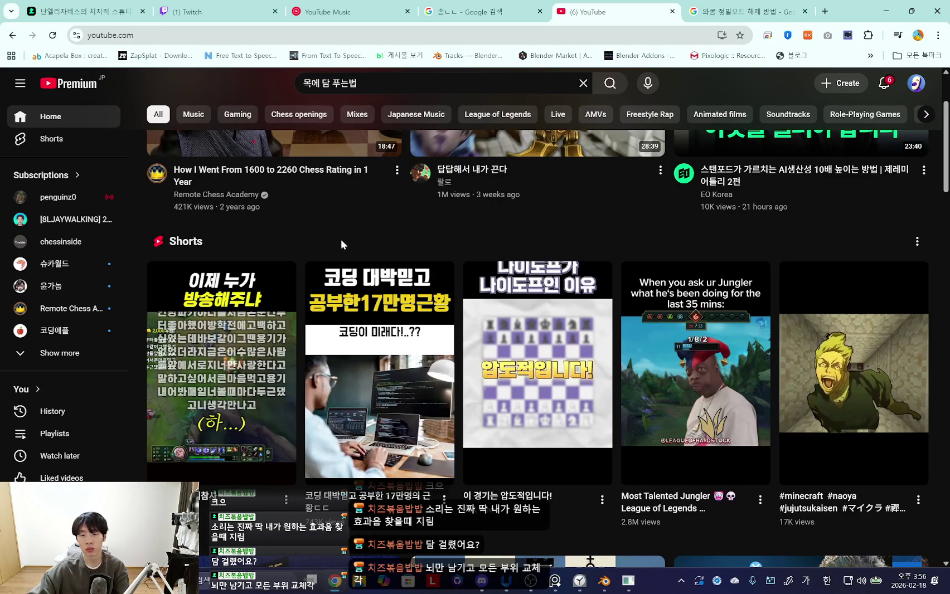
scroll(341, 241, "down", 6)
scroll(340, 240, "down", 4)
scroll(341, 243, "up", 5)
scroll(355, 242, "up", 2)
- Look through the Twitch, 치지직 Studio and Wacom tabs, ending on Google search
left_click(509, 7)
left_click(229, 6)
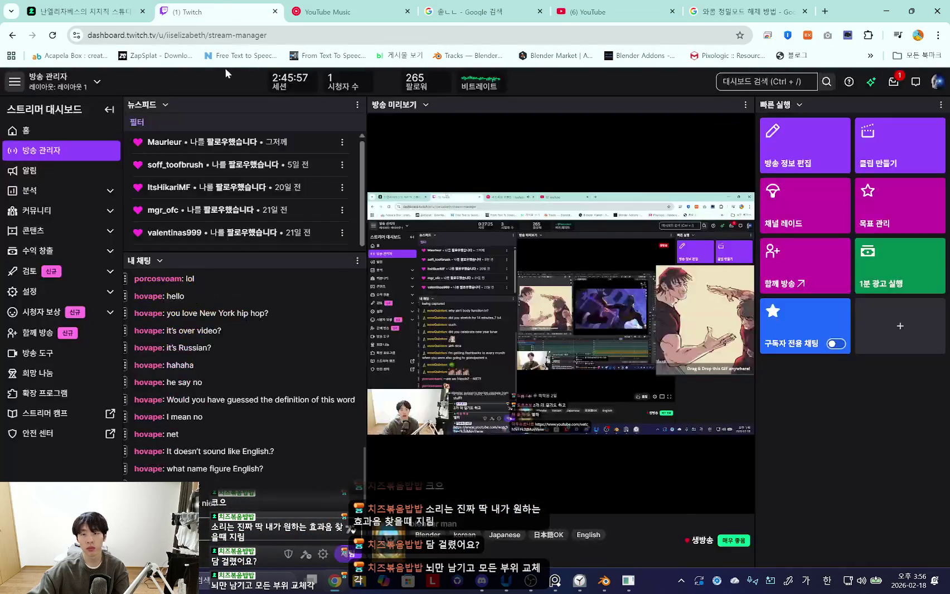
left_click(79, 17)
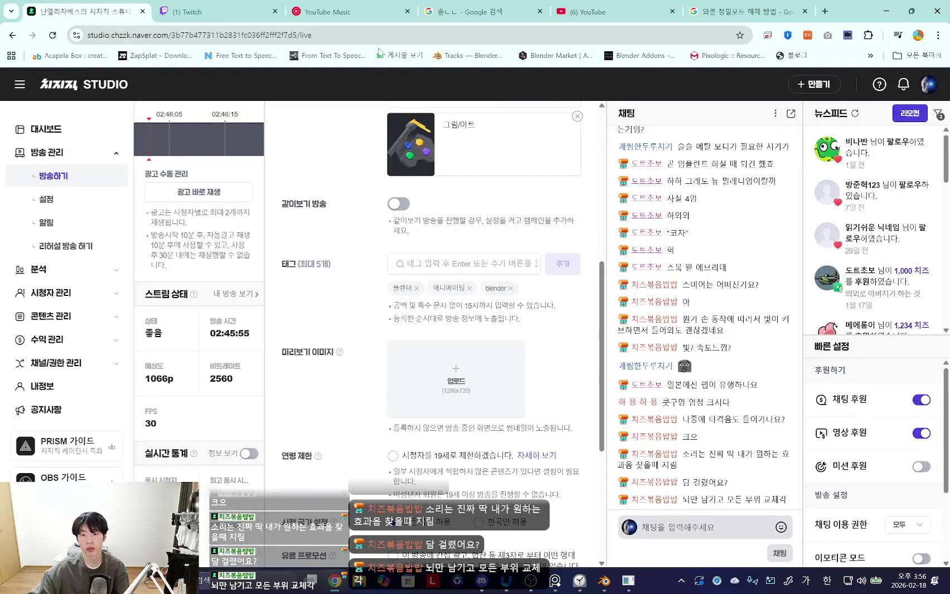
left_click(738, 11)
left_click(631, 5)
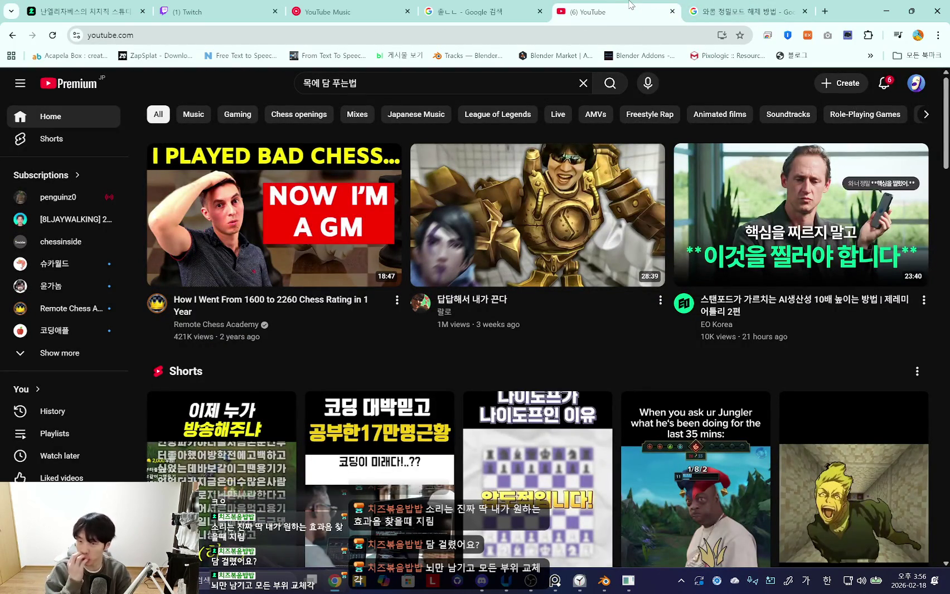
left_click(466, 11)
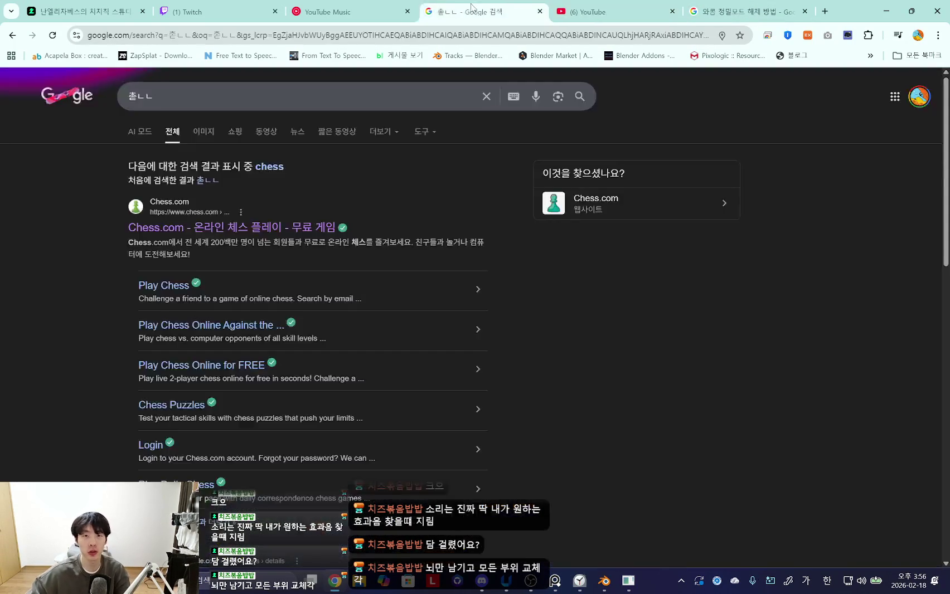
- Switch to the YouTube Music tab
left_click(352, 11)
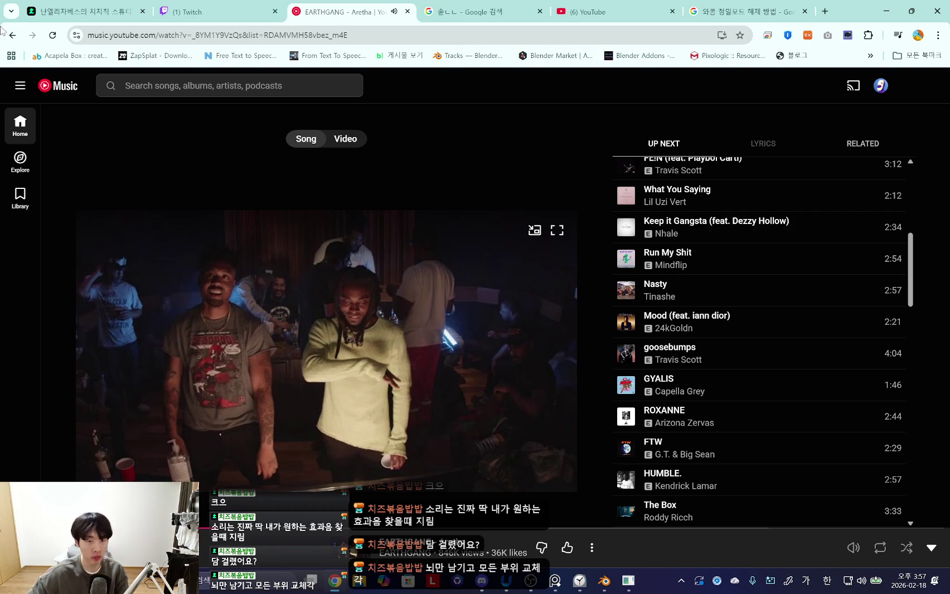
- Play Pillar Men Theme (Awaken) from the YouTube Music home page
left_click(73, 90)
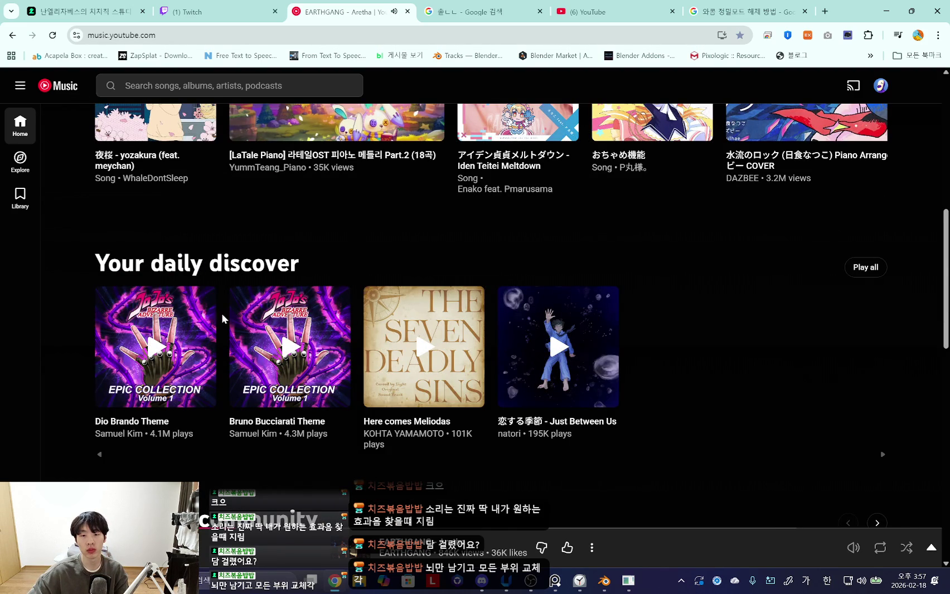
mouse_move(155, 347)
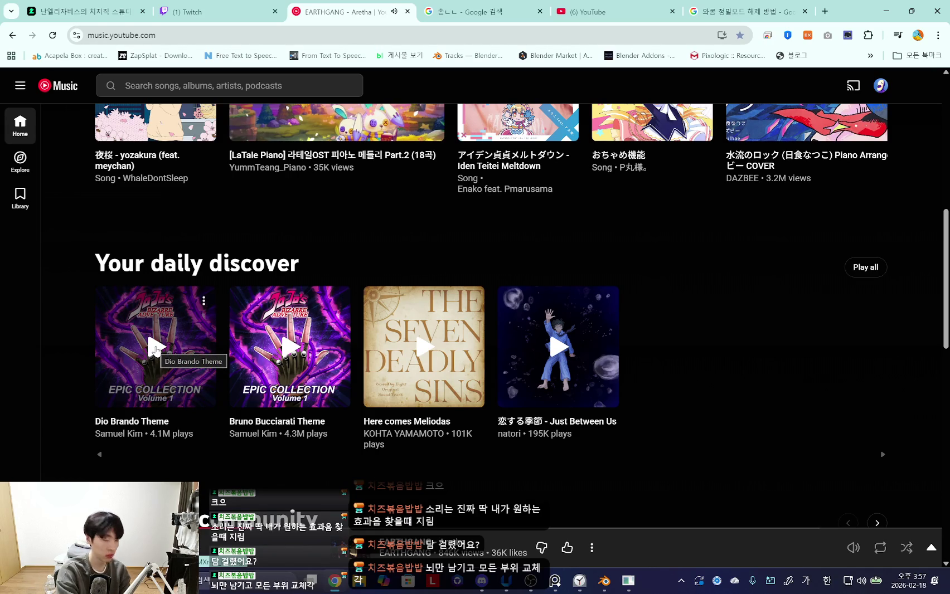
scroll(251, 376, "up", 8)
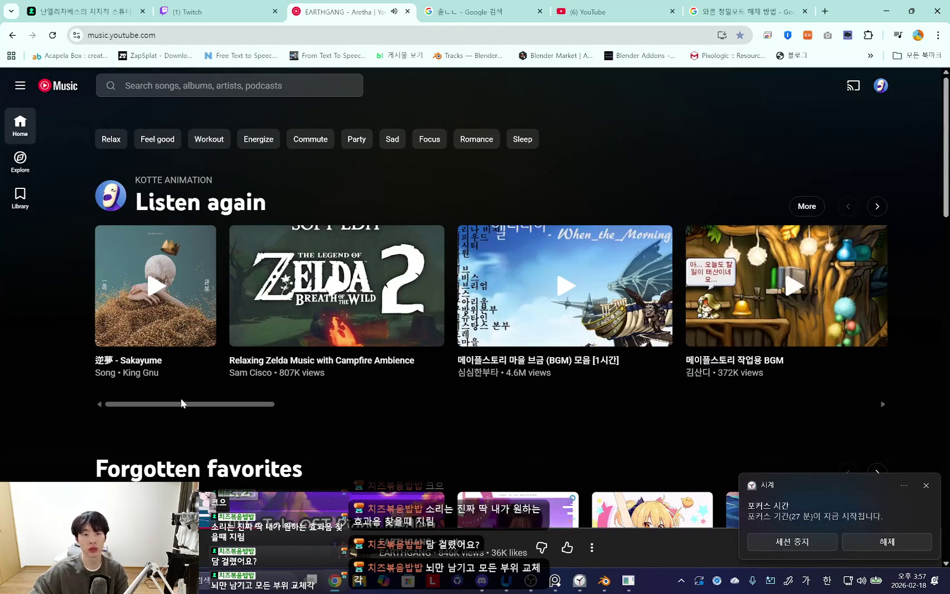
left_click_drag(184, 405, 382, 407)
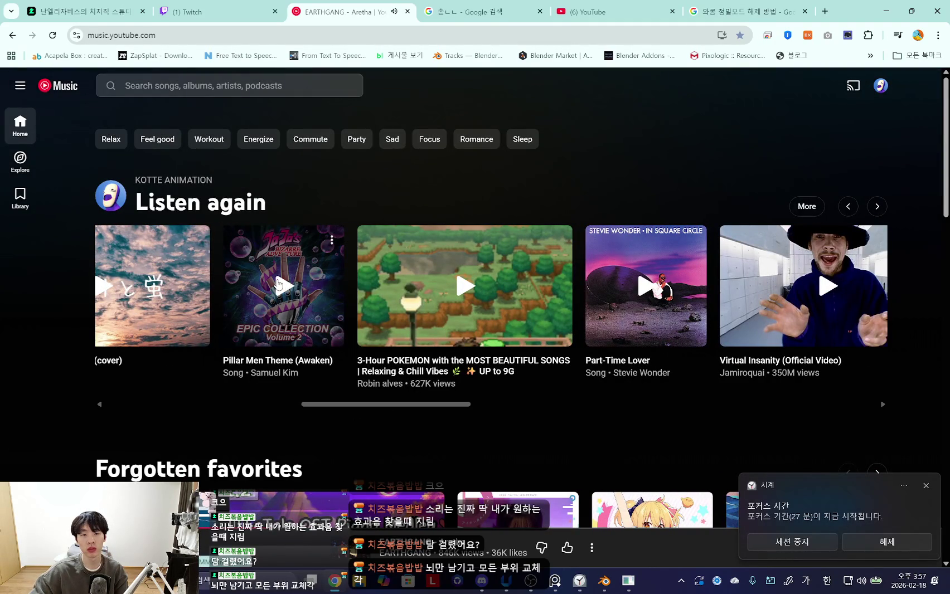
left_click(279, 286)
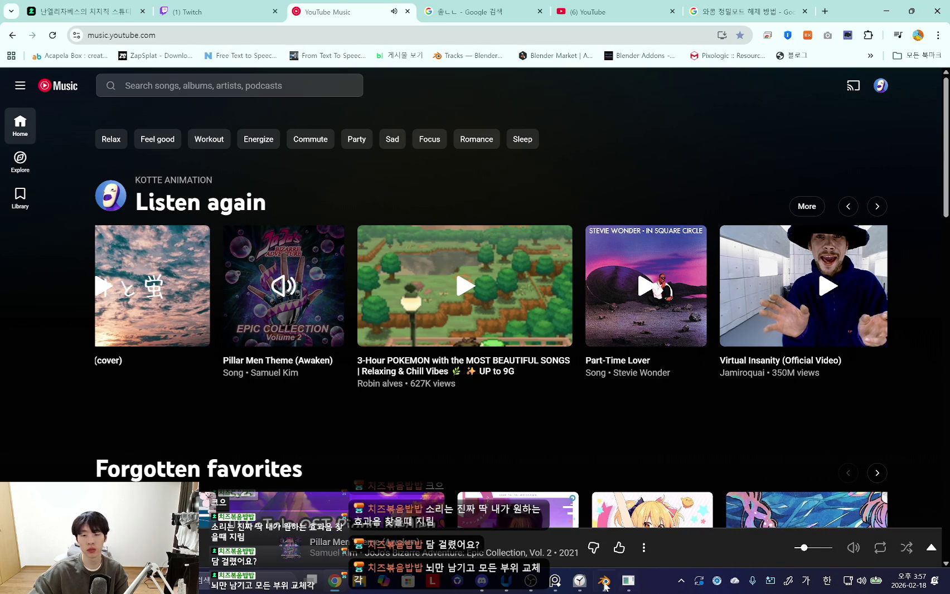
- Check the clock timer, then bring Blender back to the front
left_click(580, 581)
left_click(580, 581)
left_click(604, 581)
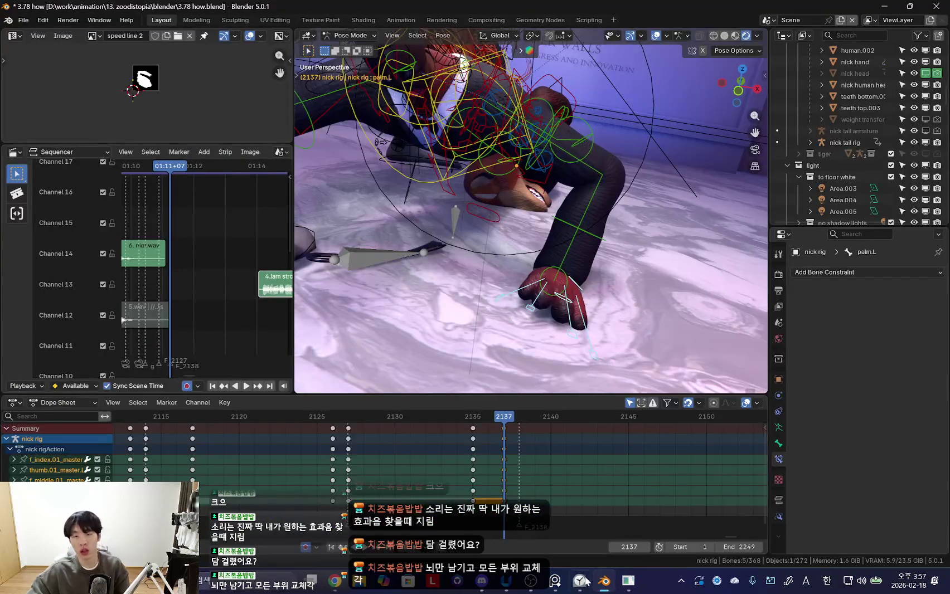
- Undo the last change and view the high-five shot through the scene camera
mouse_move(558, 346)
middle_mouse_down()
mouse_move(538, 379)
mouse_move(552, 295)
mouse_move(506, 324)
middle_mouse_up()
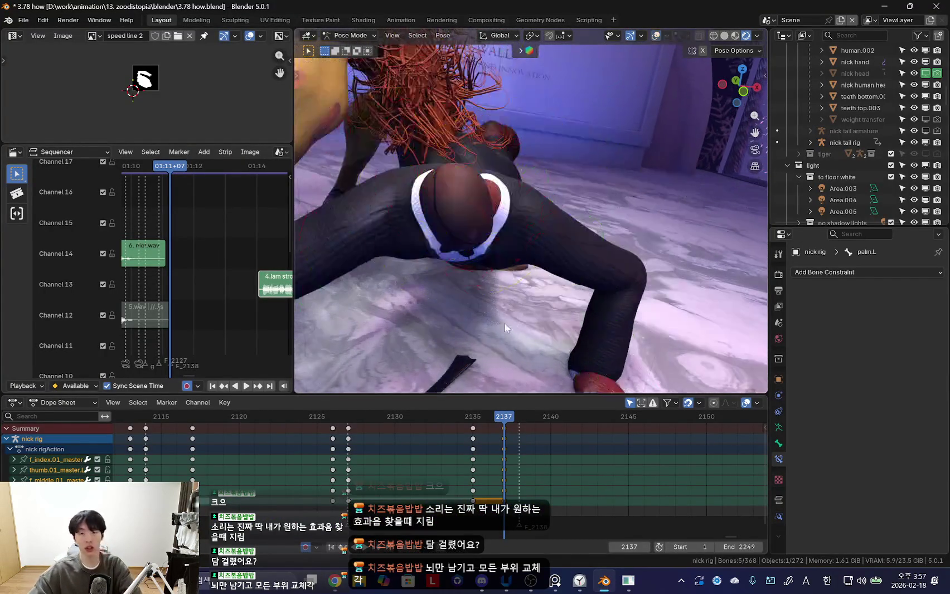
key("ctrl+z")
key("KP_0")
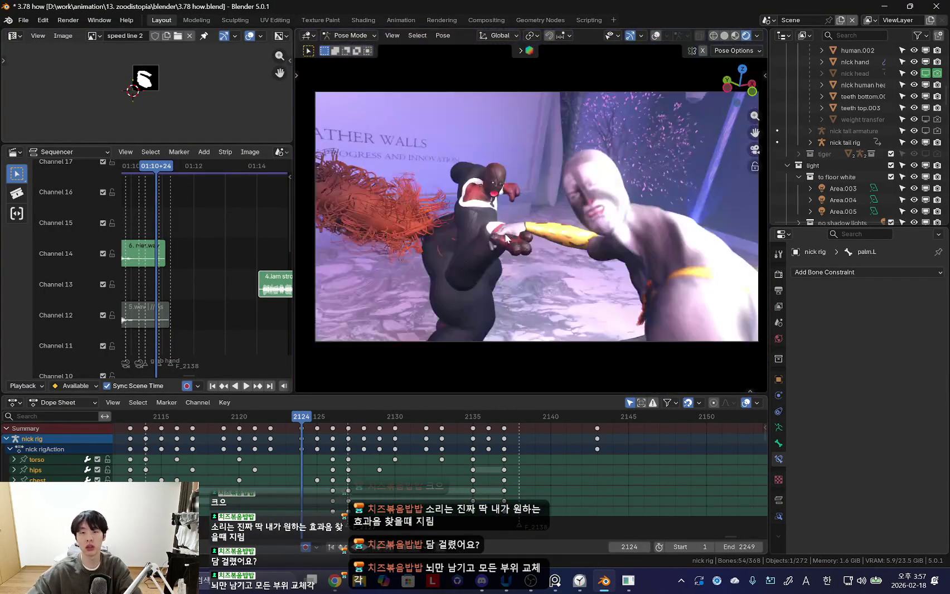
scroll(303, 462, "down", 3)
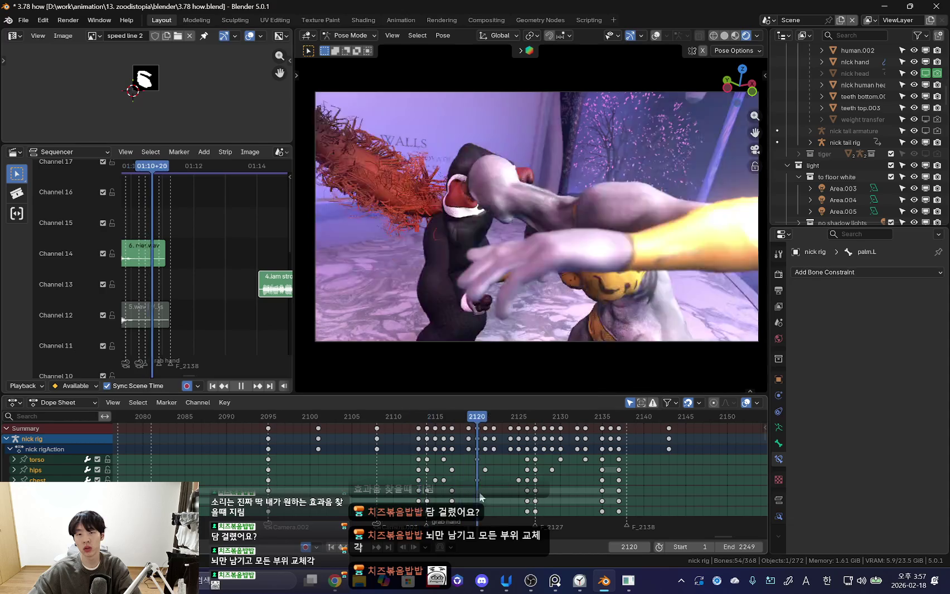
- Select Camera.003 in Object Mode and play the shot back from frame 2108
key("ctrl+Tab")
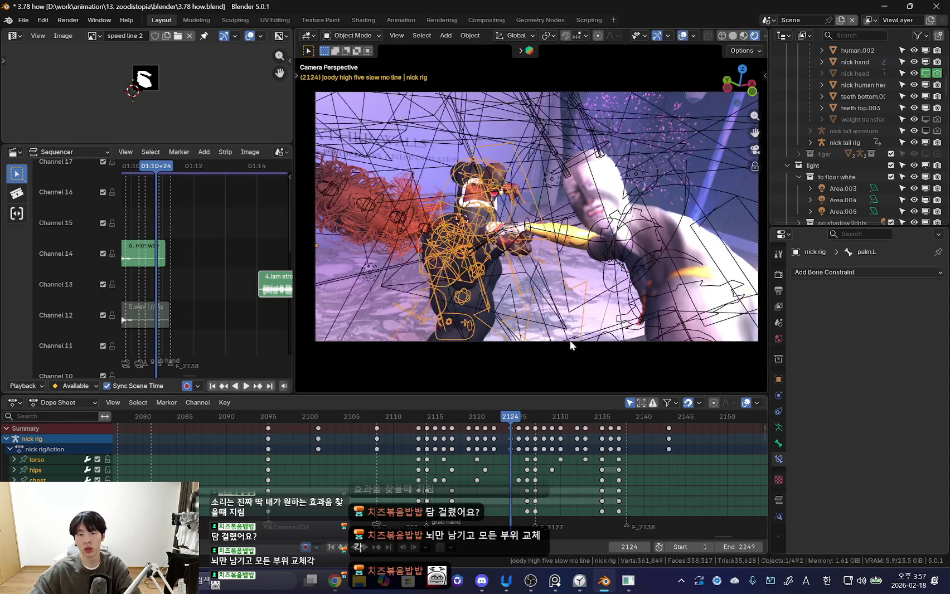
left_click(609, 340)
left_click_drag(438, 467, 408, 455)
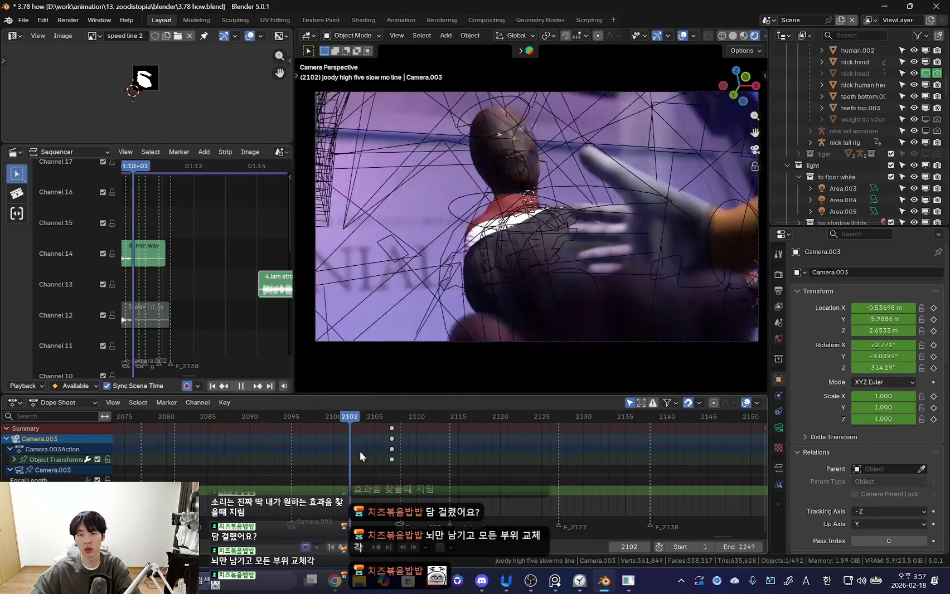
key("space")
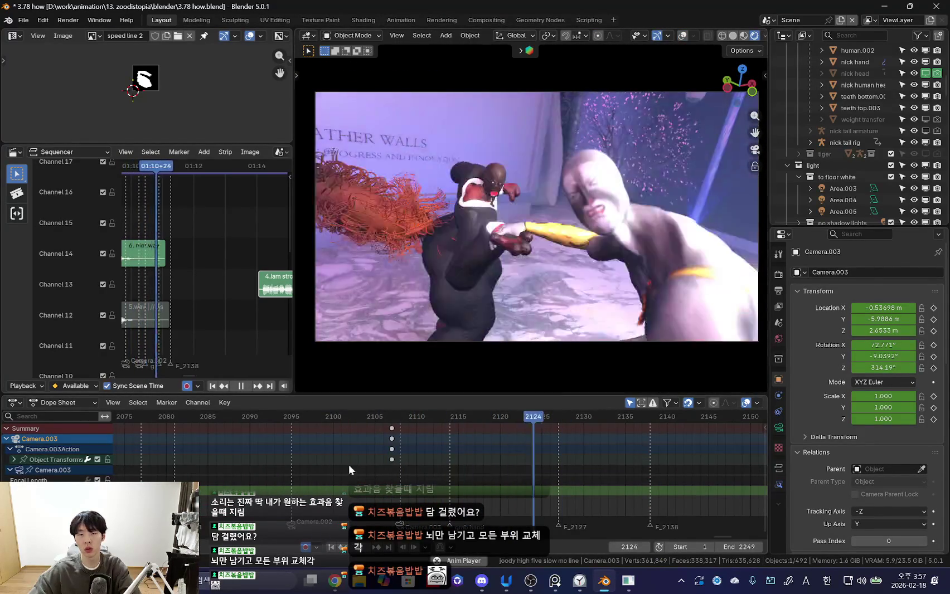
scroll(531, 469, "down", 3)
key("space")
left_click(438, 462)
scroll(460, 451, "up", 2)
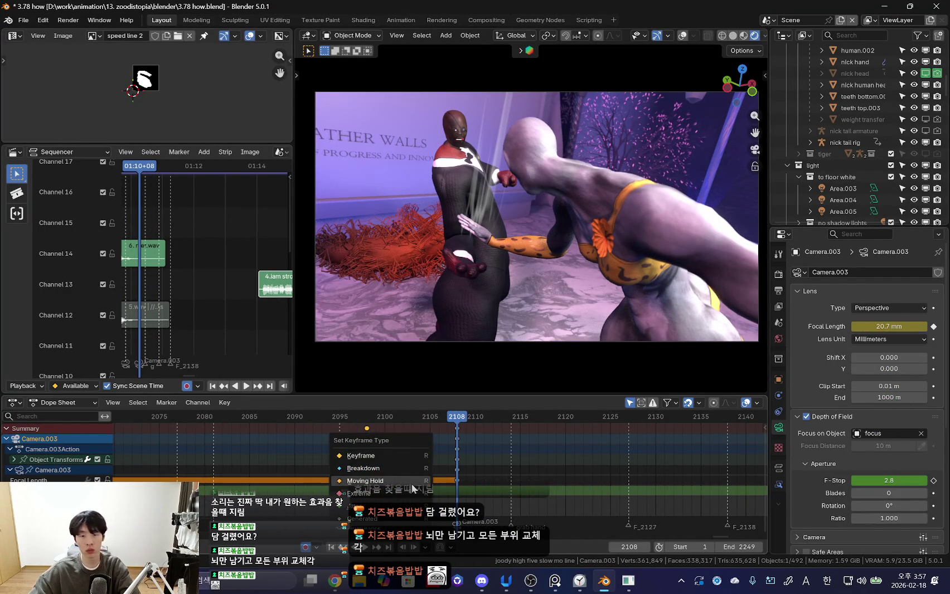
- Mark the selected Camera.003 keys as moving holds and play back the shot
left_click(412, 482)
key("space")
left_click_drag(460, 452, 489, 463)
key("space")
- Rotate Camera.003 to a new angle and key it at frame 2121
key("r")
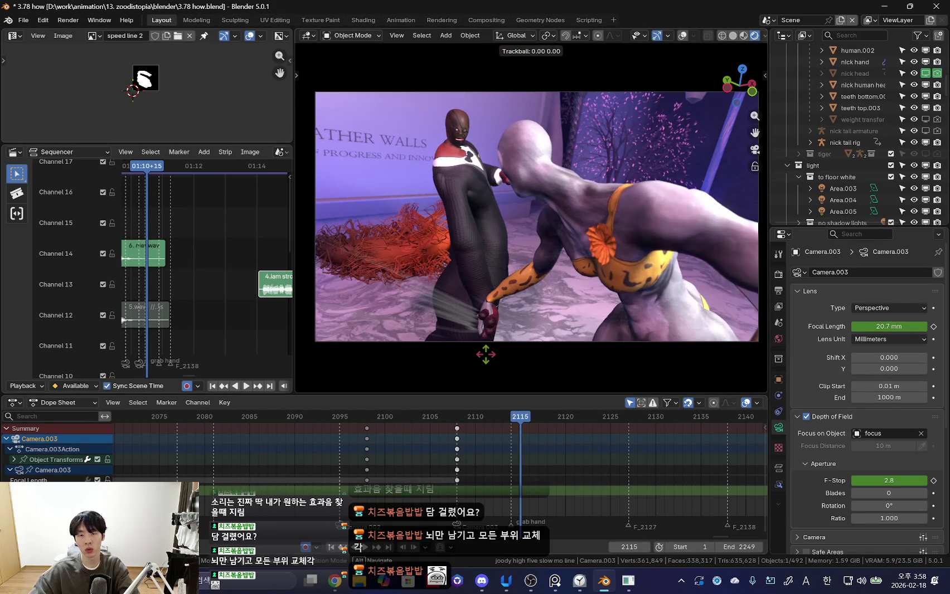
key("space")
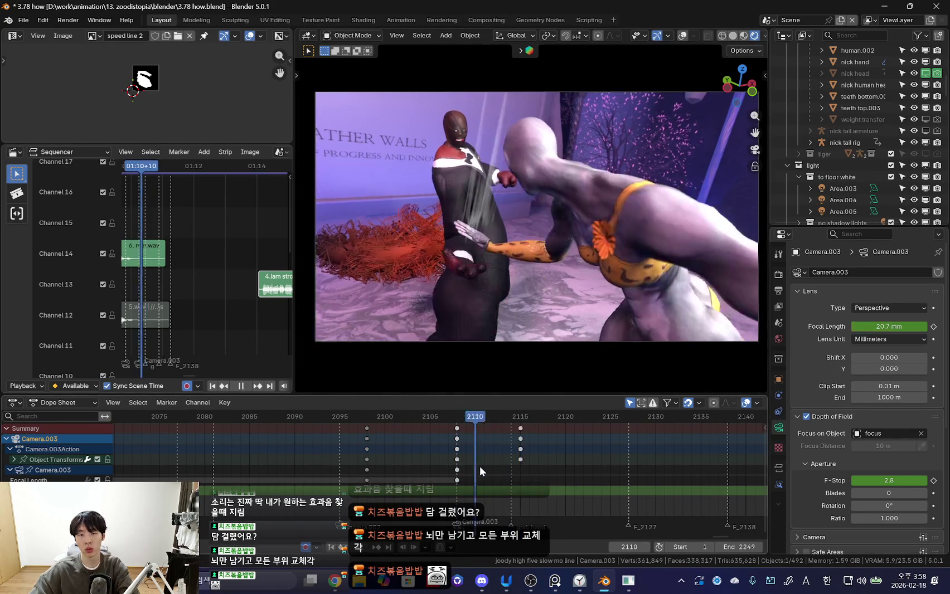
key("space")
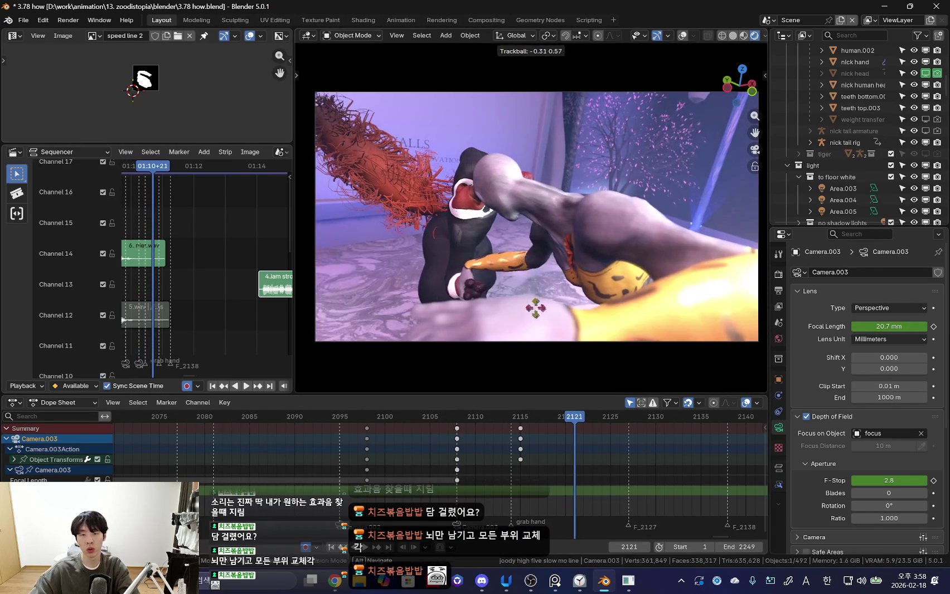
left_click(532, 311)
key("space")
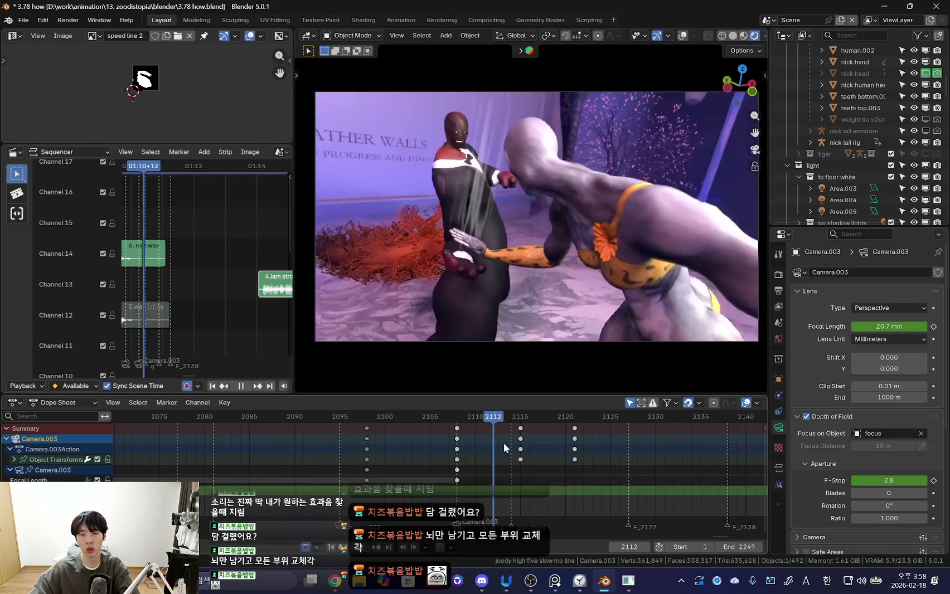
- Roll and tumble Camera.003 at frame 2129, then review the playback
key("space")
key("r")
key("r")
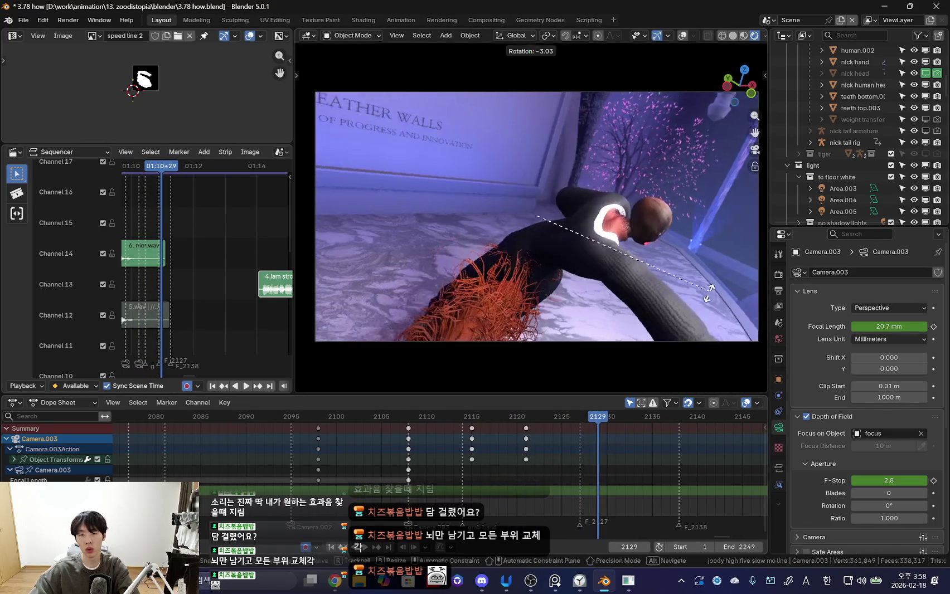
left_click(658, 185)
key("r")
key("r")
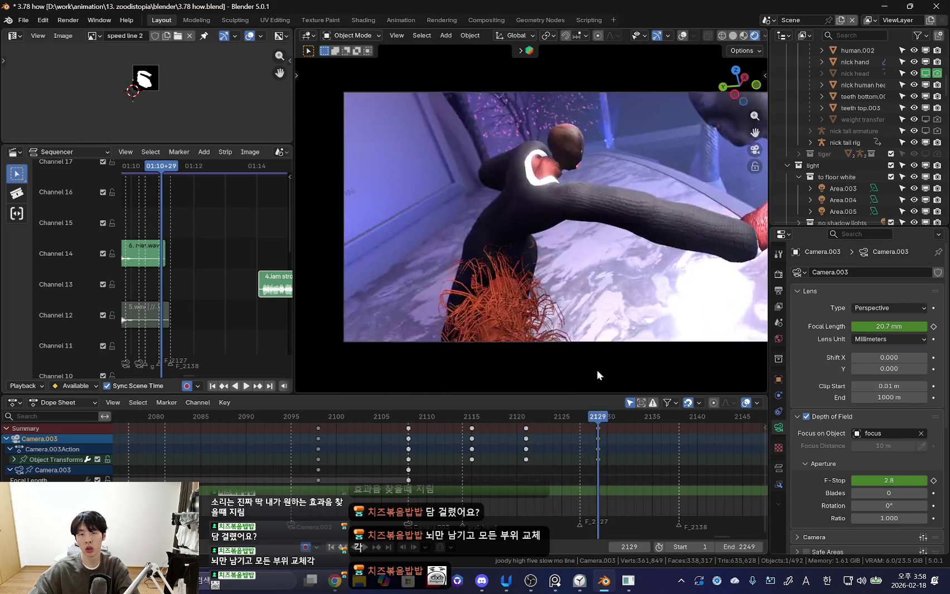
key("space")
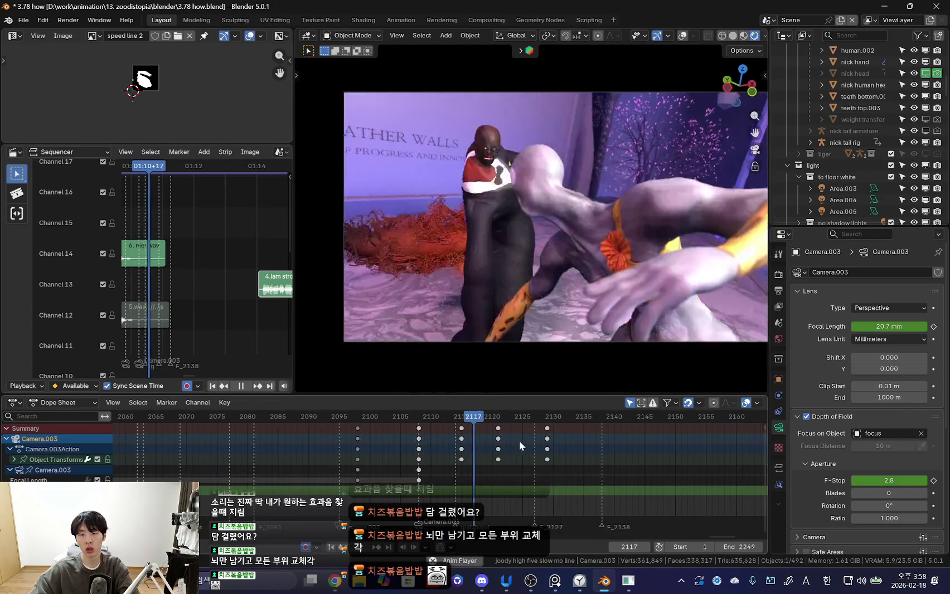
key("space")
key("space")
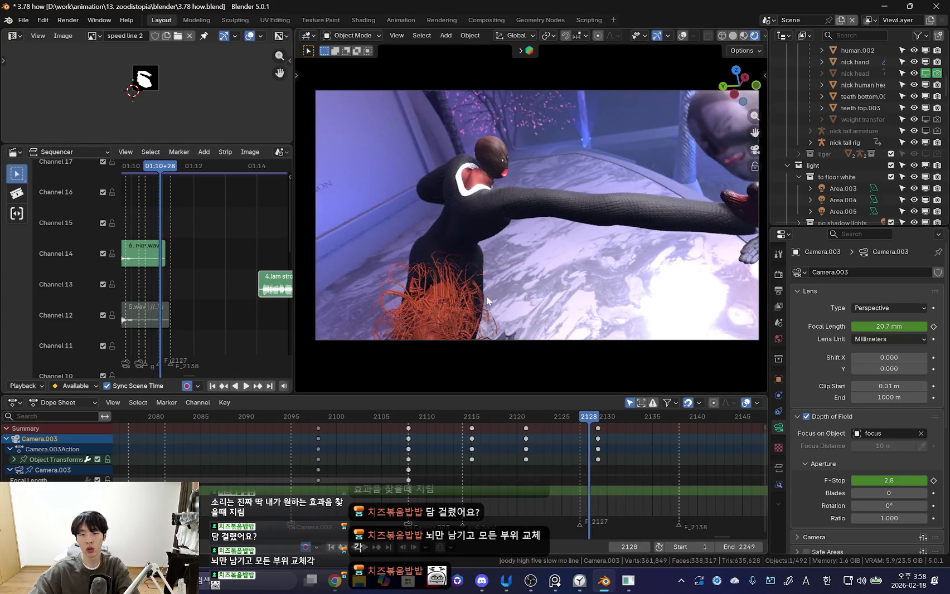
- Freely tumble and roll Camera.003 to reframe the shot at frame 2129
key("r")
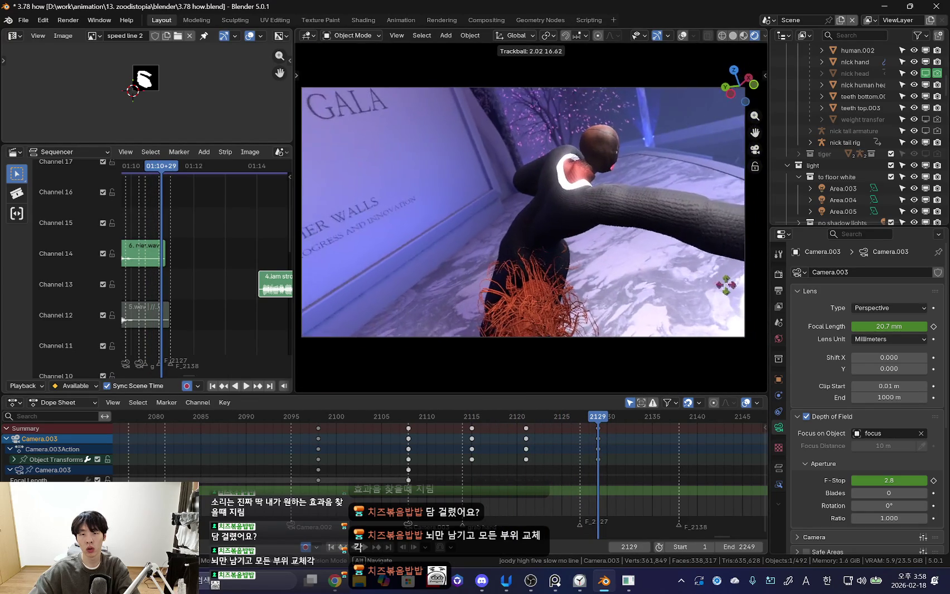
key("r")
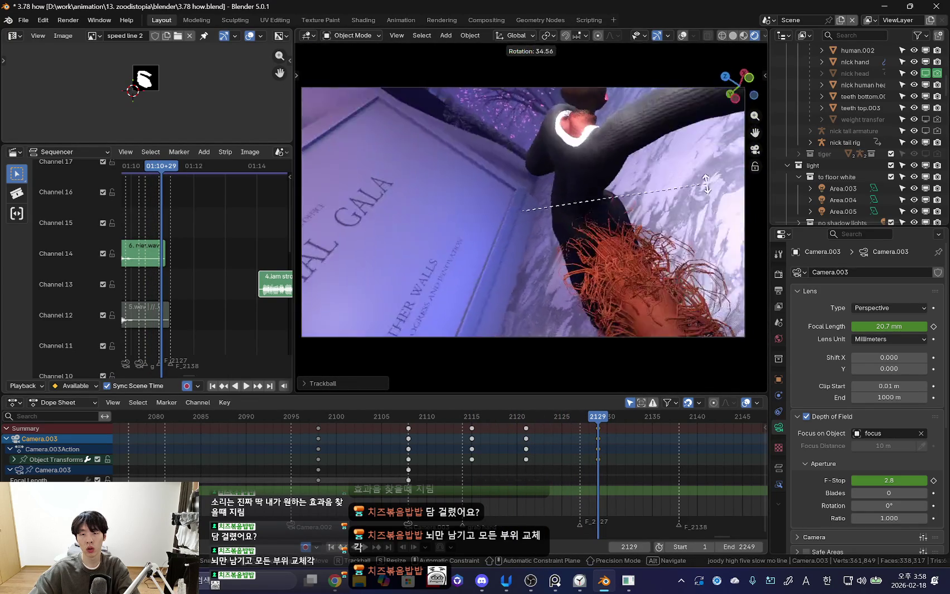
key("r")
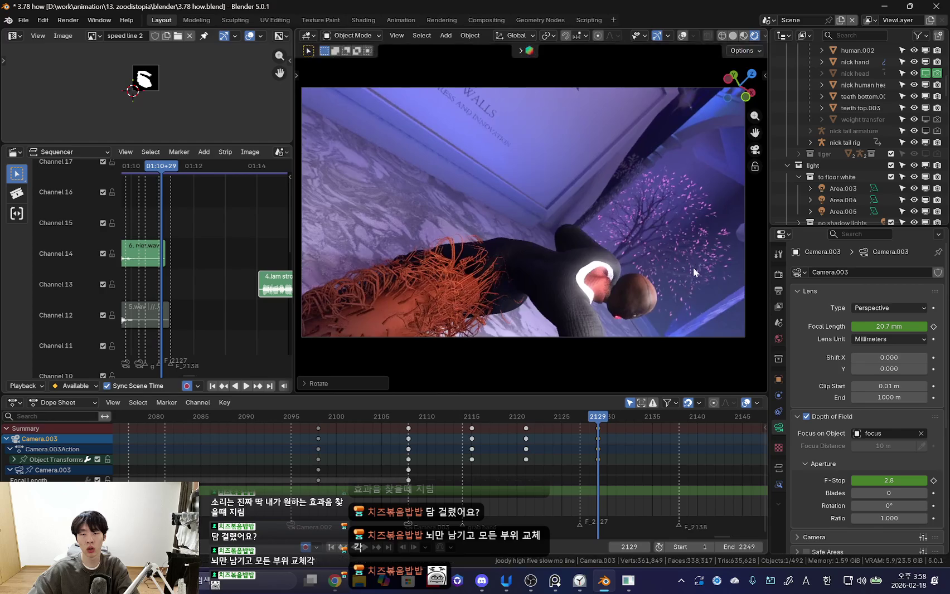
key("space")
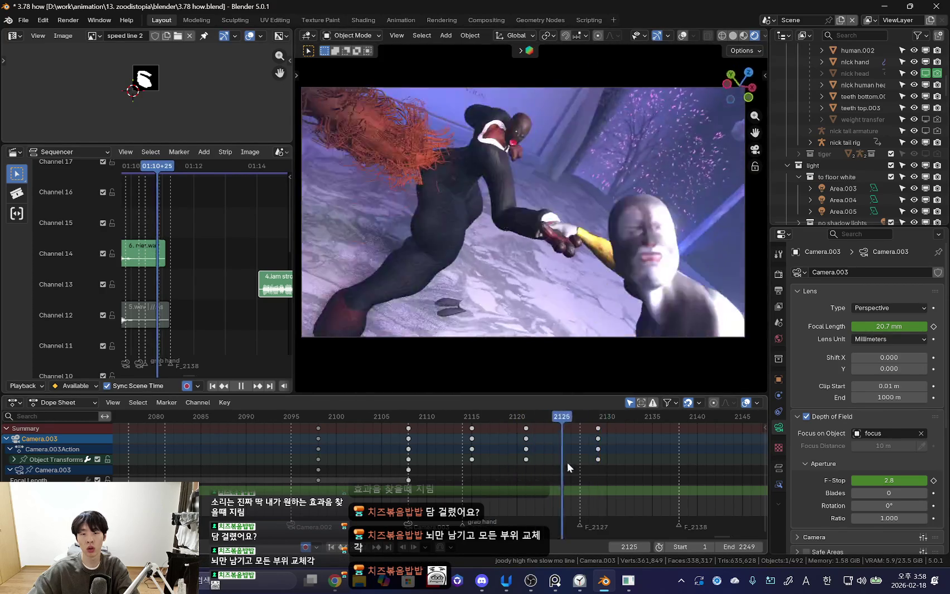
scroll(414, 459, "down", 2)
scroll(447, 459, "up", 4)
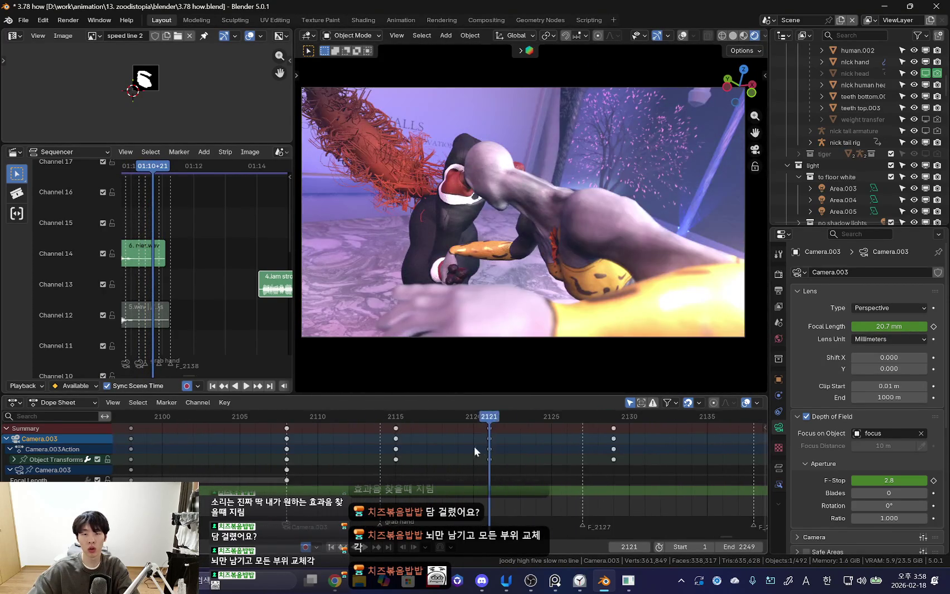
key("r")
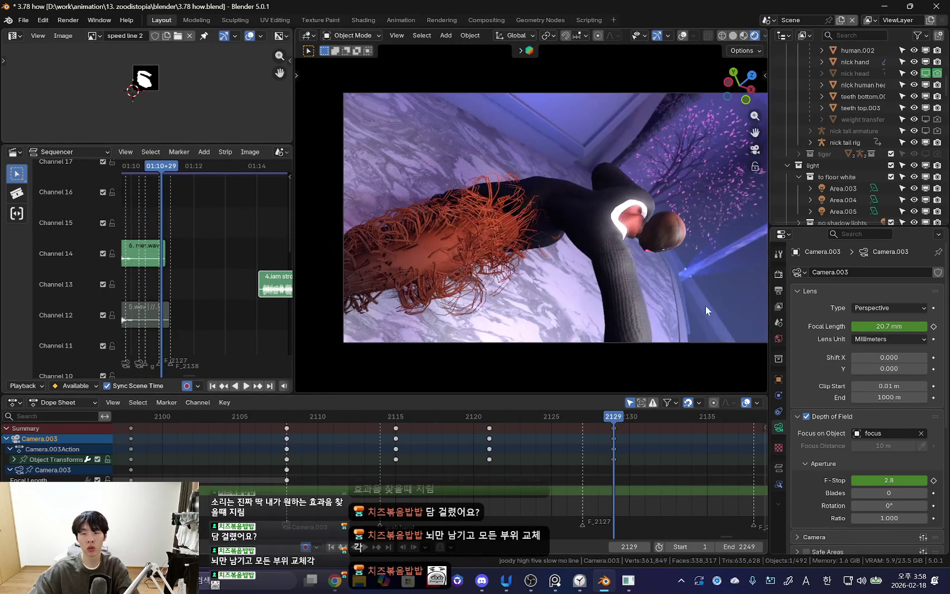
left_click(688, 27)
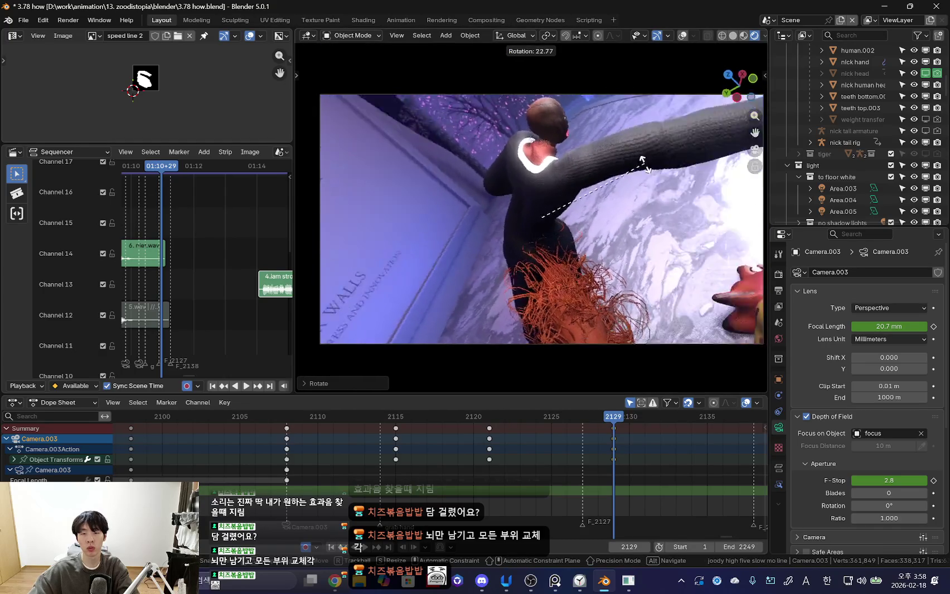
- Key a tumbled Camera.003 angle at frame 2134, replay the fall, and restore overlays
key("space")
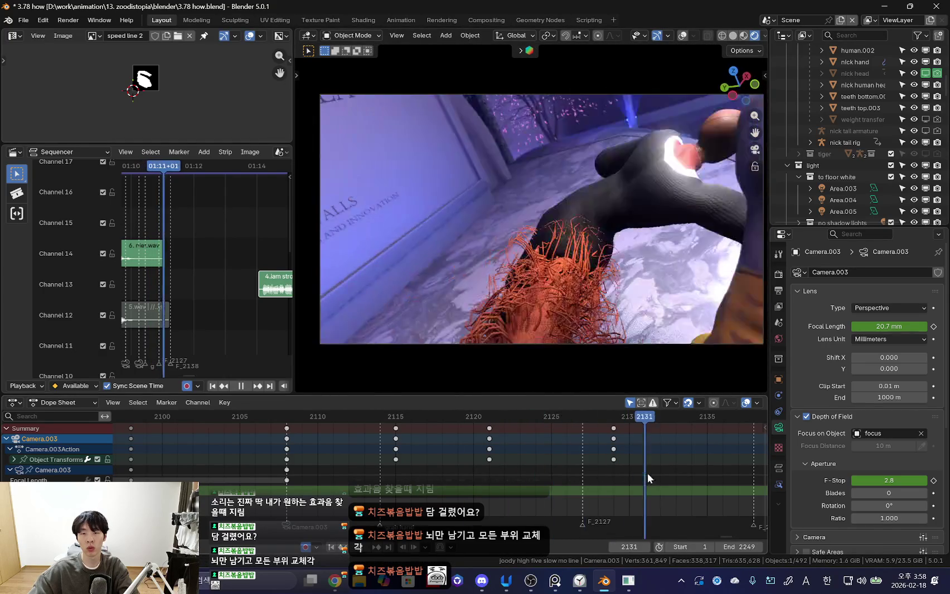
key("space")
key("r")
key("r")
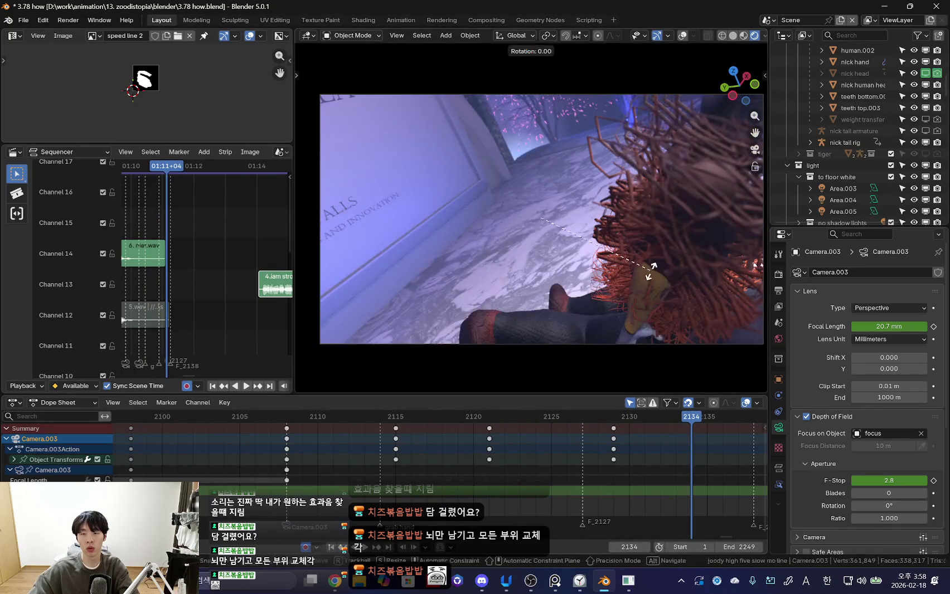
key("Escape")
key("space")
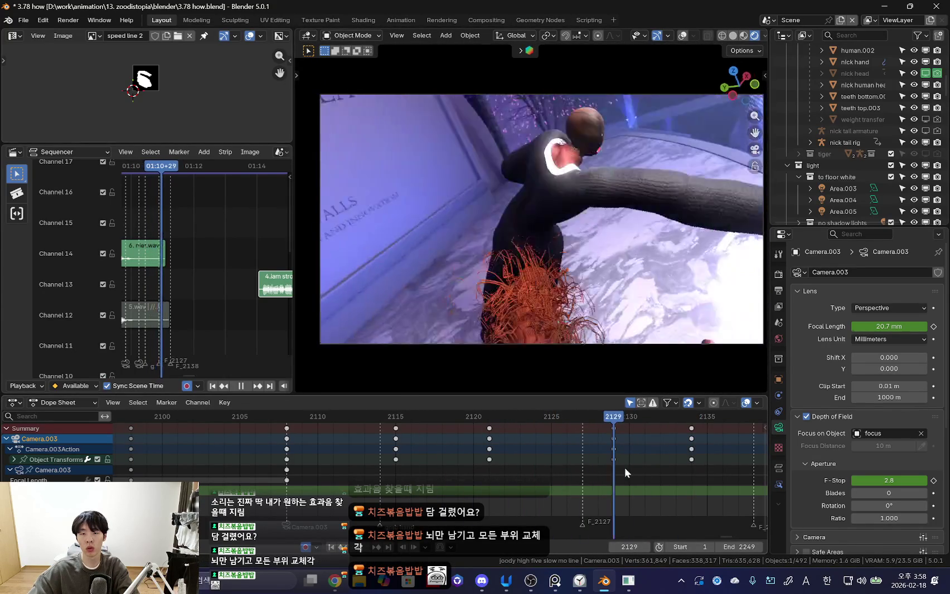
key("space")
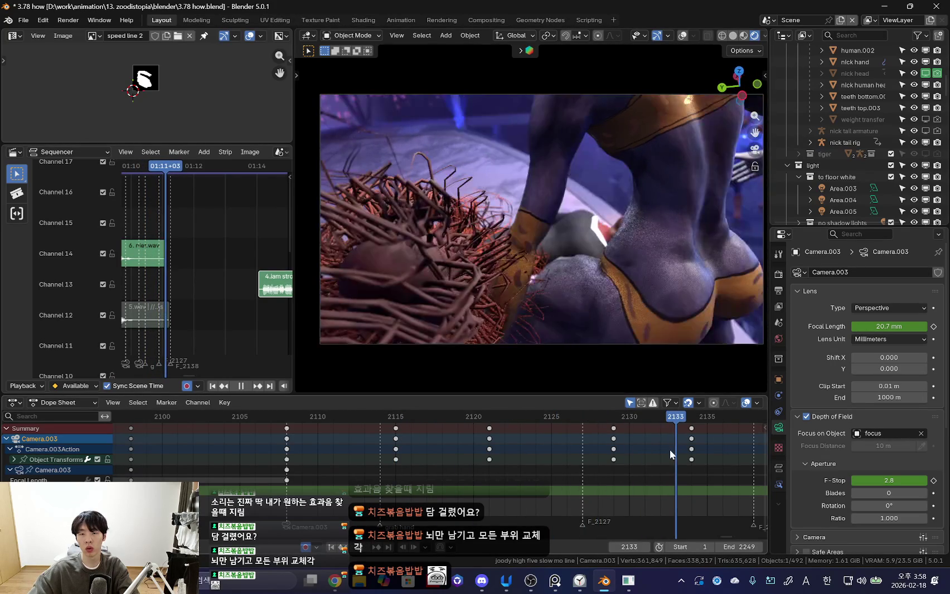
key("shift+alt+z")
key("shift+alt+z")
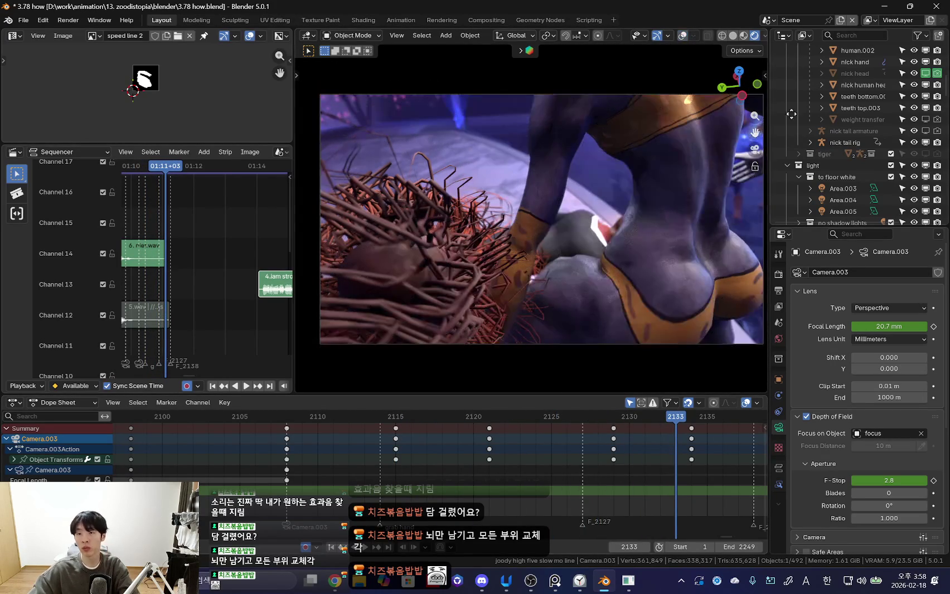
left_click_drag(856, 223, 858, 338)
- Preview the high-five through Camera.004, stopping at frame 2126
scroll(873, 200, "down", 5)
scroll(870, 218, "down", 5)
scroll(862, 229, "down", 5)
scroll(862, 233, "down", 5)
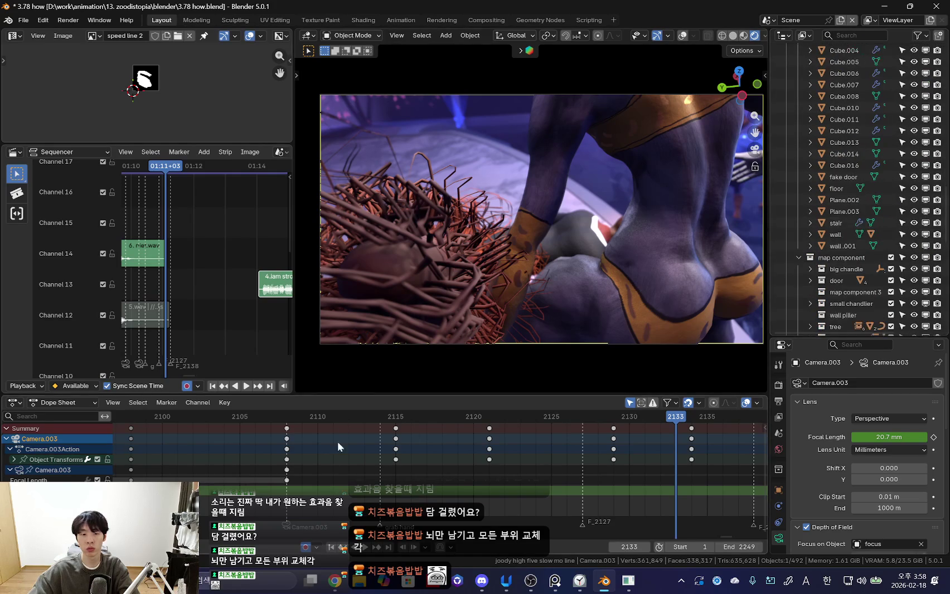
key("Down")
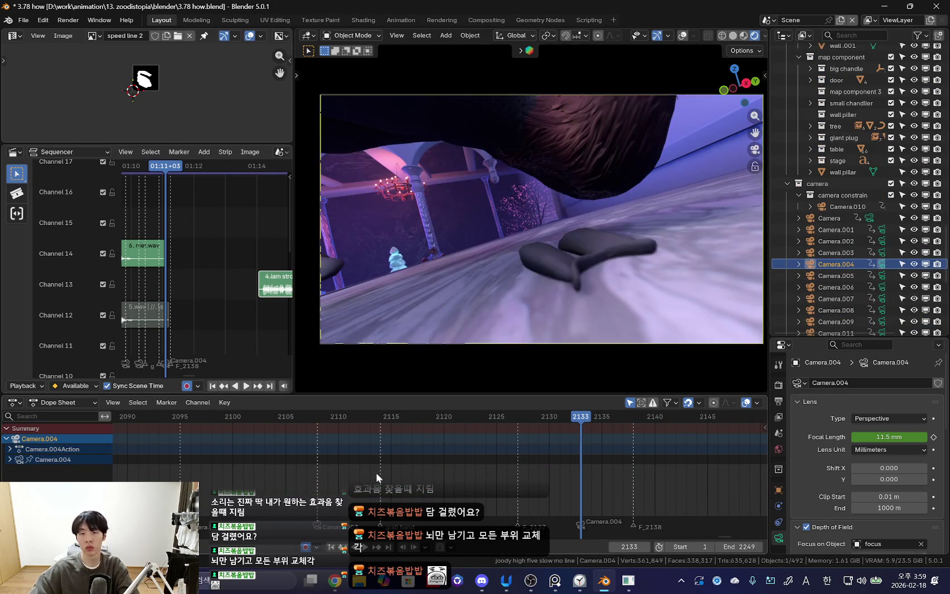
scroll(376, 473, "down", 2)
key("ctrl+shift+space")
scroll(426, 469, "down", 3)
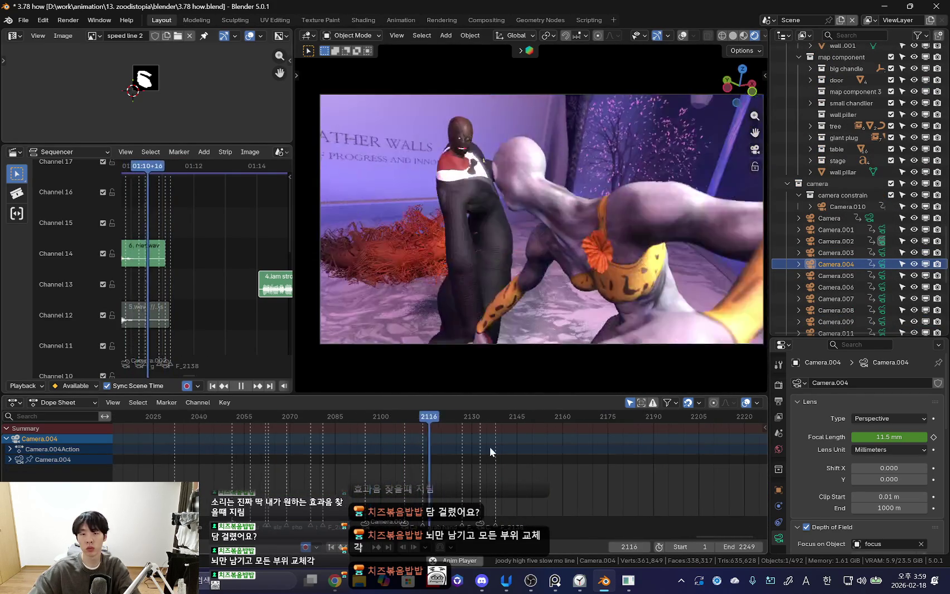
scroll(490, 447, "up", 5)
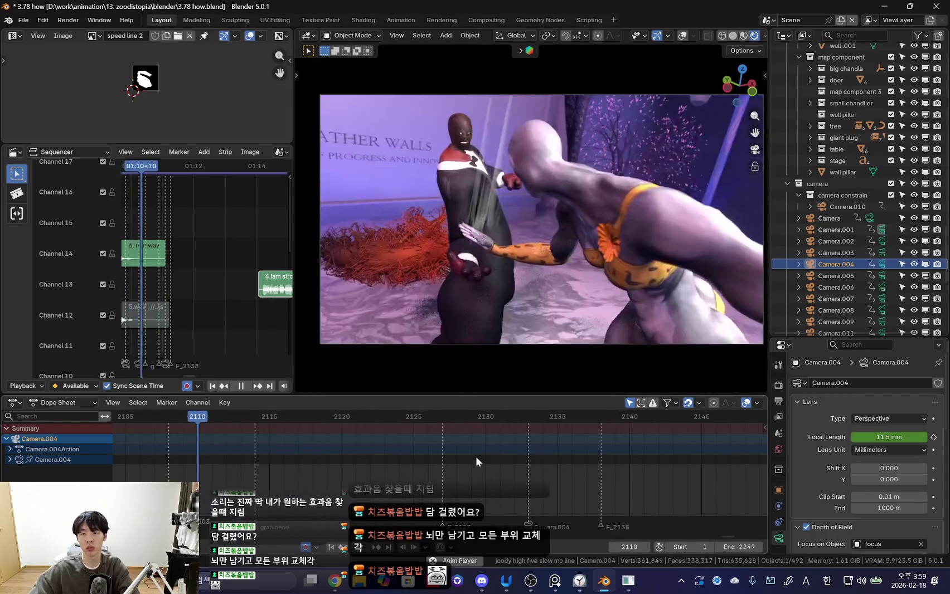
scroll(475, 455, "up", 4)
scroll(390, 458, "up", 2)
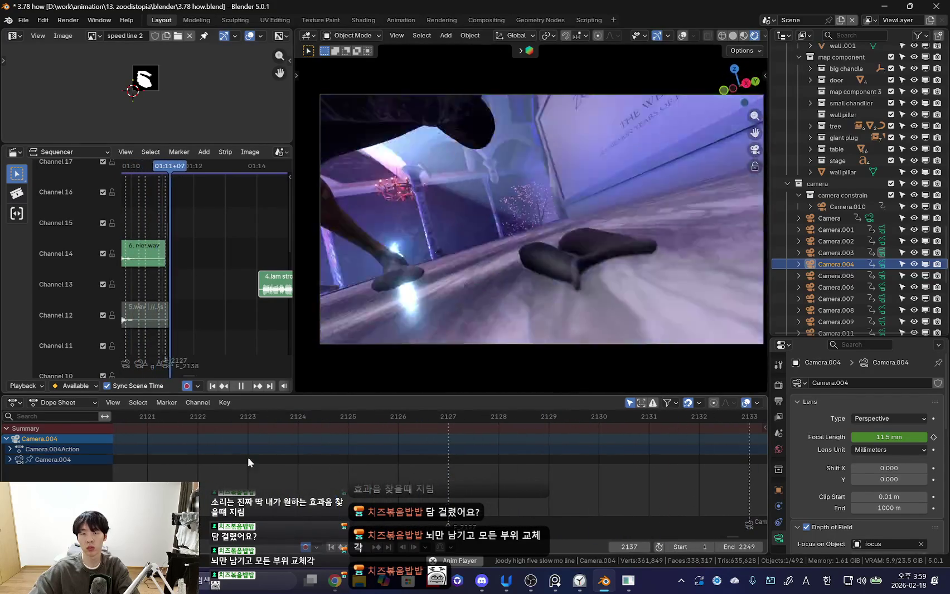
scroll(305, 460, "down", 3)
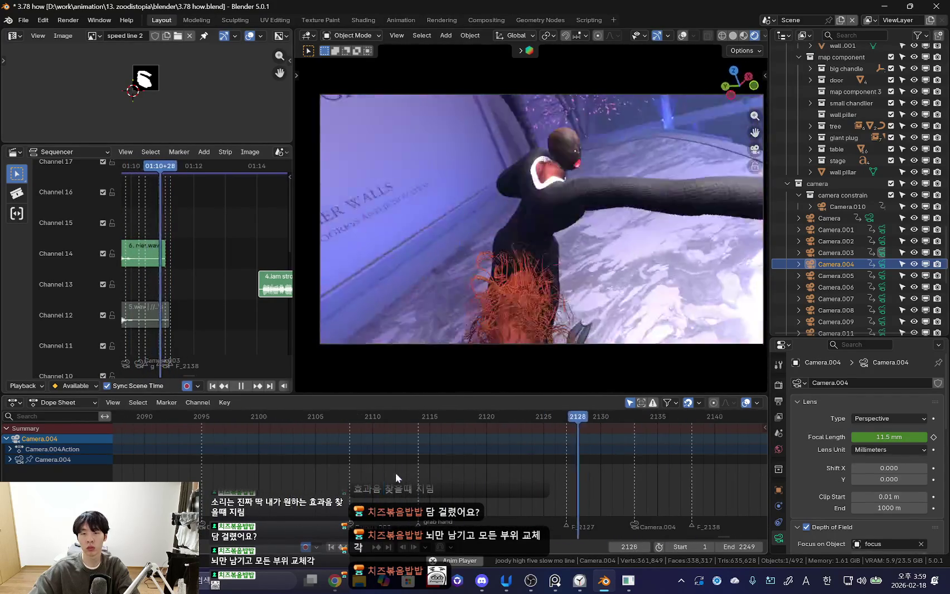
key("space")
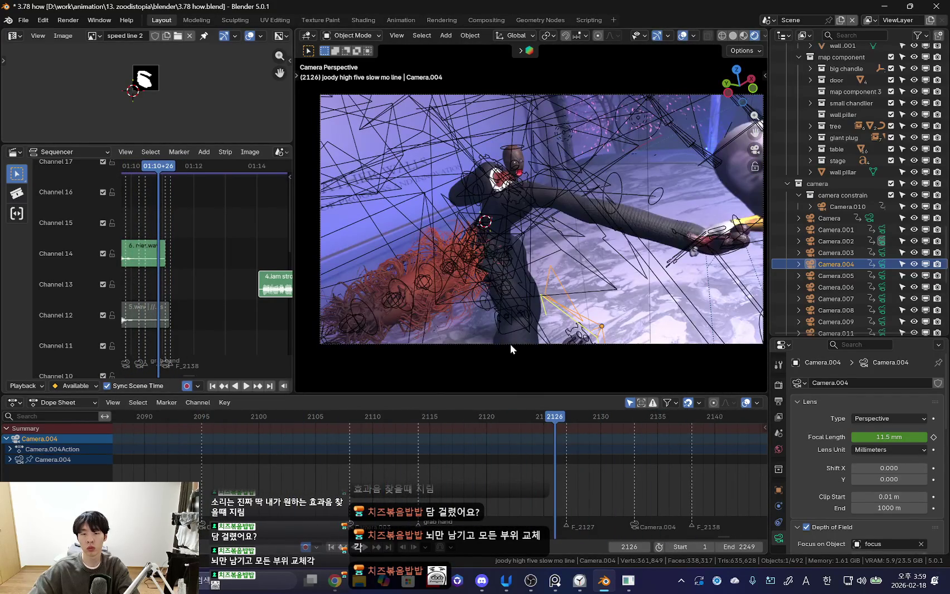
- Return to Camera.003, delete its keys at frames 2129 and 2134, and replay
key("ctrl+z")
key("Delete")
key("space")
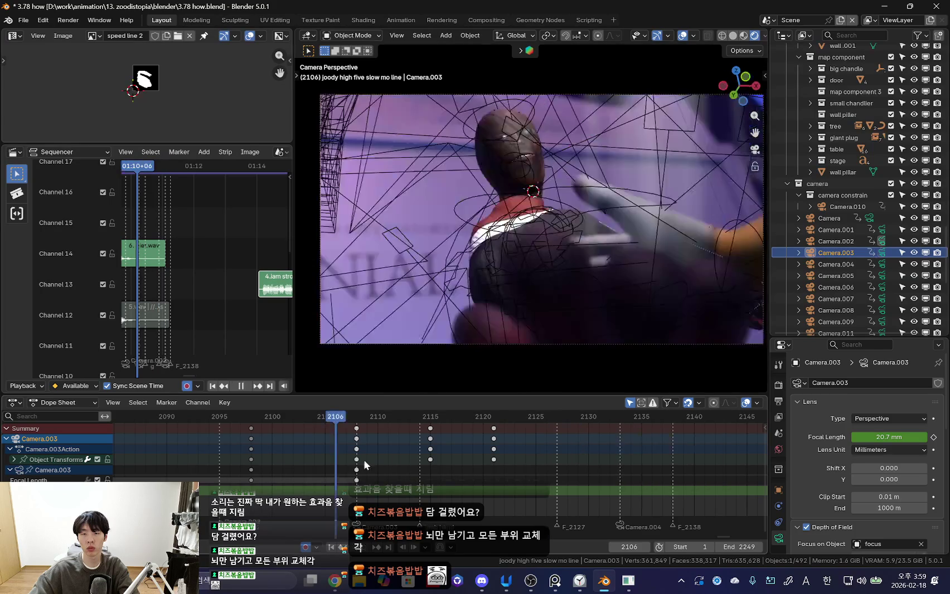
- Insert a transform keyframe on Camera.003 and play from frame 2121
scroll(502, 435, "up", 2)
scroll(462, 461, "down", 2)
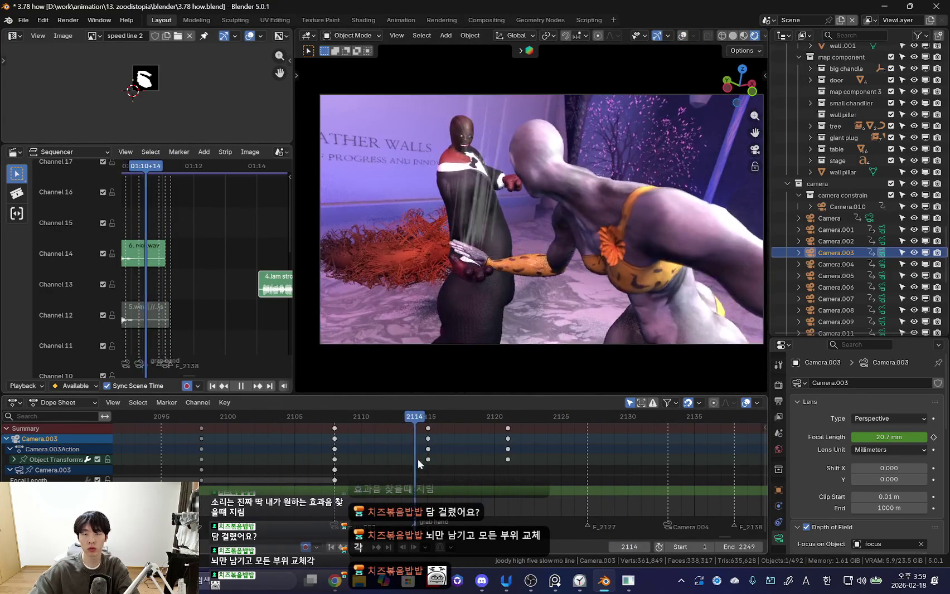
key("k")
left_click(570, 245)
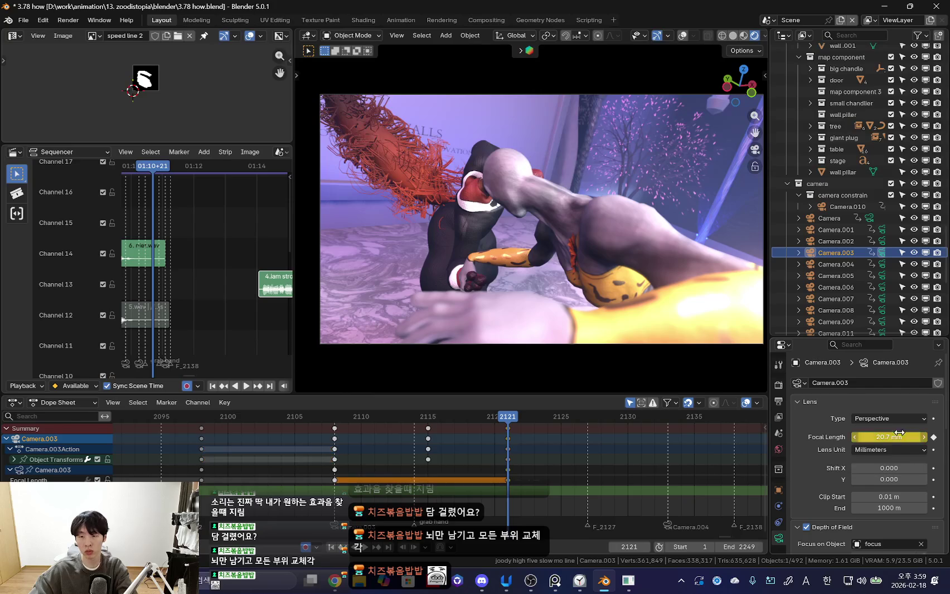
left_click(525, 456)
key("space")
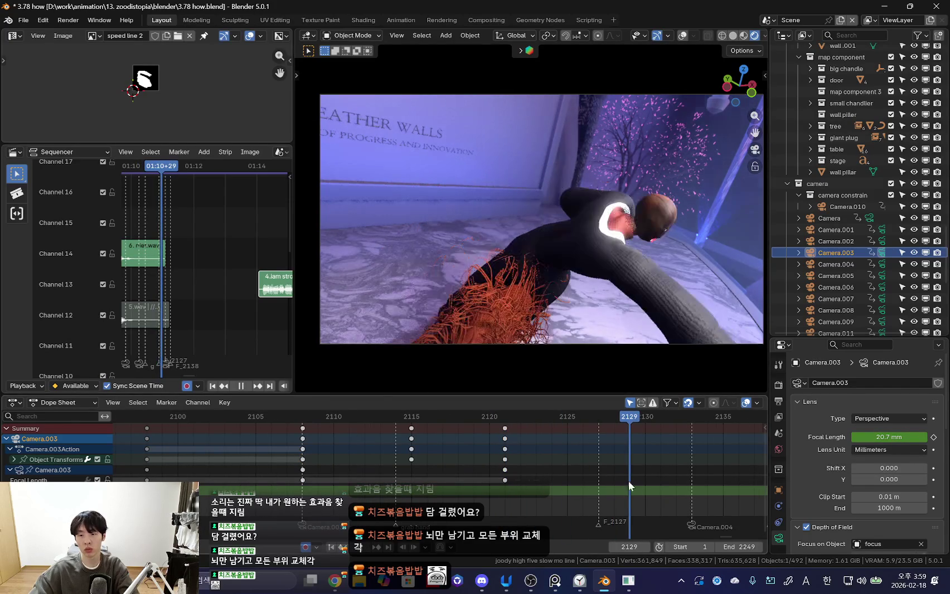
- Fly Camera.003 toward the characters with walk navigation to set its frame 2129 position
key("shift+grave")
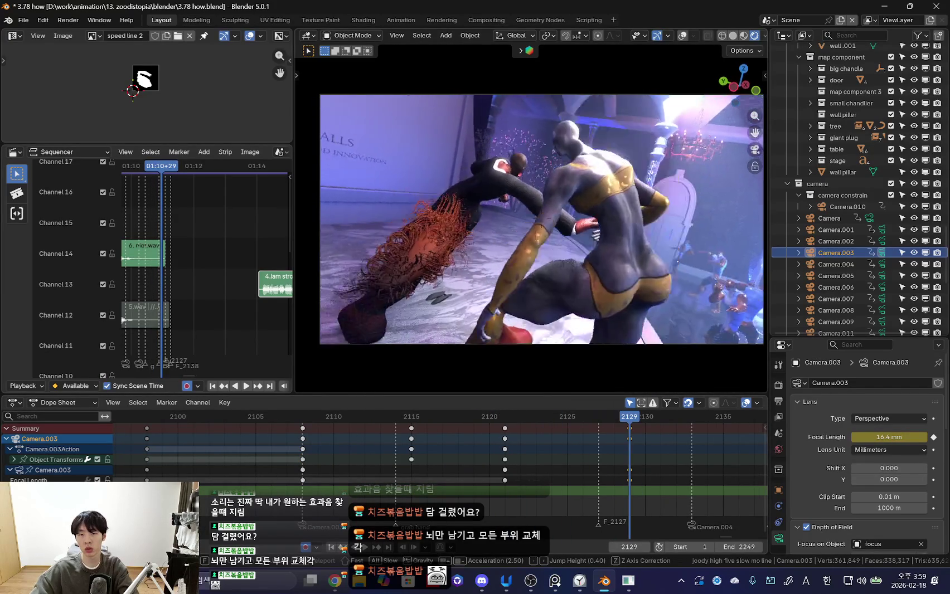
key("w")
scroll(541, 219, "down", 1)
left_click(541, 220)
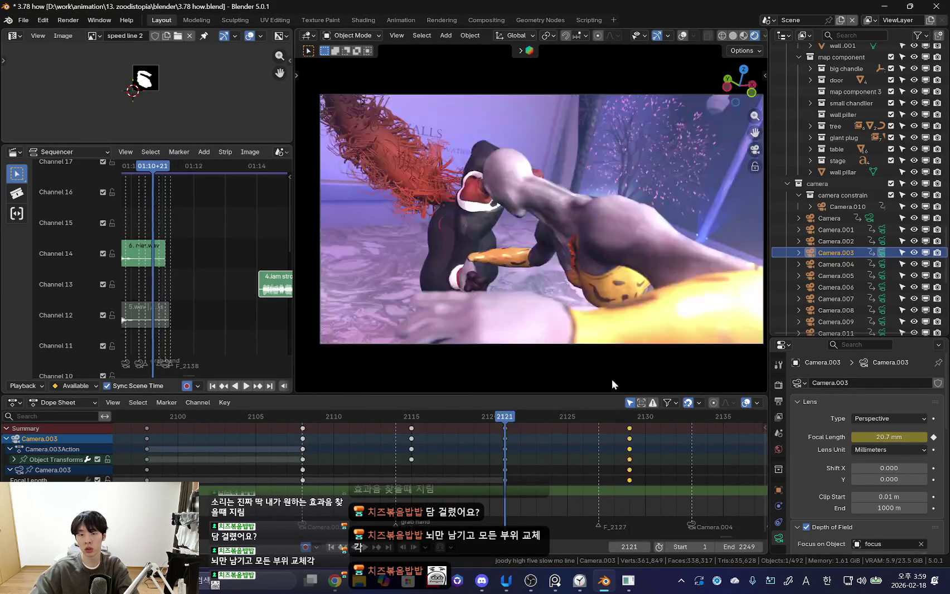
scroll(412, 458, "down", 4)
left_click(446, 438)
- Review the new frame 2129 camera key by playing and scrubbing the fall
key("space")
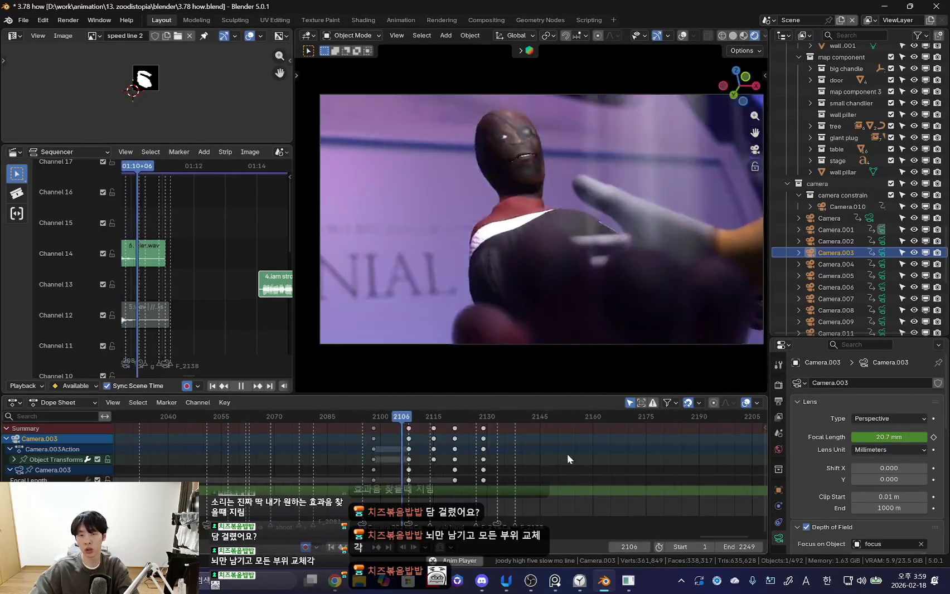
key("space")
scroll(586, 462, "up", 3)
key("space")
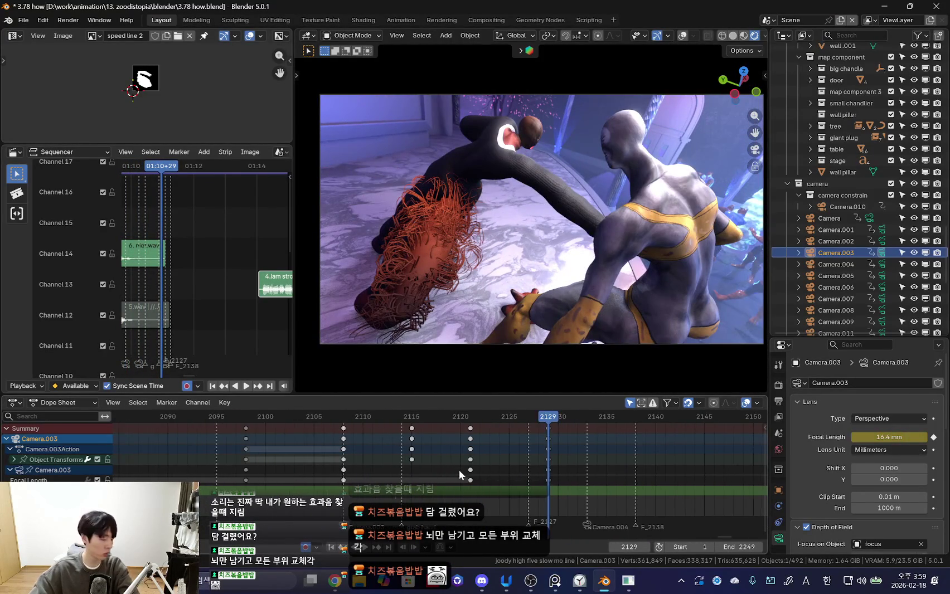
scroll(323, 444, "up", 2)
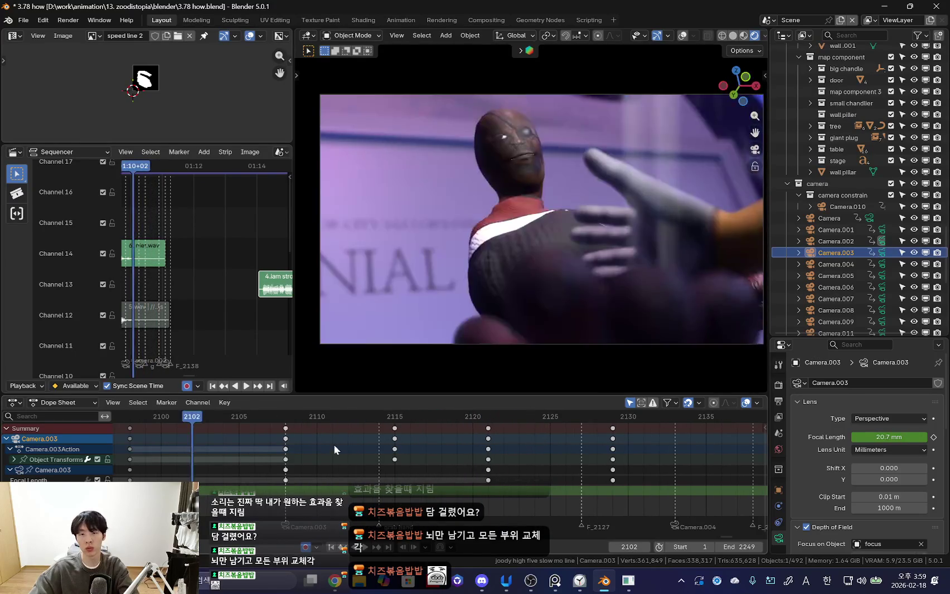
left_click_drag(323, 444, 406, 479)
scroll(406, 479, "down", 3)
middle_click_drag(557, 279, 574, 282)
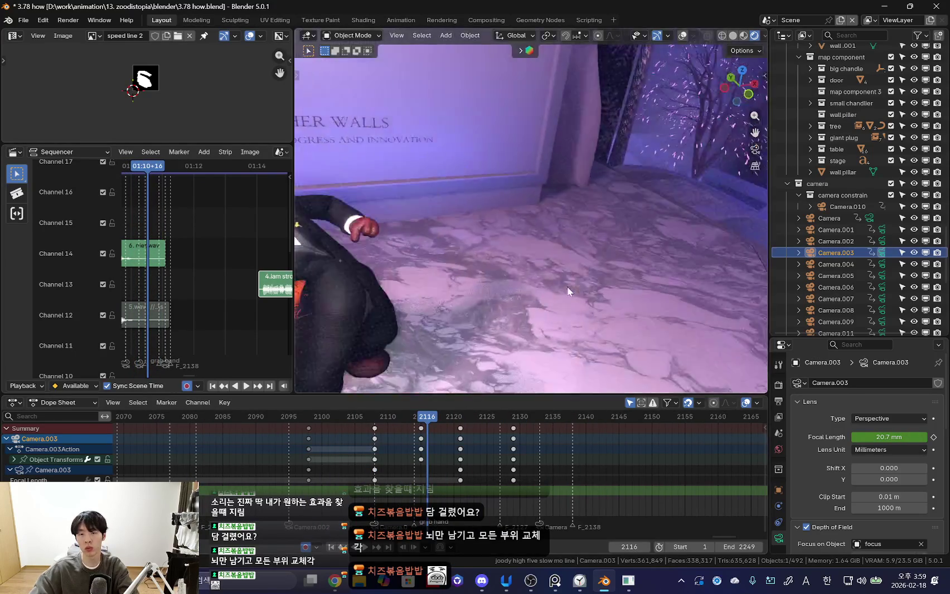
- Select the Area light and insert a transform keyframe at frame 2107
scroll(574, 282, "down", 5)
left_click(603, 227)
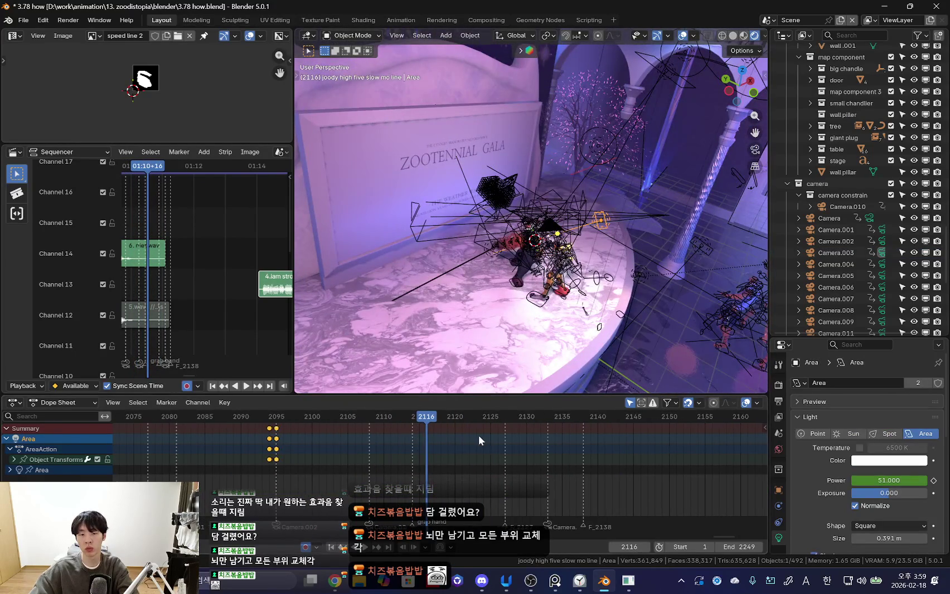
left_click_drag(341, 437, 365, 446)
key("space")
key("Escape")
key("i")
- Look through the scene camera without overlays and play the shot with the keyed light
key("KP_0")
key("shift+alt+z")
key("Right")
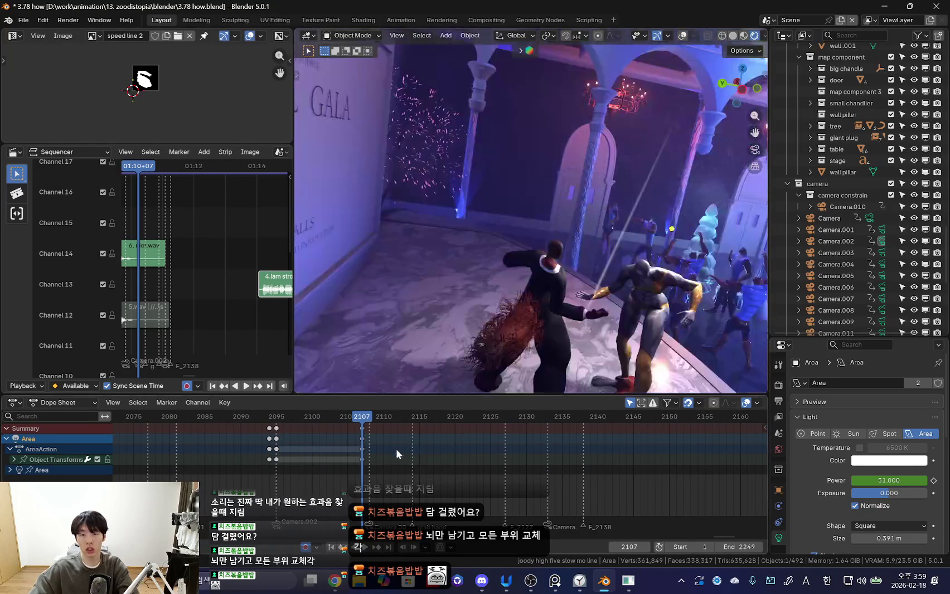
key("KP_0")
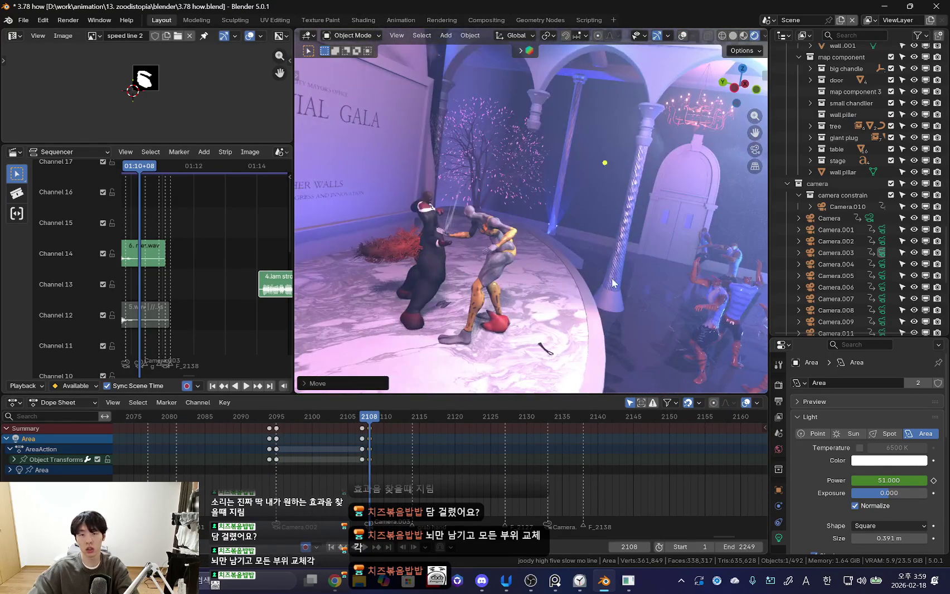
key("shift+ctrl+space")
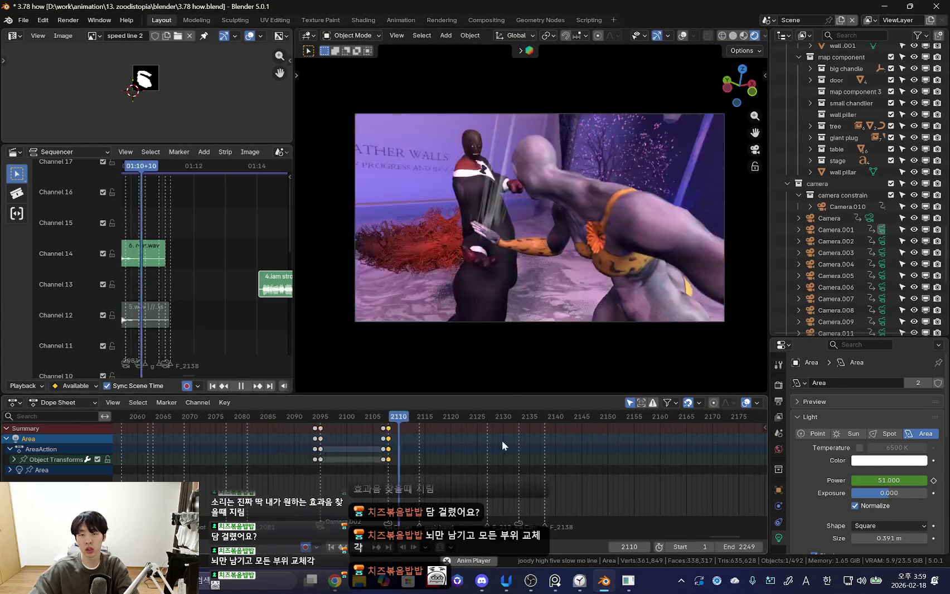
left_click(546, 143)
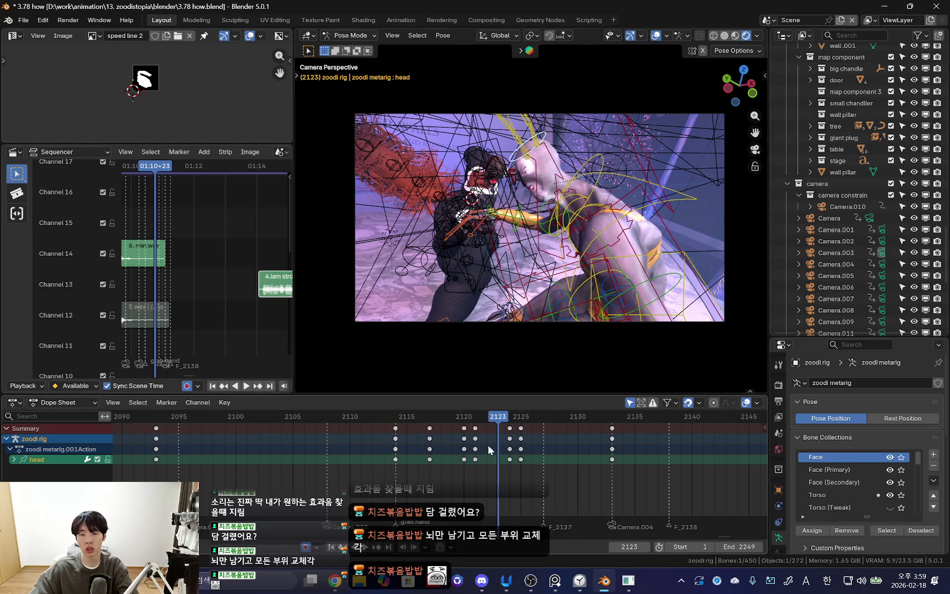
- Play the high-five and delete the rig's keyframes at frame 2124
key("space")
key("x")
left_click(520, 440)
- Rotate the head bone at frame 2126 and replay the high-five to check it
mouse_move(506, 439)
left_mouse_down()
mouse_move(471, 444)
mouse_move(530, 448)
left_mouse_up()
key("r")
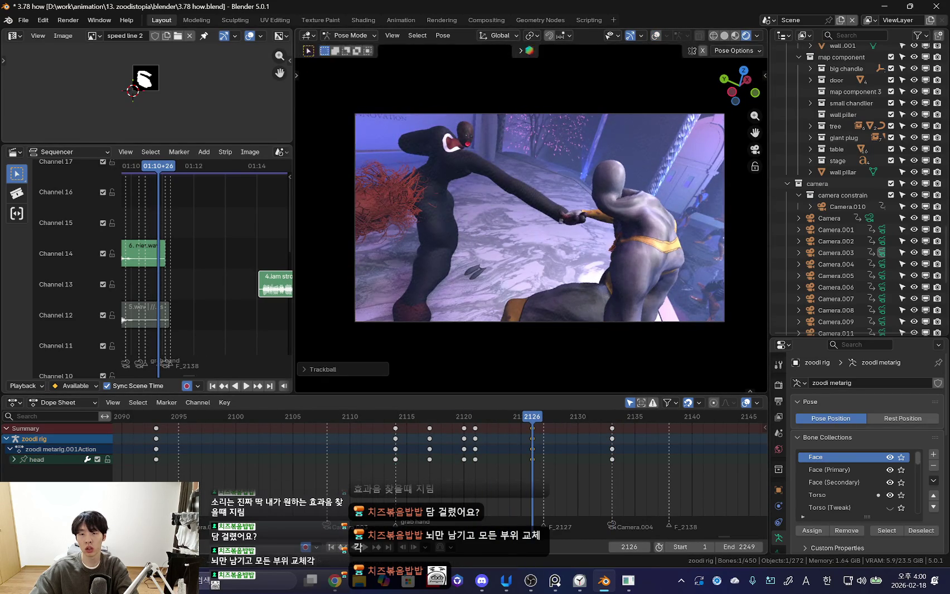
key("space")
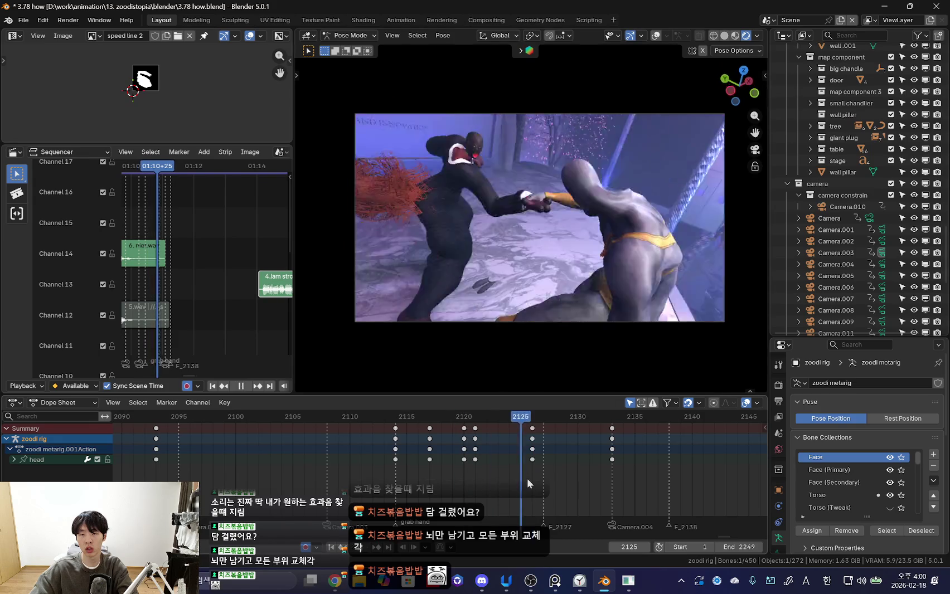
scroll(627, 310, "up", 1)
scroll(490, 458, "down", 5)
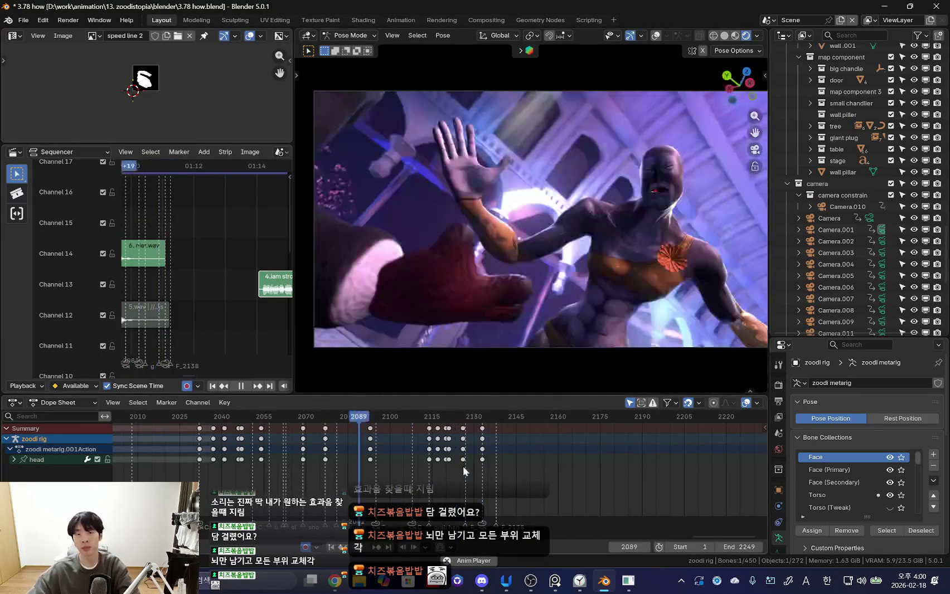
scroll(571, 468, "up", 4)
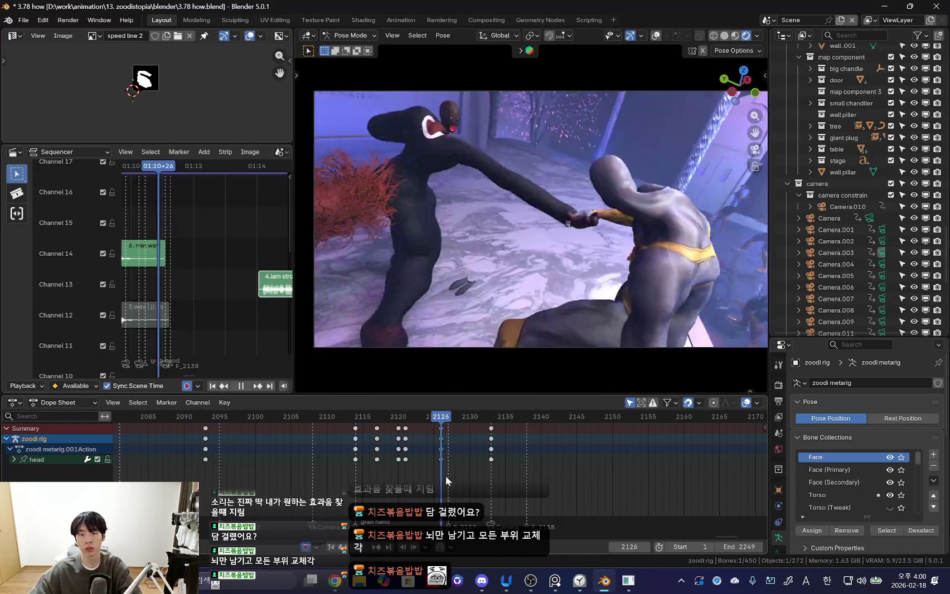
key("space")
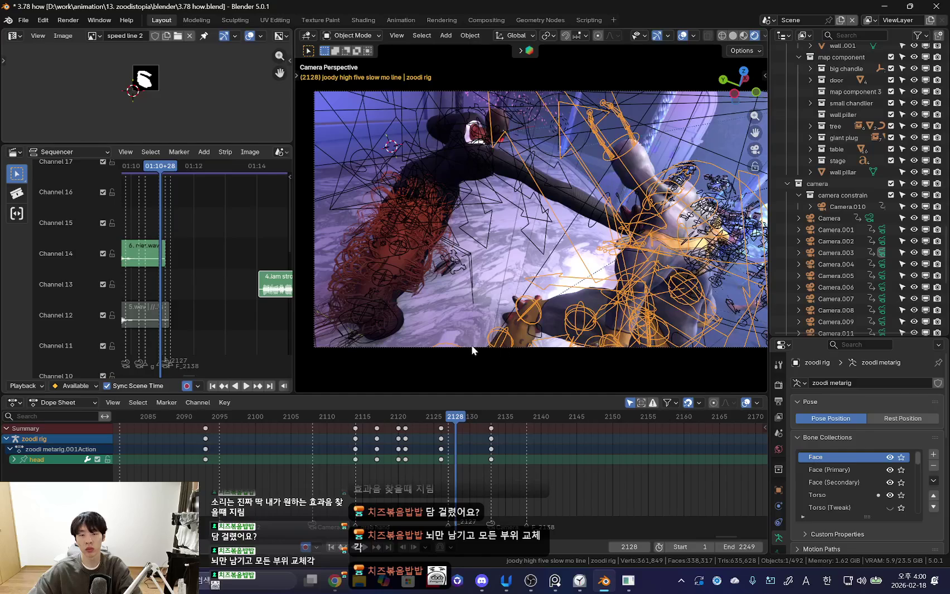
key("ctrl+z")
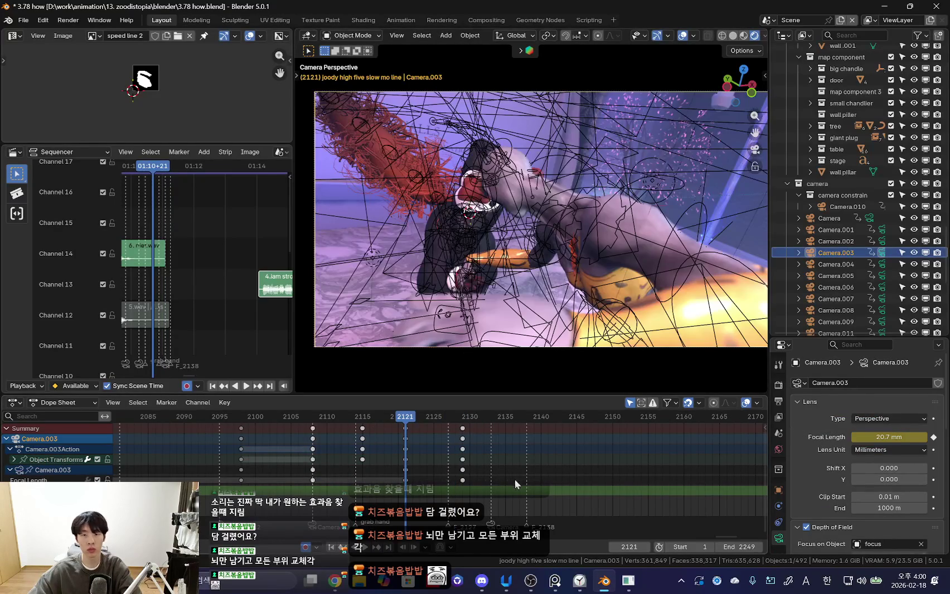
- Play back the Camera.003 move several times to review it
key("space")
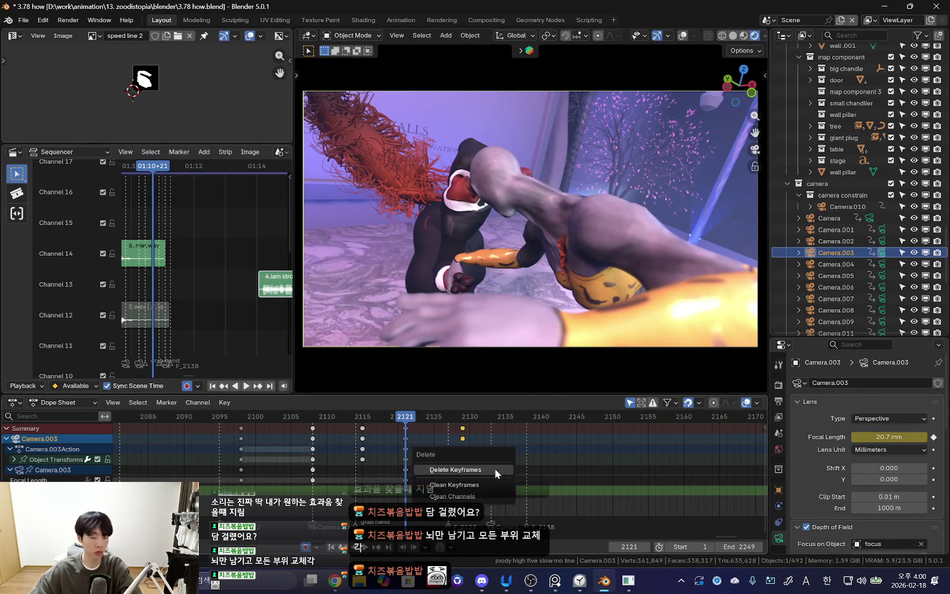
key("space")
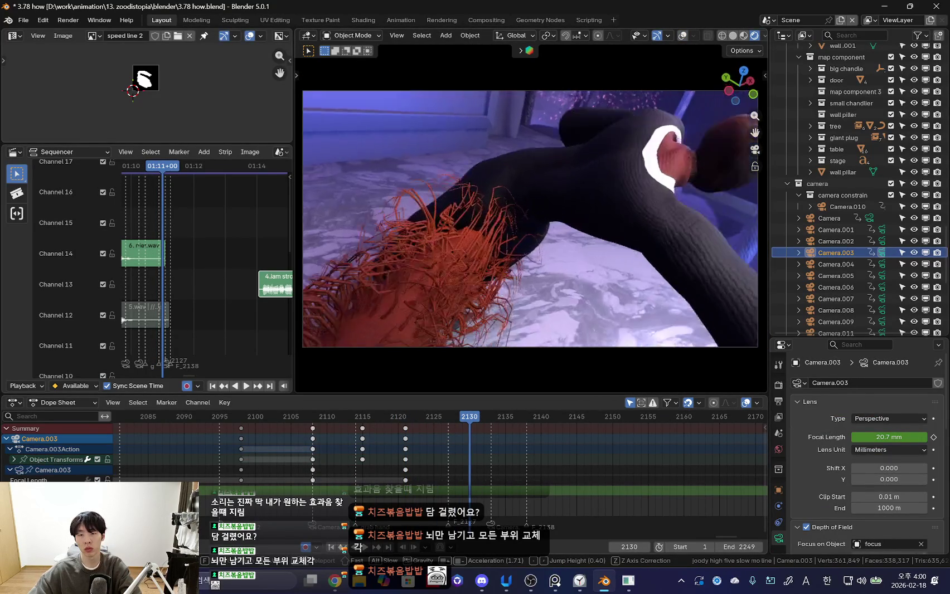
scroll(530, 217, "down", 5)
key("space")
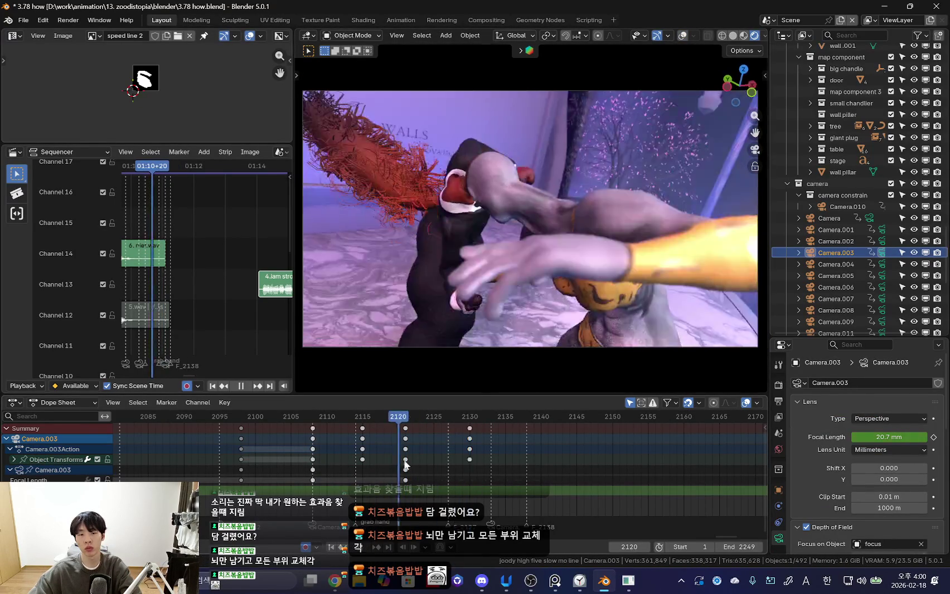
scroll(434, 459, "down", 2)
scroll(442, 462, "up", 3)
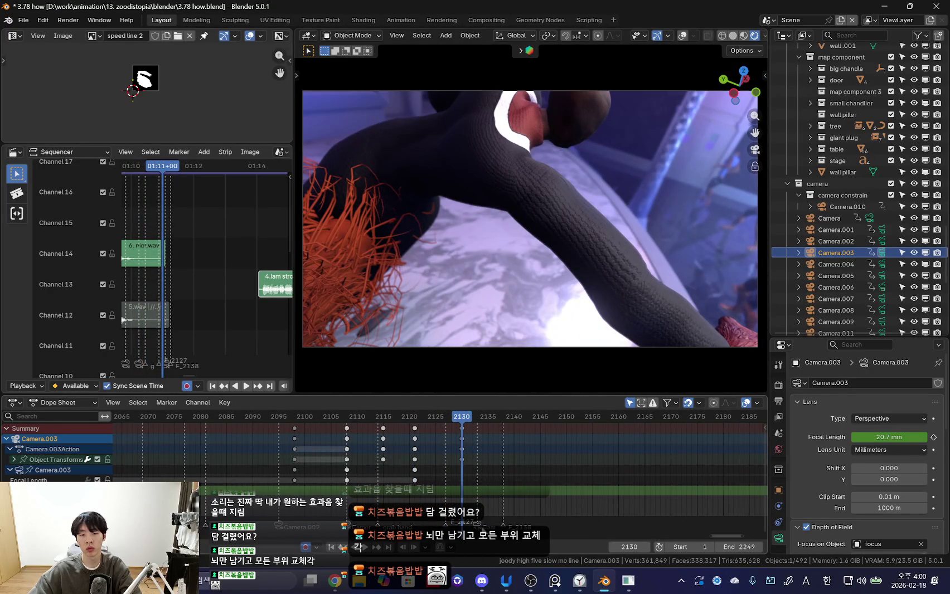
scroll(471, 464, "down", 2)
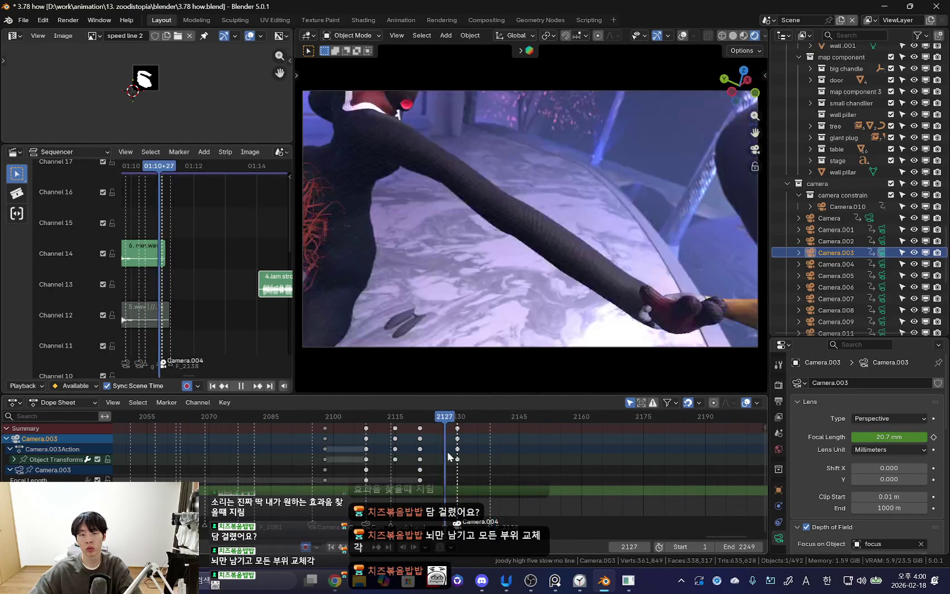
- Reframe Camera.003 on the falling pair with walk navigation, stopping at frame 2137
key("shift+grave")
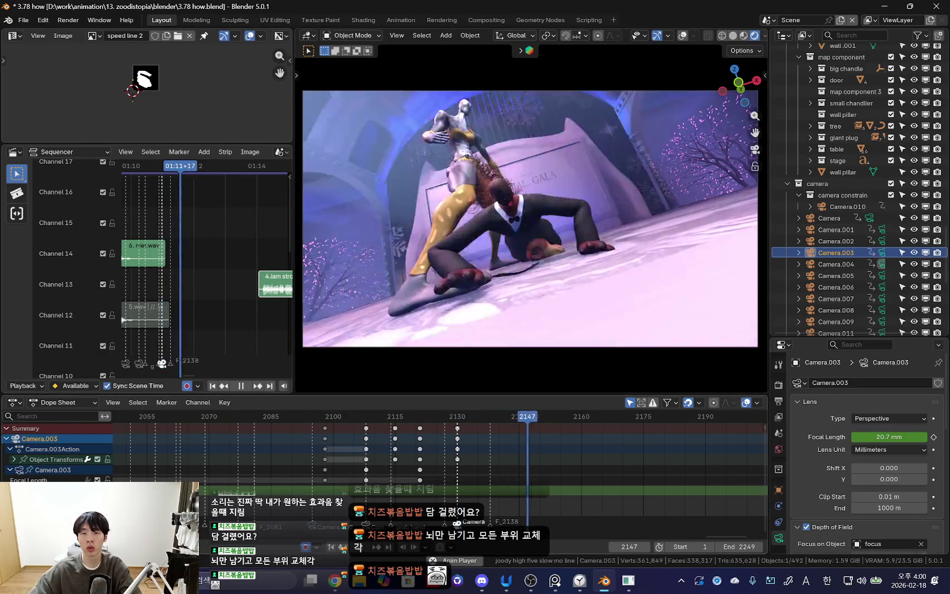
scroll(445, 462, "up", 3)
scroll(379, 462, "up", 3)
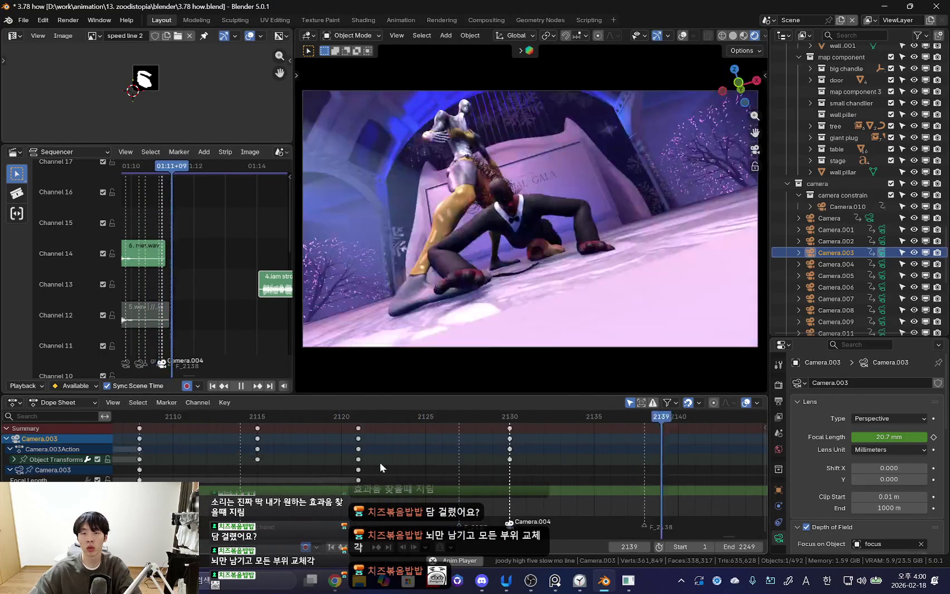
scroll(473, 464, "up", 3)
scroll(521, 462, "up", 2)
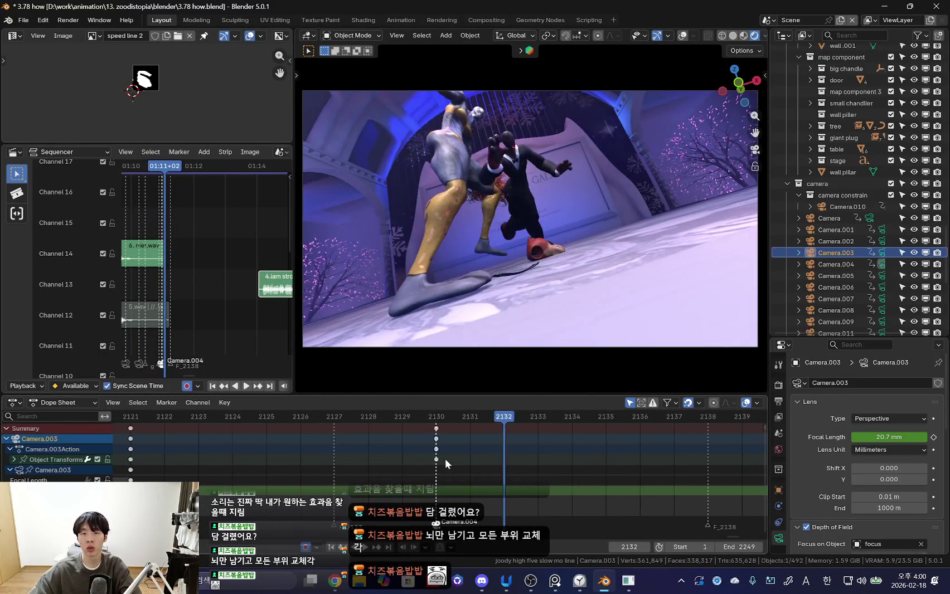
key("space")
left_click(477, 162)
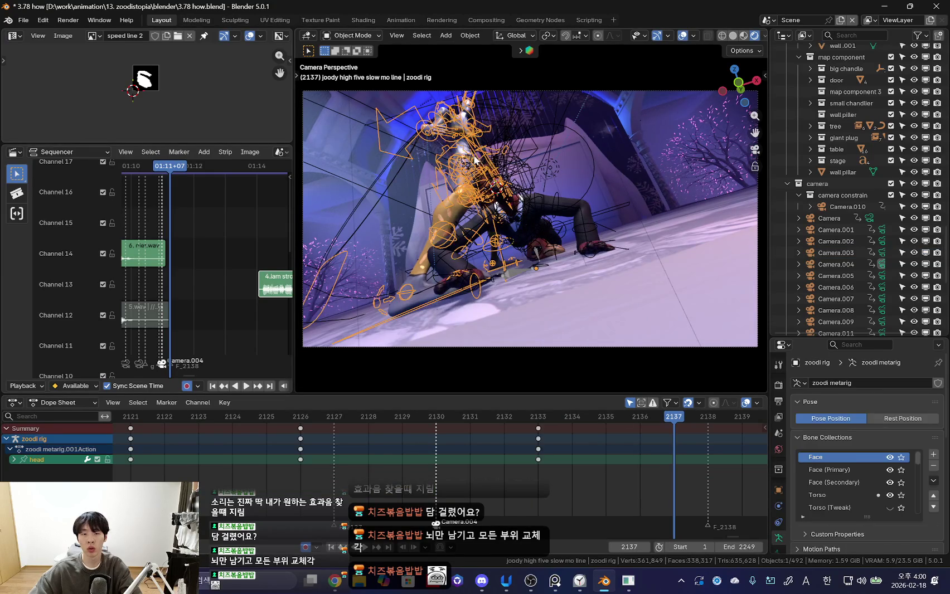
- Move the torso at frame 2138 and play the fall to check it
scroll(496, 468, "down", 6, "alt")
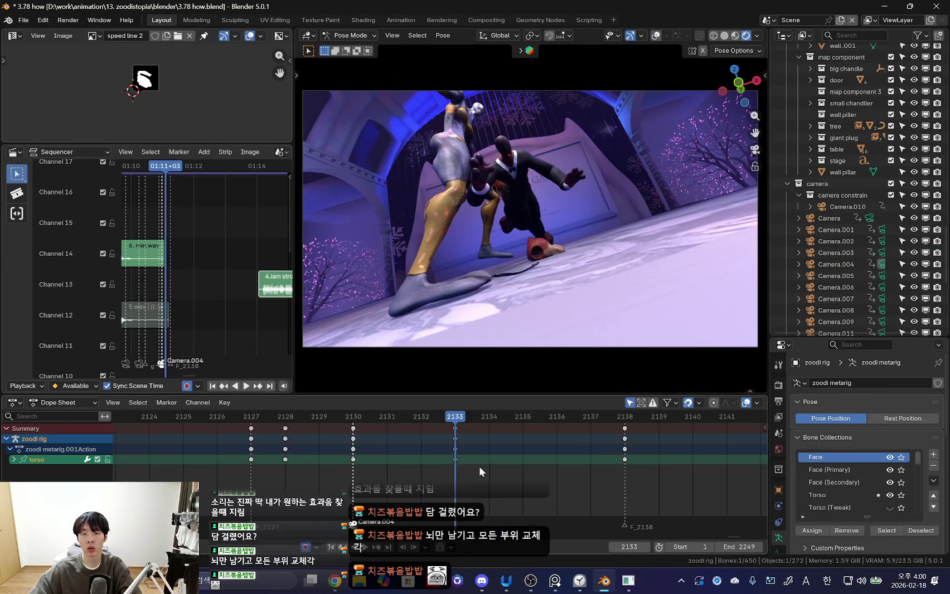
scroll(610, 464, "up", 2, "alt")
key("Up")
key("g")
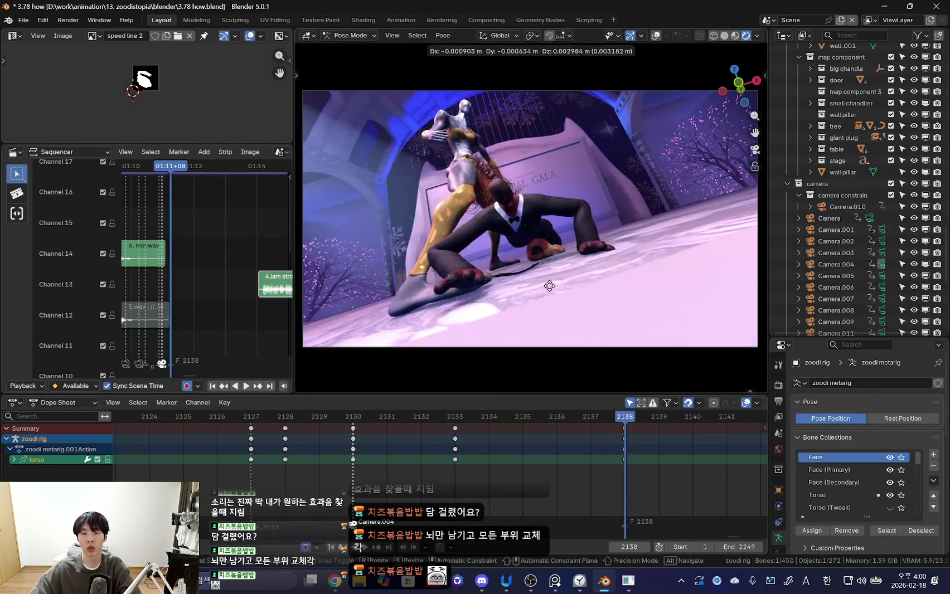
key("Escape")
key("shift+ctrl+space")
scroll(471, 470, "down", 2)
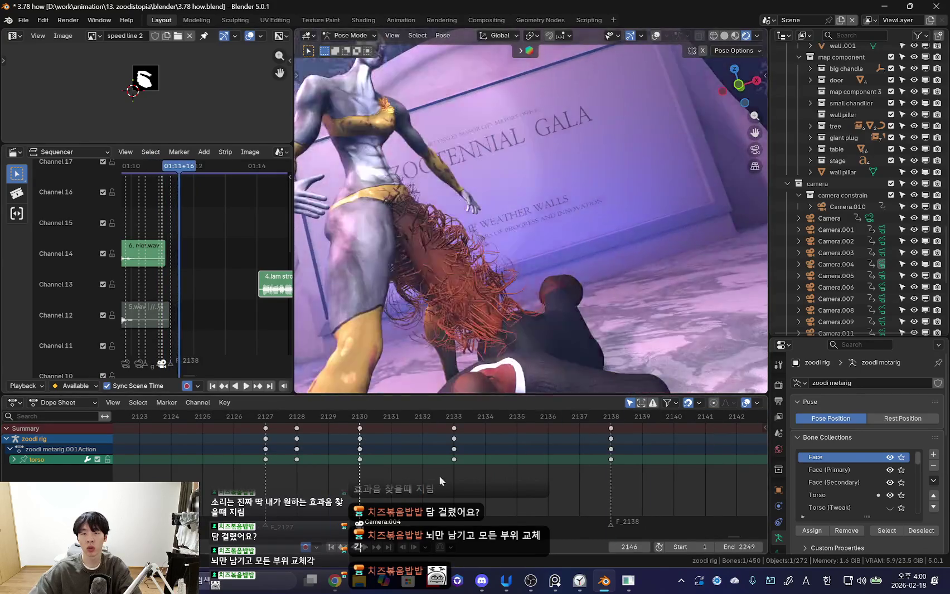
scroll(538, 482, "up", 2)
key("Escape")
- Orbit to a close overhead view and replay the fall, stopping at frame 2133
key("KP_0")
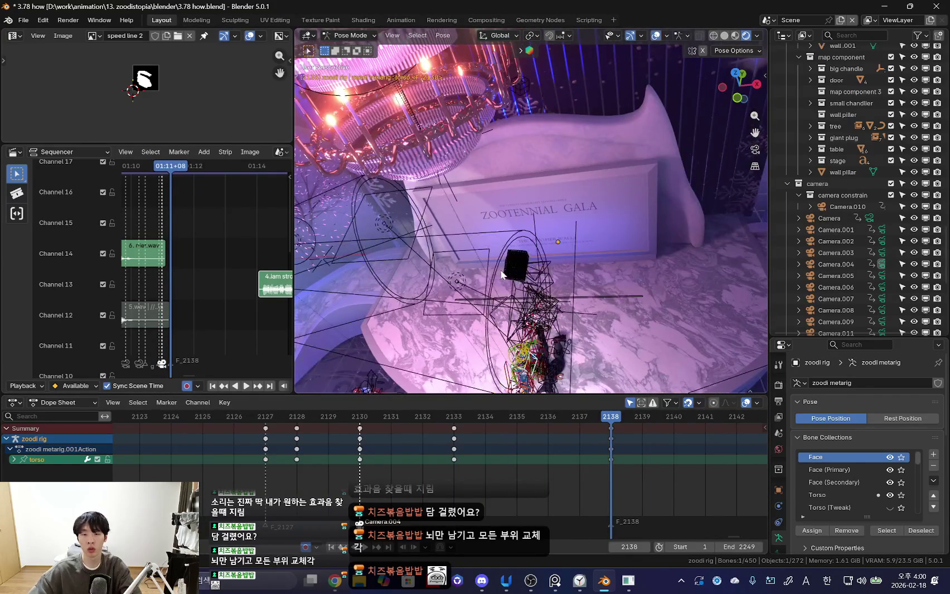
middle_click_drag(502, 274, 563, 385)
scroll(440, 481, "down", 2)
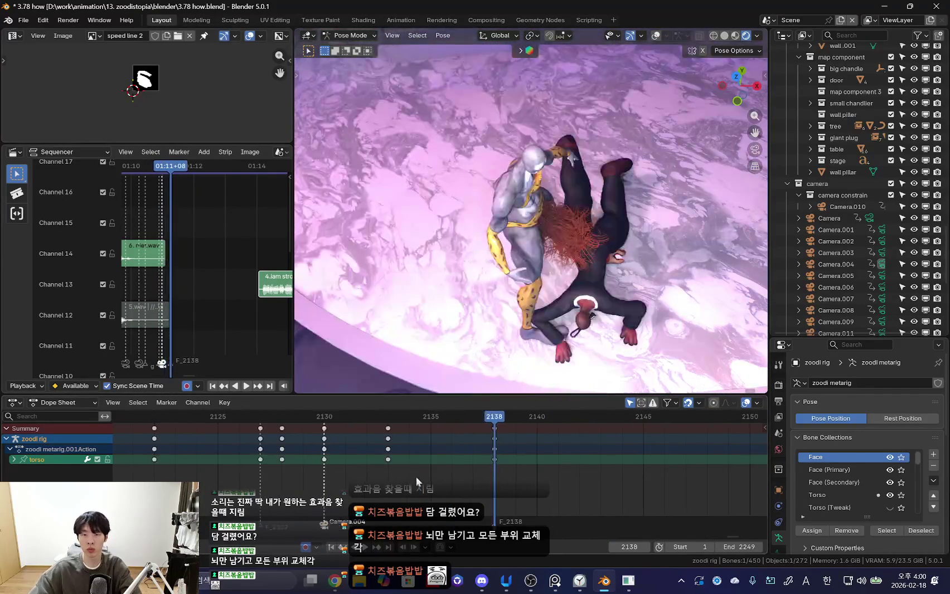
scroll(440, 481, "down", 2)
key("space")
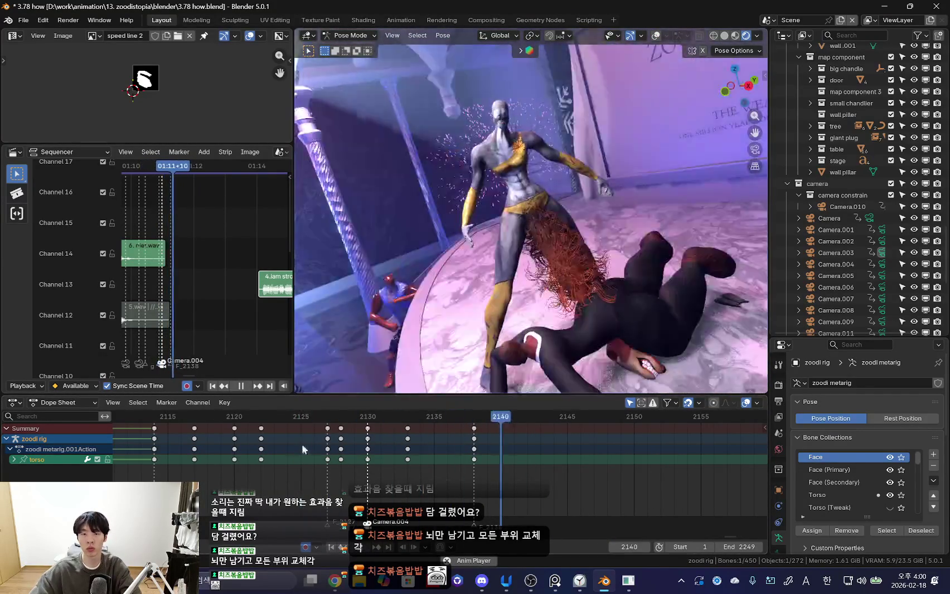
mouse_move(407, 425)
left_mouse_down()
mouse_move(367, 464)
mouse_move(281, 459)
mouse_move(398, 473)
mouse_move(337, 458)
mouse_move(382, 464)
left_mouse_up()
key("space")
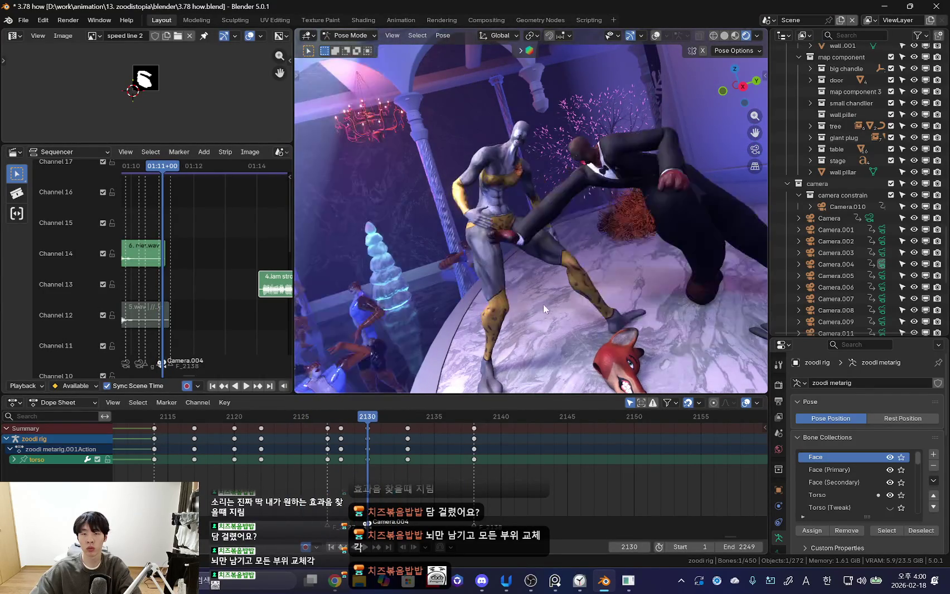
left_click(261, 482)
key("space")
- Move and keyframe the torso at frame 2133, then rotate it at frame 2138
key("g")
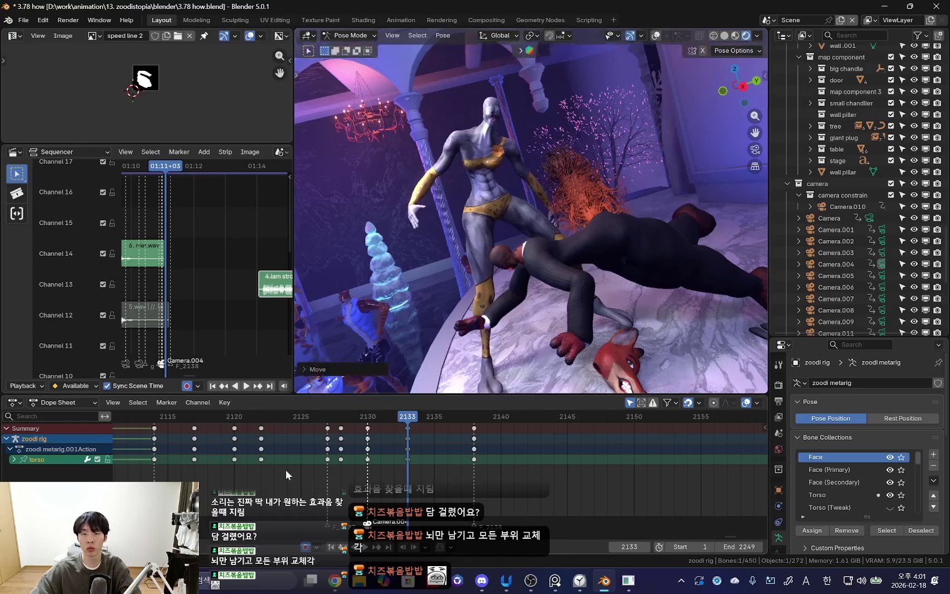
key("space")
key("Escape")
key("i")
key("Up")
key("r")
middle_click_drag(697, 330, 556, 334)
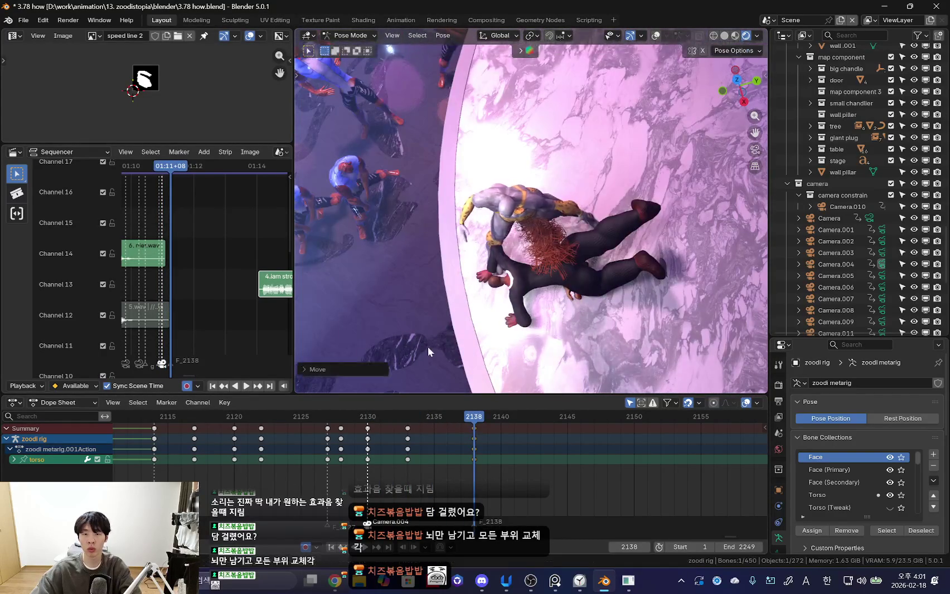
middle_click_drag(511, 327, 623, 273)
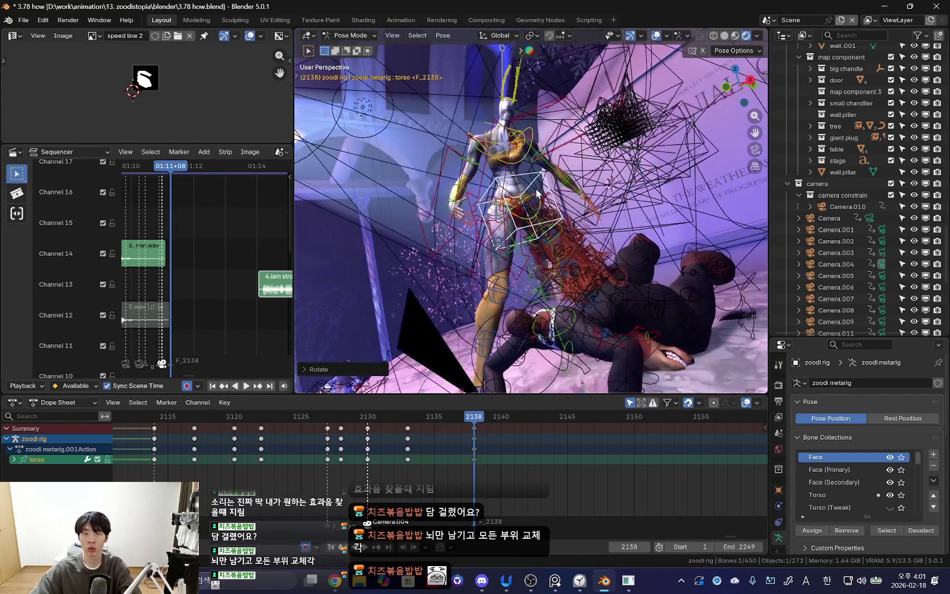
- Step to frame 2139 and rotate the zoodi neck bone, checking the pose without overlays
middle_click_drag(564, 281, 629, 223)
key("Right")
key("shift+alt+z")
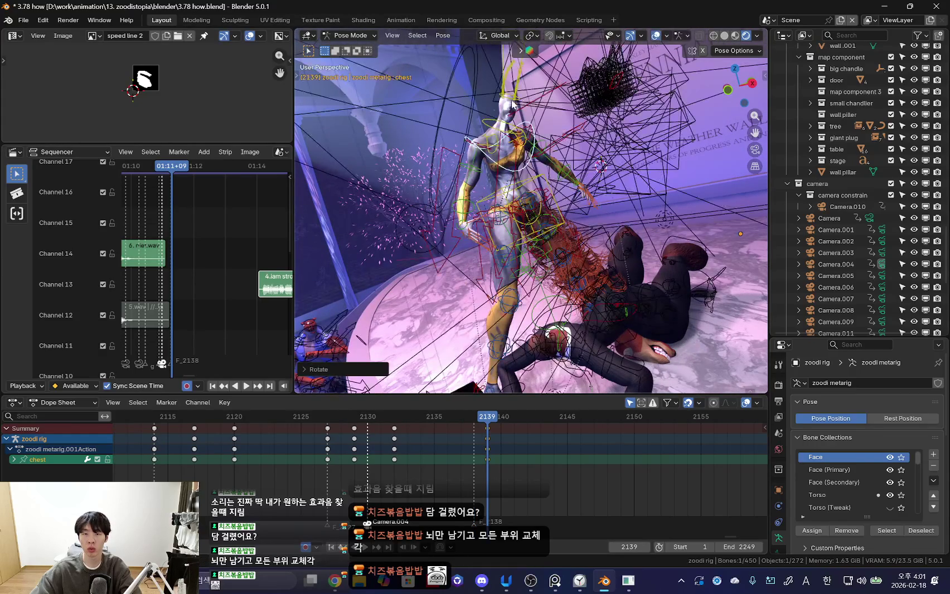
left_click(489, 123)
key("shift+alt+z")
key("r")
left_click(502, 125)
key("shift+alt+z")
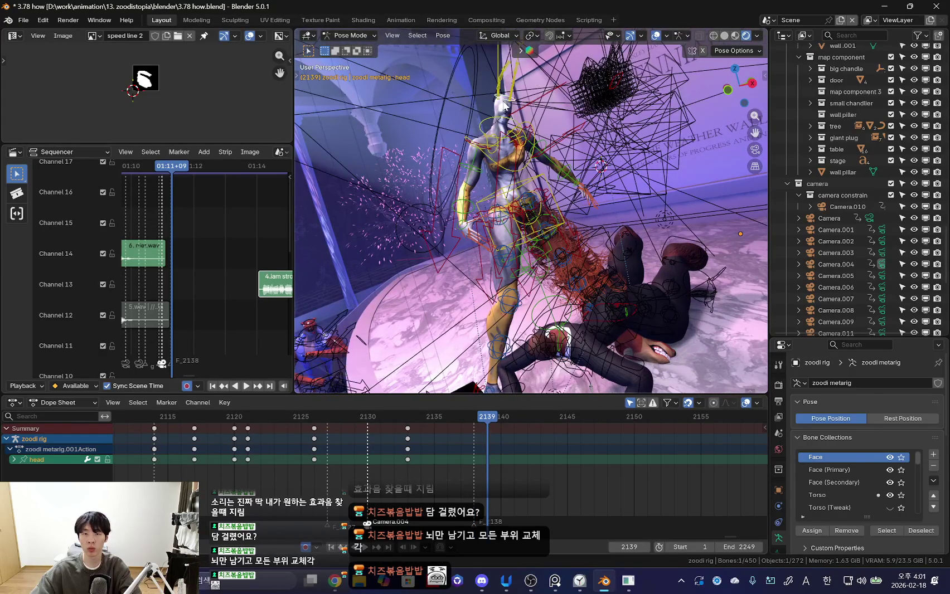
key("shift+alt+z")
- Rotate the right upper arm bone and orbit to inspect it from above
key("shift+alt+z")
left_click(471, 170)
key("shift+alt+z")
key("r")
left_click(561, 243)
middle_click_drag(561, 243, 552, 167)
key("shift+alt+z")
- Rotate the left forearm bone in two passes, toggling overlays to judge the pose
key("shift+alt+z")
mouse_move(521, 218)
middle_mouse_down()
mouse_move(513, 220)
mouse_move(485, 175)
mouse_move(562, 171)
mouse_move(638, 212)
mouse_move(481, 193)
mouse_move(502, 261)
mouse_move(545, 231)
mouse_move(470, 193)
mouse_move(532, 186)
mouse_move(509, 252)
middle_mouse_up()
key("shift+alt+z")
key("shift+alt+z")
- Select the right upper arm, then the right thumb and finger controls
key("shift+alt+z")
key("shift+alt+z")
key("shift+alt+z")
left_click(574, 176)
key("shift+alt+z")
key("r")
key("shift+alt+z")
key("shift+alt+z")
key("r")
left_click(547, 272)
key("shift+alt+z")
key("shift+alt+z")
key("shift+alt+z")
left_click(532, 186)
key("shift+alt+z")
scroll(509, 253, "up", 3)
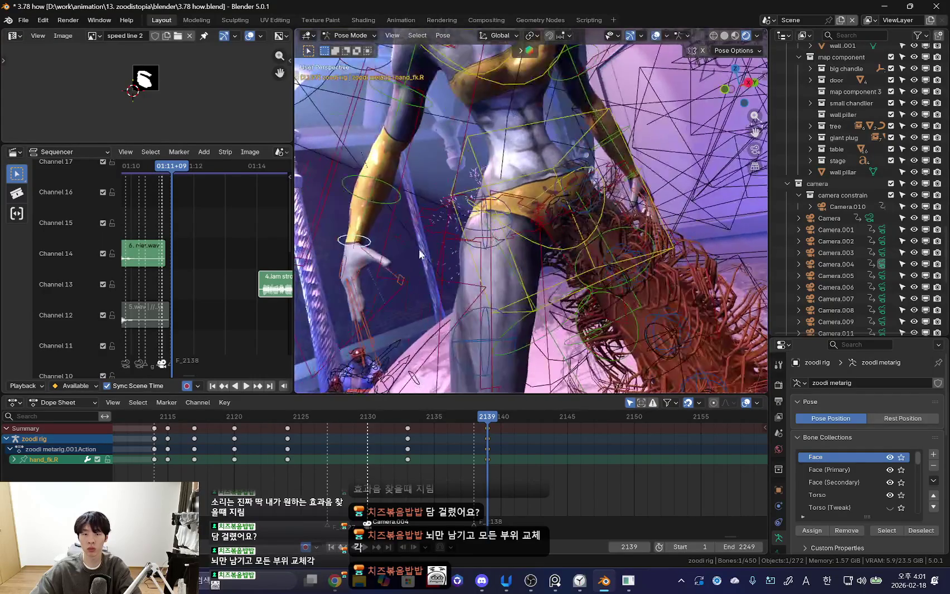
key("shift+alt+z")
left_click(406, 282)
middle_click_drag(406, 280, 430, 318)
left_click(430, 318, "shift")
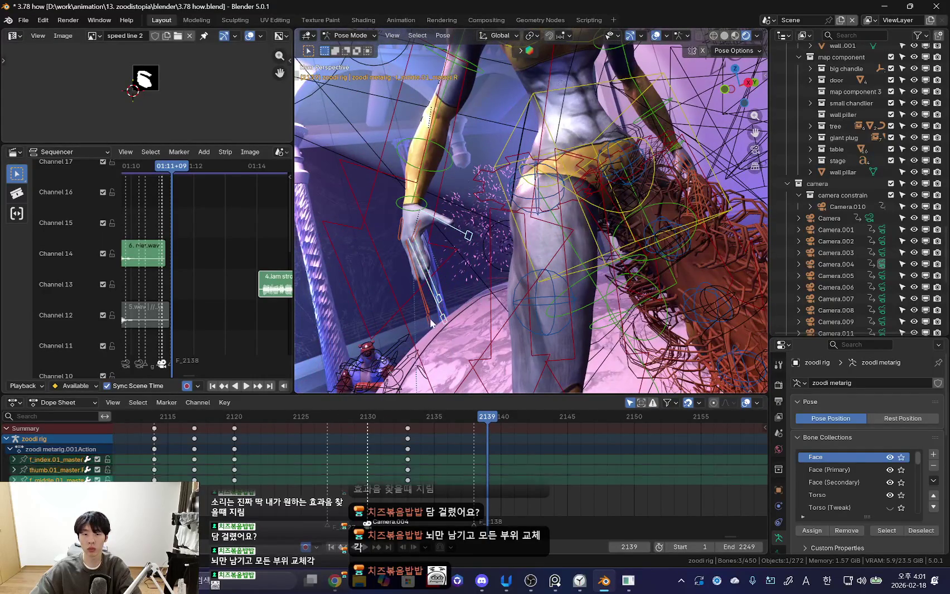
left_click(432, 310, "shift")
- Check the hand pose, then select the right upper arm IK control and arm bone
key("shift+alt+z")
mouse_move(484, 275)
middle_mouse_down()
mouse_move(532, 188)
mouse_move(442, 227)
mouse_move(469, 273)
middle_mouse_up()
key("shift+alt+z")
left_click(451, 242)
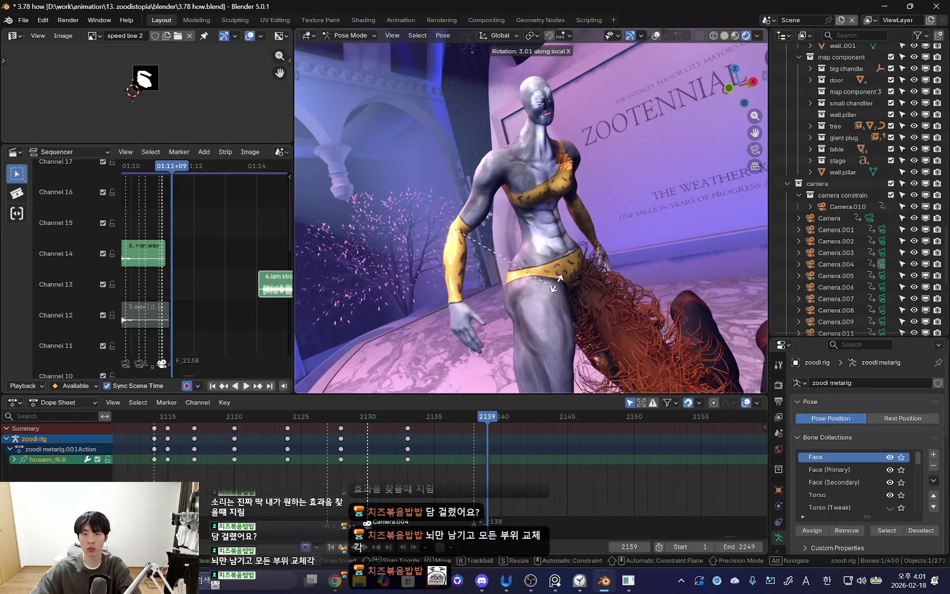
left_click(503, 224)
mouse_move(504, 224)
middle_mouse_down()
mouse_move(545, 227)
mouse_move(625, 256)
mouse_move(537, 251)
mouse_move(625, 254)
mouse_move(609, 253)
mouse_move(502, 313)
middle_mouse_up()
key("shift+alt+z")
- Review the fall playback, then trackball-rotate the chest bone at frame 2139
key("space")
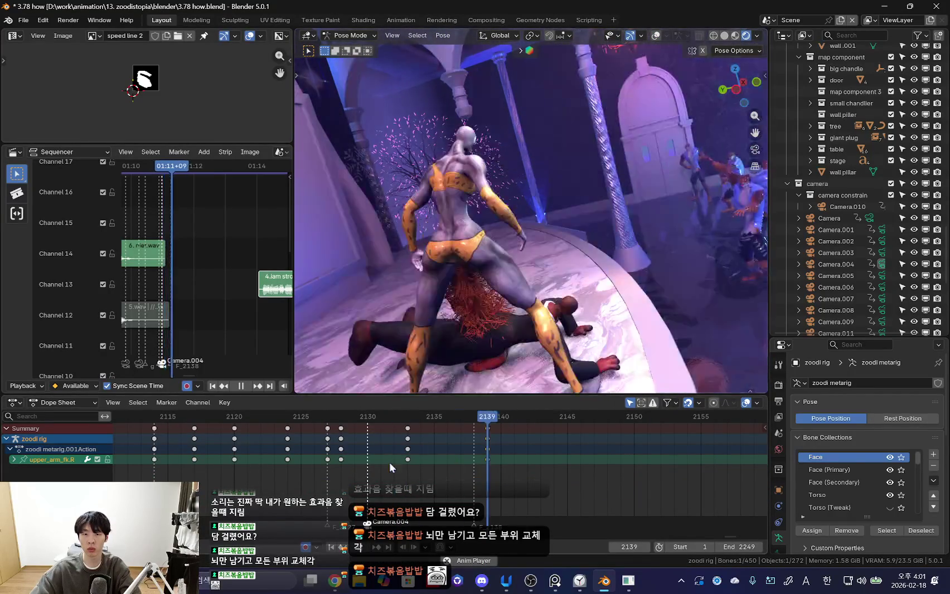
right_click(295, 429)
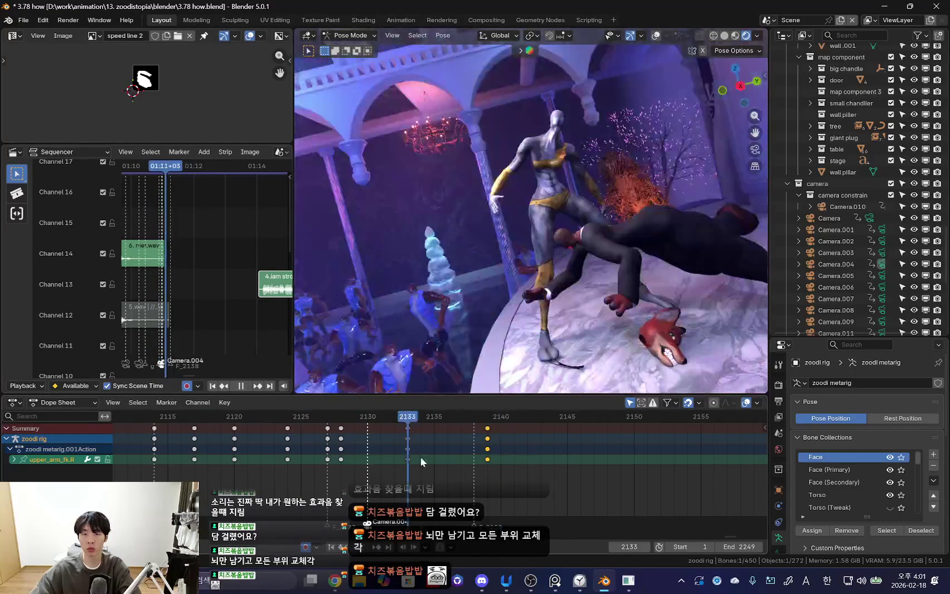
left_click(594, 220)
key("space")
key("Up")
key("r")
key("r")
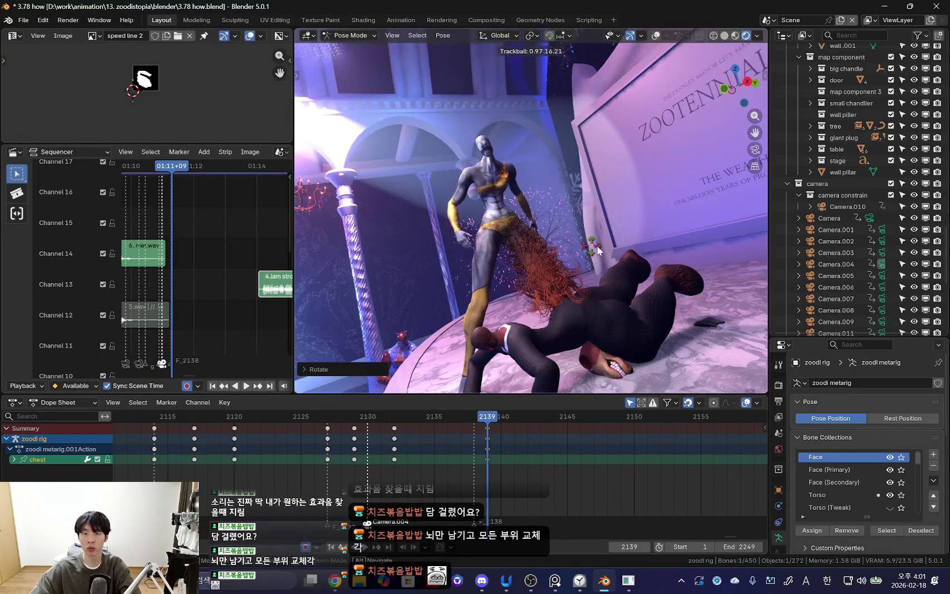
key("r")
key("r")
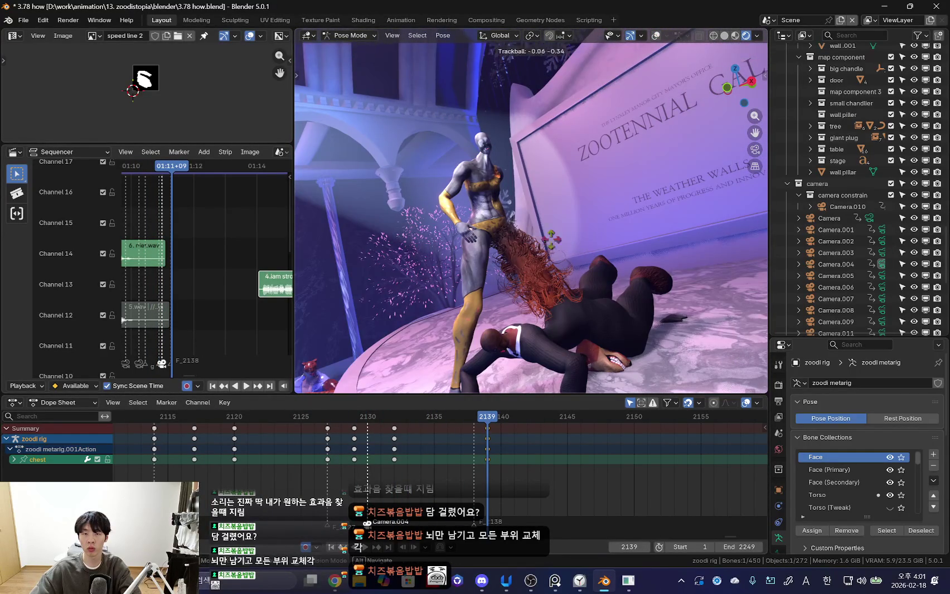
left_click(406, 460)
left_click_drag(335, 417, 490, 417)
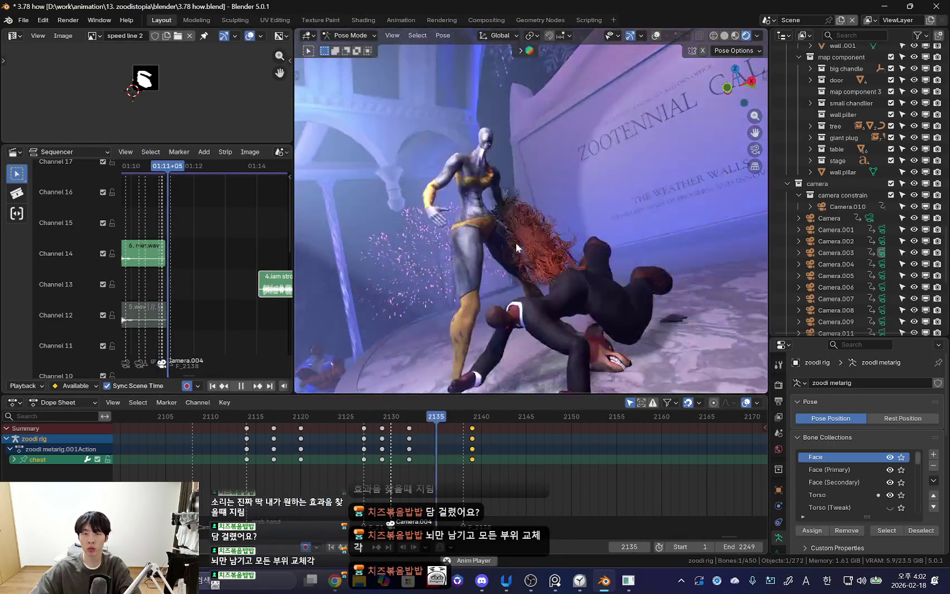
- Compare the new chest pose across neighbouring keyframes and replay the fall
key("shift+alt+z")
key("shift+alt+z")
key("Down")
key("Down")
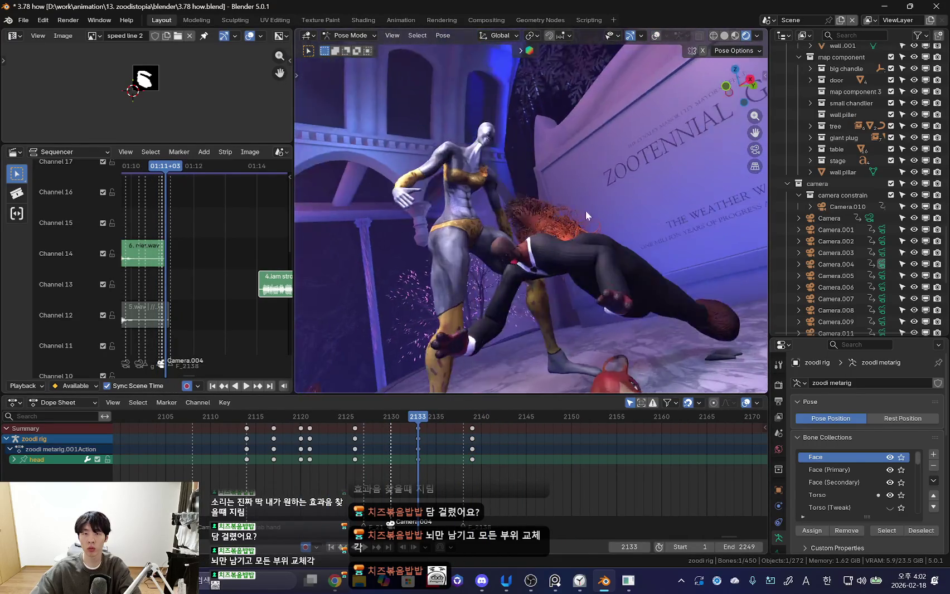
key("Up")
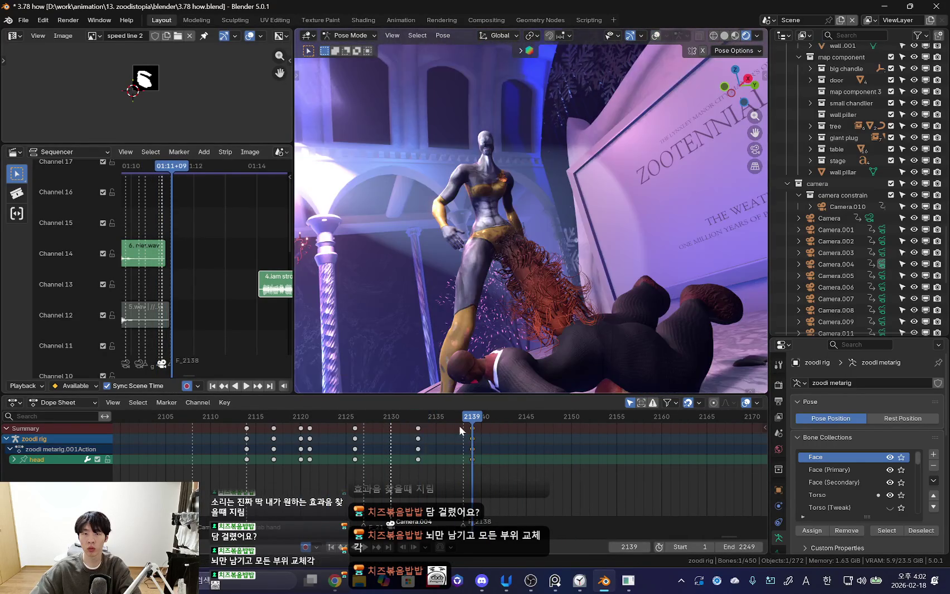
key("space")
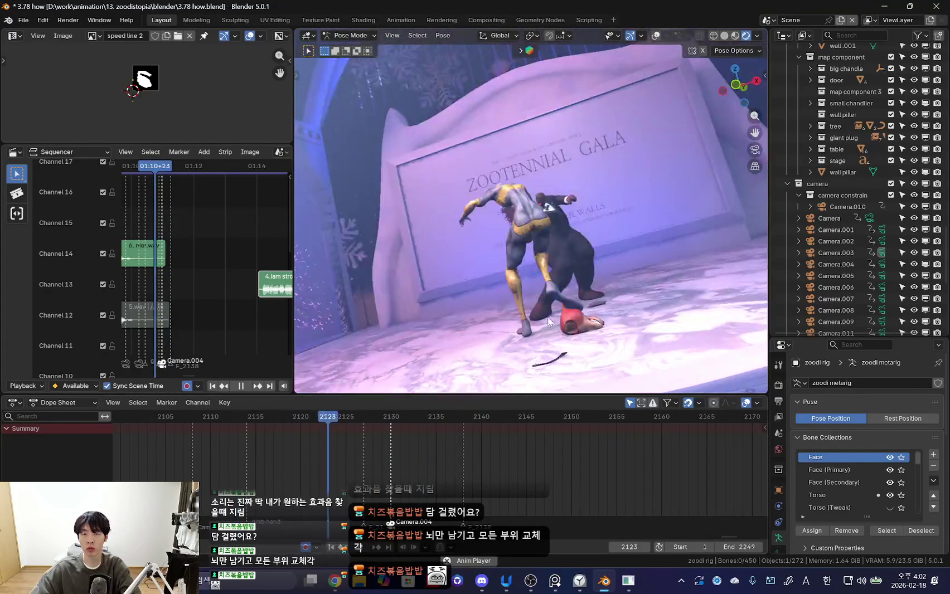
key("space")
key("space")
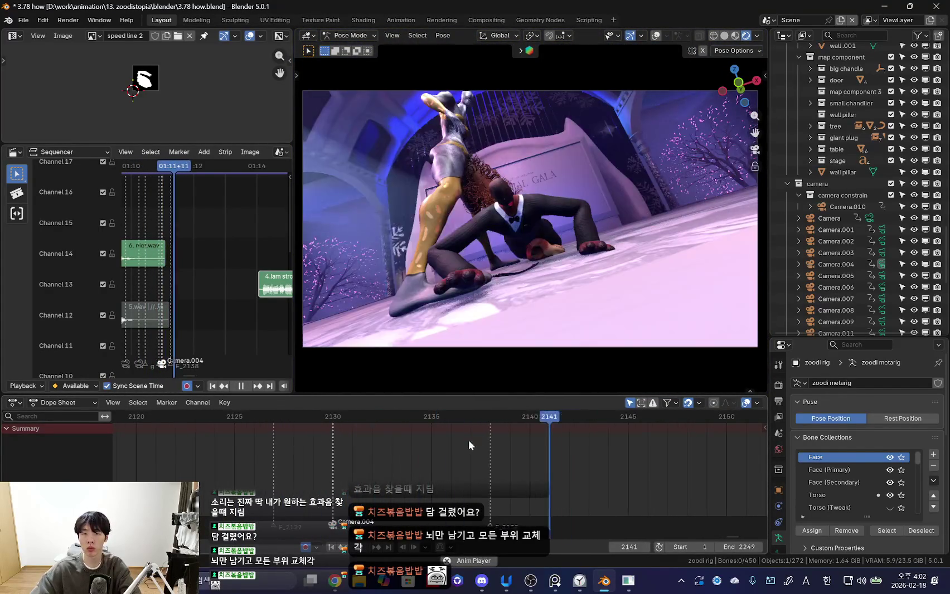
- Select Camera.004 at frame 2144 and walk it closer to the characters
key("space")
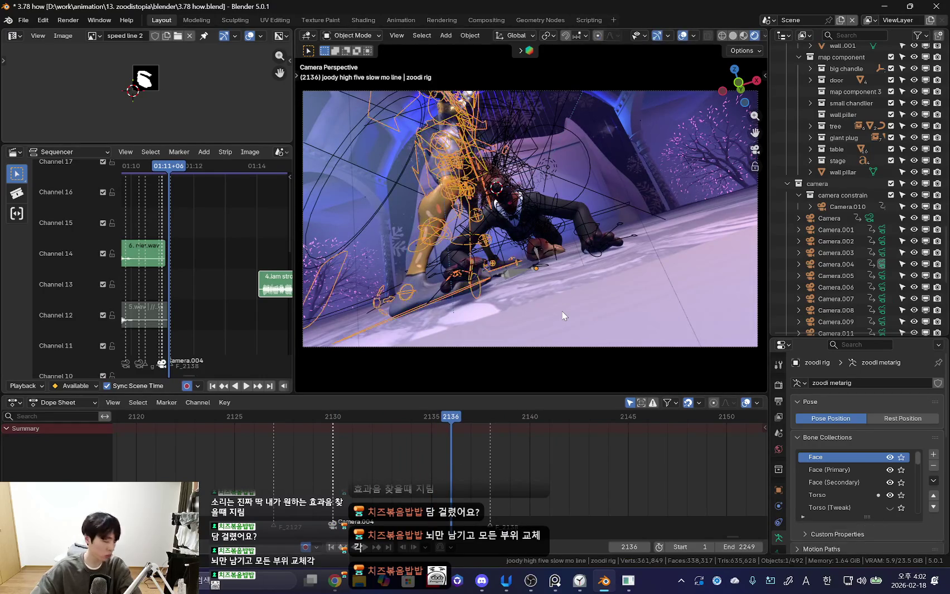
left_click(576, 345)
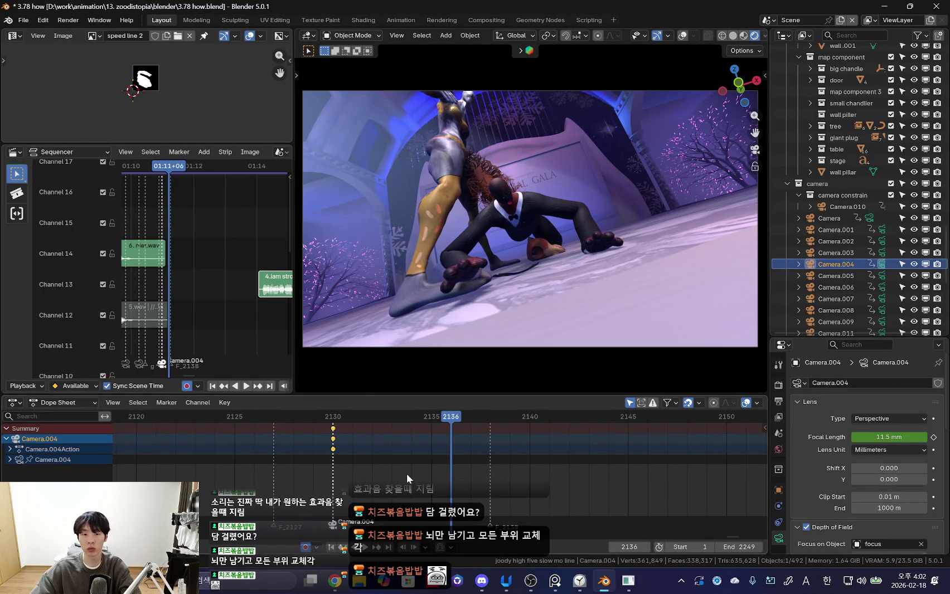
key("space")
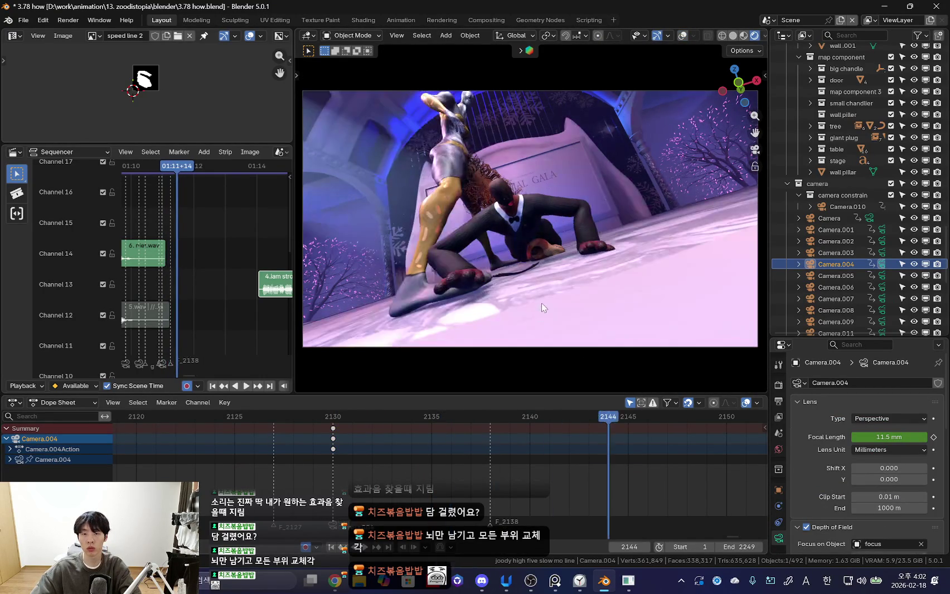
key("shift+grave")
key("w")
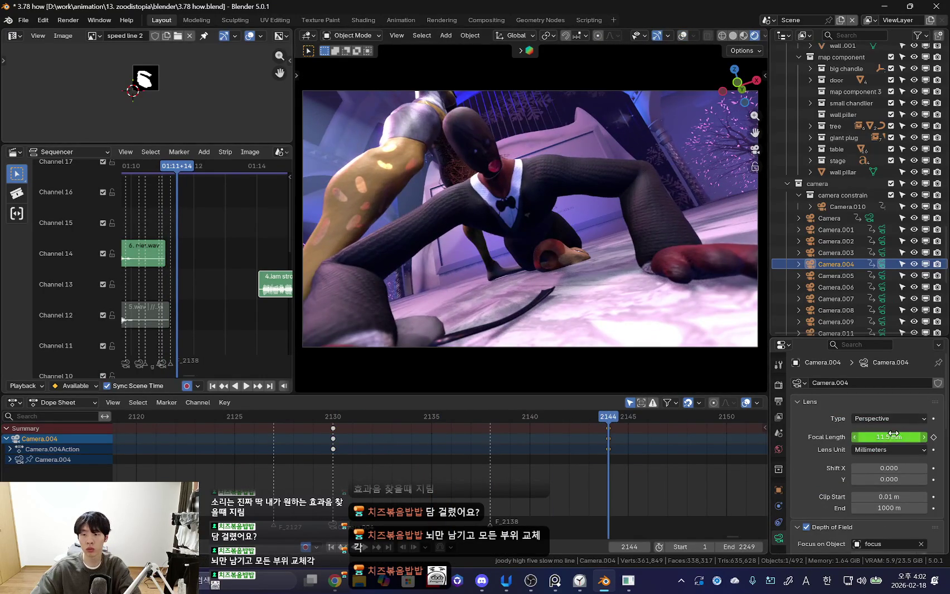
left_click_drag(893, 437, 914, 437)
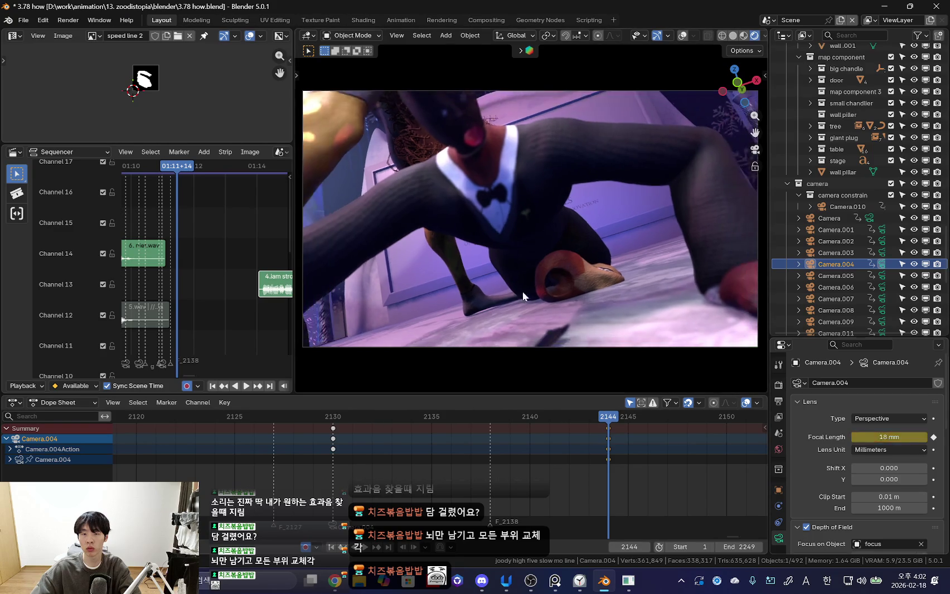
- Retry the walk reposition, then widen Camera.004's focal length to 16.1 mm
key("shift+grave")
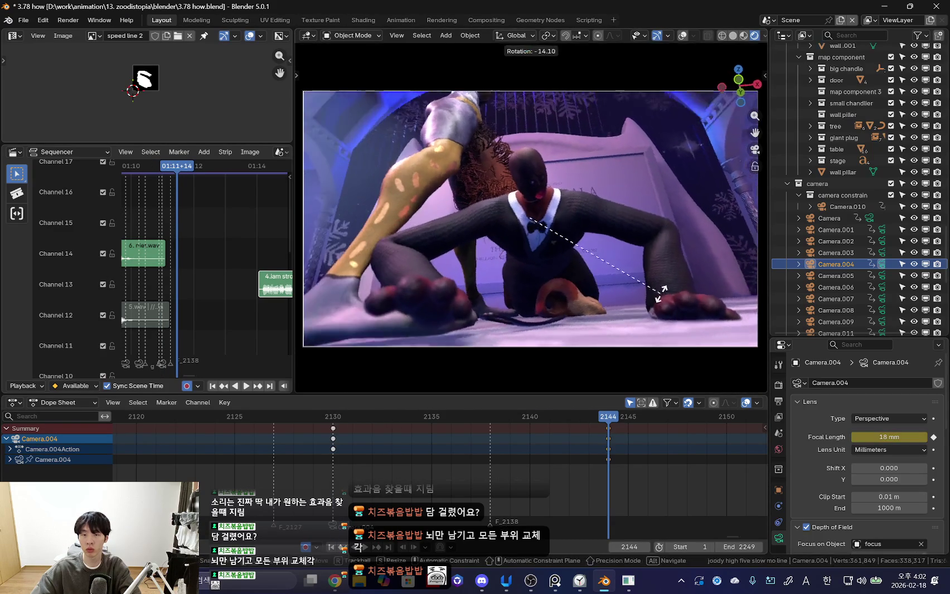
key("w")
key("Escape")
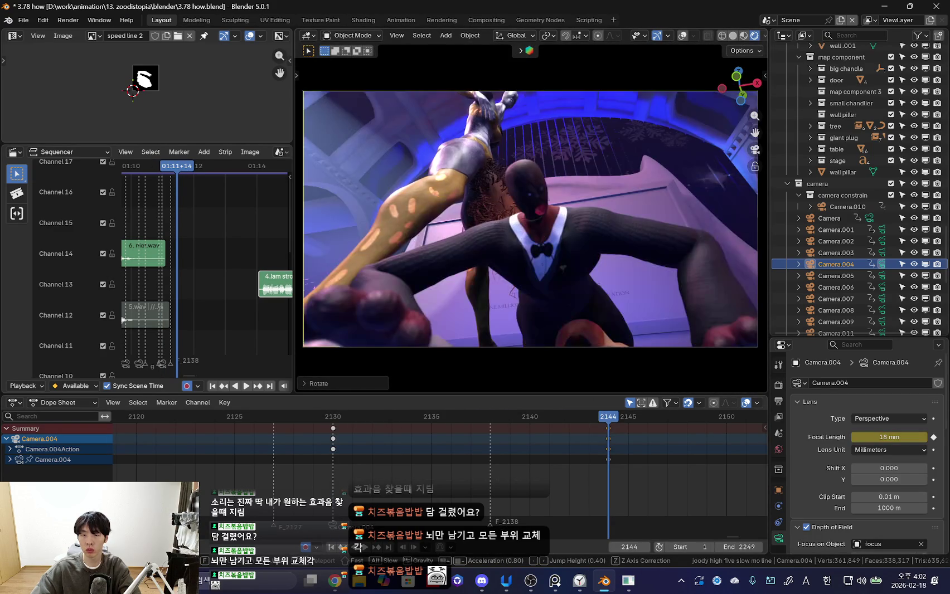
key("shift+grave")
key("Escape")
key("shift+grave")
key("Escape")
left_click_drag(898, 433, 899, 438)
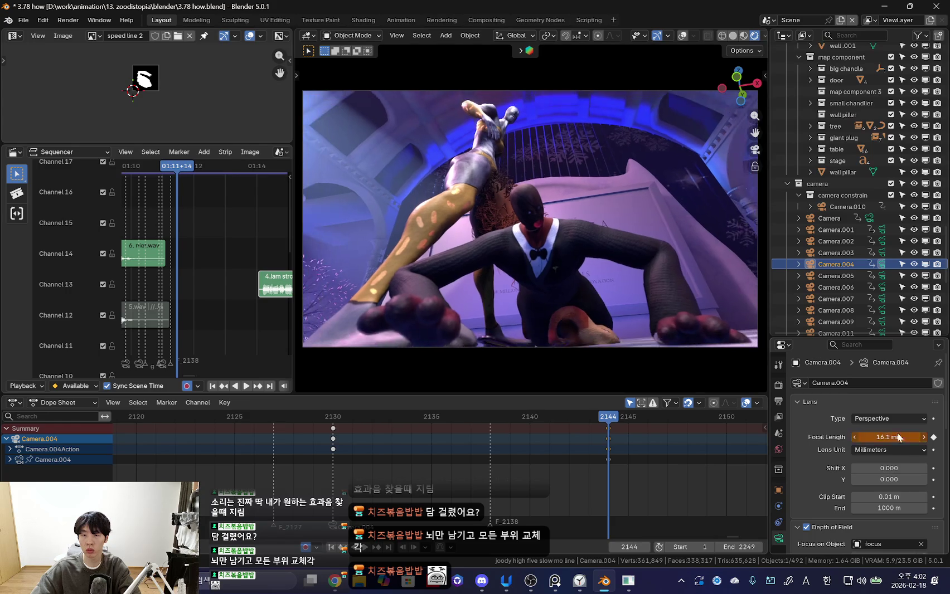
key("Escape")
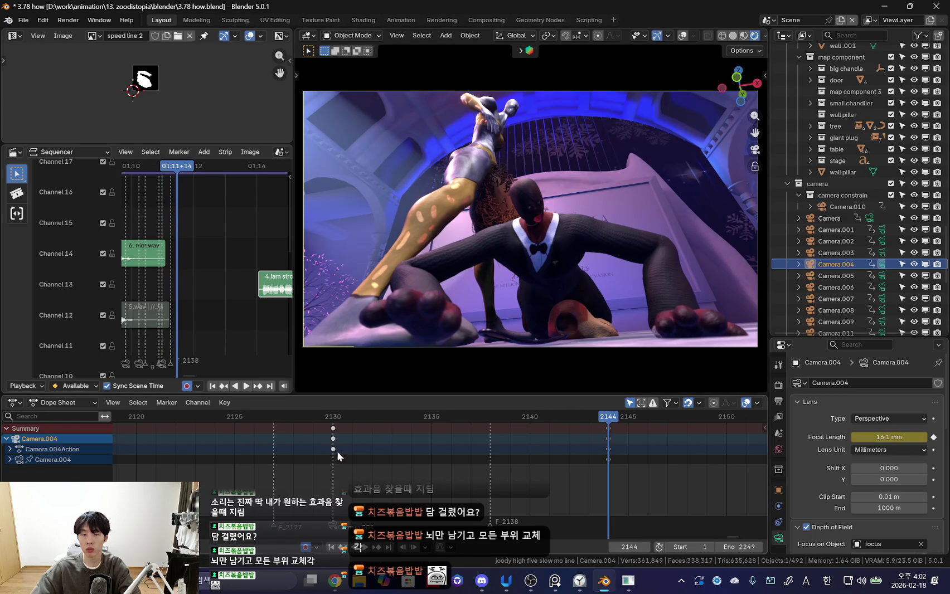
- Step through nearby frames to review the new camera framing
key("Down")
scroll(363, 456, "down", 3)
key("Up")
key("Down")
key("Right")
key("Right")
key("Right")
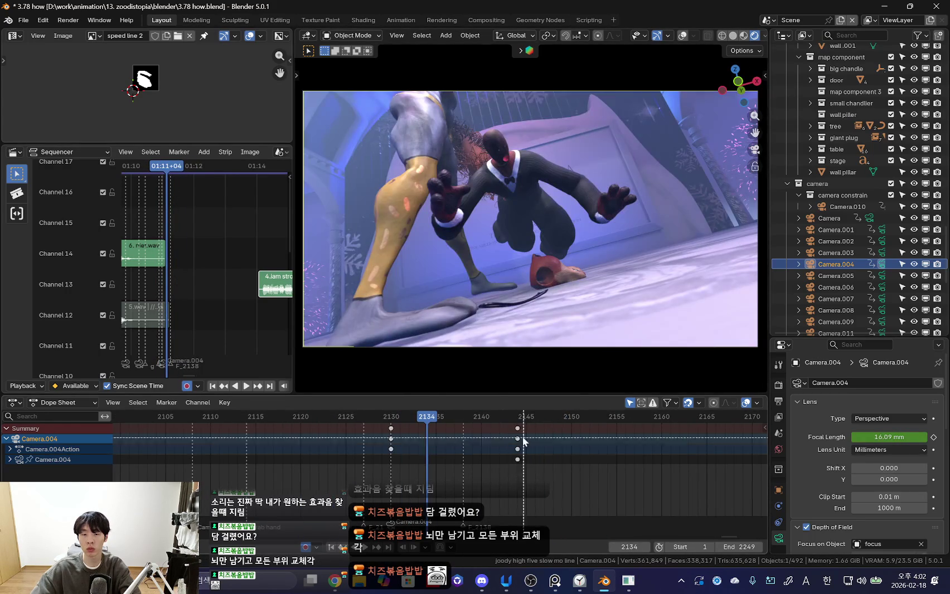
- Move the frame-2144 camera keys 11 frames earlier to 2133 and play back
left_click_drag(529, 446, 504, 426)
key("g")
scroll(489, 415, "down", 2)
key("space")
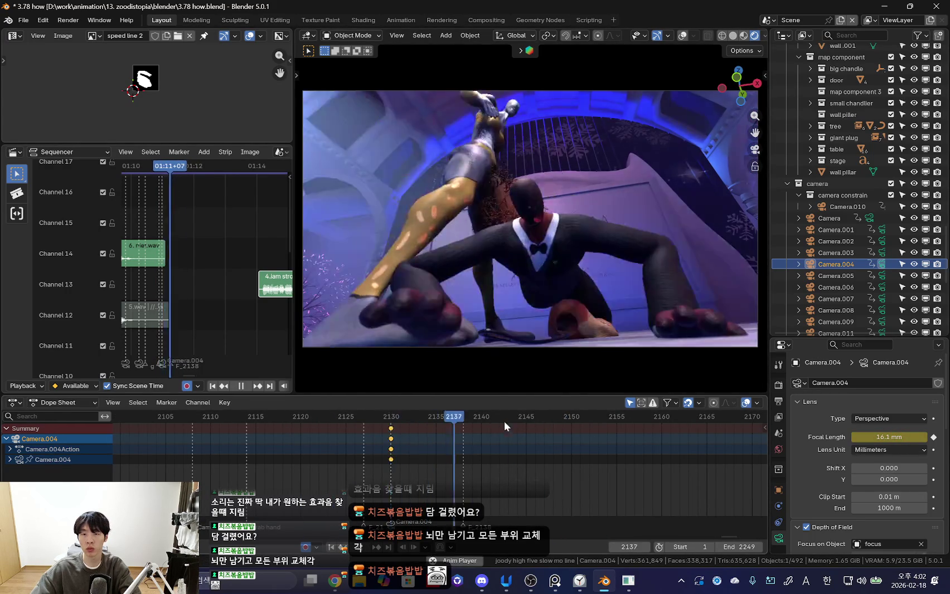
scroll(489, 467, "up", 2)
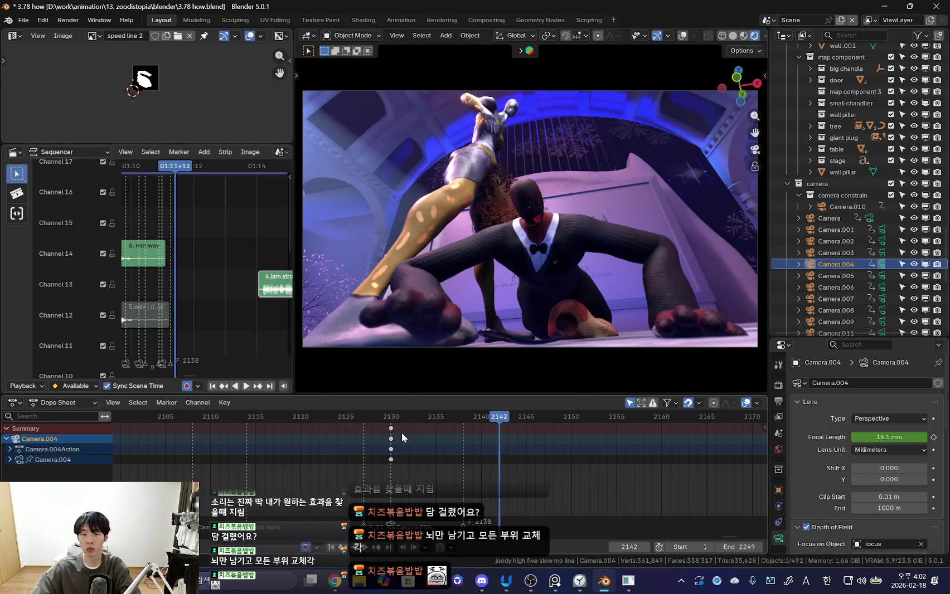
left_click(438, 279)
- Put the nick rig in Pose Mode at keyframe 2137, select the right upper arm, and preview the fall
key("ctrl+Tab")
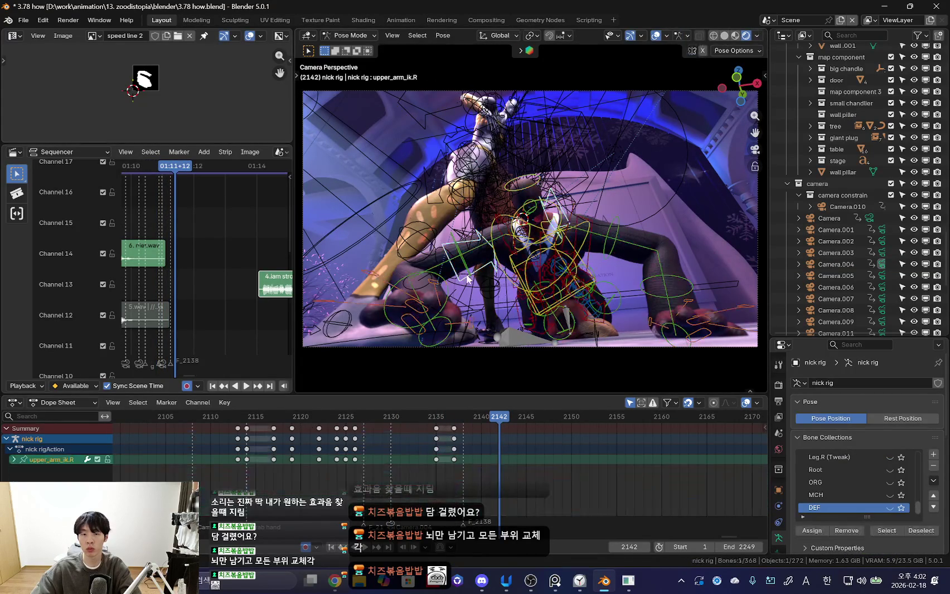
key("Down")
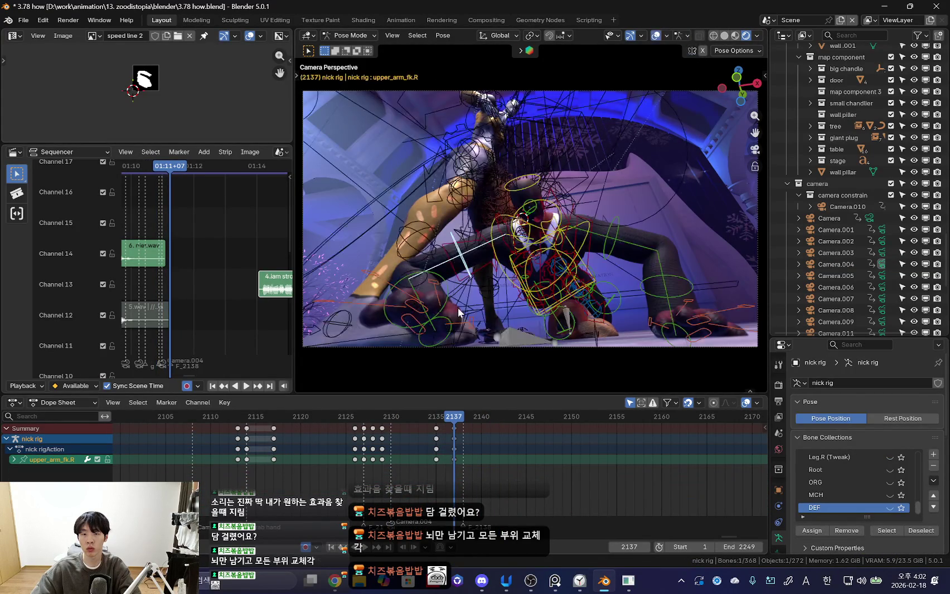
key("r")
key("r")
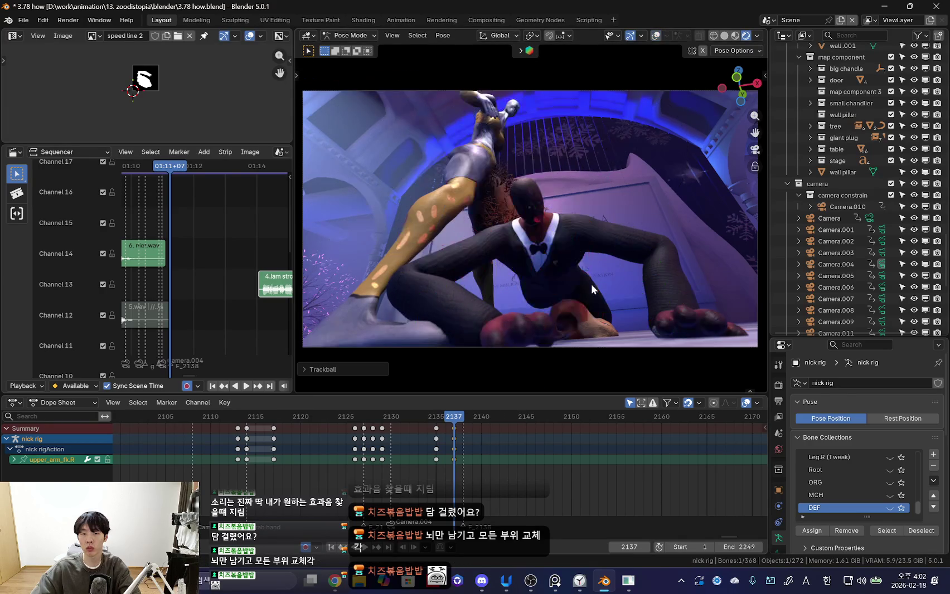
key("shift+alt+z")
key("a")
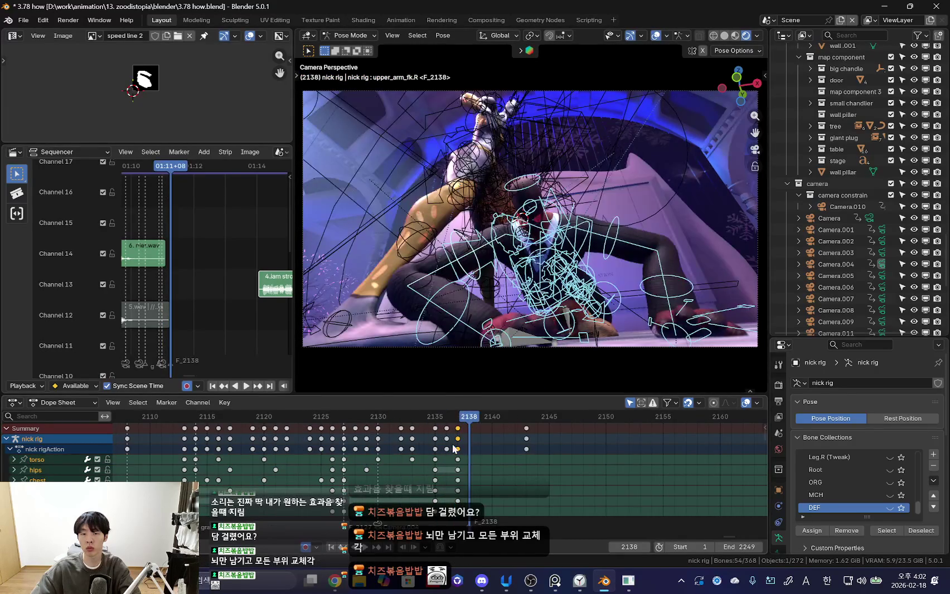
key("shift+alt+z")
key("shift+alt+z")
left_click(468, 303)
key("shift+alt+z")
key("Down")
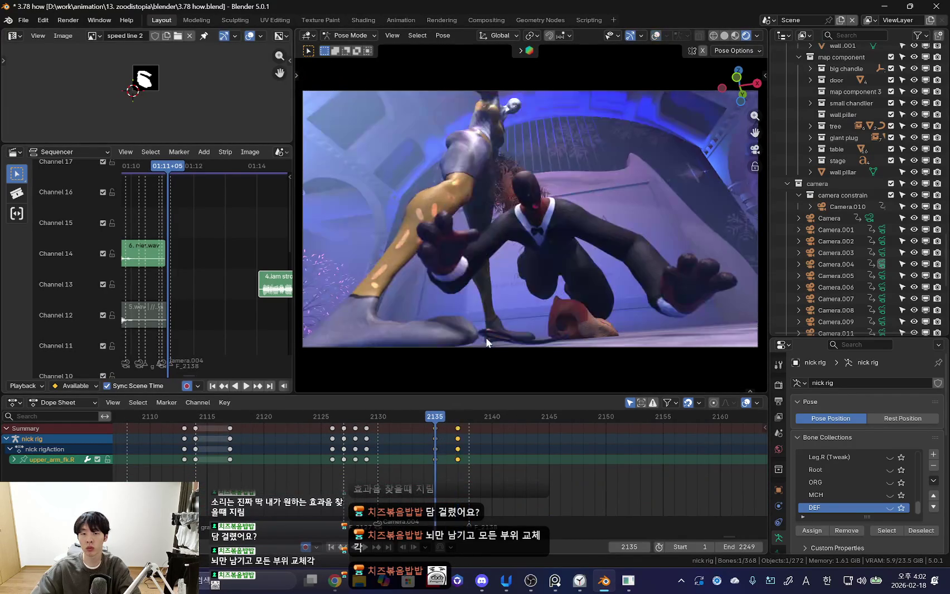
key("space")
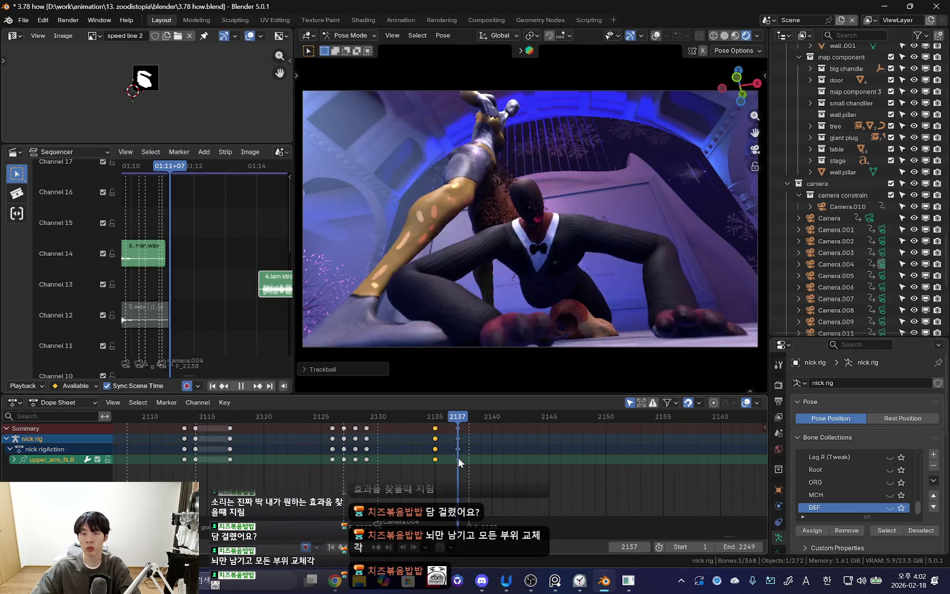
key("space")
- Return to keyframe 2137 and frame the view on the right foot control bone
key("shift+alt+z")
key("a")
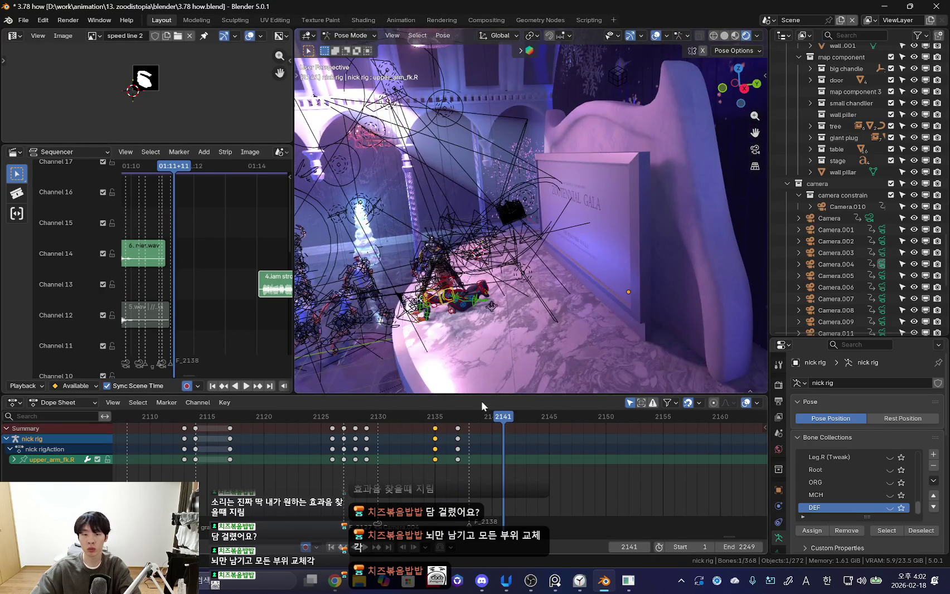
key("shift+alt+z")
key("Down")
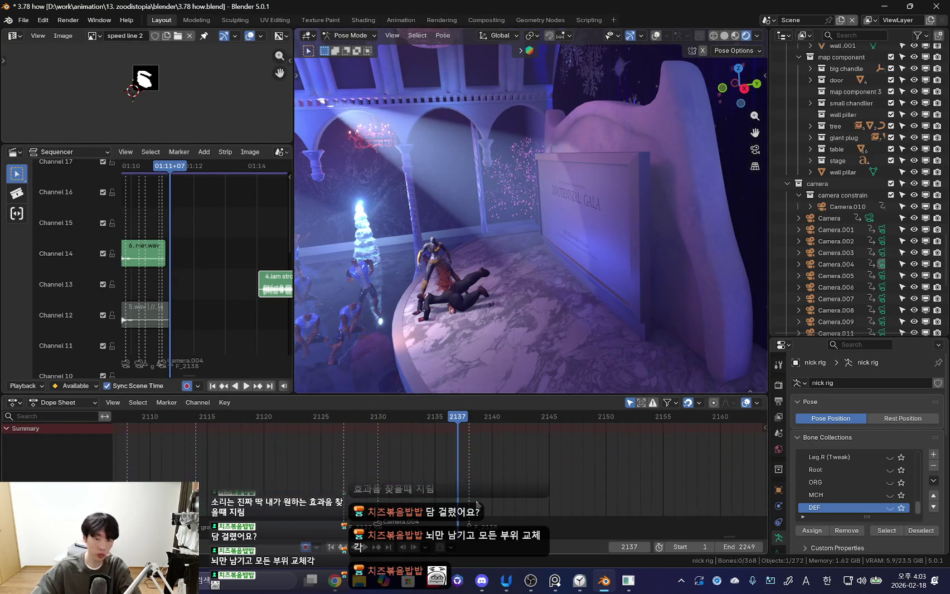
key("shift+alt+z")
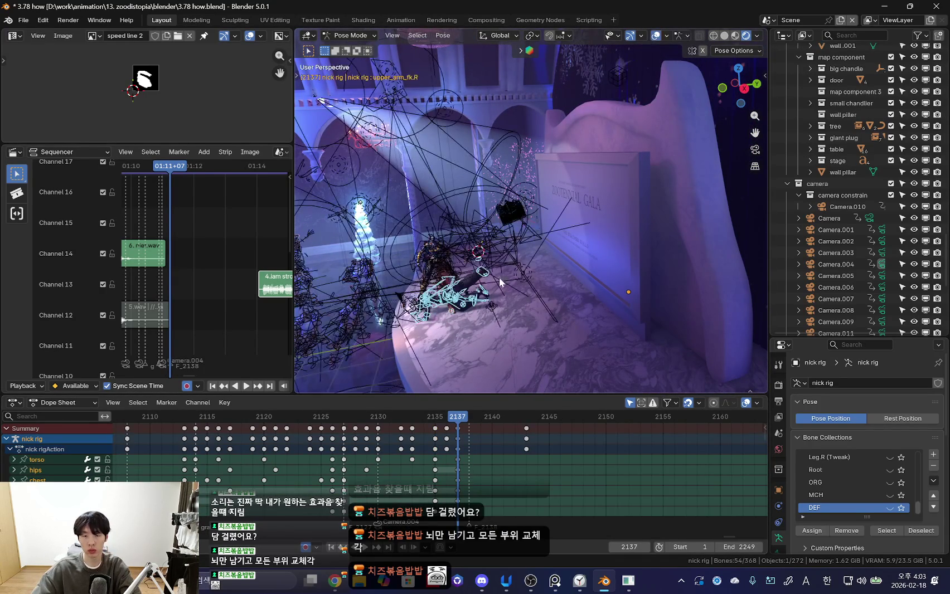
left_click(486, 273)
key("KP_Decimal")
scroll(486, 273, "down", 5)
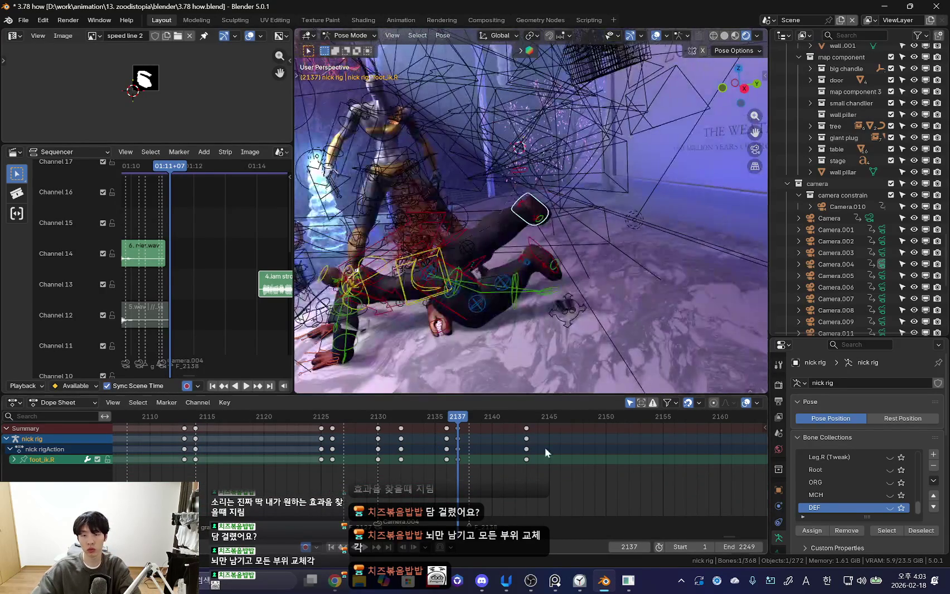
- Move and freely rotate the right foot IK control at frame 2137
key("a")
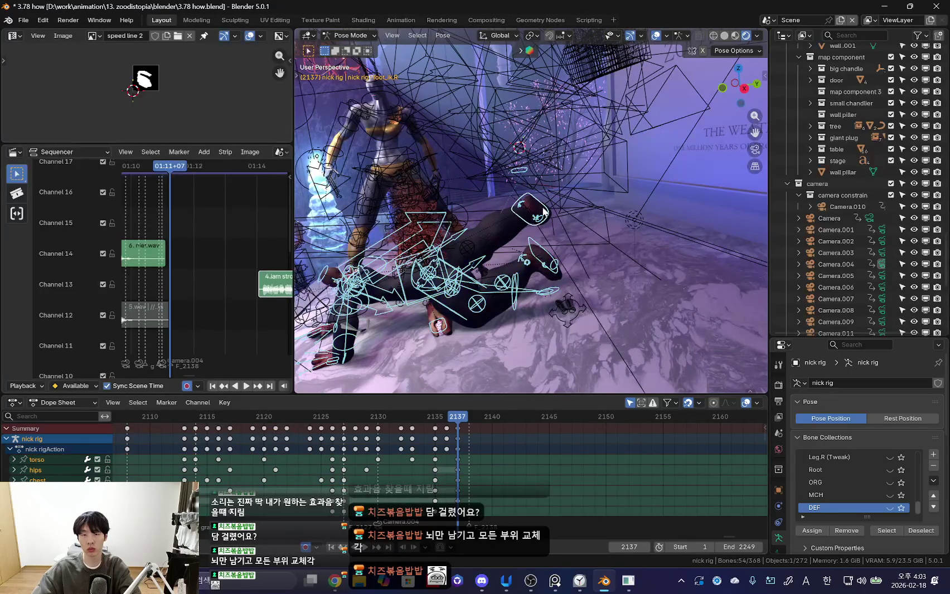
left_click(544, 212)
key("shift+alt+z")
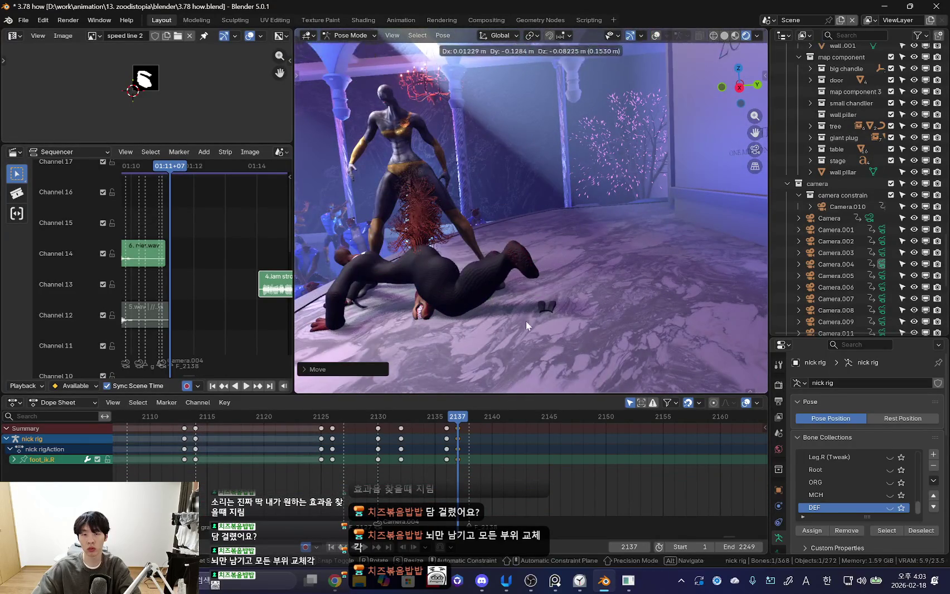
key("r")
key("r")
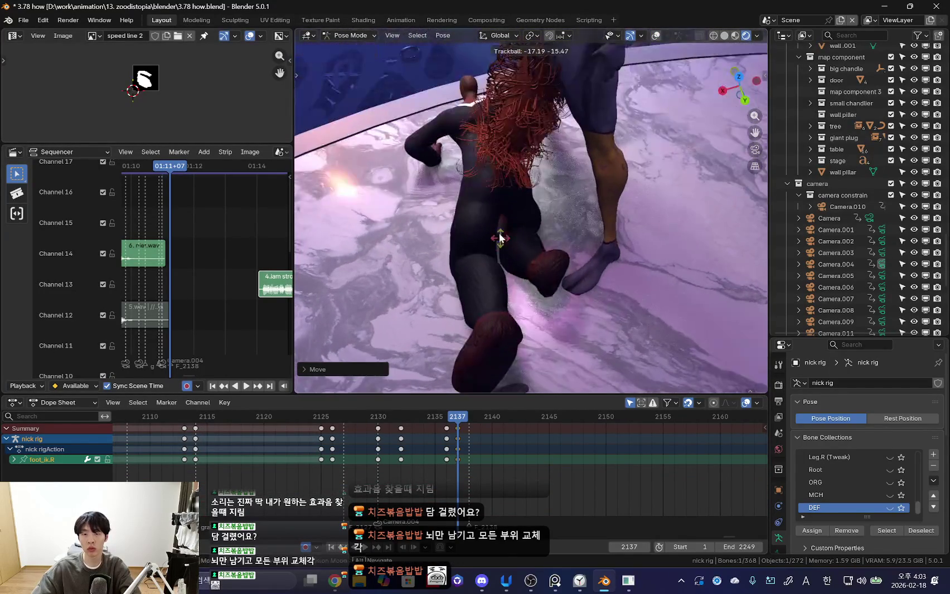
left_click(607, 292)
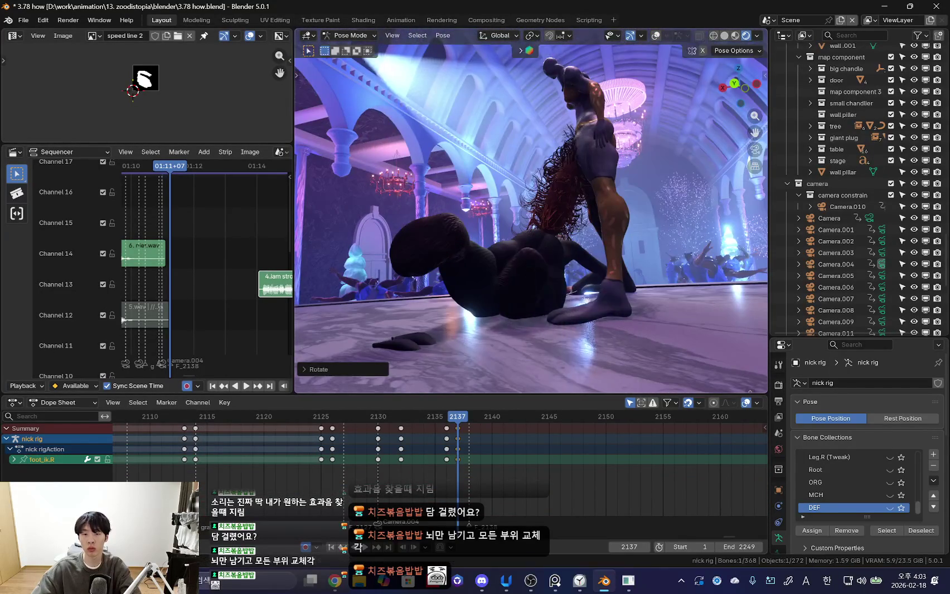
- Replay the fall from frame 2132 to 2137 and check the foot from orbited views
key("Left")
key("Left")
key("Left")
key("Left")
key("Left")
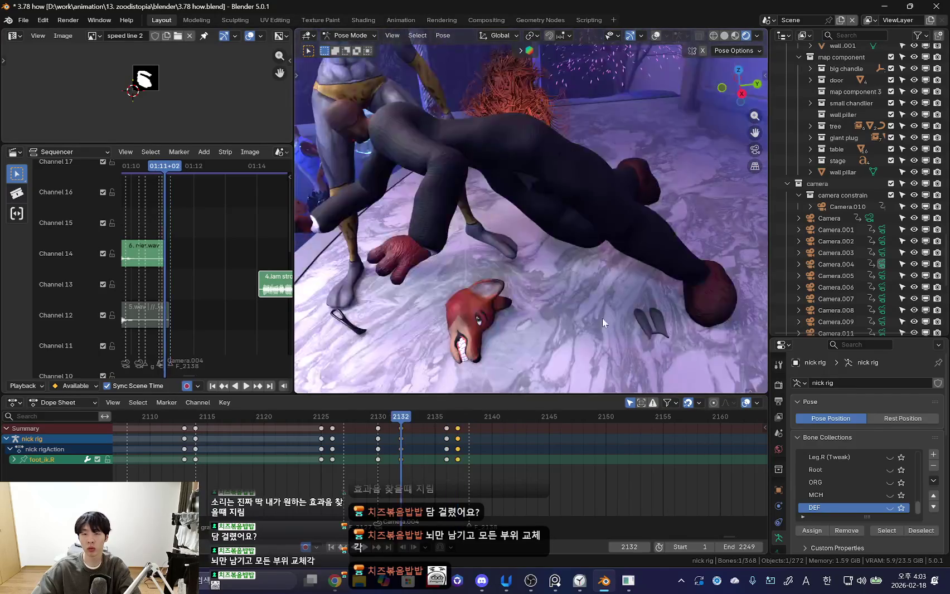
key("space")
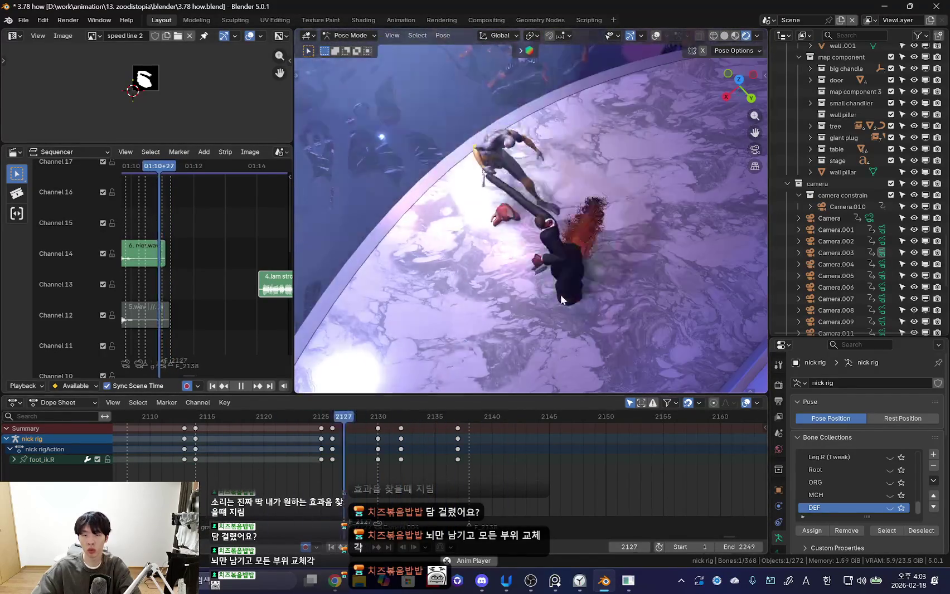
key("space")
middle_click_drag(538, 273, 504, 319)
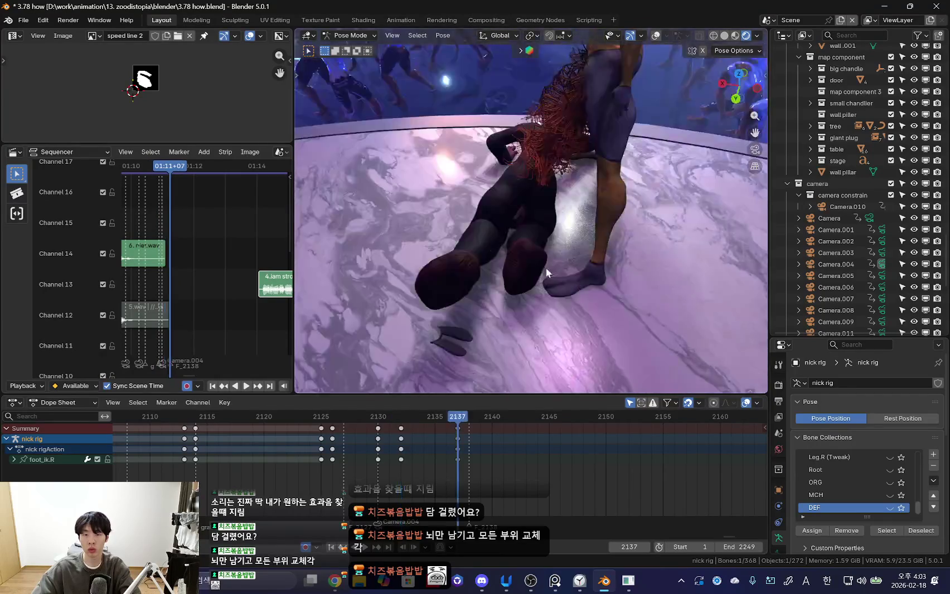
left_click(542, 284)
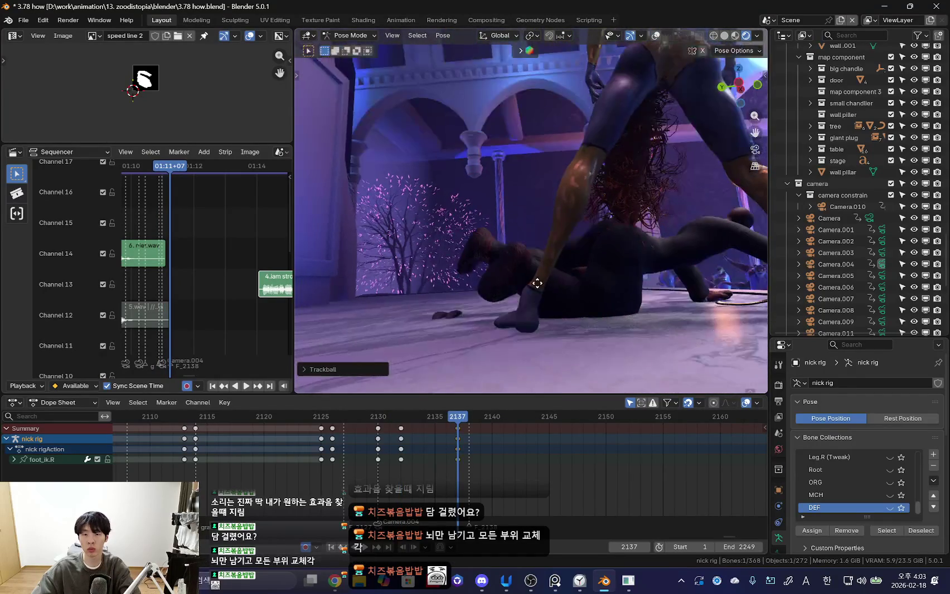
middle_click_drag(605, 299, 575, 282)
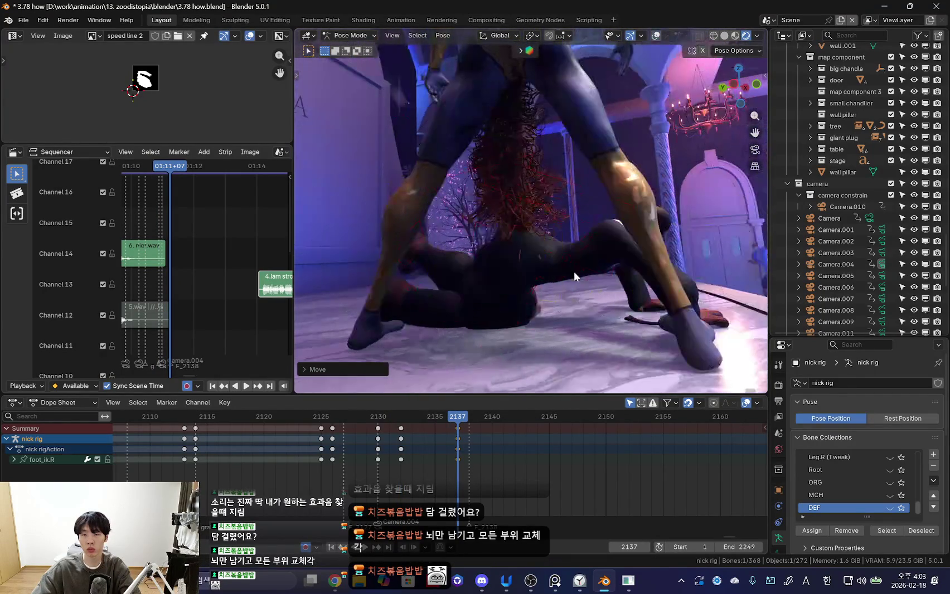
key("KP_0")
- Scrub the fall between frames 2130 and 2135 and rotate the chest
key("shift+alt+z")
key("Left")
key("Left")
mouse_move(557, 473)
left_mouse_down()
mouse_move(464, 454)
mouse_move(549, 461)
left_mouse_up()
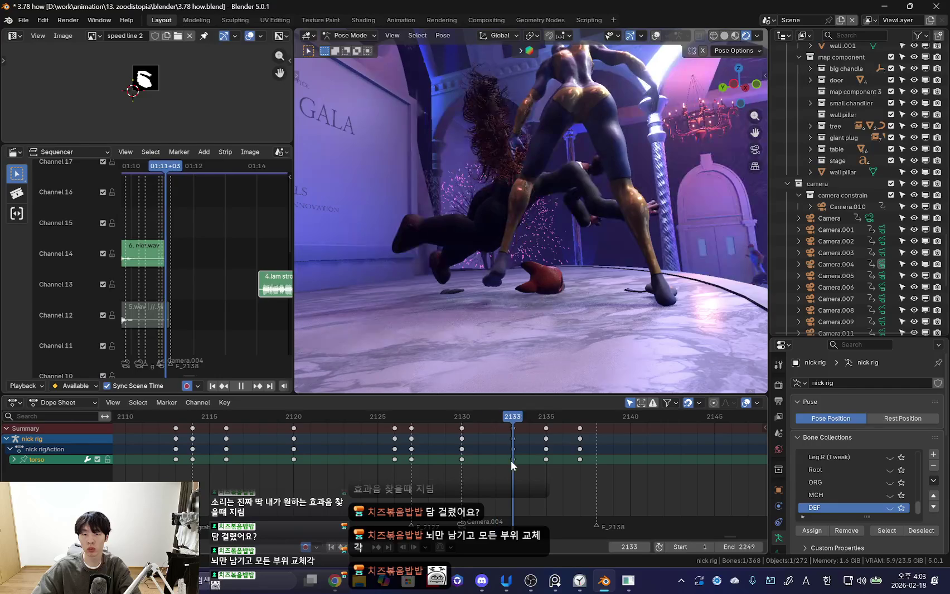
key("KP_0")
key("Left")
key("Left")
key("shift+alt+z")
mouse_move(395, 461)
left_mouse_down()
mouse_move(476, 452)
mouse_move(550, 463)
left_mouse_up()
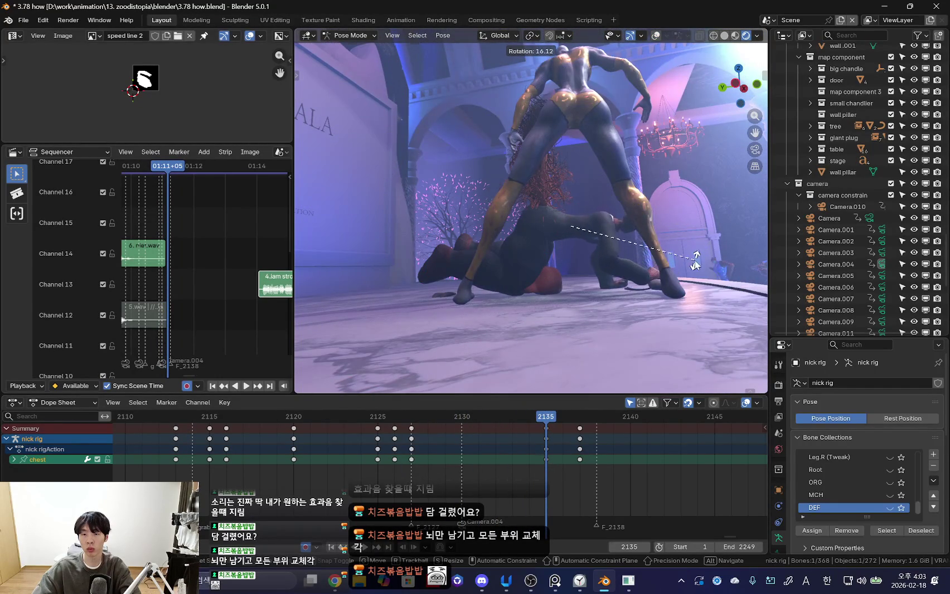
left_click(696, 261)
- At frame 2137, reposition and rotate the foot IK control from a rear view, keying it
key("Right")
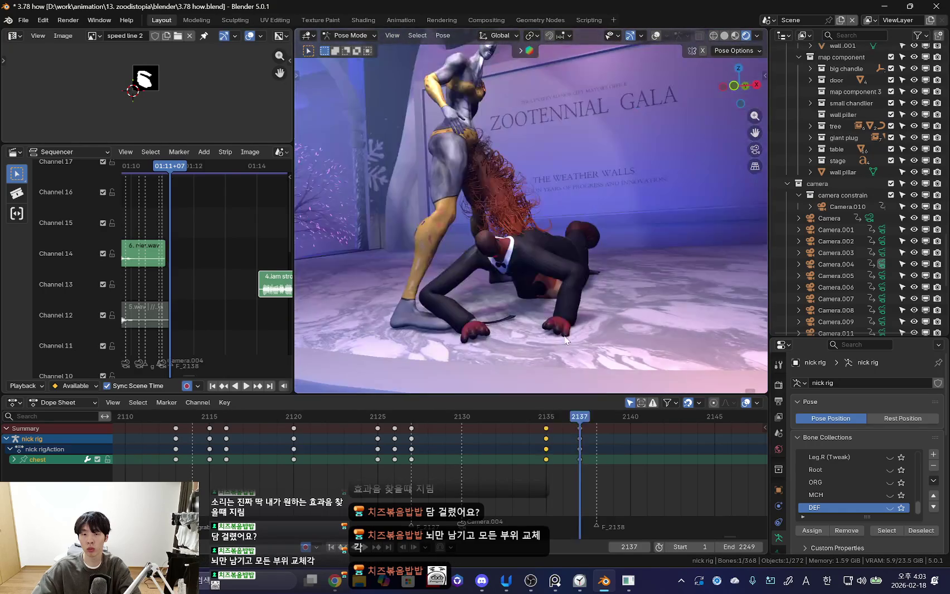
key("Right")
key("shift+alt+z")
mouse_move(570, 328)
middle_mouse_down()
mouse_move(634, 248)
mouse_move(627, 226)
mouse_move(658, 252)
mouse_move(629, 269)
mouse_move(671, 258)
mouse_move(588, 296)
mouse_move(636, 240)
mouse_move(614, 319)
mouse_move(569, 325)
mouse_move(657, 256)
middle_mouse_up()
left_click(634, 249)
key("shift+alt+z")
key("shift+alt+z")
key("shift+alt+z")
left_click(587, 293)
key("r")
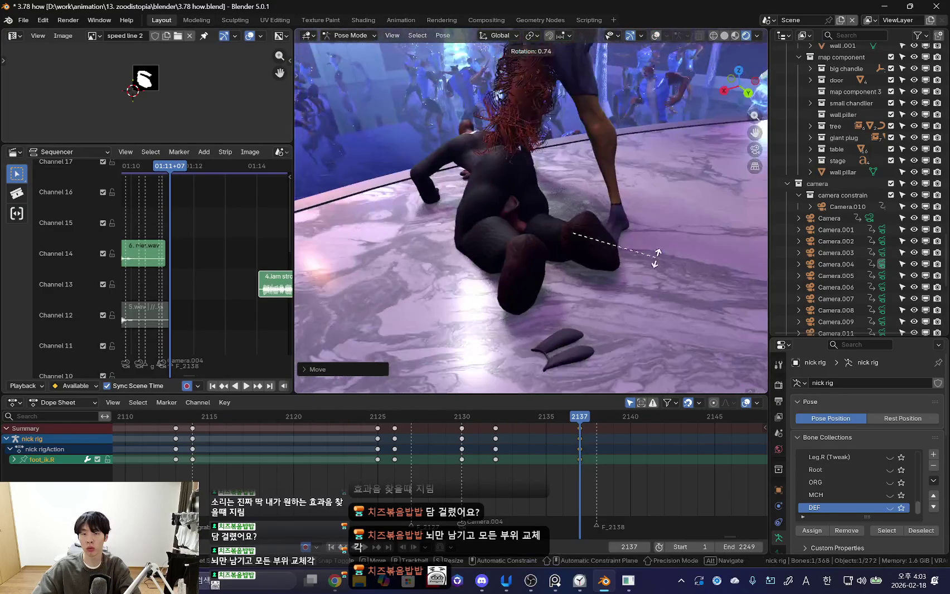
left_click(661, 279)
- Review frames 2125 to 2137 through the shot camera, comparing the poses
key("shift+ctrl+space")
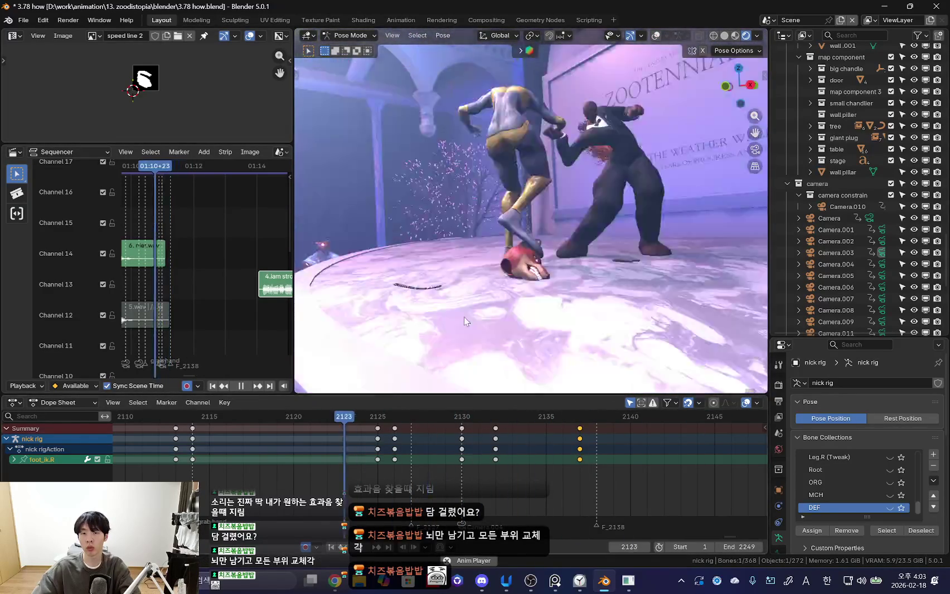
key("Escape")
left_click_drag(495, 463, 578, 464)
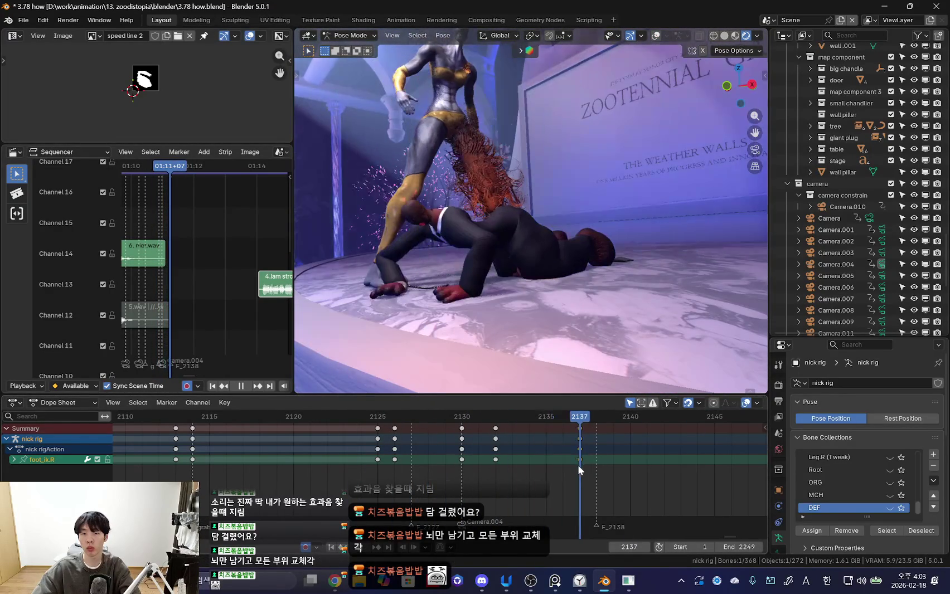
key("KP_0")
key("space")
left_click(390, 443)
scroll(422, 457, "down", 3)
scroll(443, 462, "up", 2)
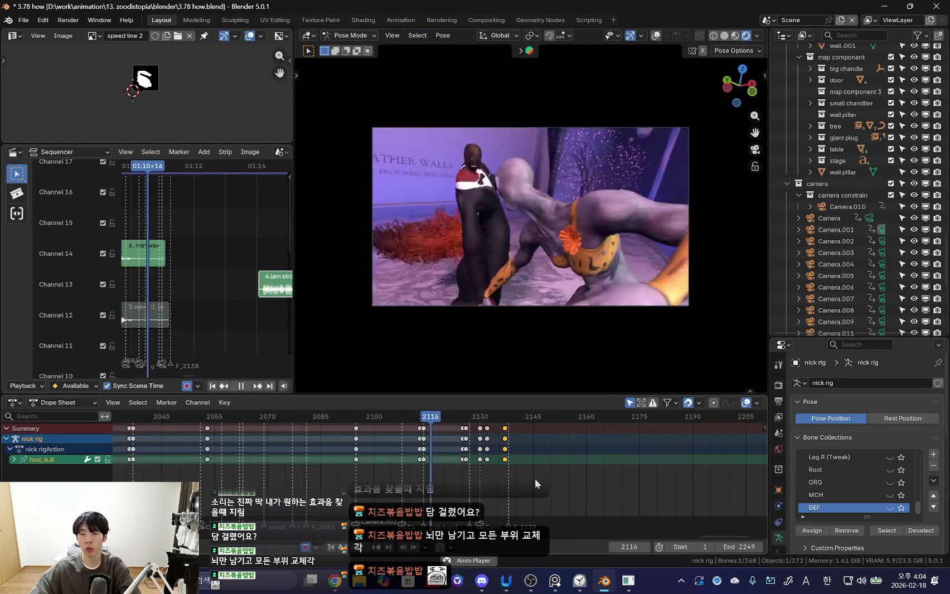
scroll(524, 480, "up", 2)
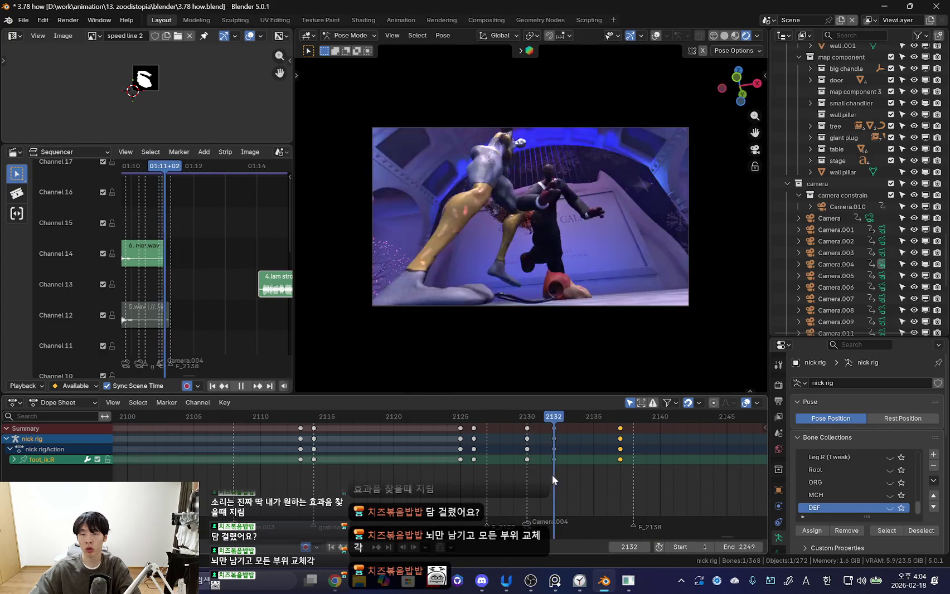
key("space")
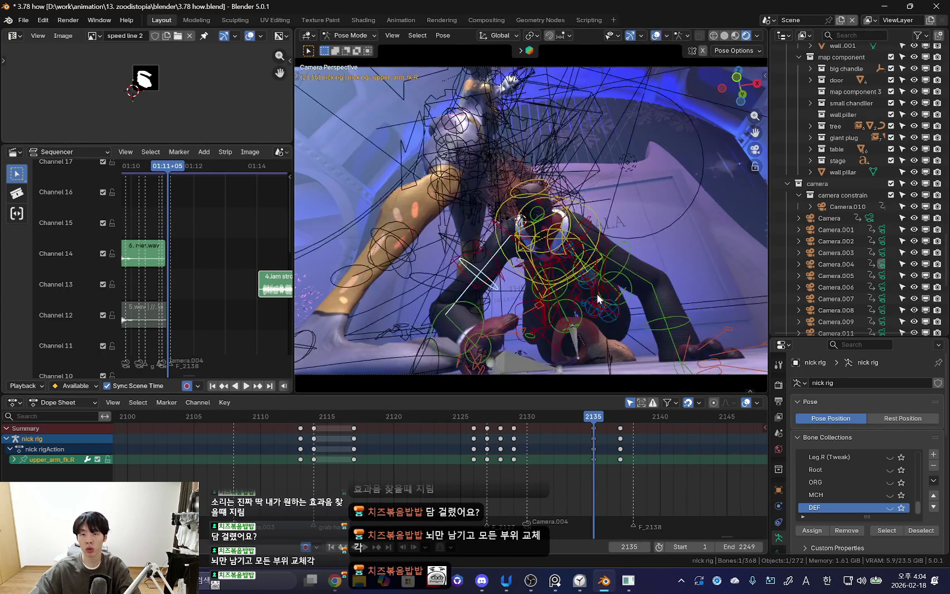
- Select the head and neck controls and key the neck pose at frame 2137
key("a")
key("space")
key("space")
left_click(541, 179)
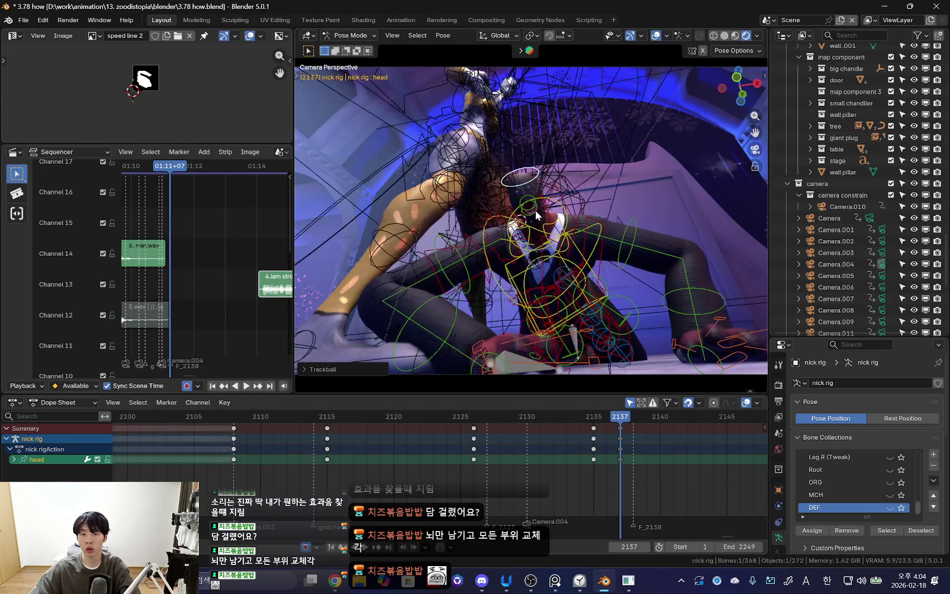
key("shift+alt+z")
- At frame 2135, rotate the head to face the camera and replay to review
key("shift+alt+z")
left_click(541, 259)
key("i")
key("Left")
key("Left")
key("shift+alt+z")
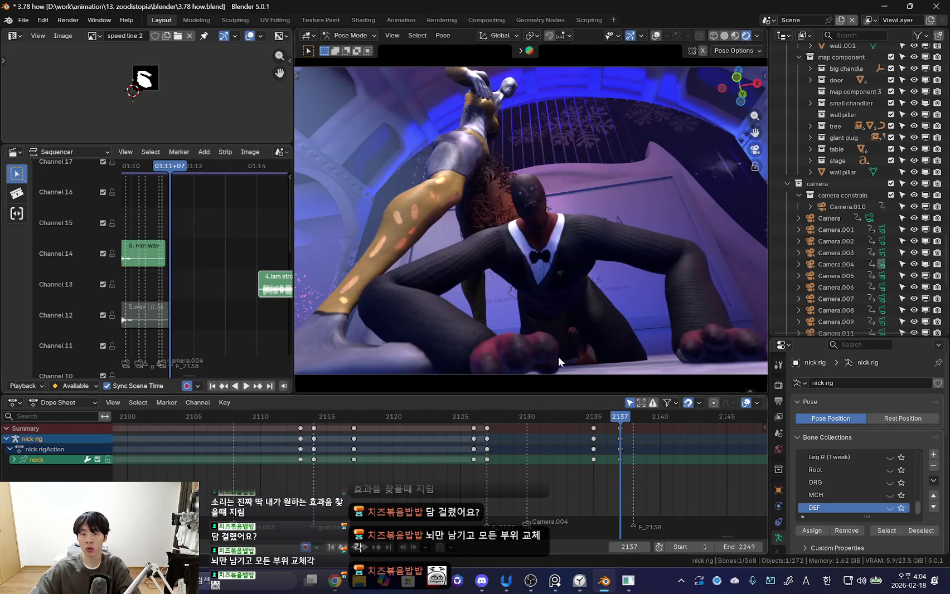
key("shift+alt+z")
key("a")
left_click(548, 202)
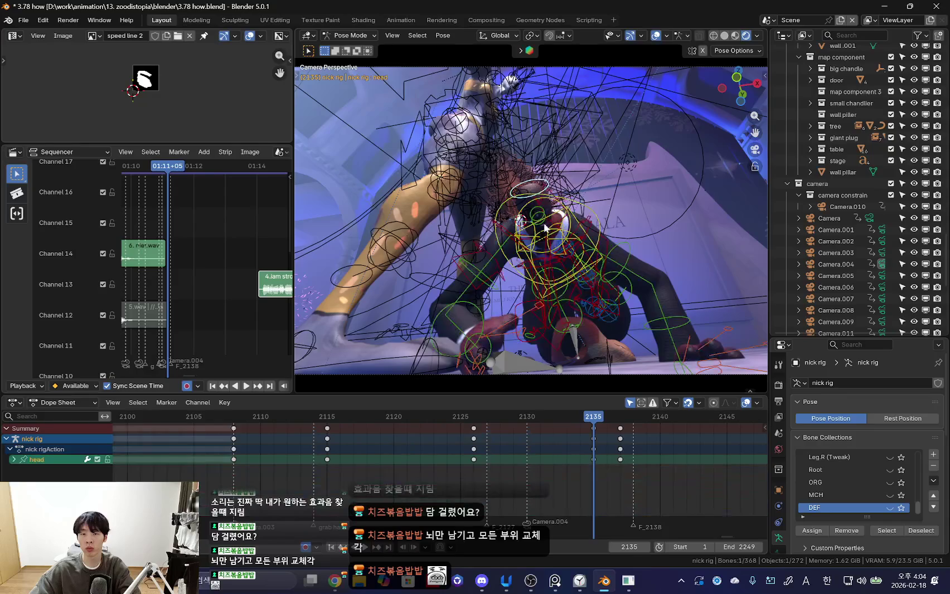
key("shift+alt+z")
key("r")
key("r")
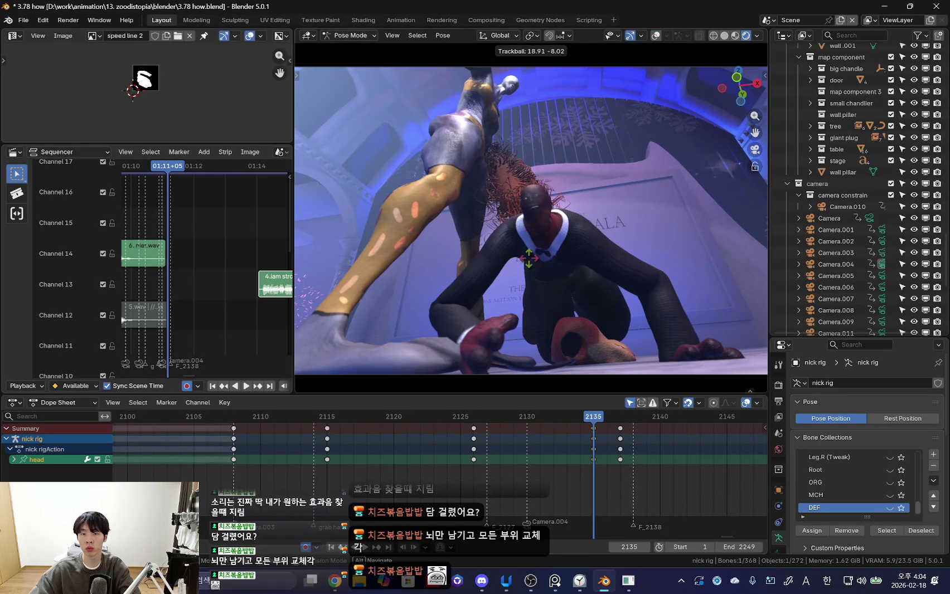
left_click(538, 351)
key("space")
scroll(493, 462, "down", 2)
scroll(363, 425, "down", 2)
left_click_drag(335, 446, 266, 431)
scroll(301, 442, "down", 2)
key("space")
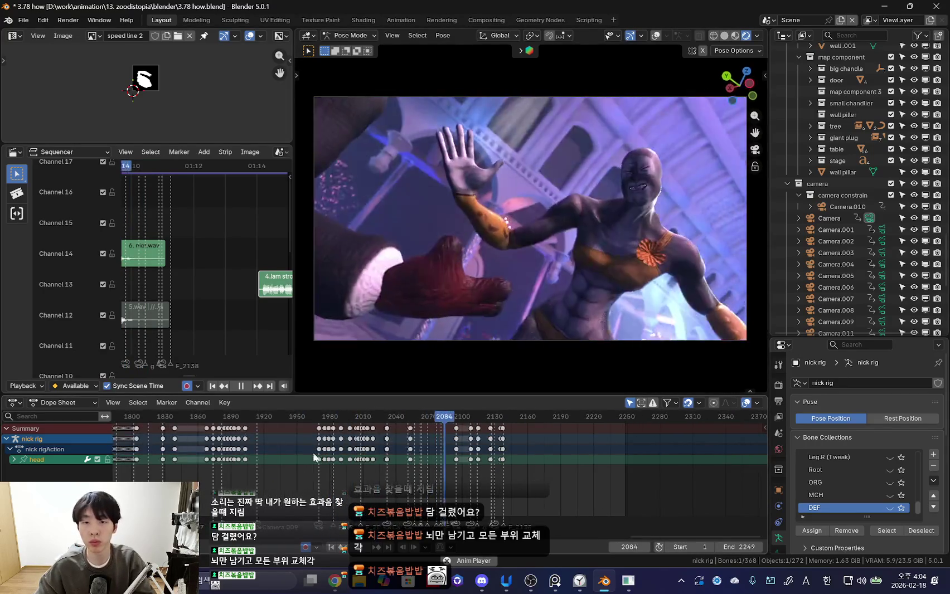
left_click(369, 424)
scroll(501, 455, "down", 2)
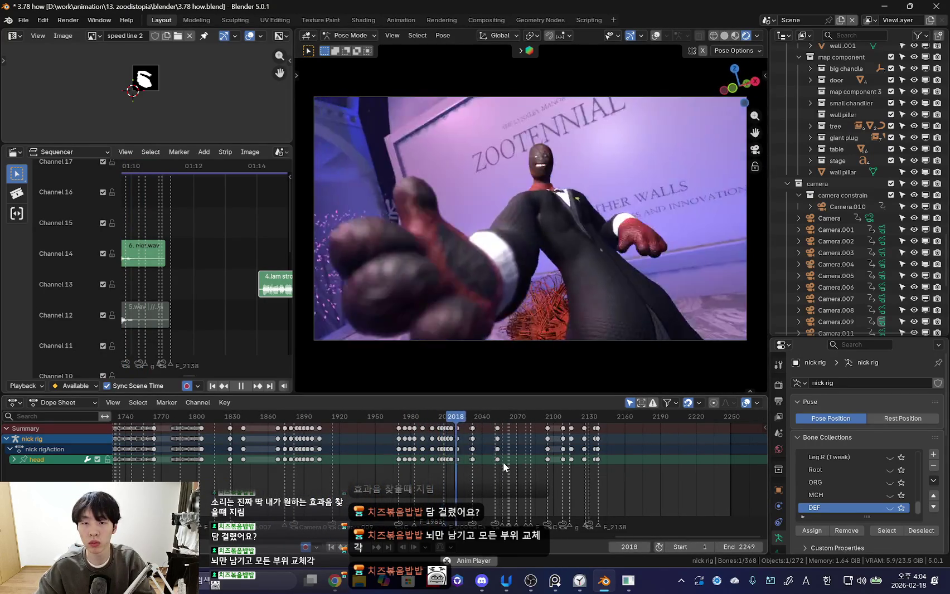
scroll(497, 467, "up", 1)
scroll(485, 469, "up", 2)
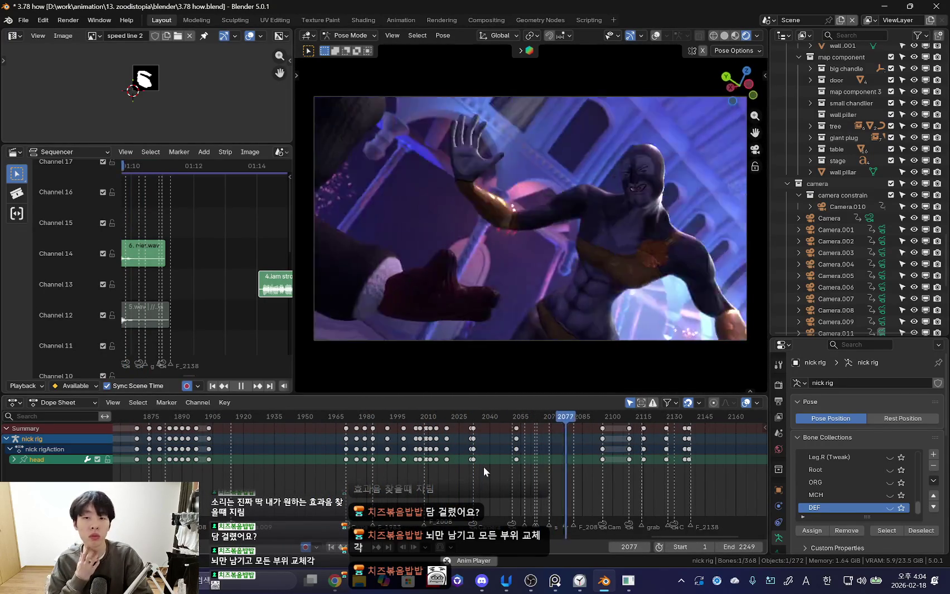
key("space")
middle_click_drag(491, 268, 549, 230)
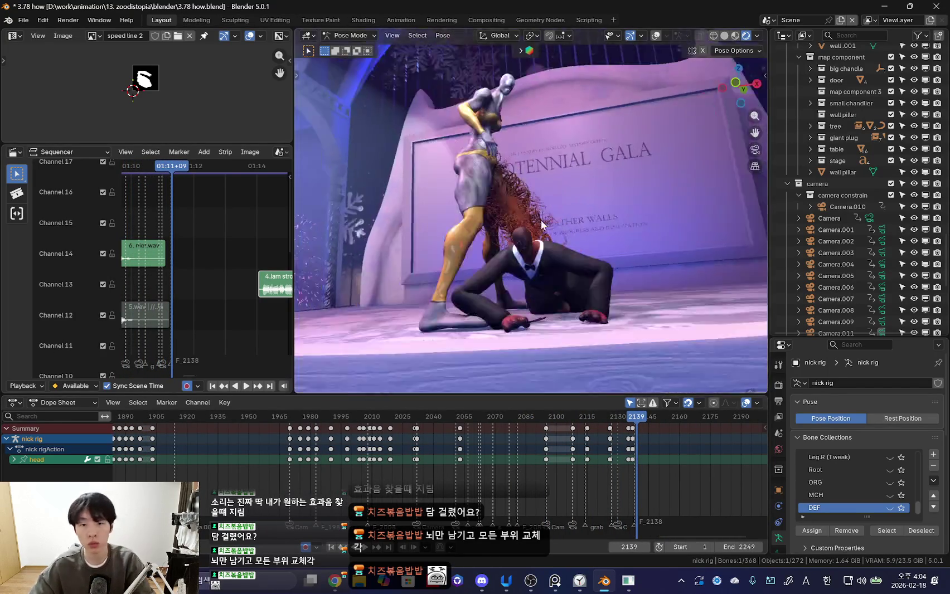
- Replay the fall through the shot camera from frame 2118, stopping at 2133
key("a")
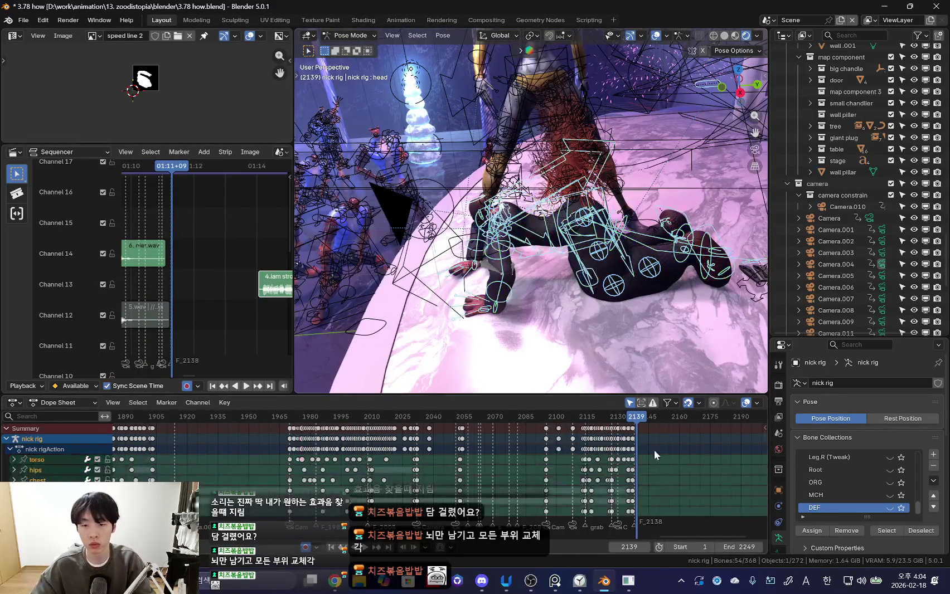
key("KP_0")
key("shift+alt+z")
key("Left")
key("Left")
key("shift+ctrl+space")
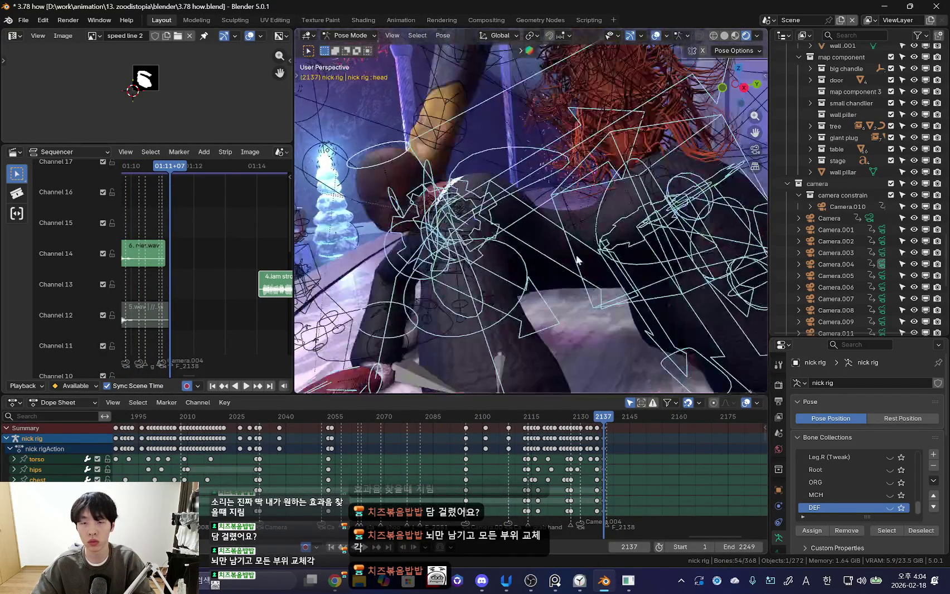
scroll(532, 459, "up", 3)
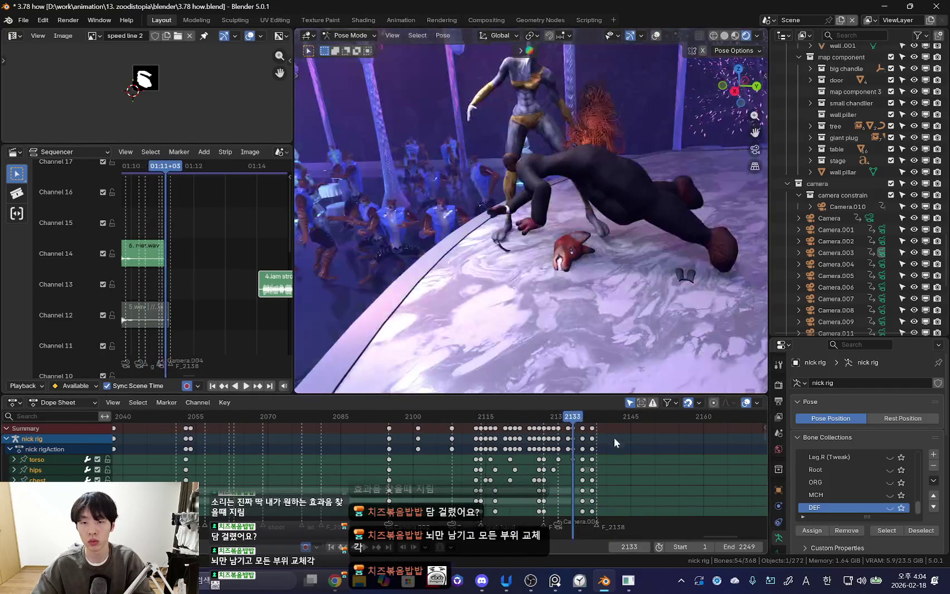
key("space")
scroll(500, 483, "up", 2)
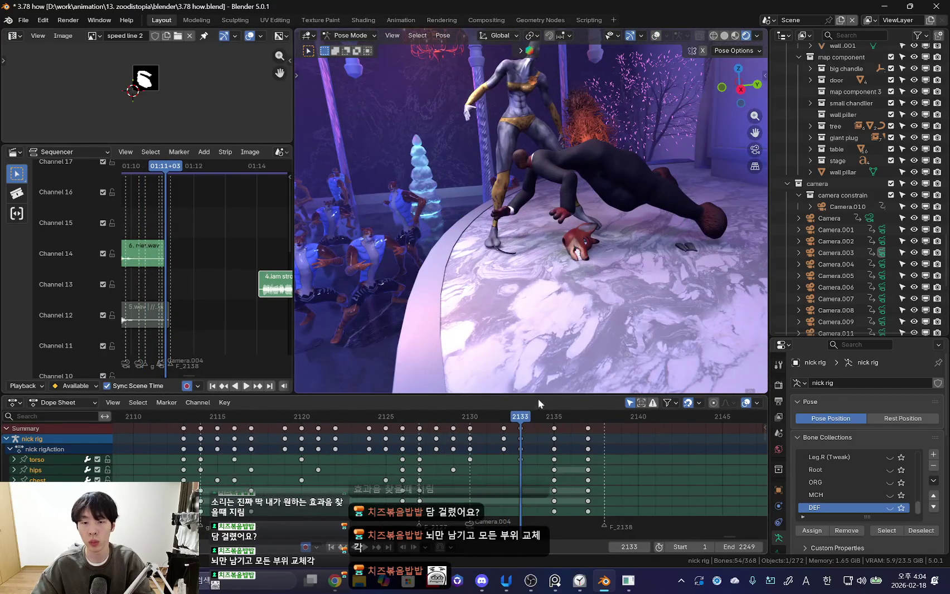
- Orbit around the characters, then loop the shot and stop at frame 2132
middle_click_drag(583, 242, 562, 245)
key("shift+alt+z")
key("KP_0")
key("shift+alt+z")
key("space")
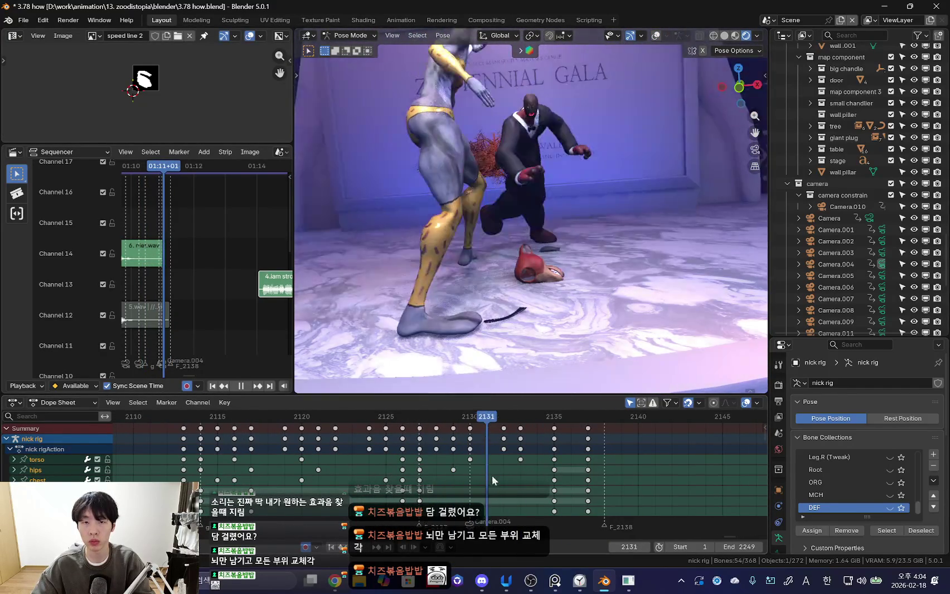
key("space")
- Select Nick's upper_arm_fk.R control and step back through the high-five frames
key("shift+alt+z")
left_click(512, 173)
key("KP_0")
key("shift+alt+z")
key("space")
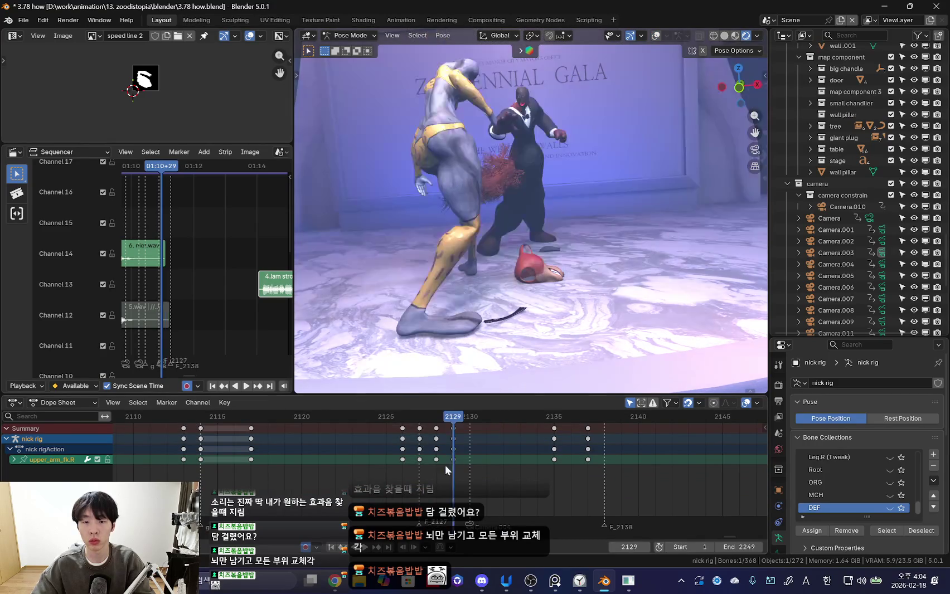
key("space")
key("Left")
key("Left")
key("Left")
key("KP_0")
key("shift+alt+z")
- Rotate Nick's right hand control at frame 2129
left_click(433, 175)
key("shift+alt+z")
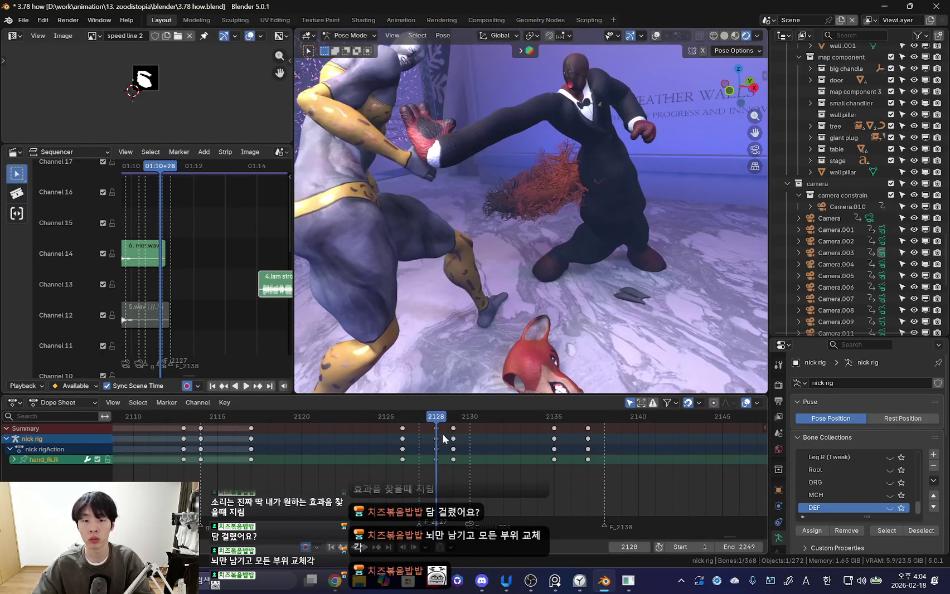
key("Right")
middle_click_drag(477, 324, 655, 245)
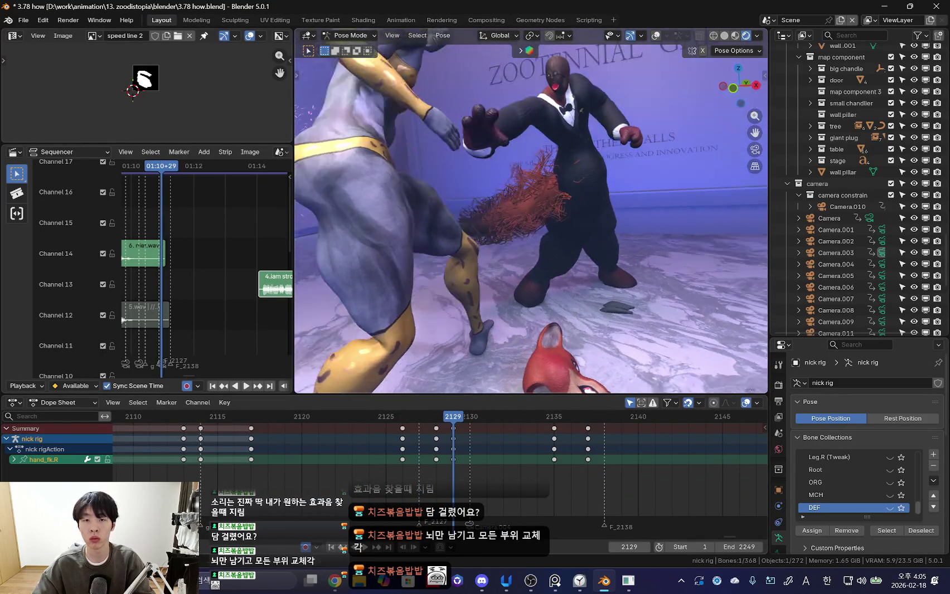
key("r")
right_click(549, 109)
key("Left")
key("Left")
key("Left")
key("Right")
key("Right")
key("Right")
- Reselect Nick's right upper arm and check the pose at frame 2132 from a new angle
key("Right")
key("Right")
key("Right")
middle_click_drag(471, 352, 522, 287)
key("shift+alt+z")
left_click(498, 208)
key("shift+alt+z")
key("a")
mouse_move(496, 390)
middle_mouse_down()
mouse_move(561, 306)
mouse_move(552, 378)
middle_mouse_up()
key("Right")
key("Right")
key("Right")
- Select Nick's torso control and replay the fall animation to review it
key("space")
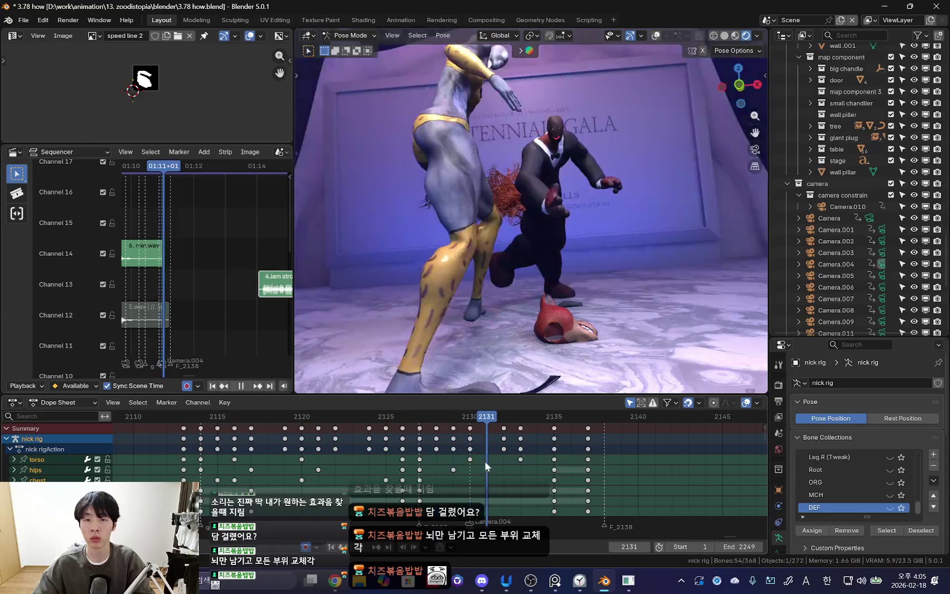
key("Escape")
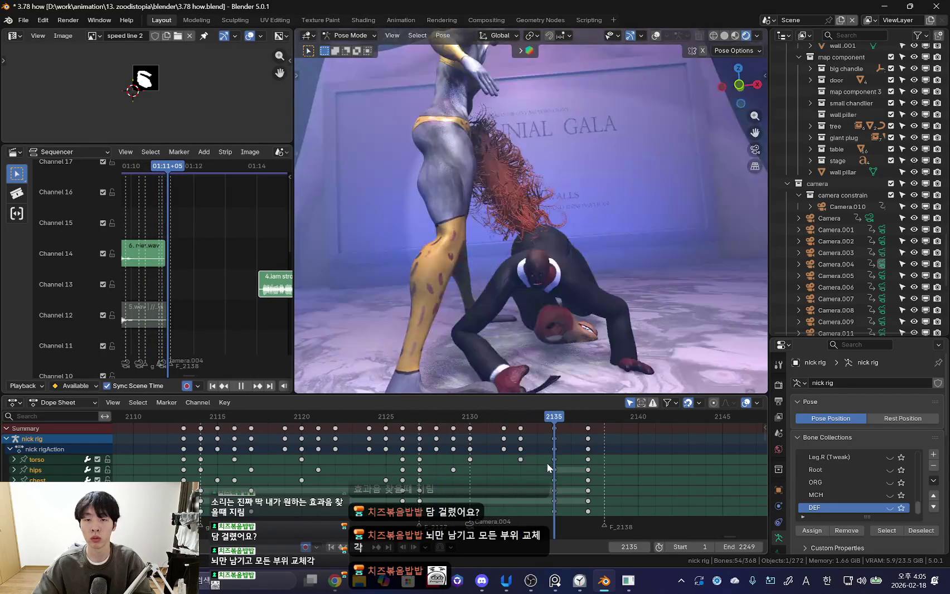
left_click(575, 283)
key("space")
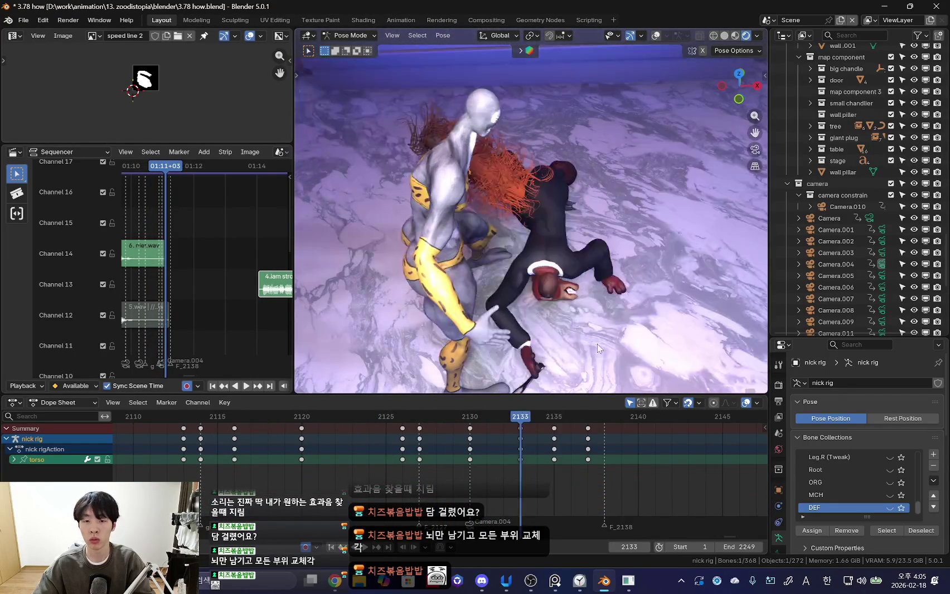
key("a")
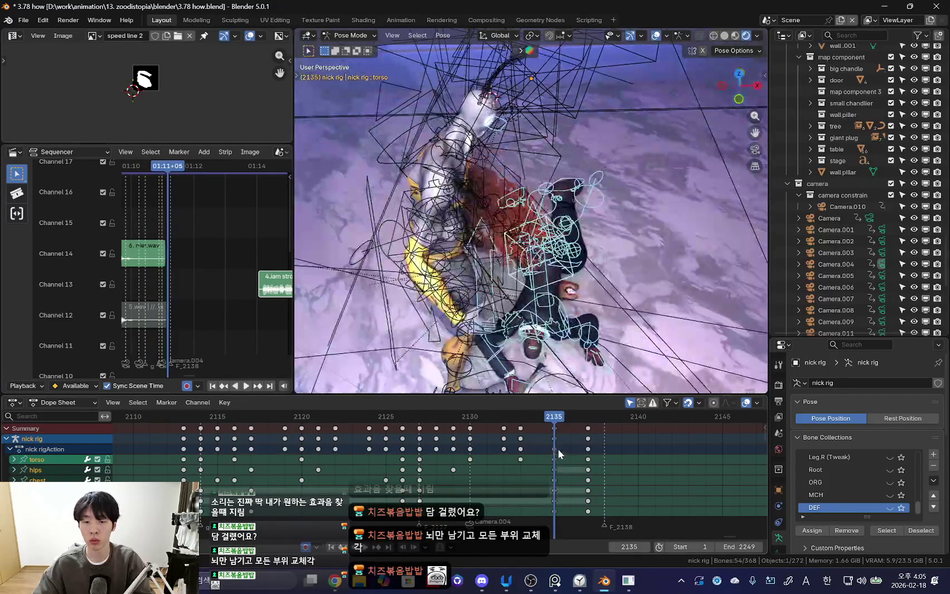
key("Escape")
key("space")
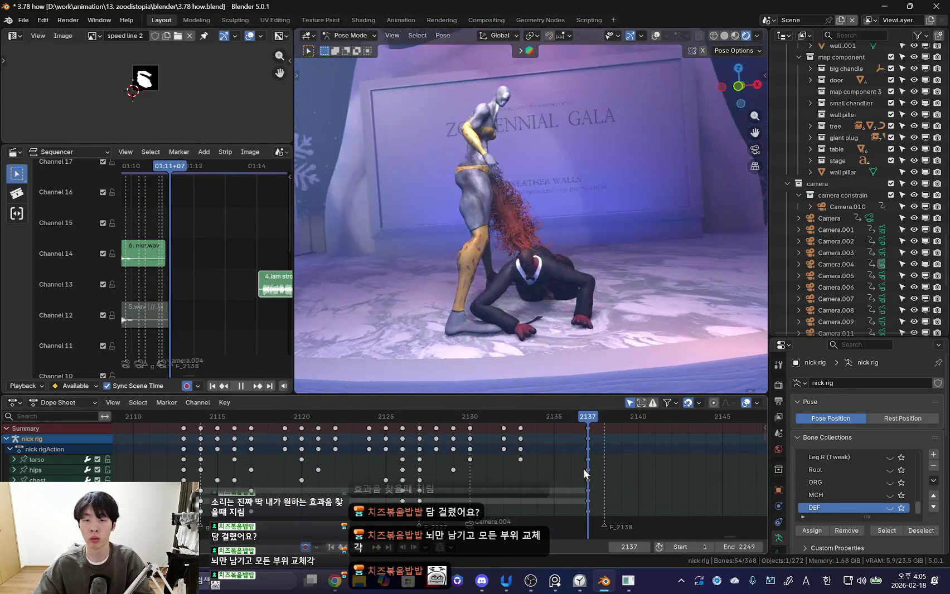
- Stop playback at frame 2137 and frame Nick's rig up close
key("space")
middle_click_drag(558, 334, 558, 299)
left_click(558, 300)
left_click(558, 299)
key("KP_Decimal")
key("shift+alt+z")
- Select Nick's chest control and rotate it
key("shift+alt+z")
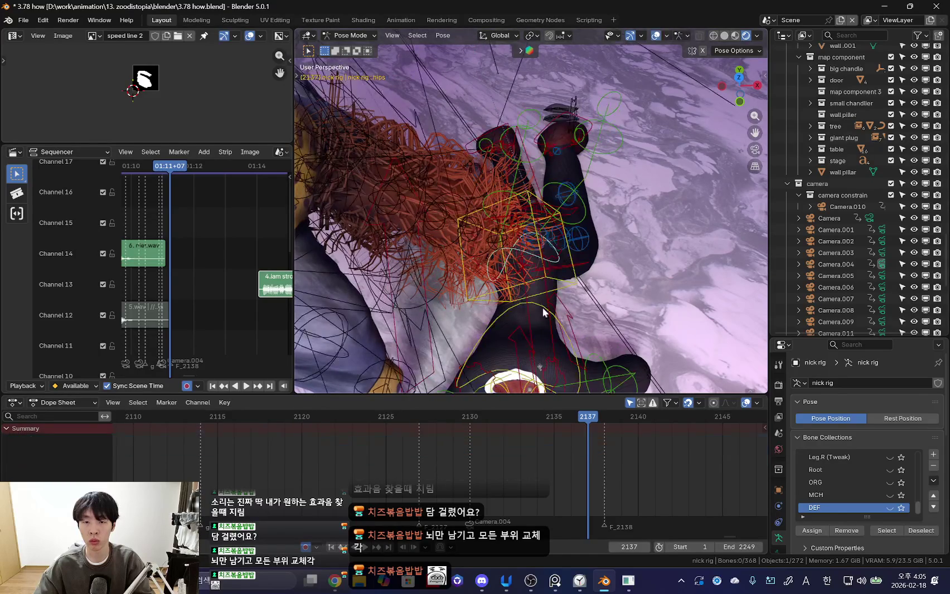
mouse_move(557, 290)
middle_mouse_down()
mouse_move(443, 246)
mouse_move(533, 316)
middle_mouse_up()
left_click(452, 248)
left_click(467, 273)
key("shift+alt+z")
key("r")
left_click(612, 286)
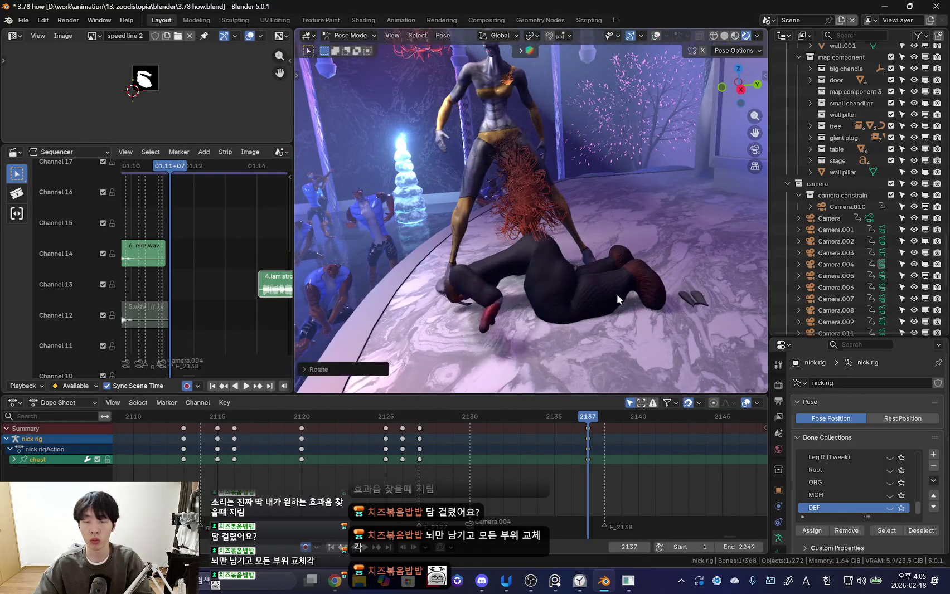
key("Escape")
- Key Nick's torso pose at frame 2133
key("shift+alt+z")
left_click(569, 306)
key("shift+alt+z")
key("Left")
key("Left")
key("Left")
mouse_move(569, 307)
middle_mouse_down()
mouse_move(535, 336)
mouse_move(408, 335)
middle_mouse_up()
key("i")
- At frame 2137, rotate and move Nick's torso into the fall pose
key("Right")
key("Right")
key("Right")
key("r")
left_click(556, 341)
key("g")
left_click(578, 325)
middle_click_drag(578, 325, 607, 349)
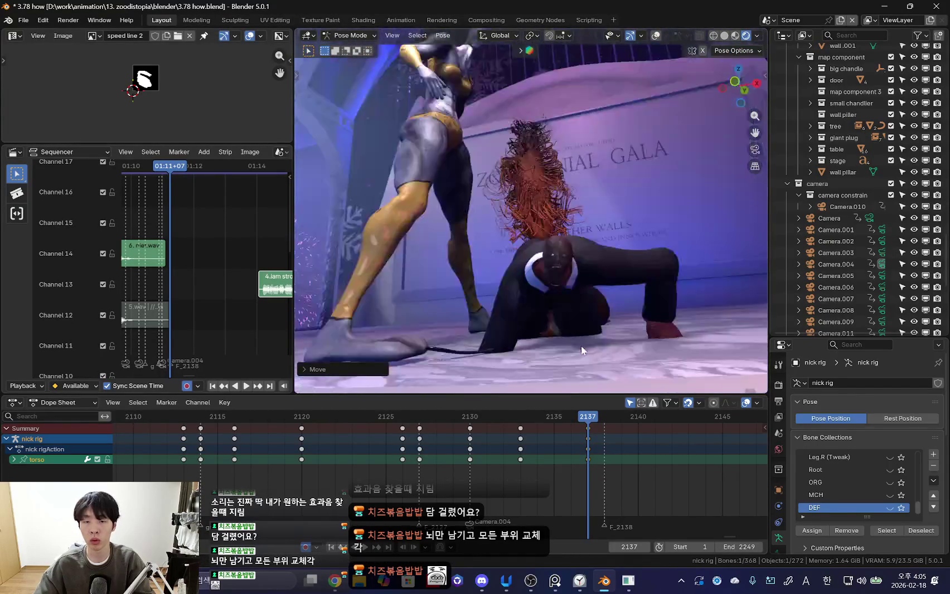
- Compare frames 2133 and 2137 and play back the torso motion
key("Left")
key("Left")
key("Left")
key("Right")
key("Right")
key("Right")
key("Left")
key("Left")
key("Left")
key("space")
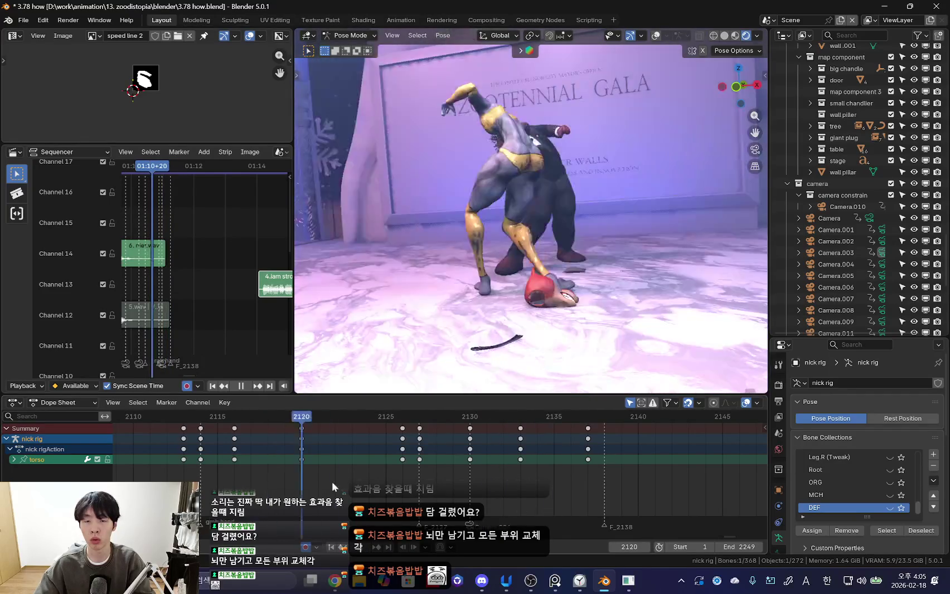
key("space")
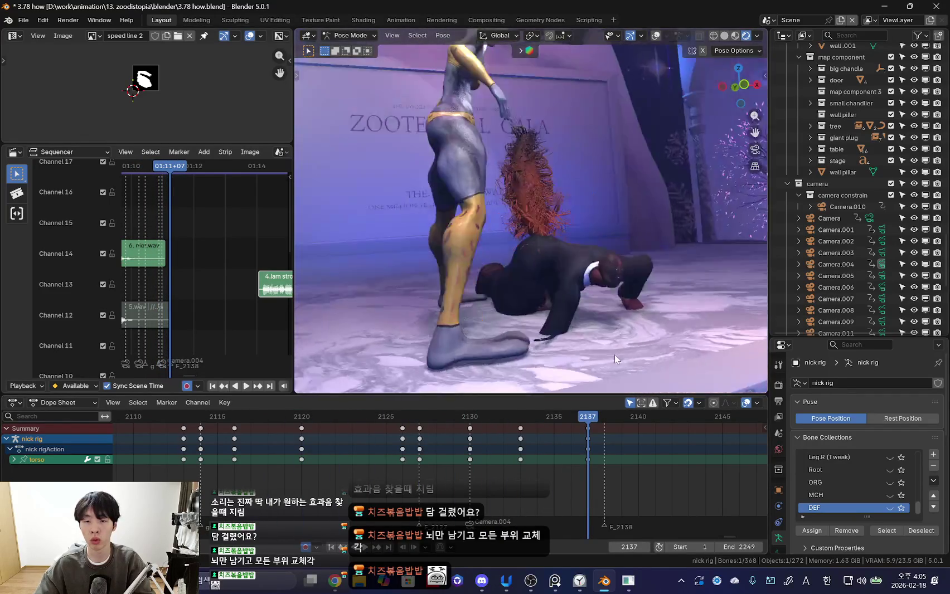
- Refine the torso's position and rotation at frame 2137 and replay it
key("g")
left_click(651, 376)
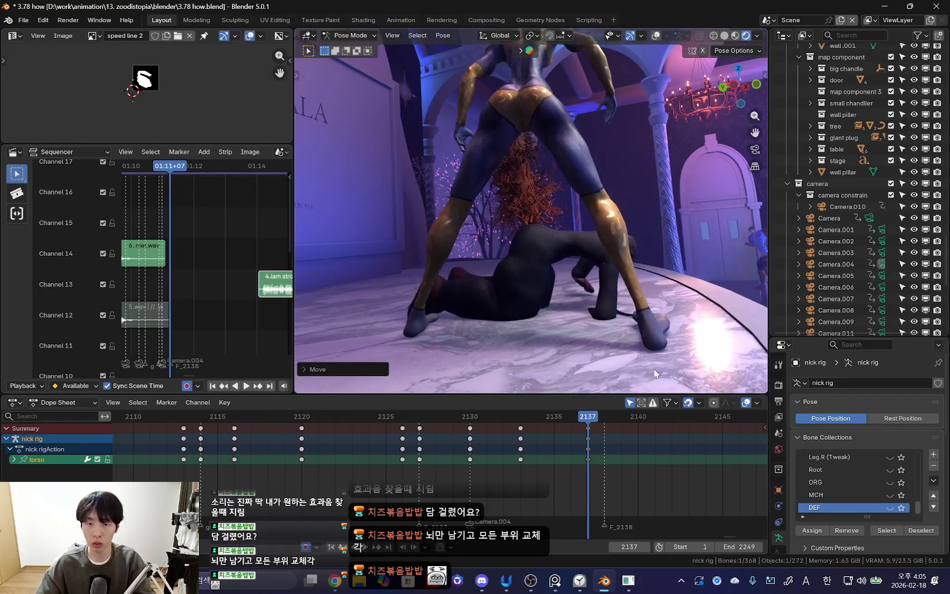
key("r")
left_click(572, 308)
middle_click_drag(572, 308, 573, 323)
key("shift+alt+z")
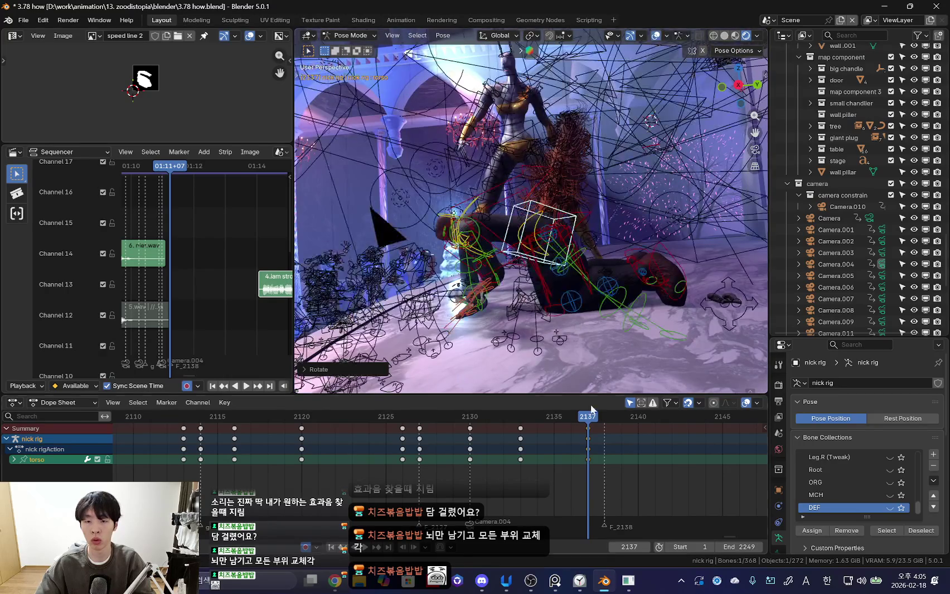
key("space")
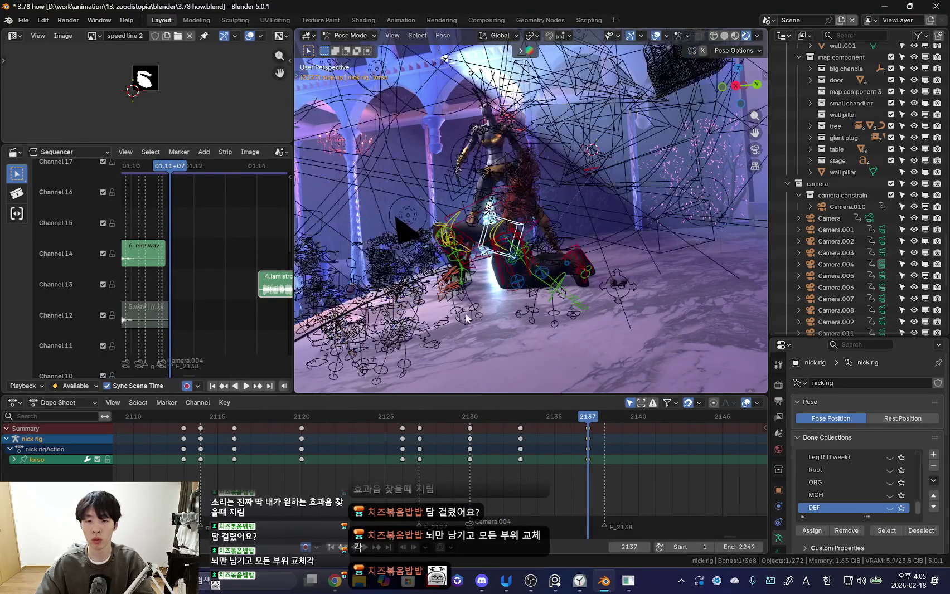
- Rotate Nick's left upper arm and forearm at frame 2137
left_click(520, 297)
key("r")
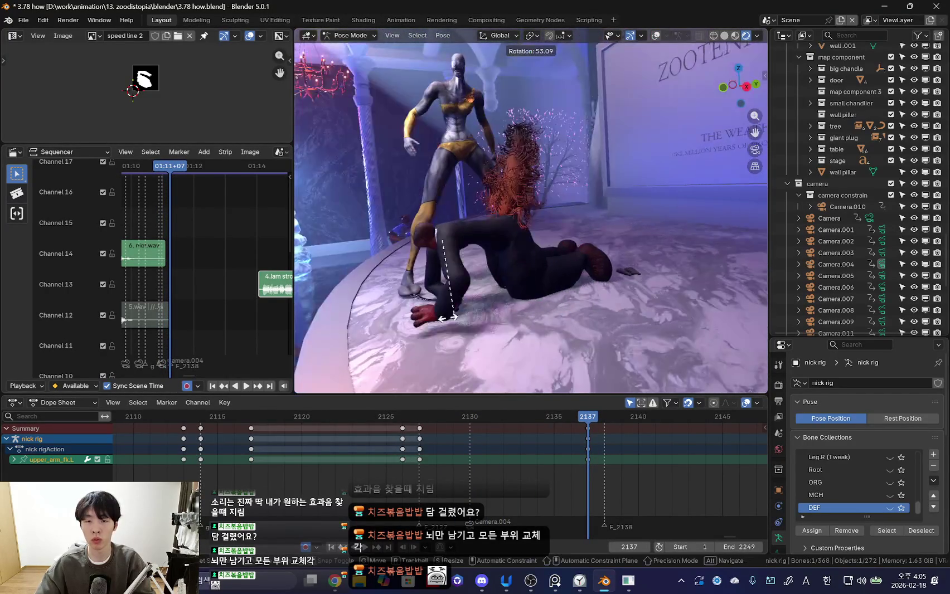
left_click(545, 297)
left_click(594, 294)
key("r")
key("Escape")
- Adjust the left upper arm again and play the shot through the scene camera
left_click(589, 276)
key("r")
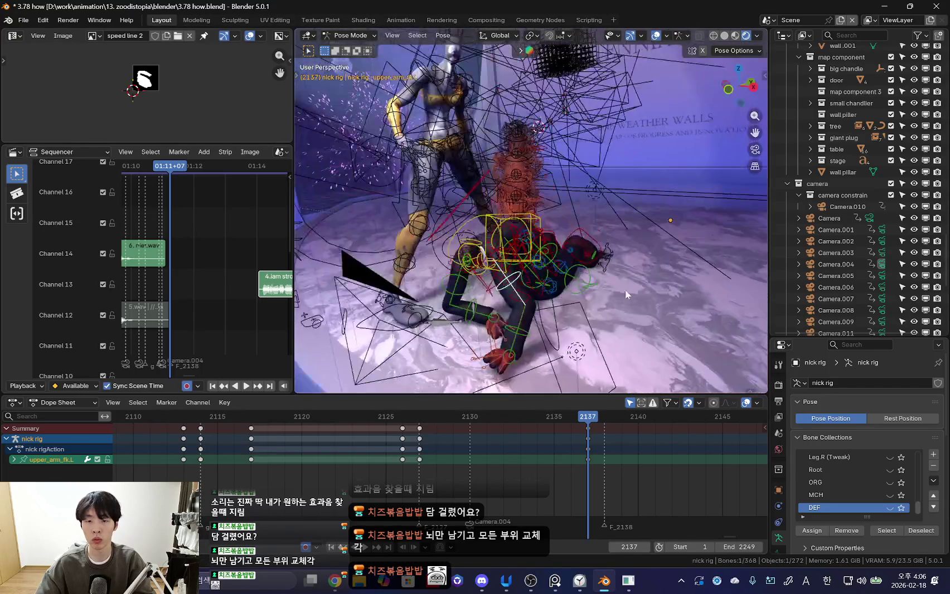
left_click(534, 325)
key("shift+alt+z")
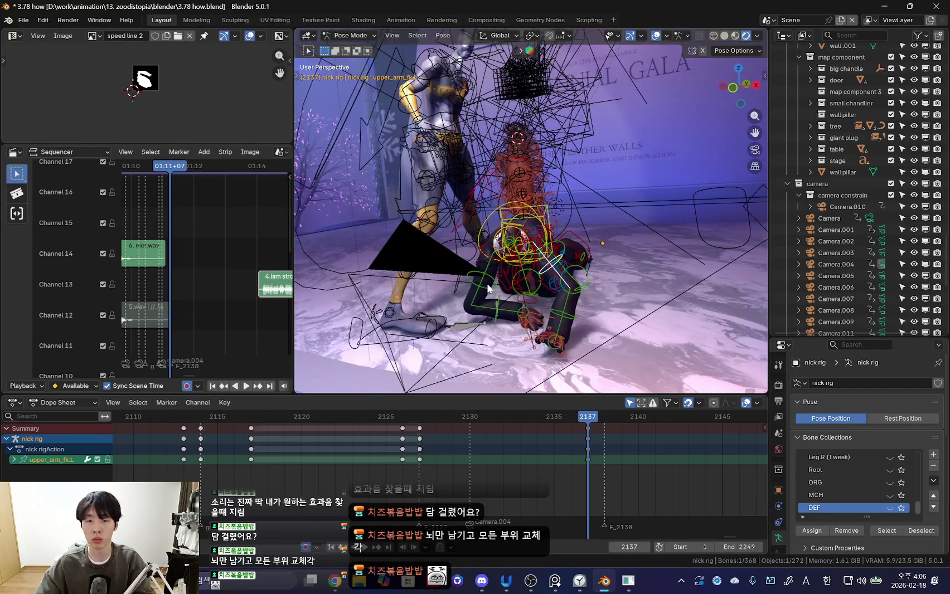
left_click(485, 281)
key("shift+alt+z")
key("space")
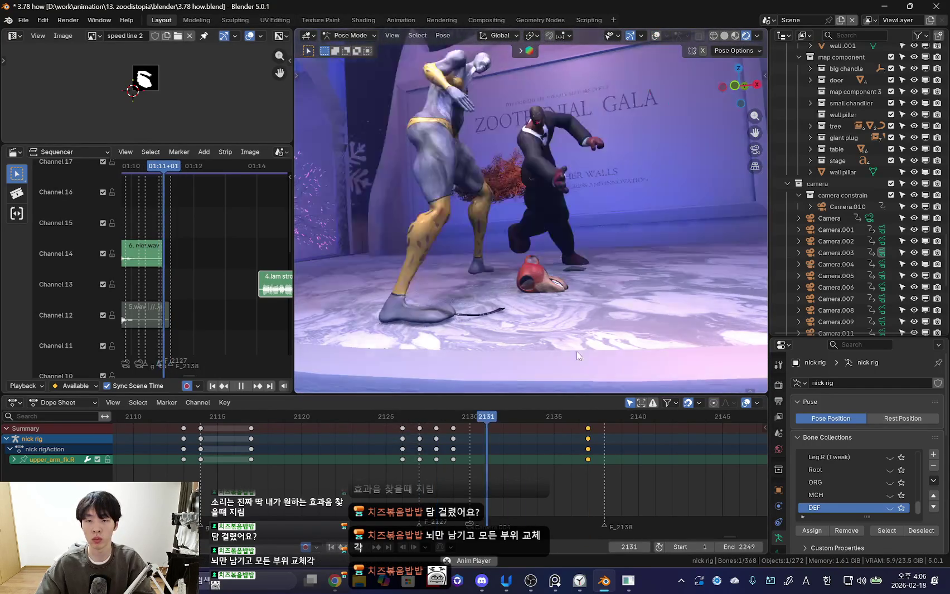
key("space")
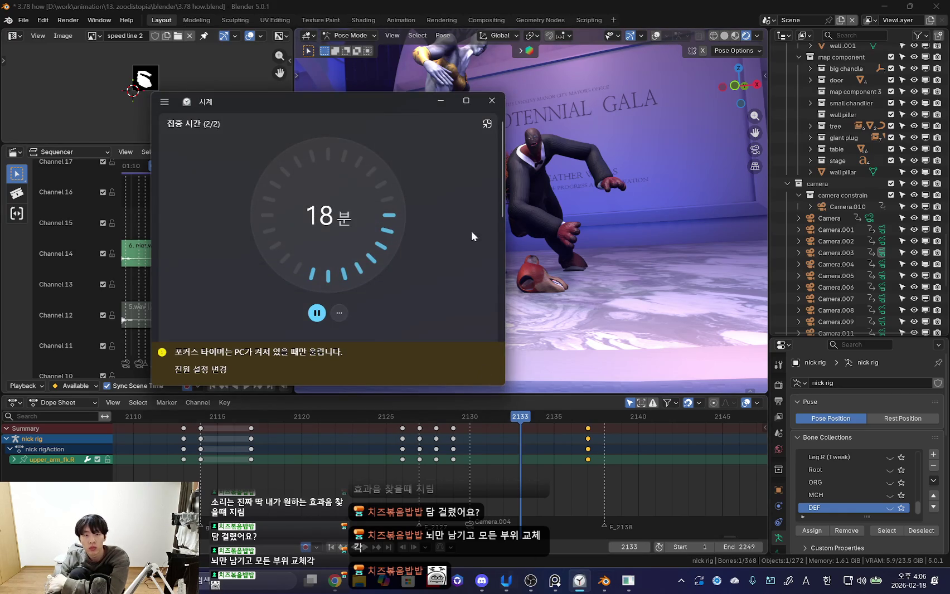
- Dismiss the focus timer window covering Blender
left_click(446, 99)
- Bring up Chrome and close the ad notice in the streaming studio tab
left_click(348, 592)
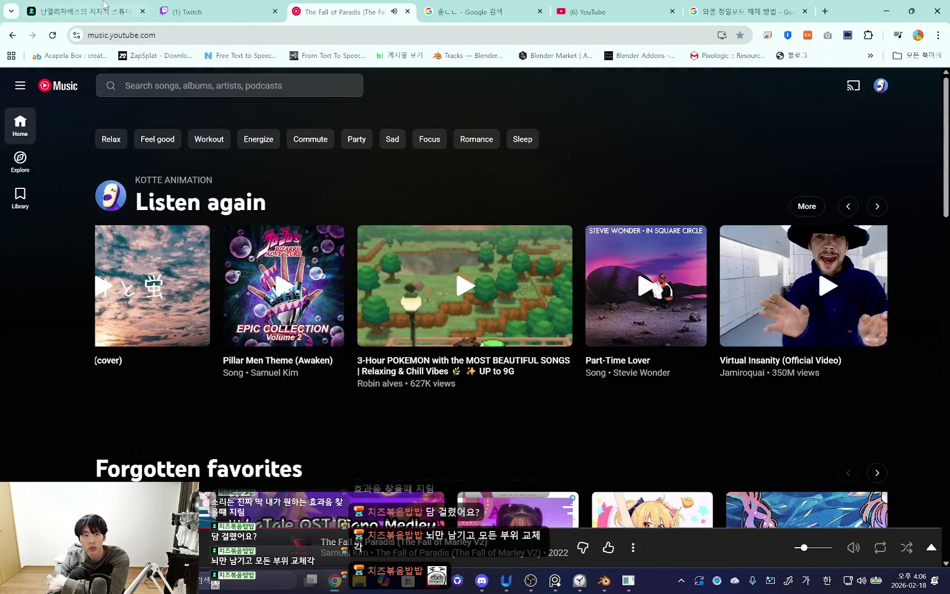
left_click(110, 9)
left_click(496, 365)
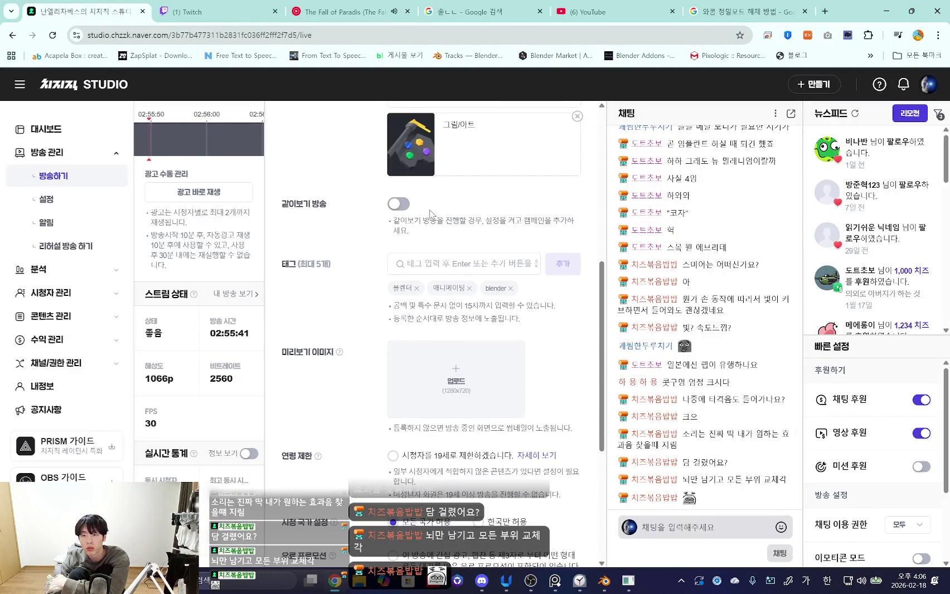
left_click(334, 12)
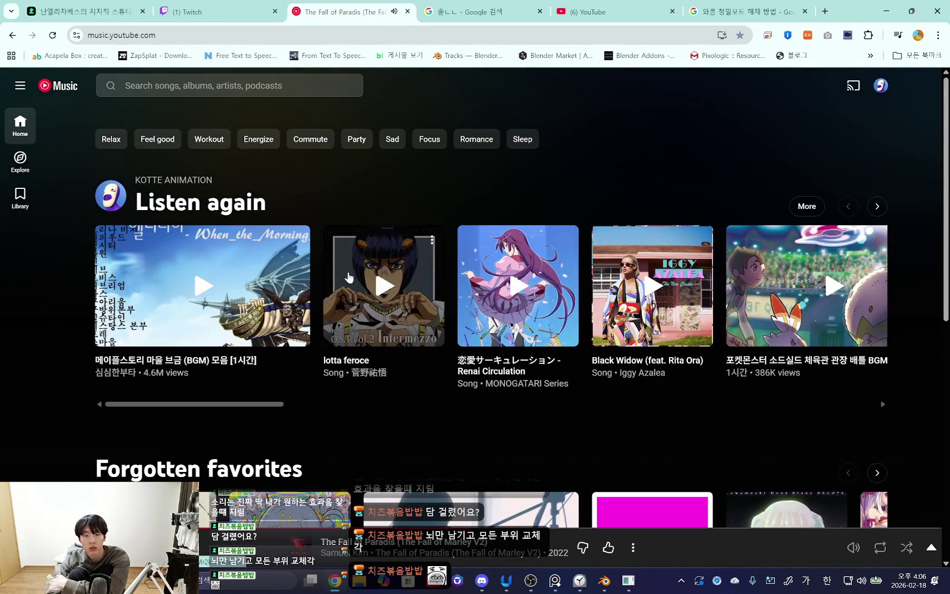
- Play lotta feroce in YouTube Music, then minimize the browser
left_click(383, 286)
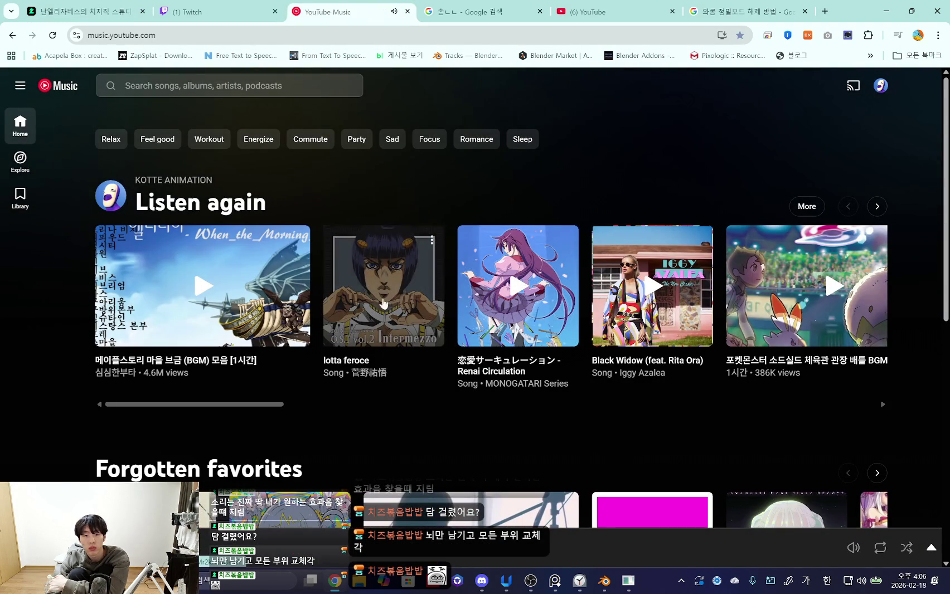
mouse_move(854, 547)
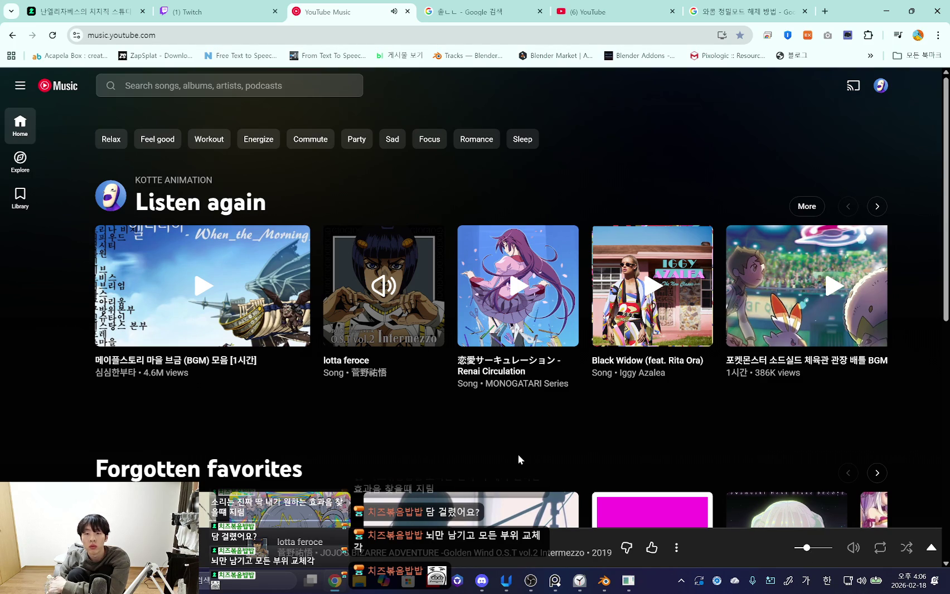
scroll(518, 454, "down", 2)
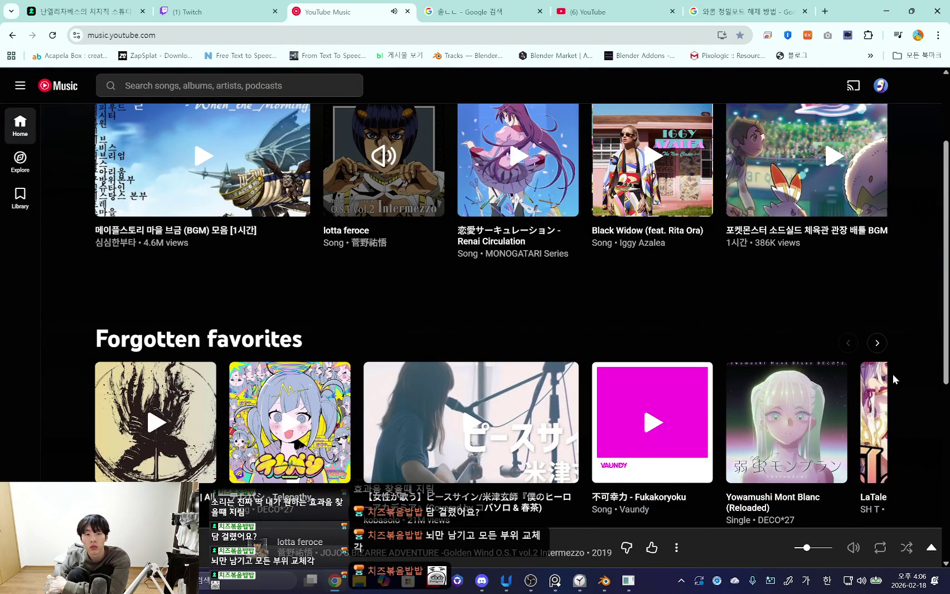
scroll(893, 374, "down", 2)
scroll(910, 378, "down", 6)
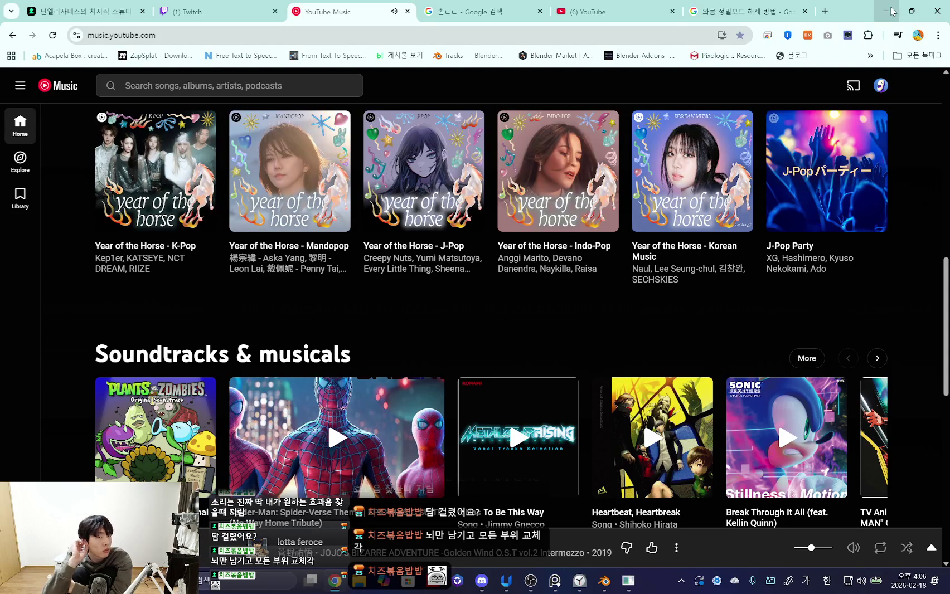
left_click(888, 11)
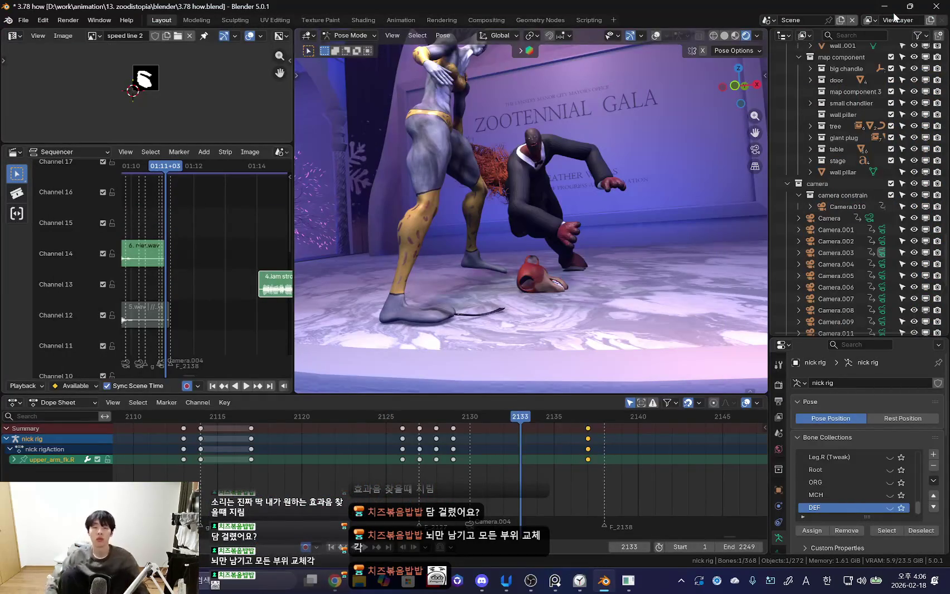